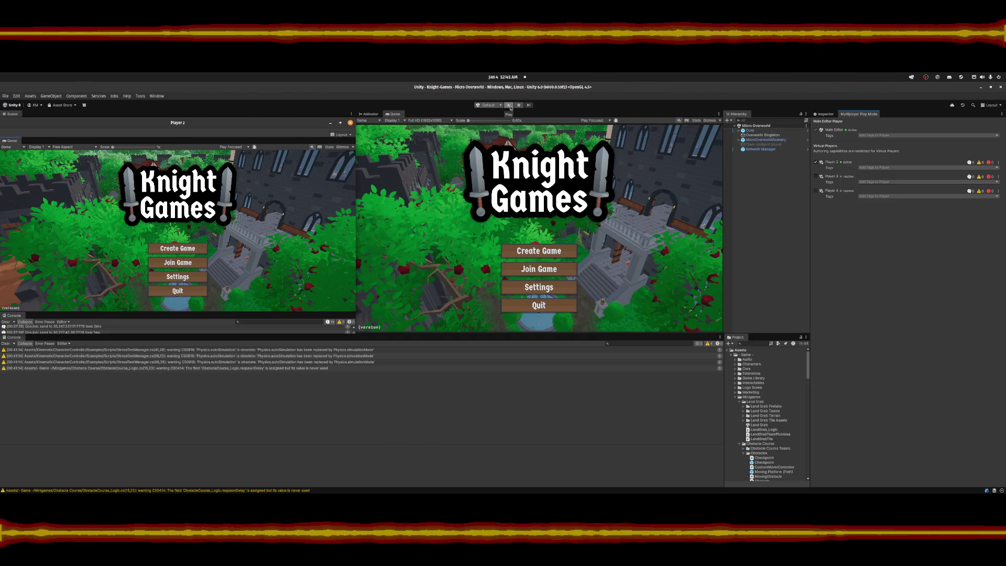
Start play mode, get past the title screen, and join Player 2's session using its join code.
left_click(519, 107)
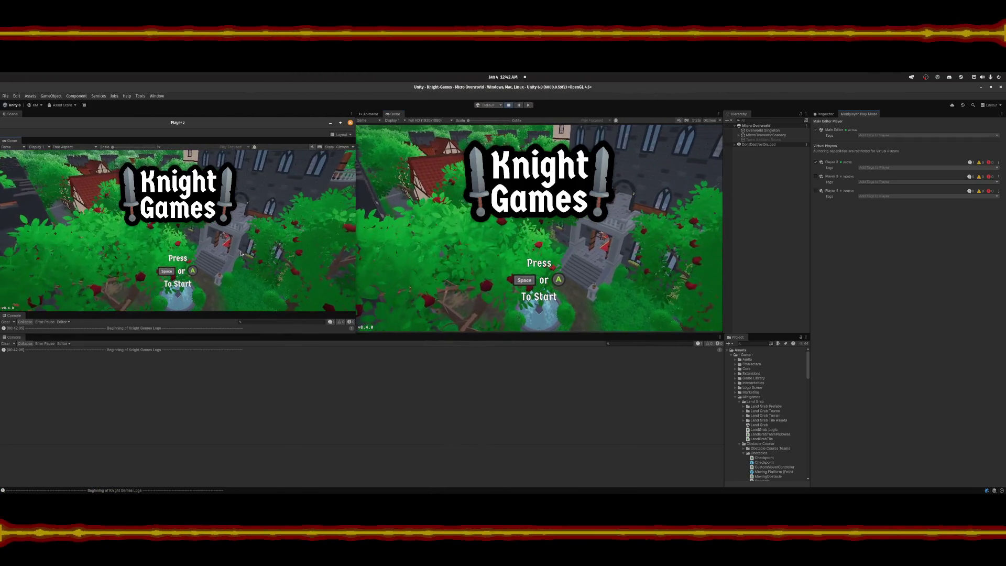
key("space")
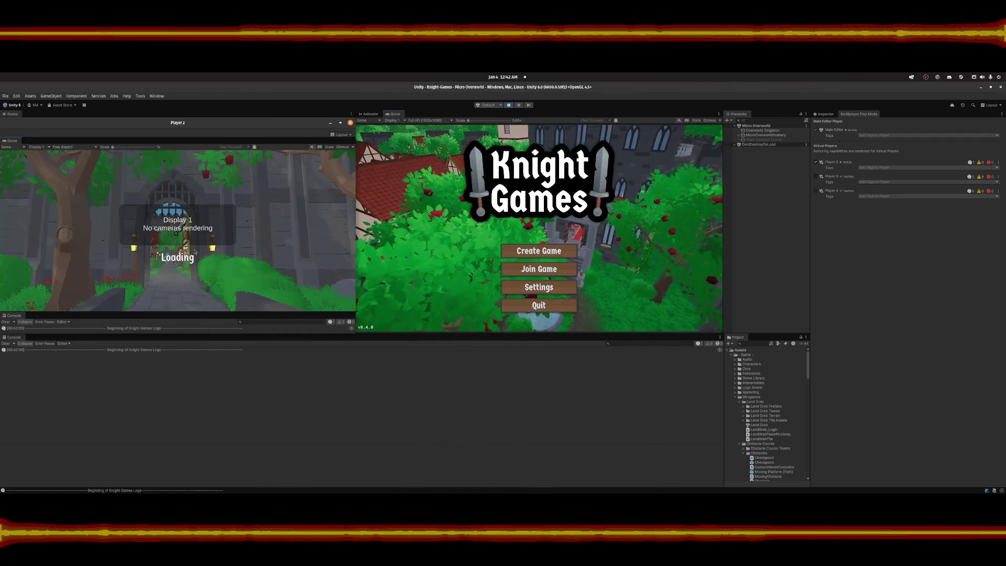
left_click(535, 273)
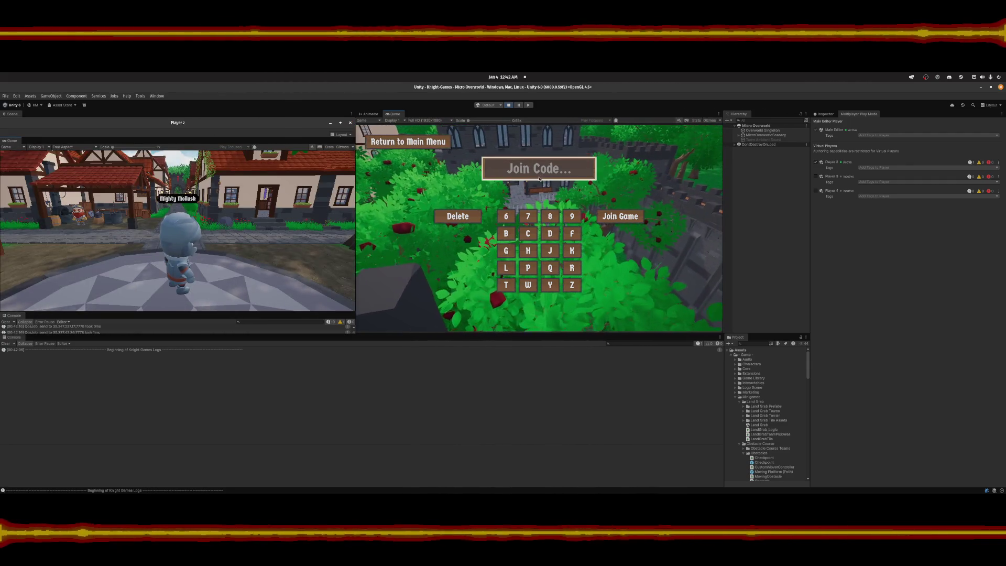
left_click(617, 220)
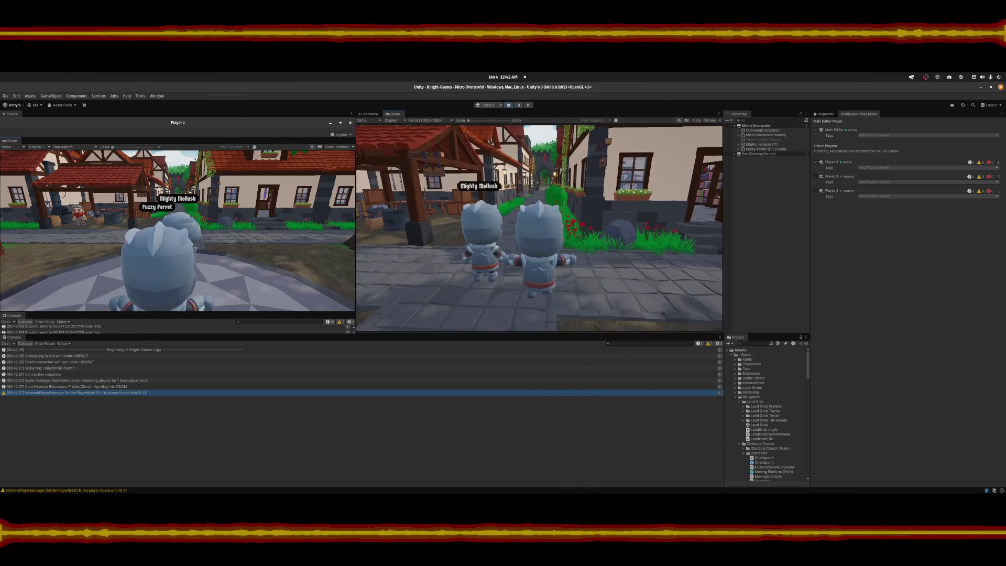
Walk Mighty Mollusk and Fuzzy Ferret separately around the town square, then open the pause menu.
key("Escape")
key("Escape")
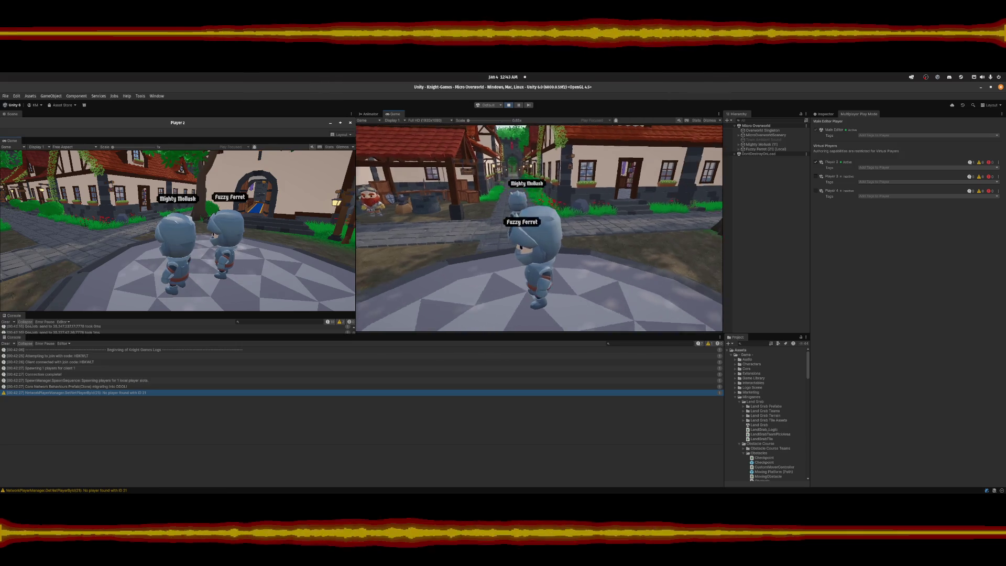
key("Escape")
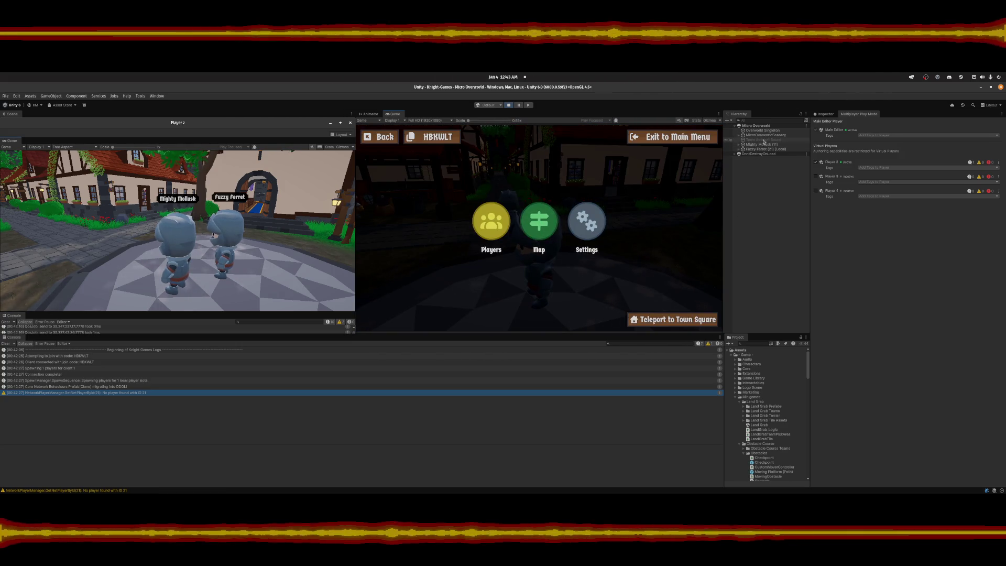
Select Mighty Mollusk, then Fuzzy Ferret (21) (Local) in the Hierarchy and expand its children.
left_click(761, 146)
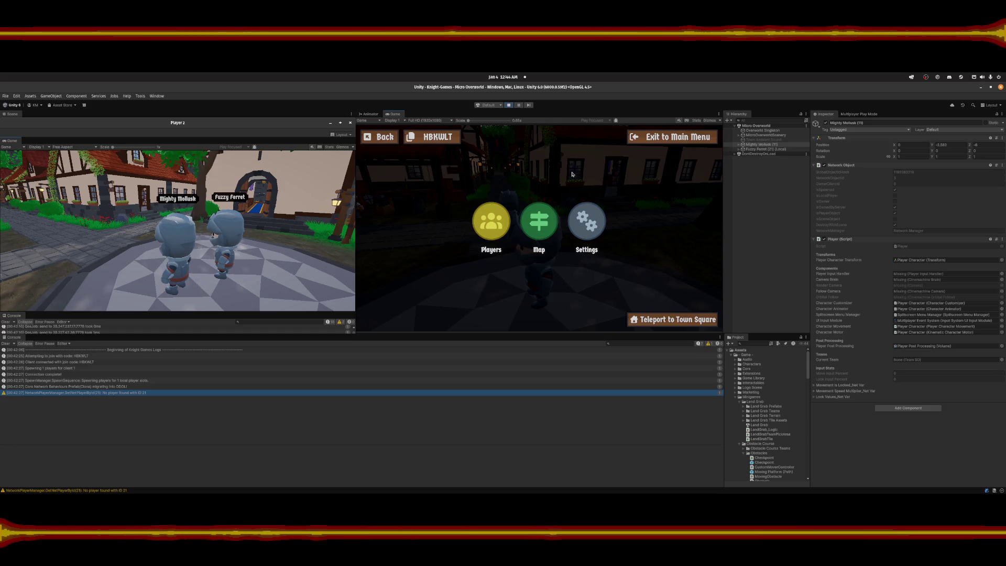
key("Escape")
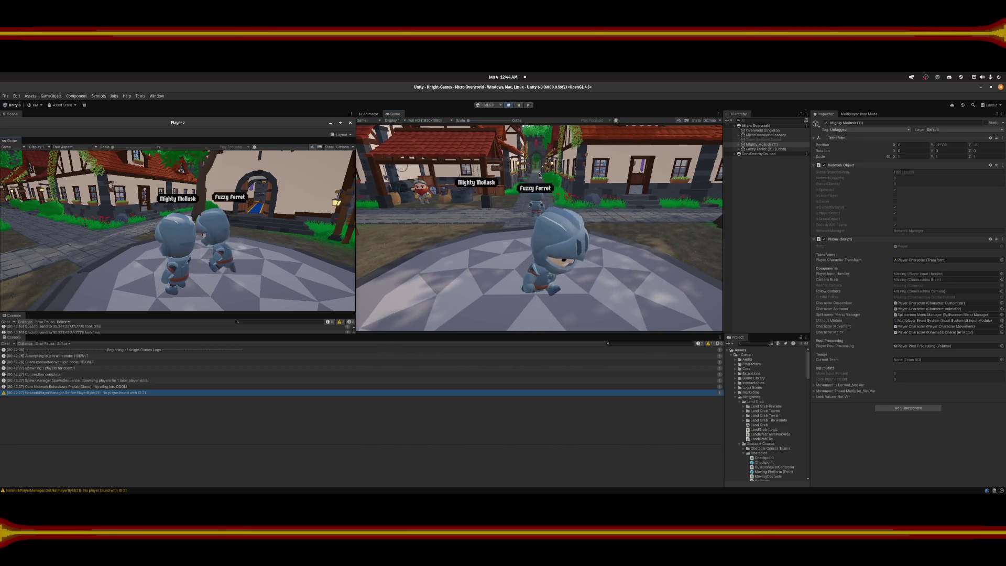
key("Escape")
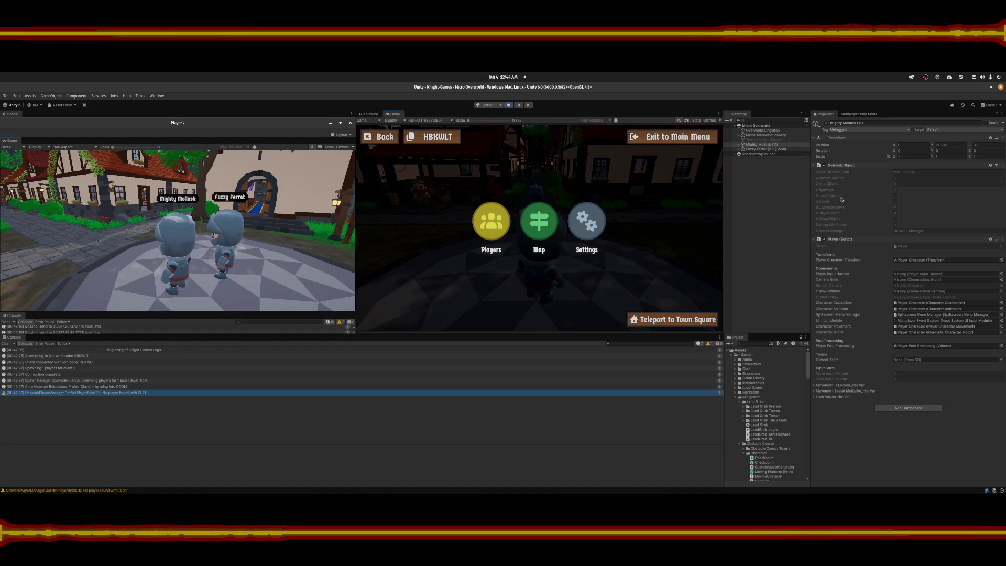
left_click(770, 149)
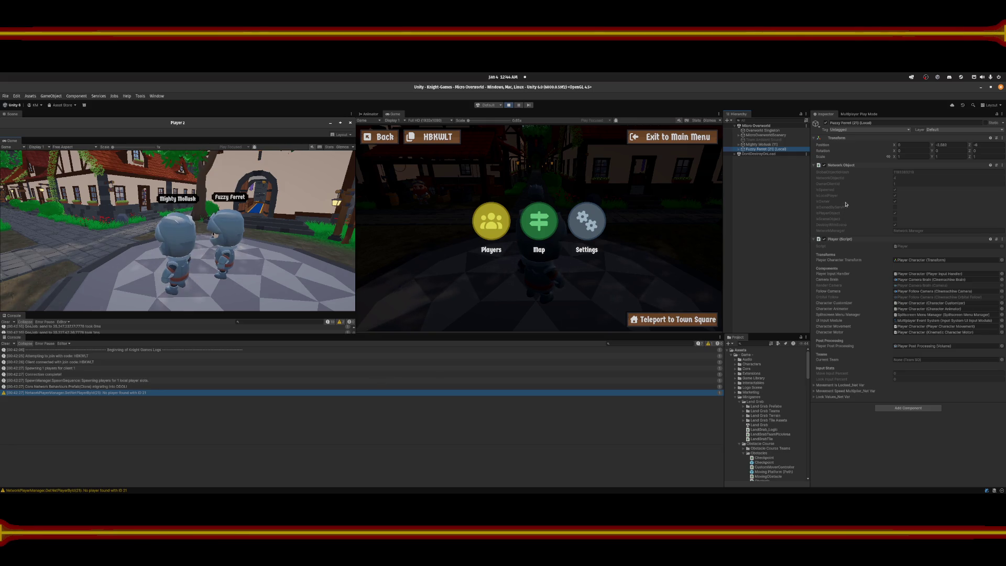
left_click(739, 149)
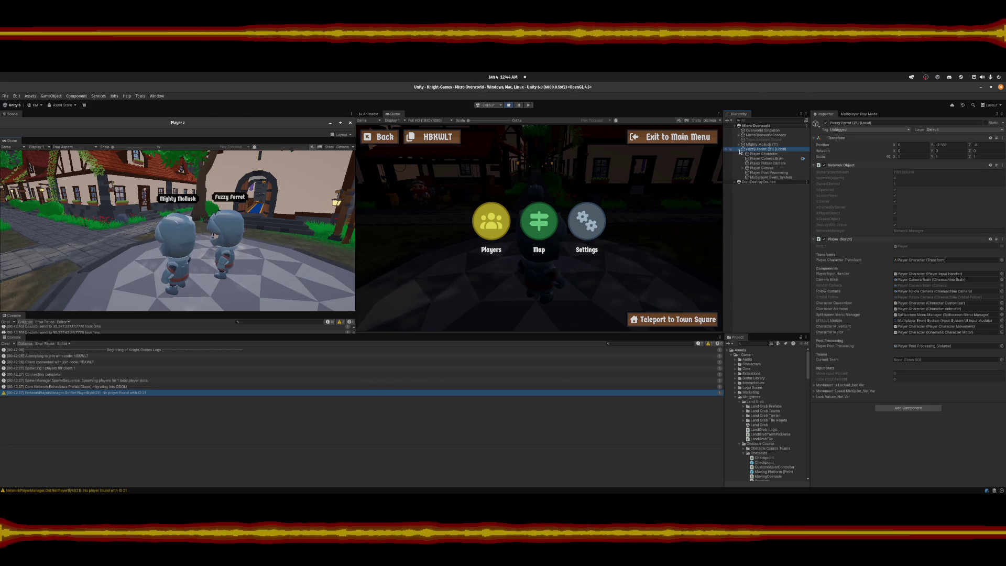
Confirm the Player Character's Network Transform Authority Mode remains Server, then stop play mode.
left_click(764, 154)
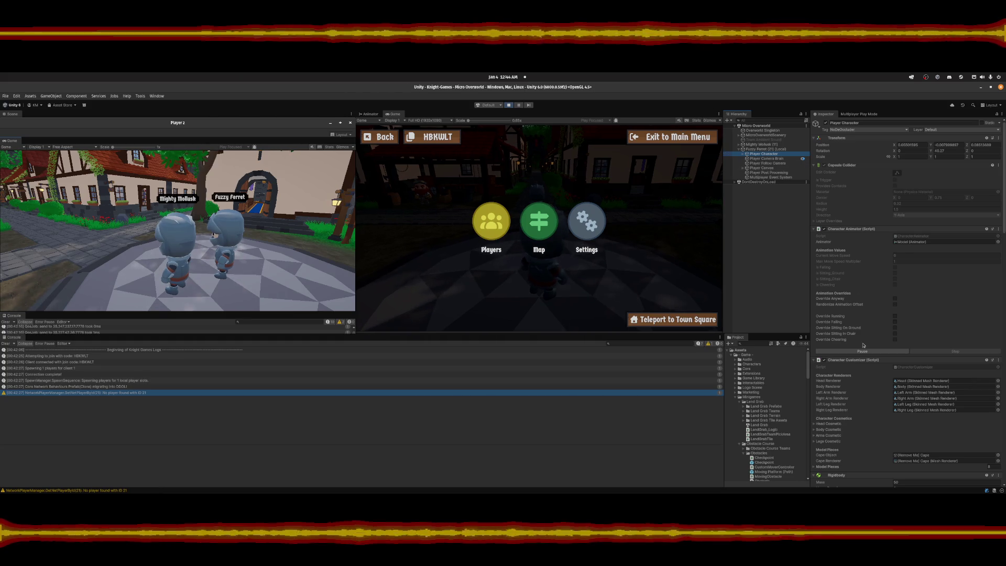
scroll(864, 380, "down", 10)
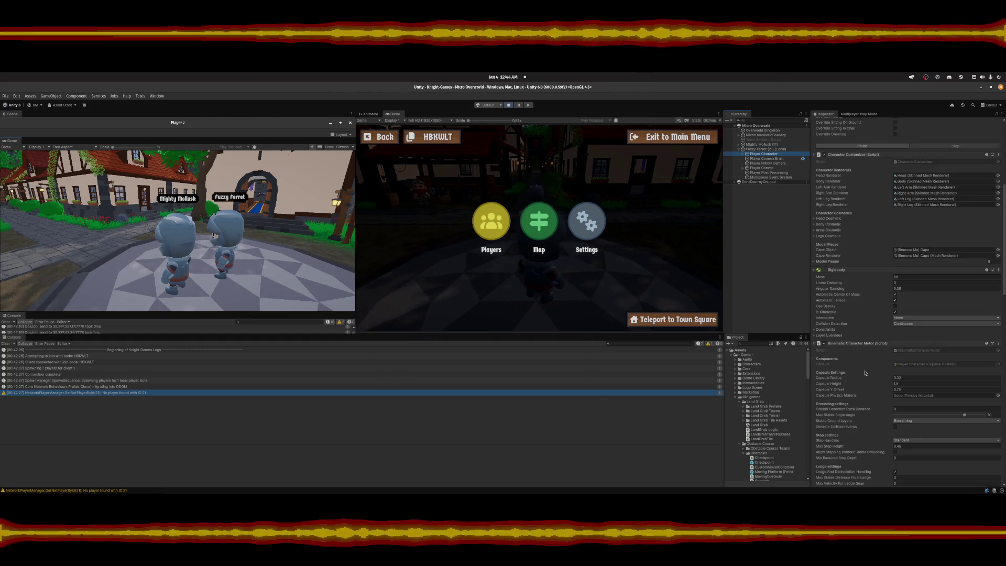
scroll(866, 373, "down", 10)
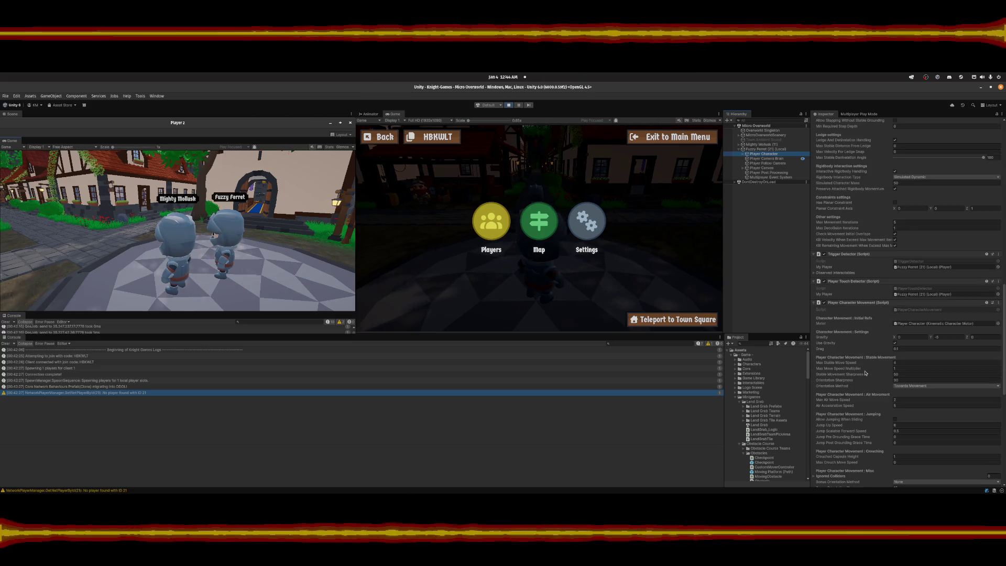
scroll(866, 373, "down", 10)
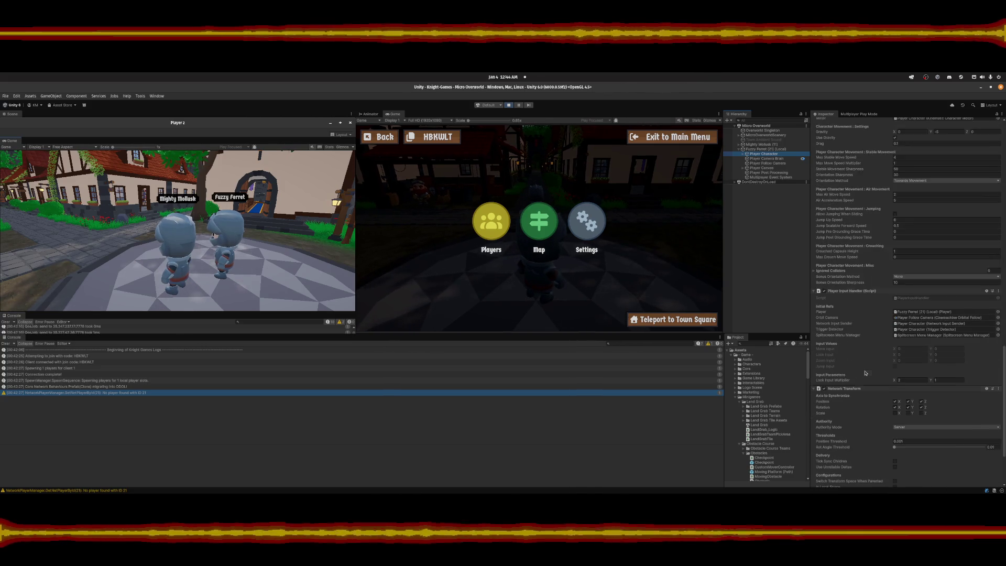
scroll(866, 373, "down", 5)
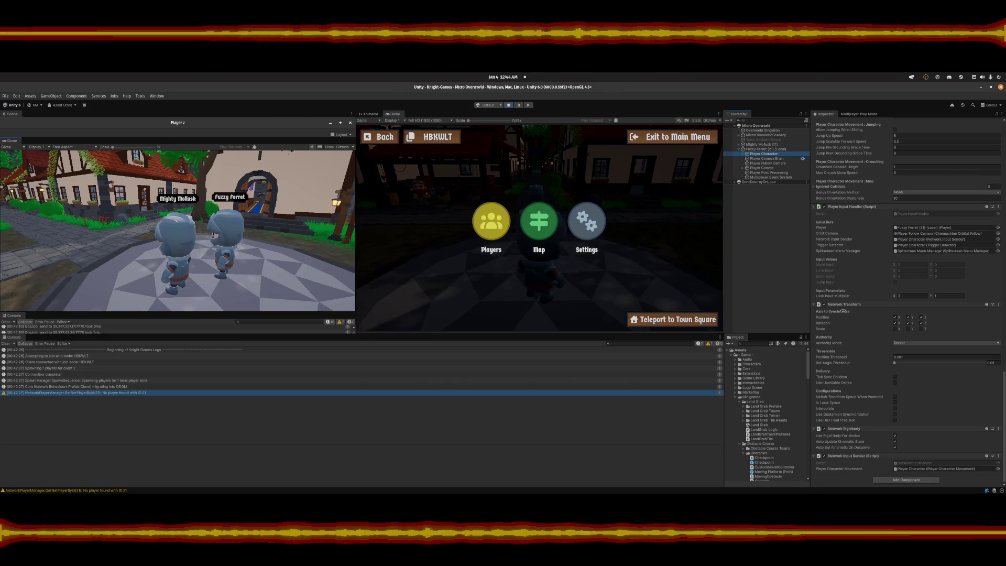
left_click(899, 344)
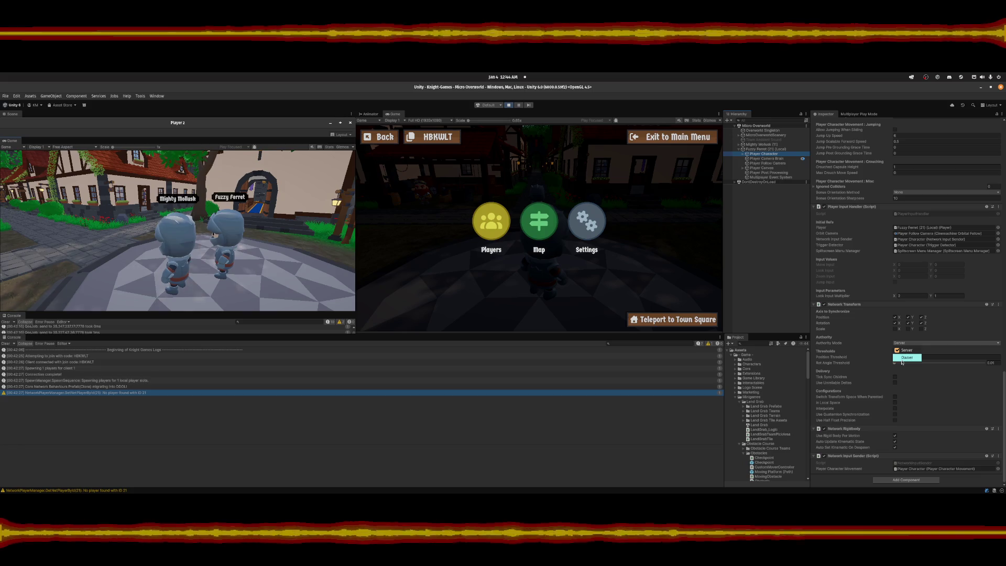
left_click(907, 350)
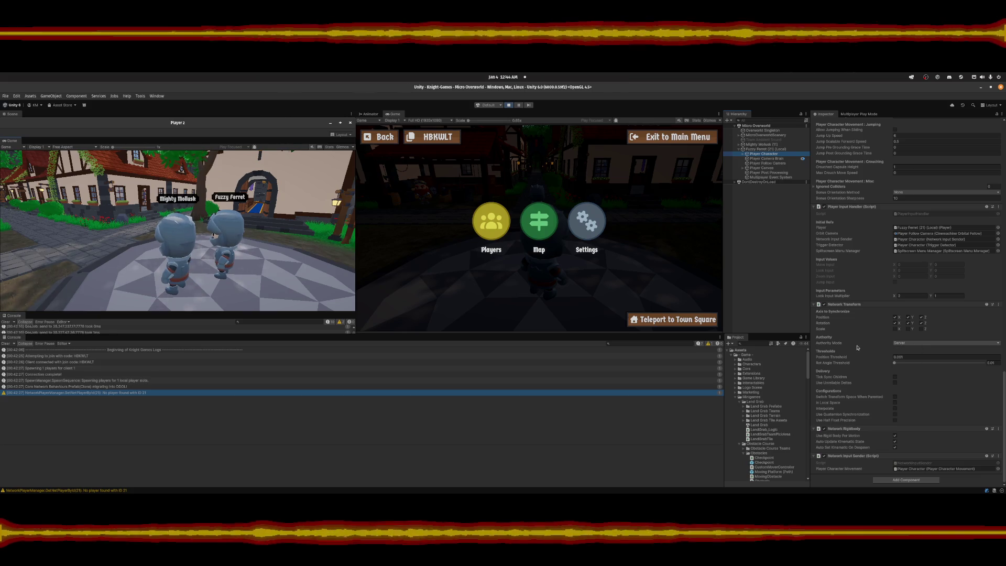
left_click(508, 104)
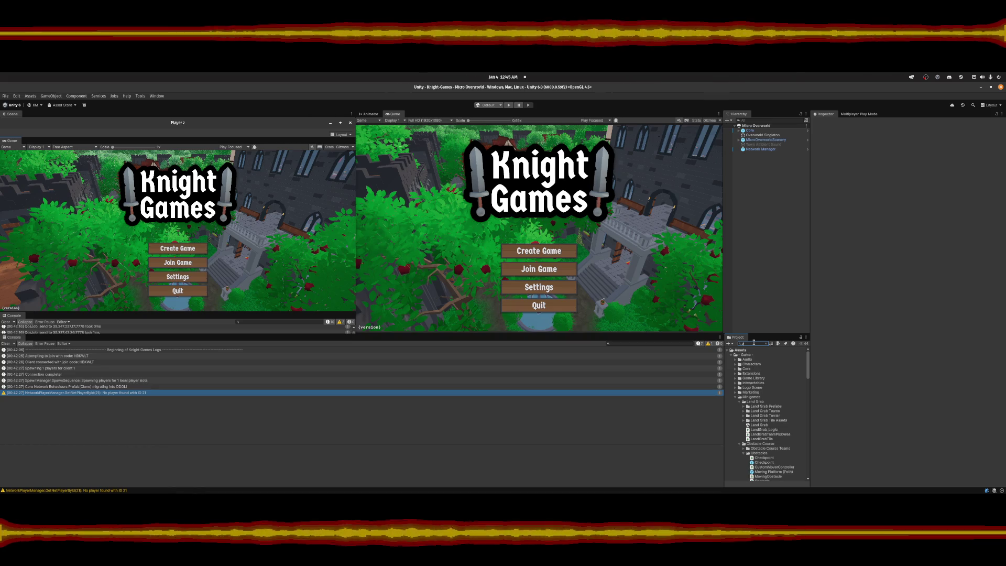
Search the project for prefabs and open the Player Prefab for editing.
type("layer")
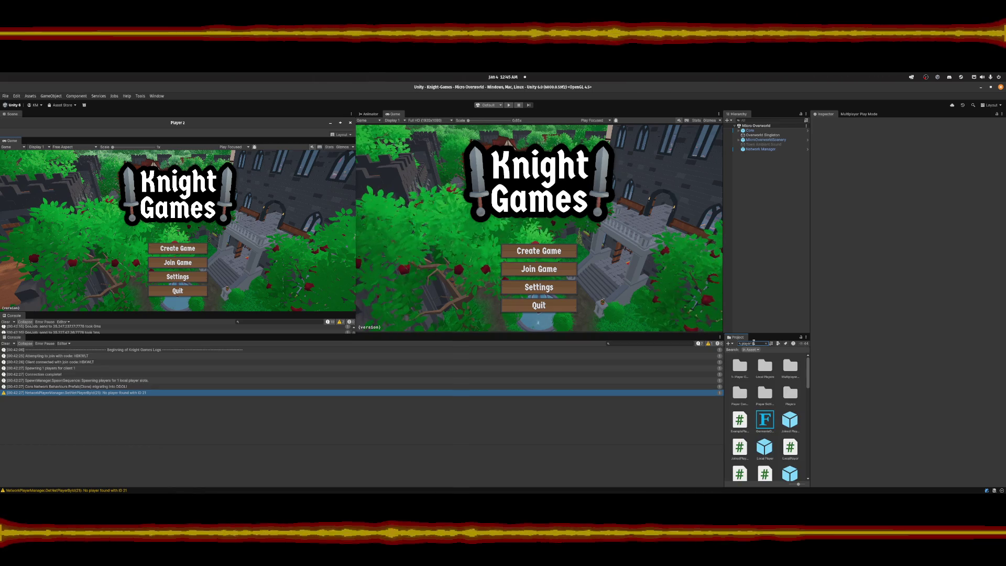
type(" t:prefab")
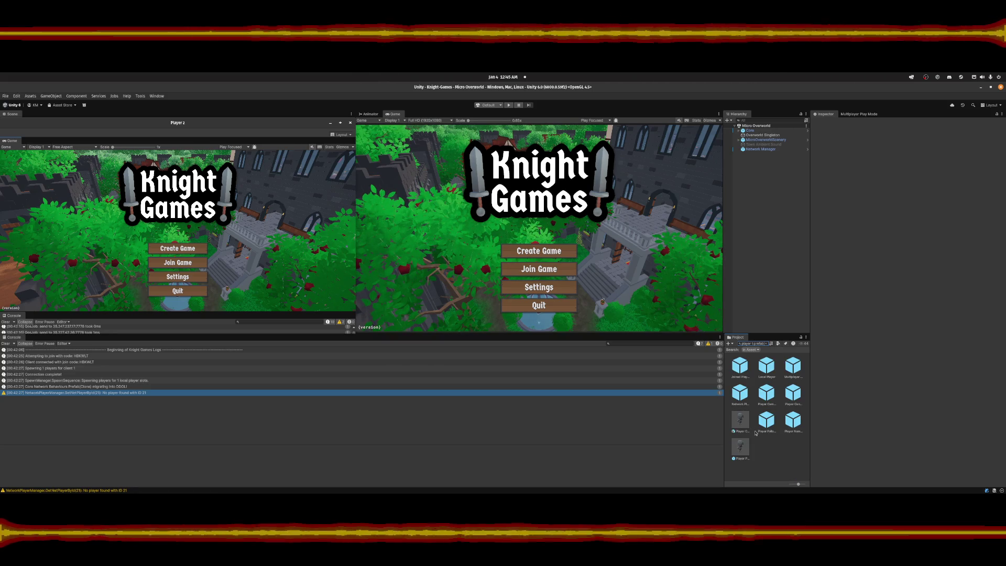
left_click(745, 443)
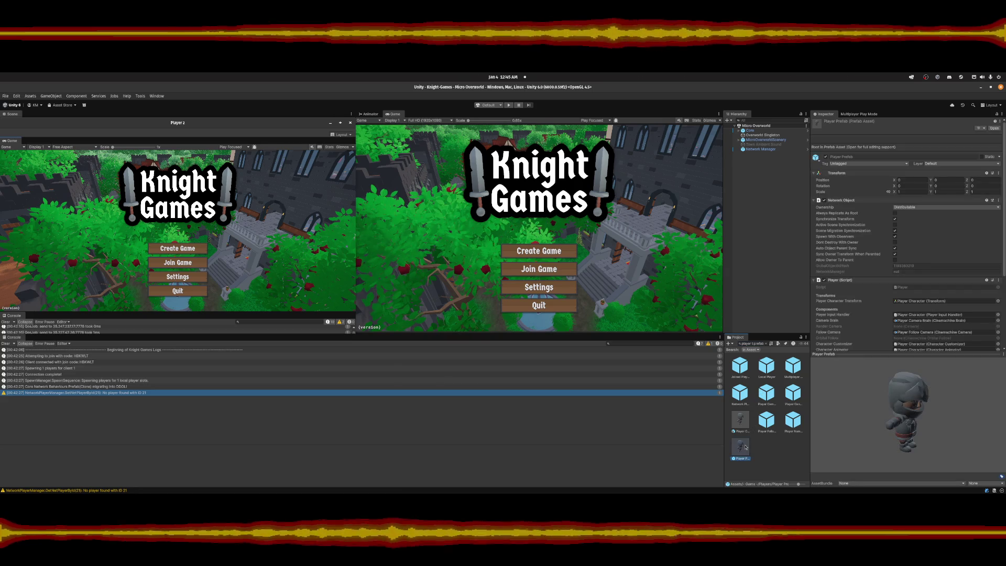
scroll(873, 268, "down", 5)
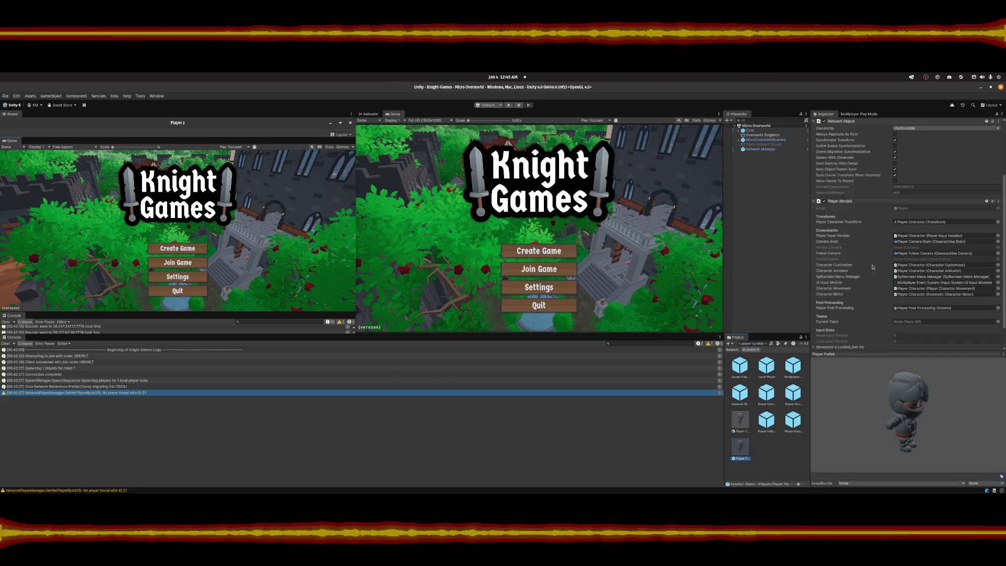
scroll(872, 267, "down", 2)
scroll(872, 267, "up", 5)
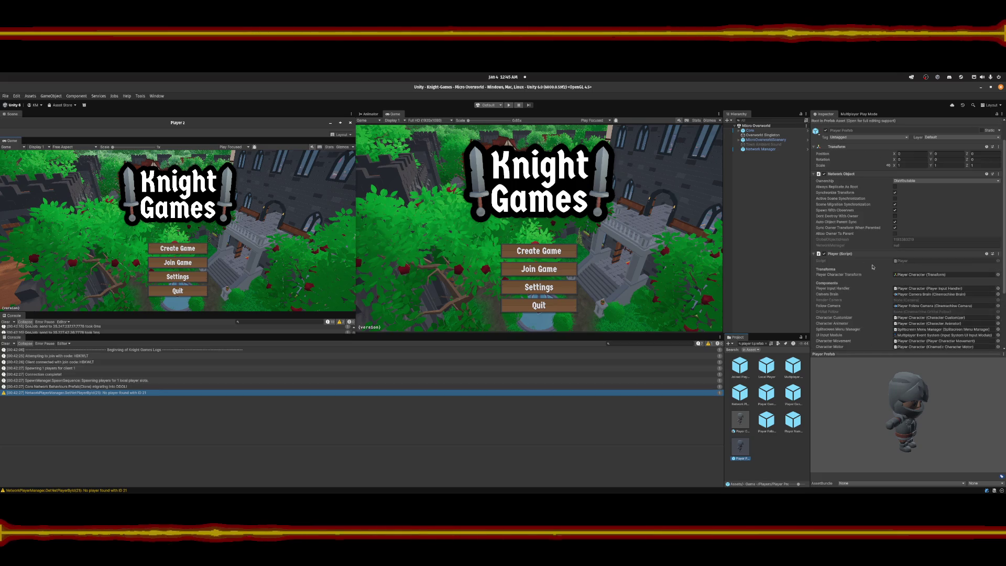
double_click(742, 446)
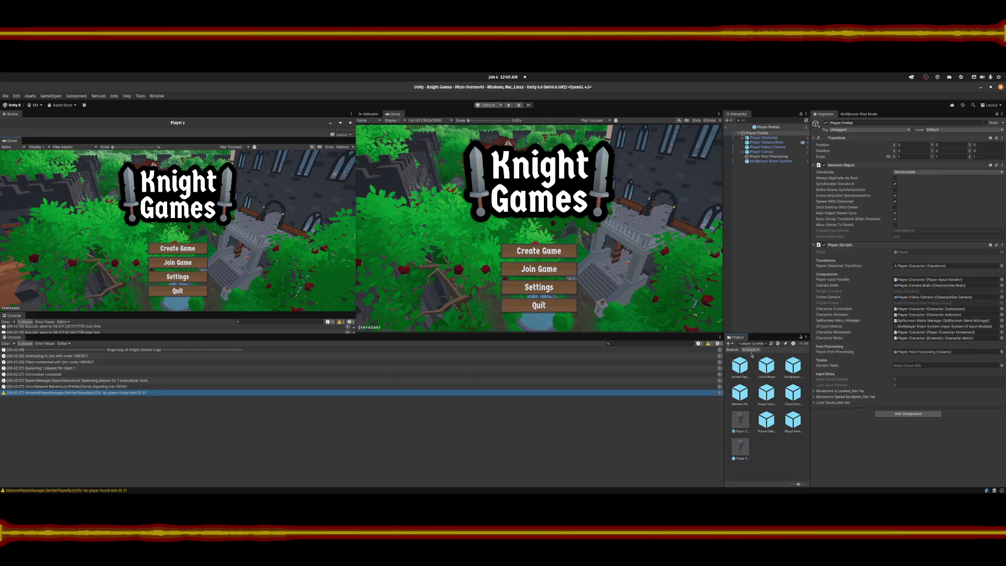
Set the prefab Player Character's Authority Mode to Owner and stop syncing Position X.
left_click(764, 138)
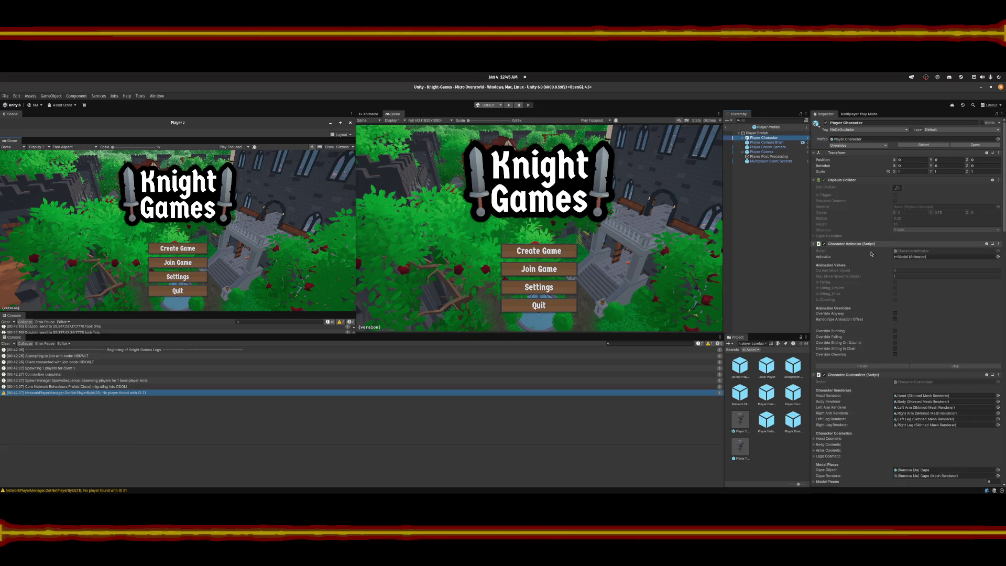
scroll(848, 298, "down", 15)
scroll(848, 299, "down", 10)
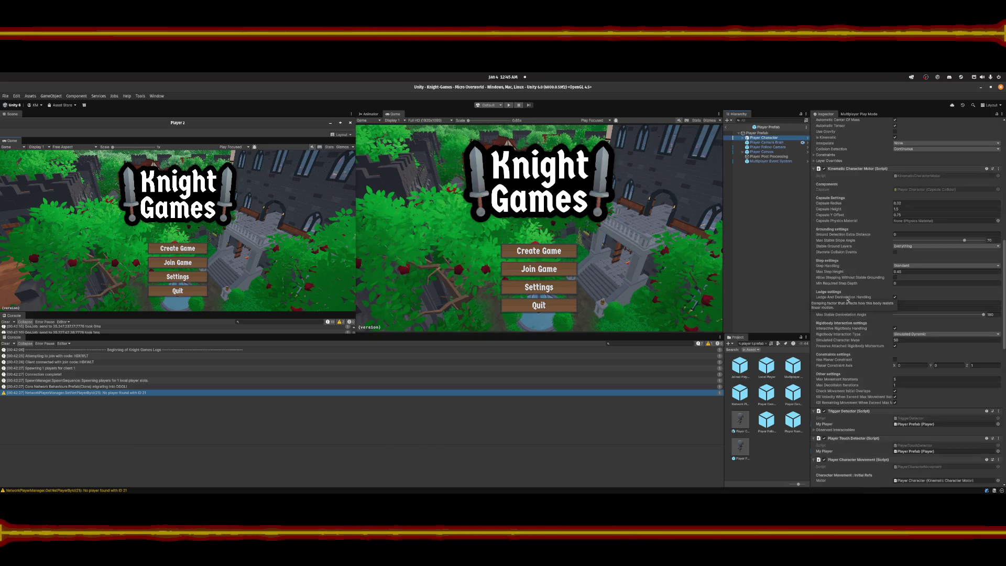
scroll(848, 299, "down", 9)
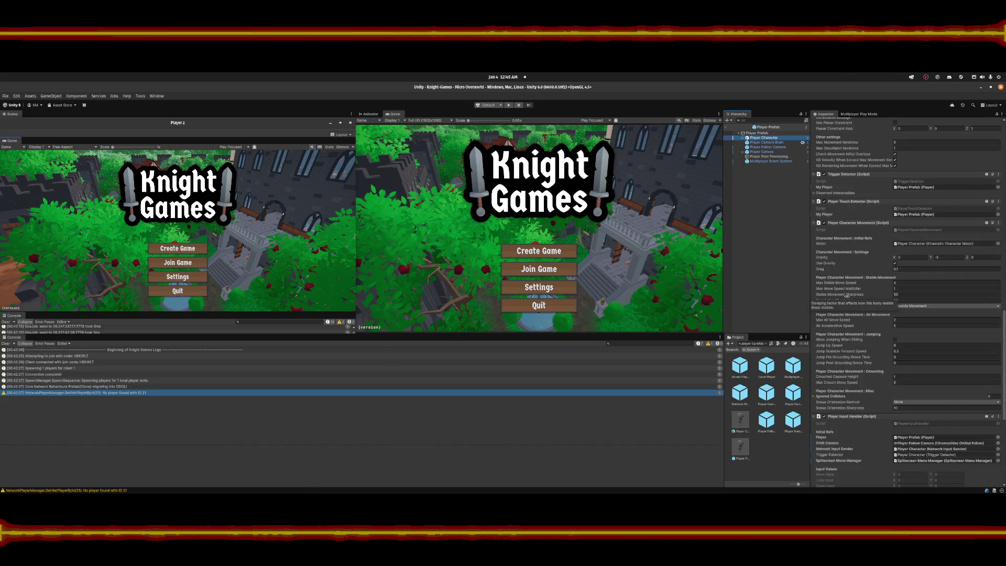
scroll(848, 303, "down", 2)
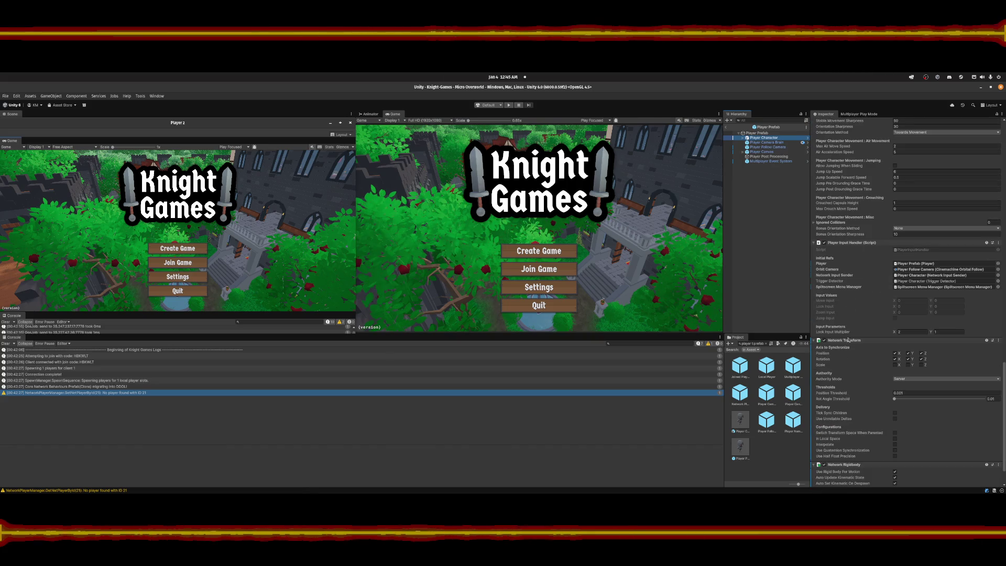
left_click(899, 379)
left_click(906, 394)
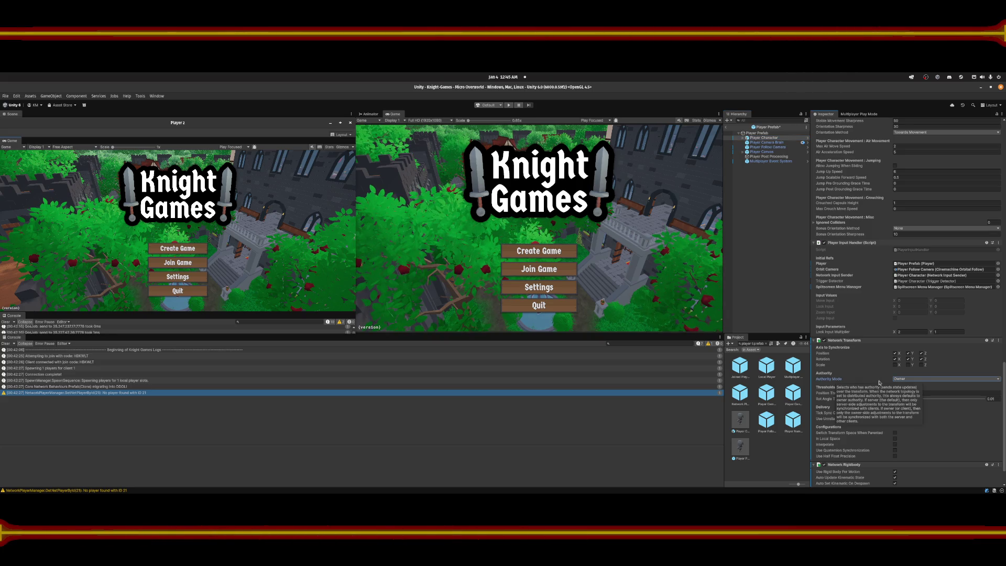
left_click(895, 354)
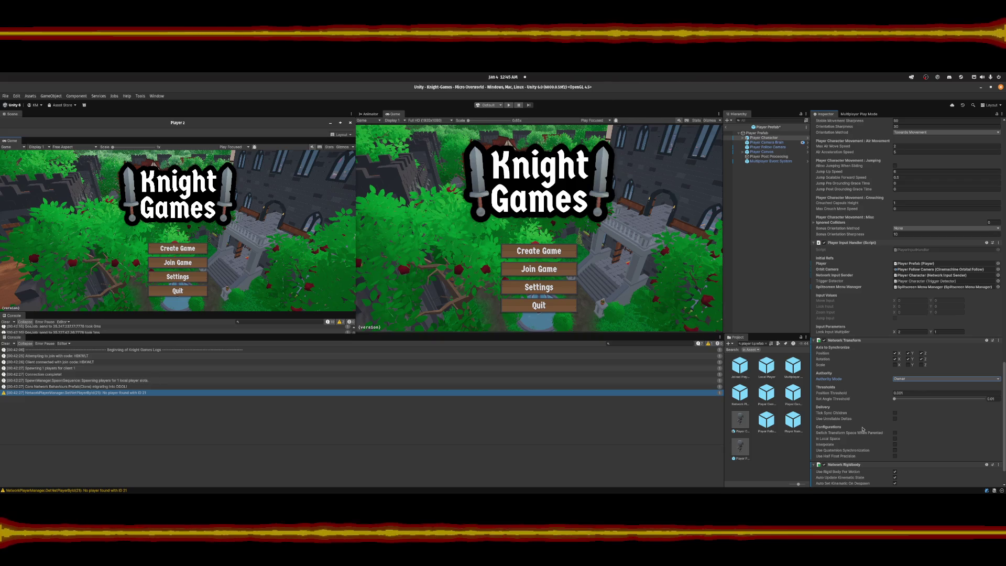
Clear the selection and save the Player Prefab with Ctrl+S.
scroll(866, 433, "down", 15)
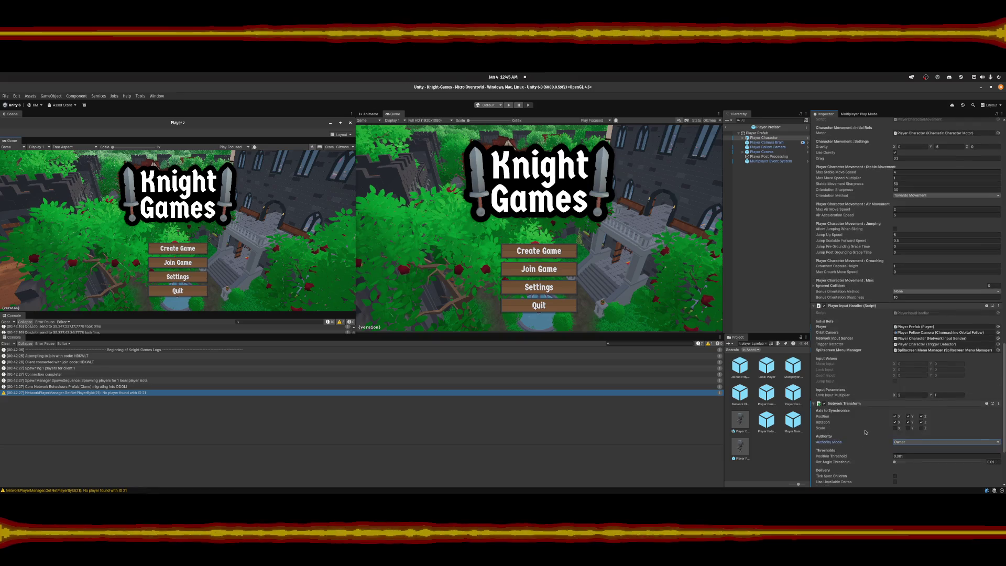
scroll(866, 431, "up", 5)
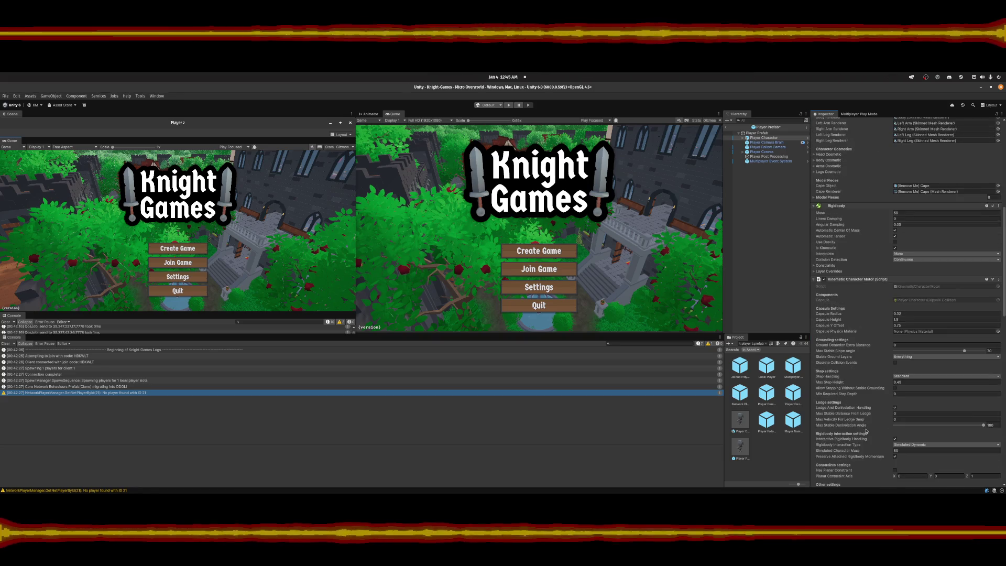
left_click(761, 225)
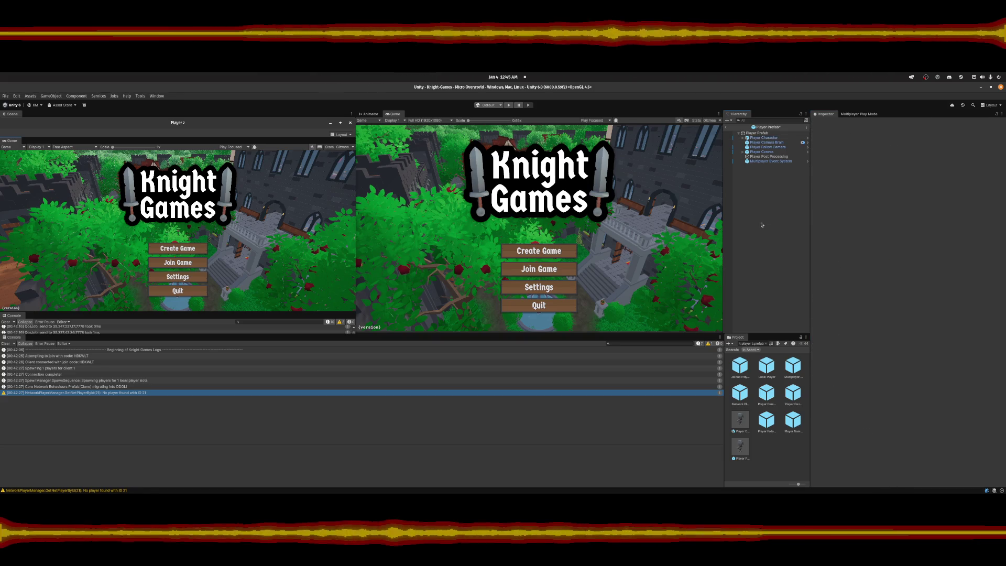
key("ctrl+s")
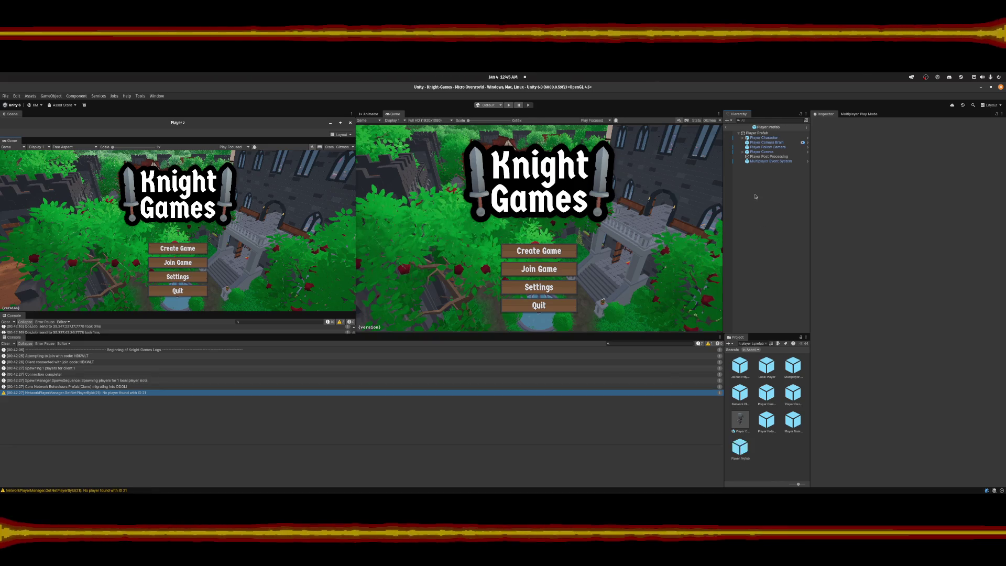
Start play mode, host a game from Player 2, and join it from the main client with the code.
left_click(508, 106)
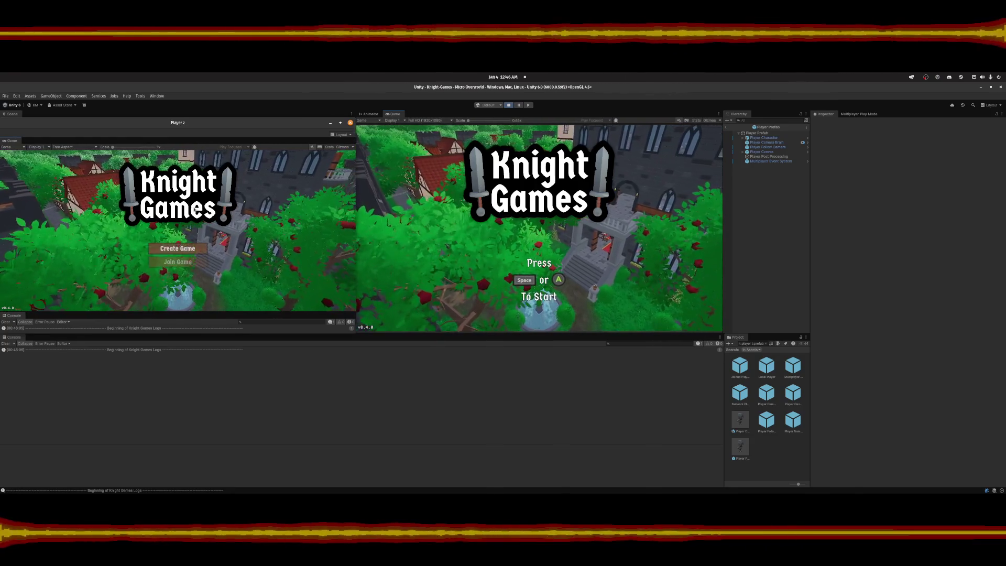
key("space")
left_click(180, 247)
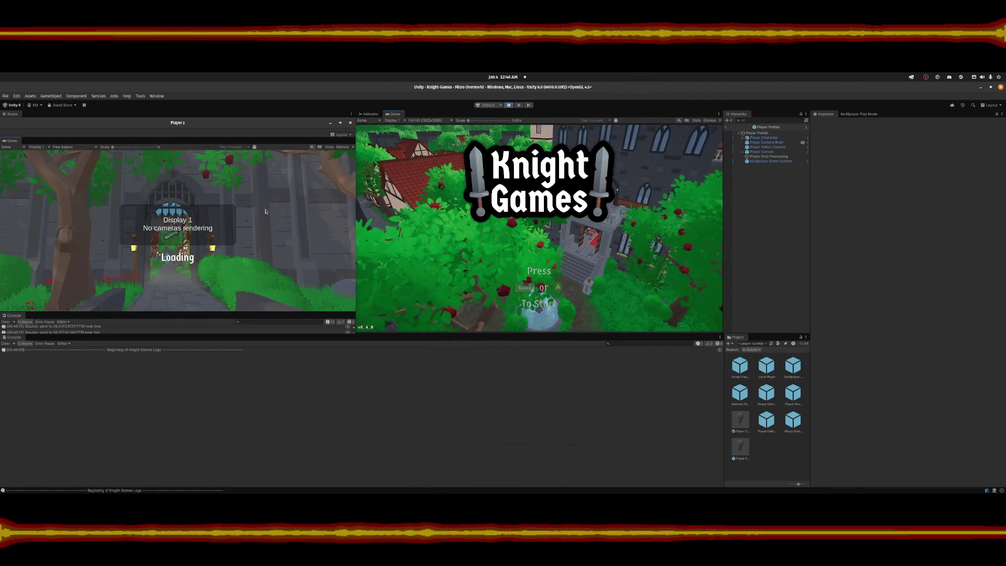
key("Escape")
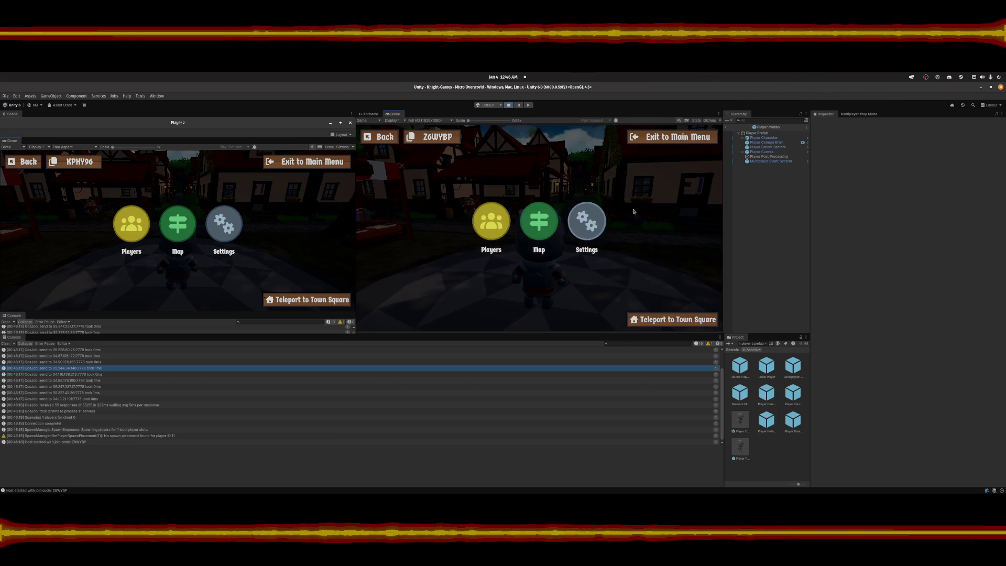
left_click(648, 138)
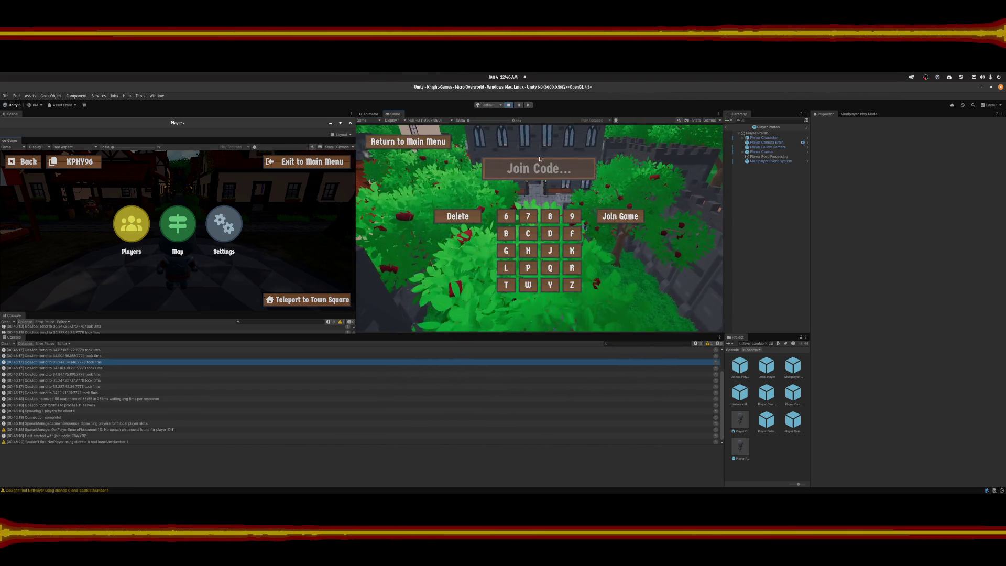
left_click(627, 221)
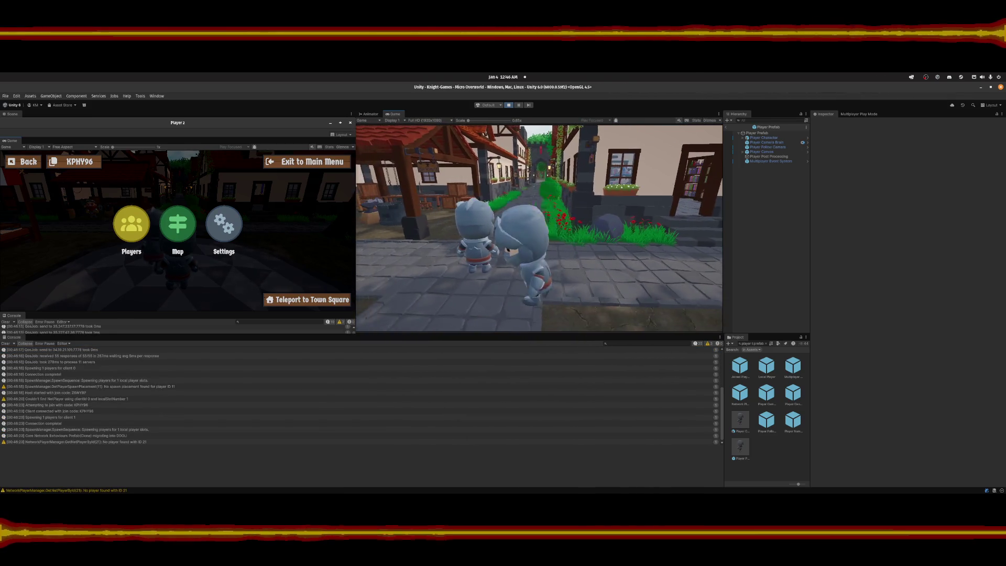
Move each knight independently with W and S through town, then open Player 2's pause menu.
key("w")
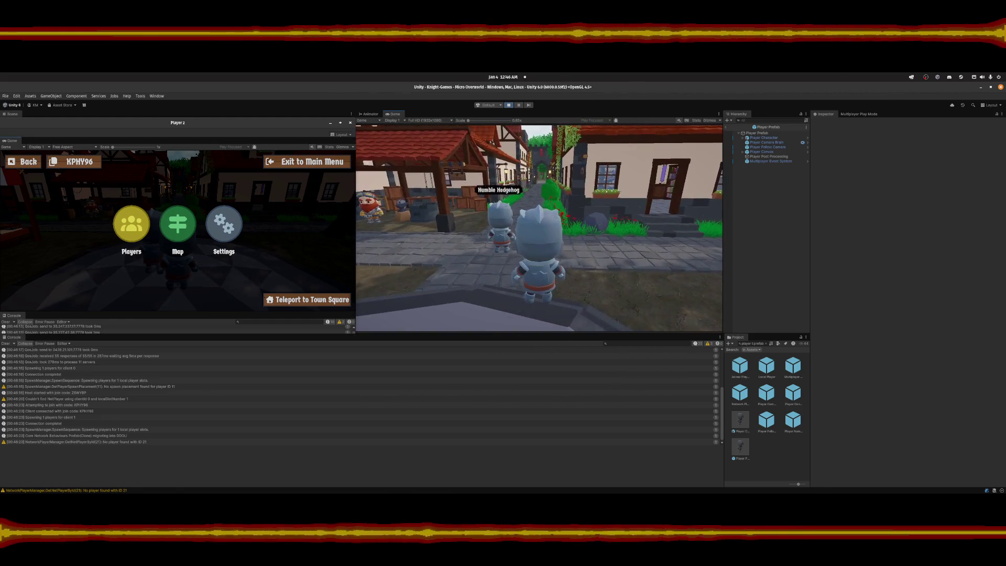
key("Escape")
key("Escape")
left_click(264, 201)
key("Escape")
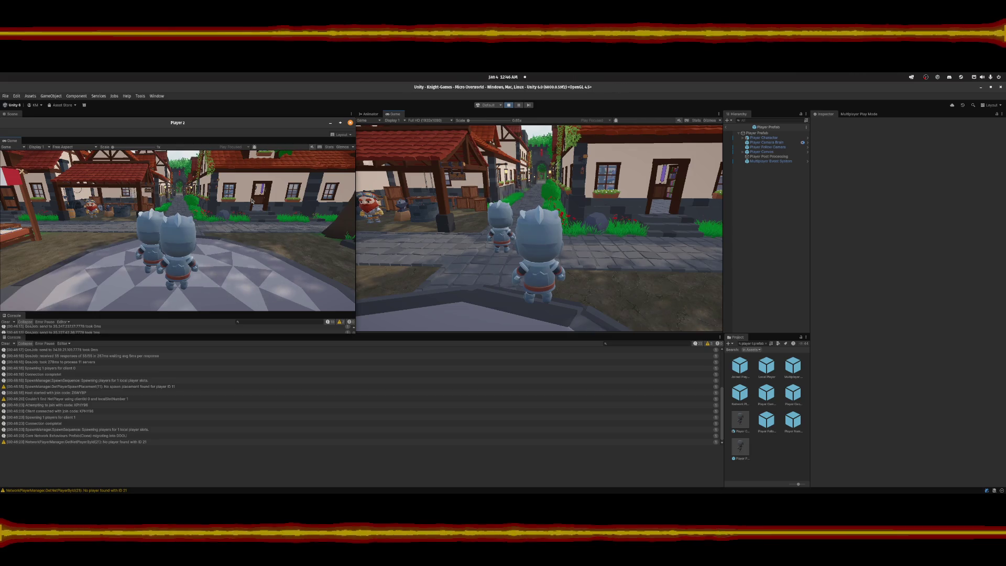
key("w")
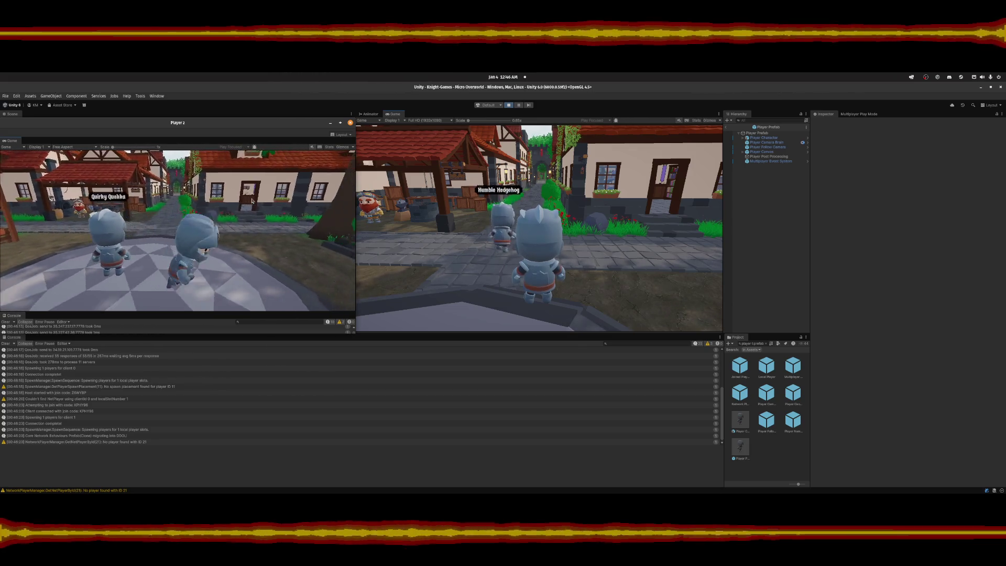
key("s")
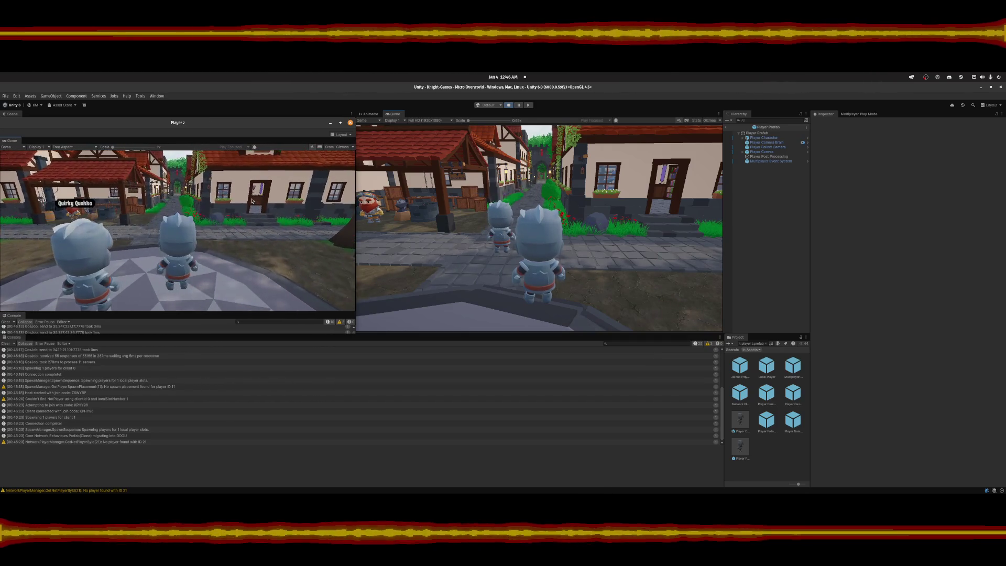
key("Escape")
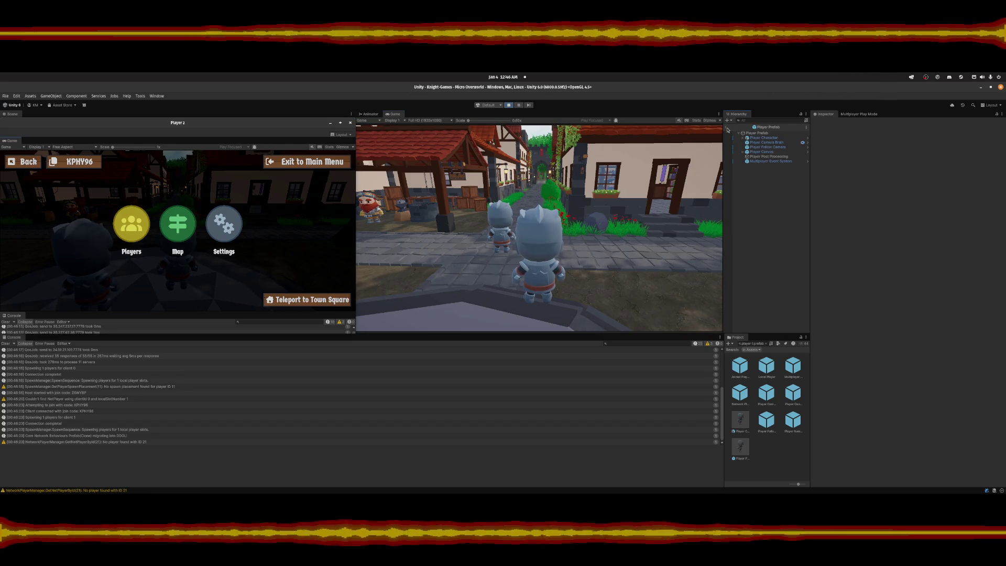
Select and expand Quirky Quokka (Local), then inspect its Player Character components.
left_click(756, 150)
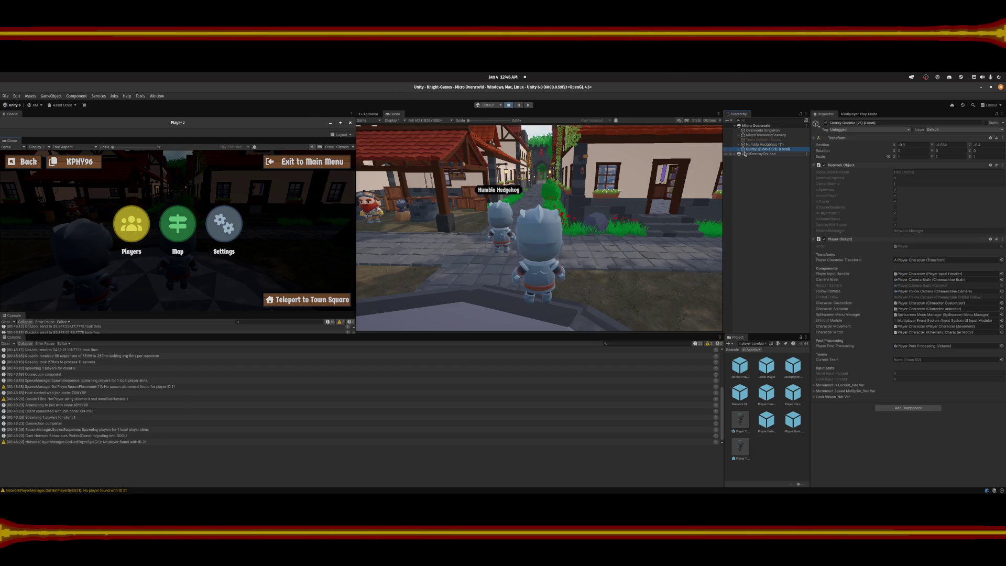
left_click(739, 150)
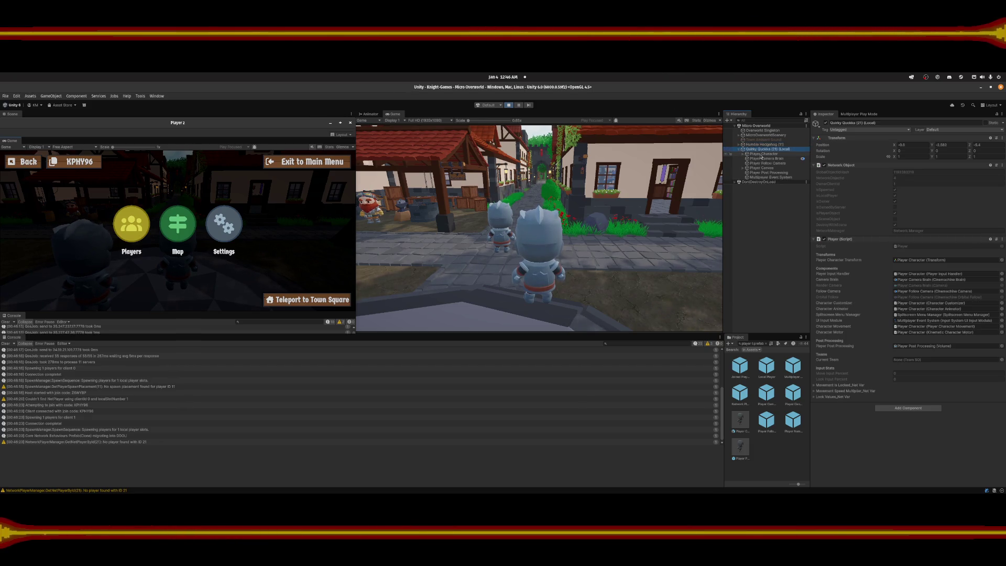
left_click(760, 153)
scroll(815, 209, "down", 20)
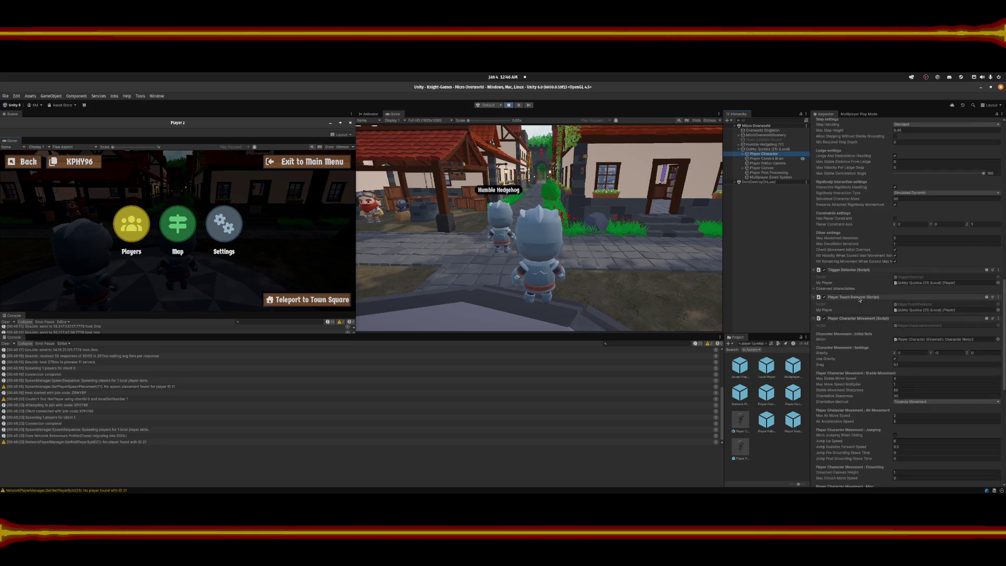
scroll(857, 307, "down", 3)
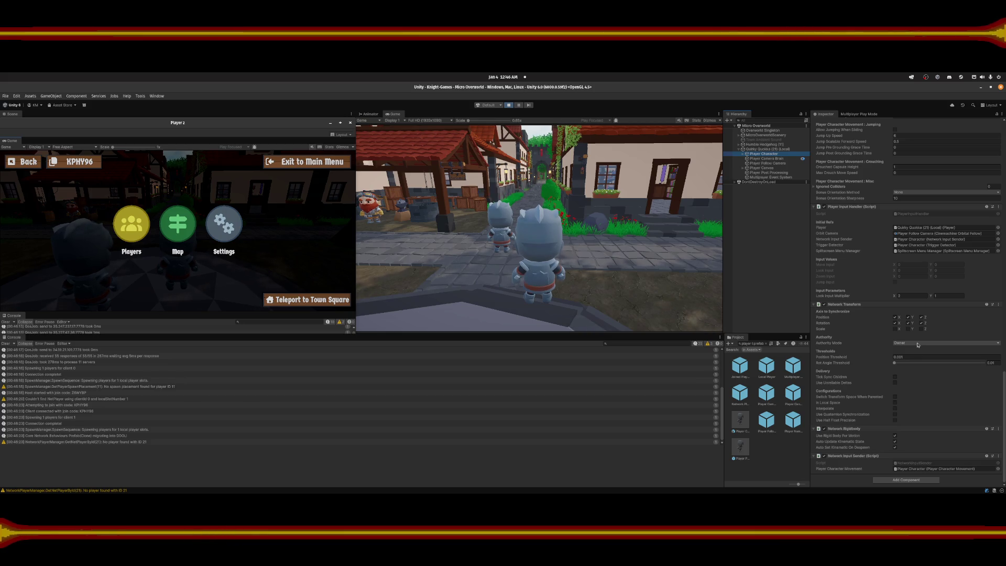
Inspect the Player Camera Brain, Follow Camera, Canvas, Multiplayer Event System, then Player Character again.
left_click(755, 158)
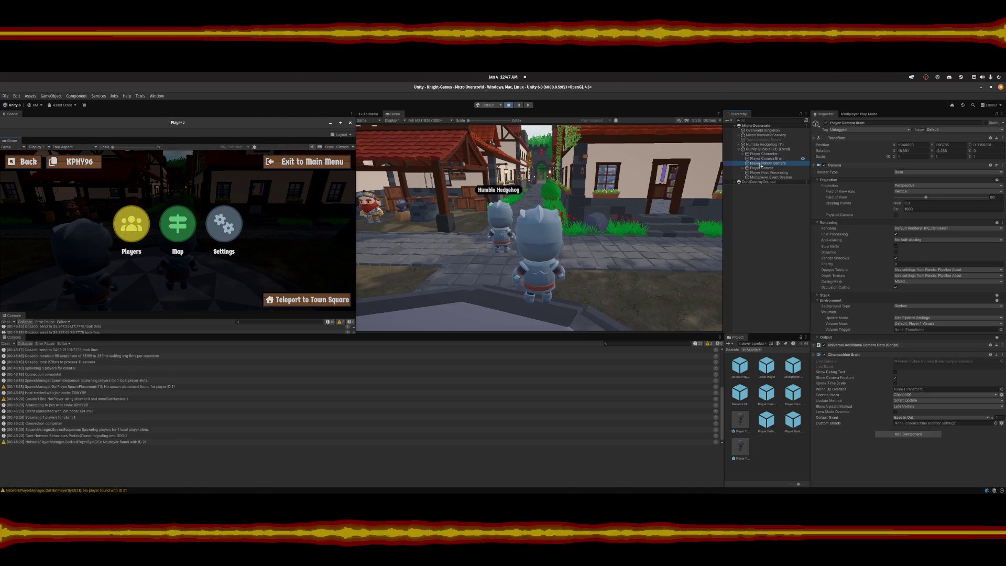
left_click(768, 164)
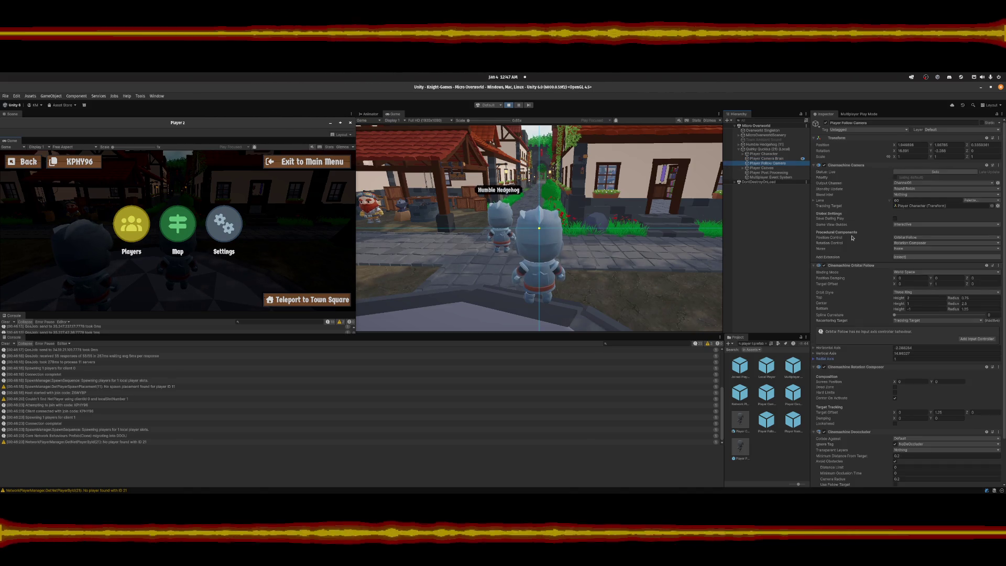
scroll(853, 237, "down", 3)
left_click(765, 168)
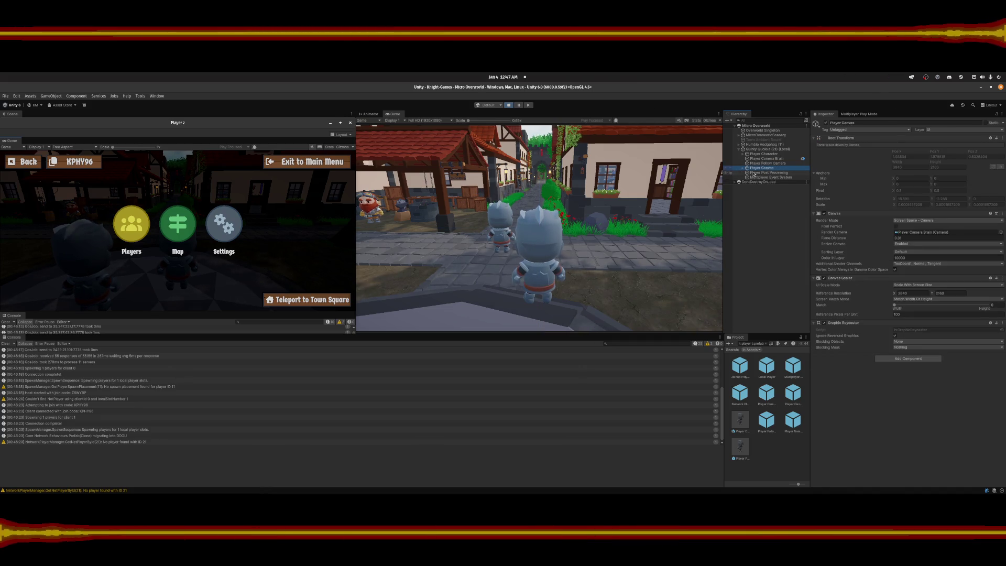
left_click(757, 178)
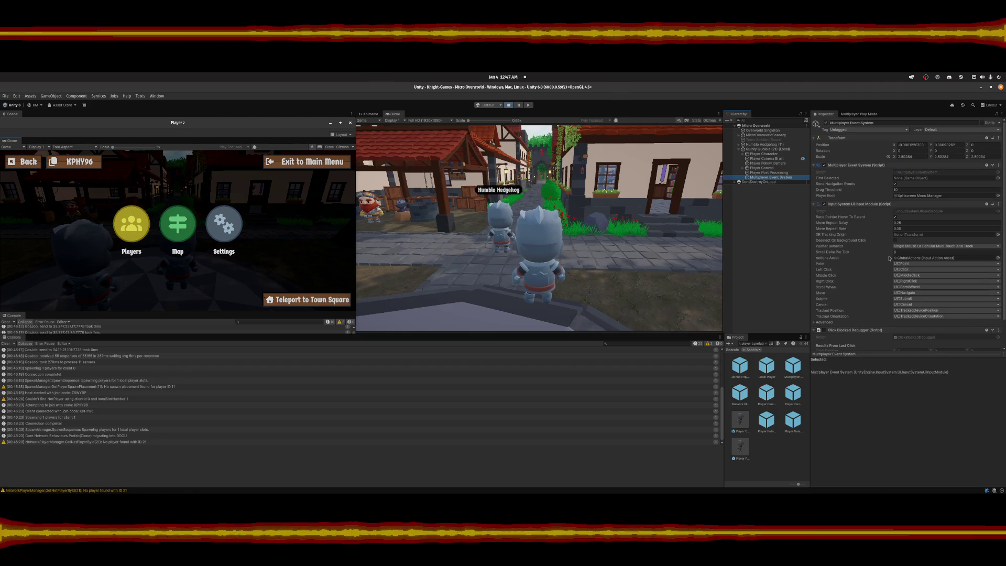
left_click(747, 155)
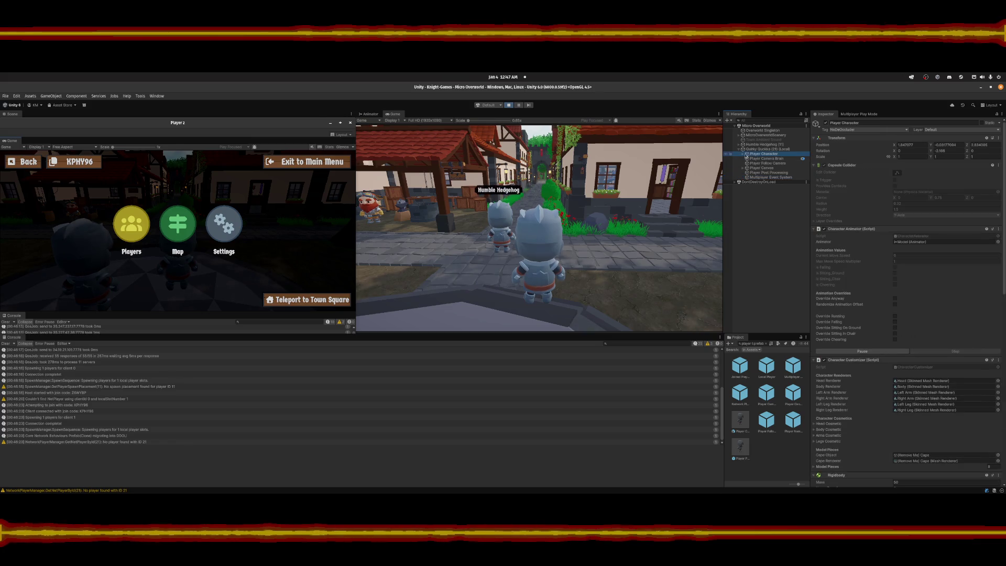
Inspect the Model's animator, the Nametag Provider and Detector, and the Head's mesh renderer.
left_click(745, 155)
left_click(760, 158)
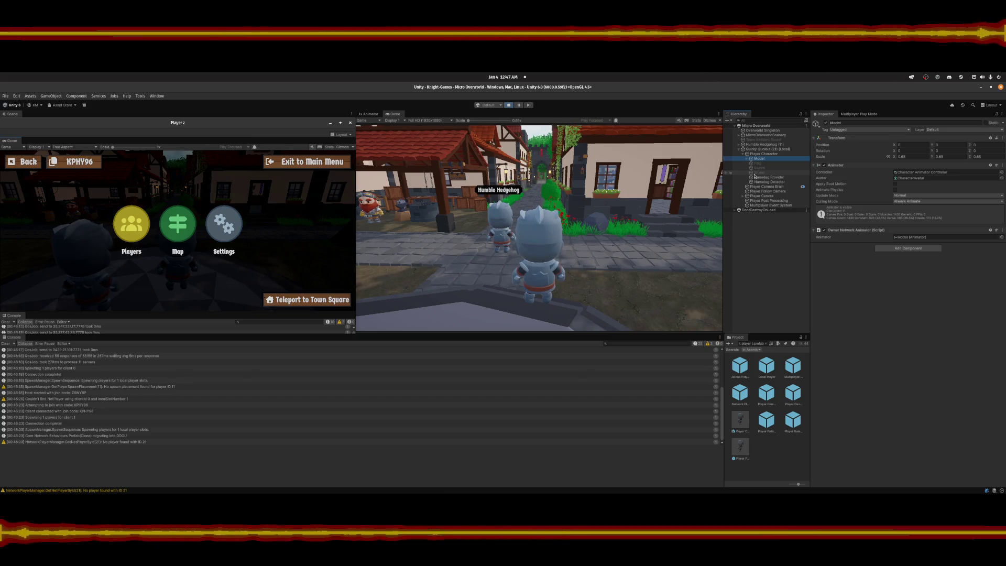
left_click(760, 178)
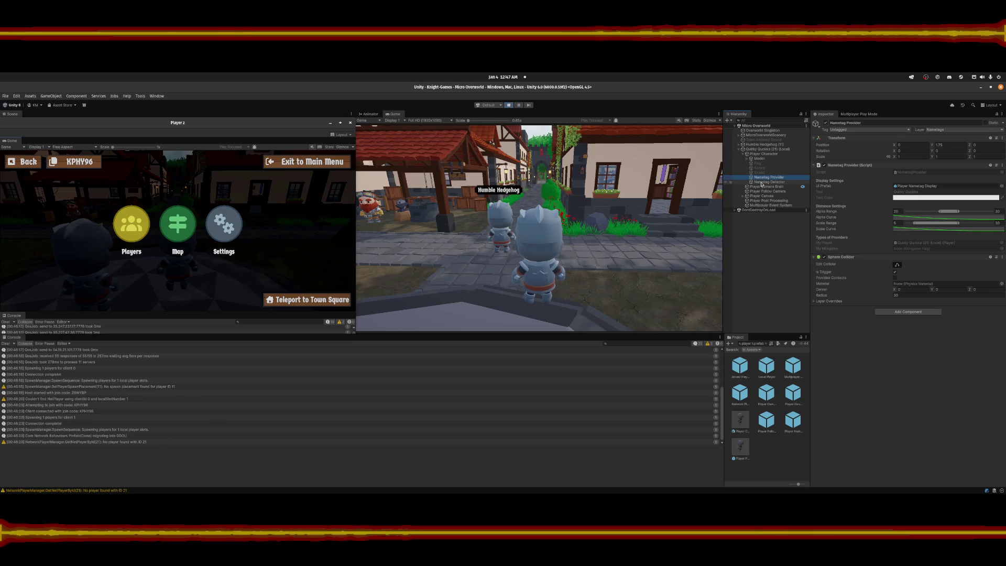
left_click(762, 182)
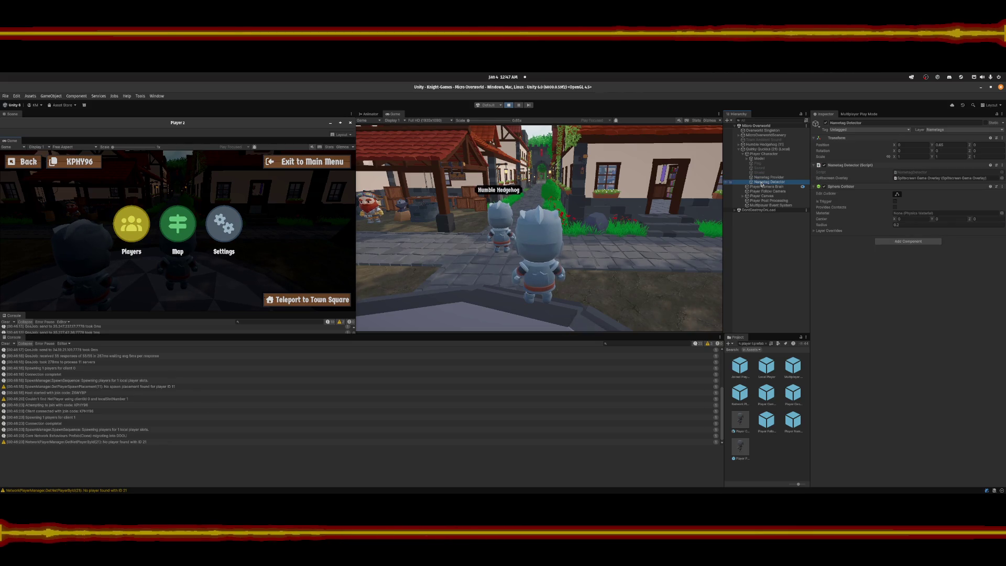
left_click(759, 159)
left_click(747, 158)
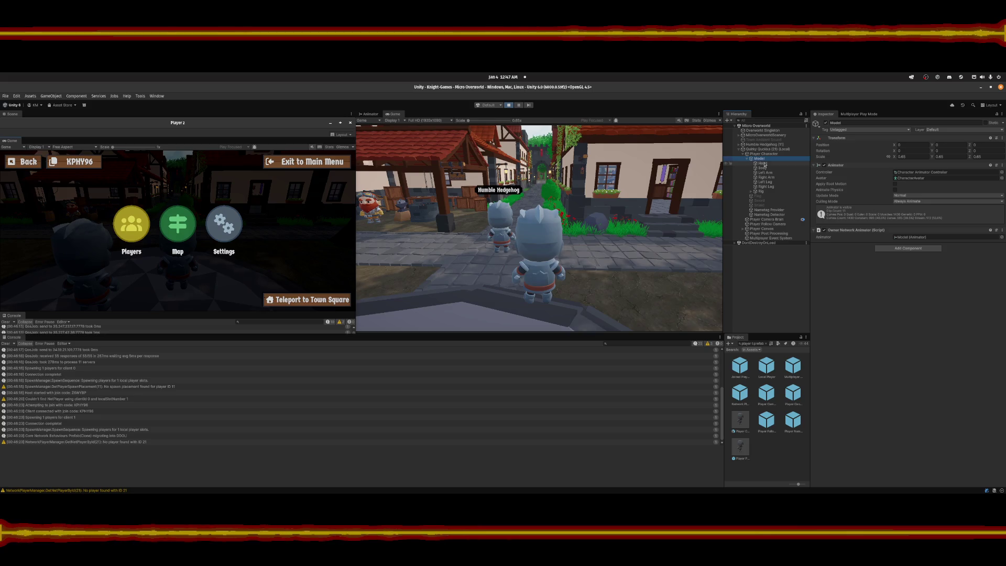
left_click(763, 163)
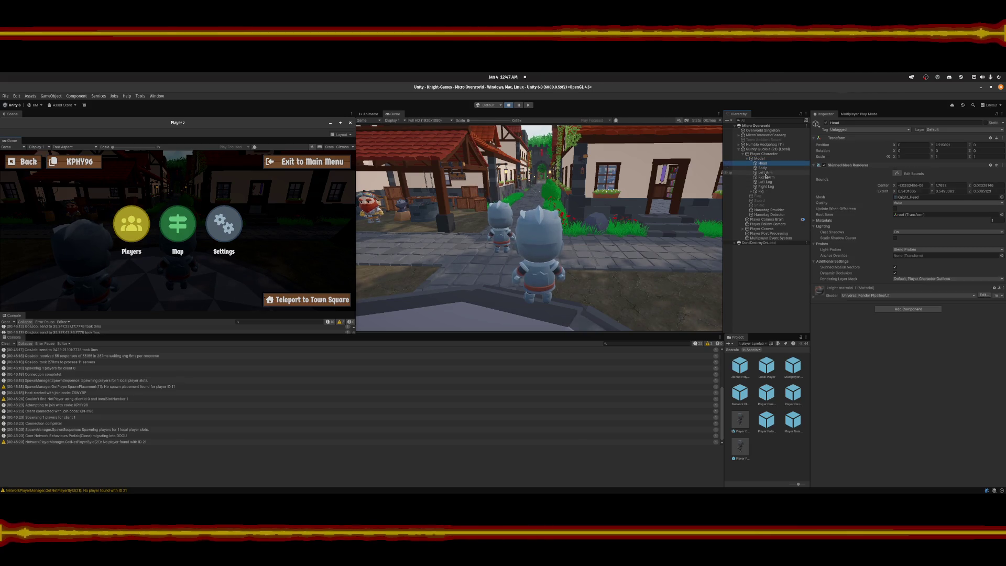
Browse the limbs and Rig root bone, collapse Rig, and show the local player object's components.
key("Down")
key("Down")
key("Down")
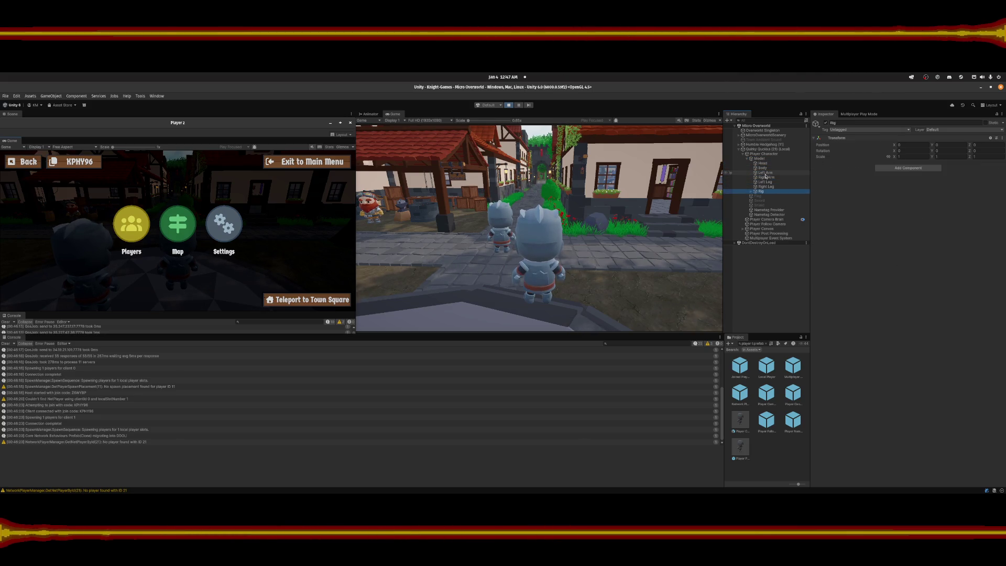
key("Right")
key("Down")
key("Left")
key("Left")
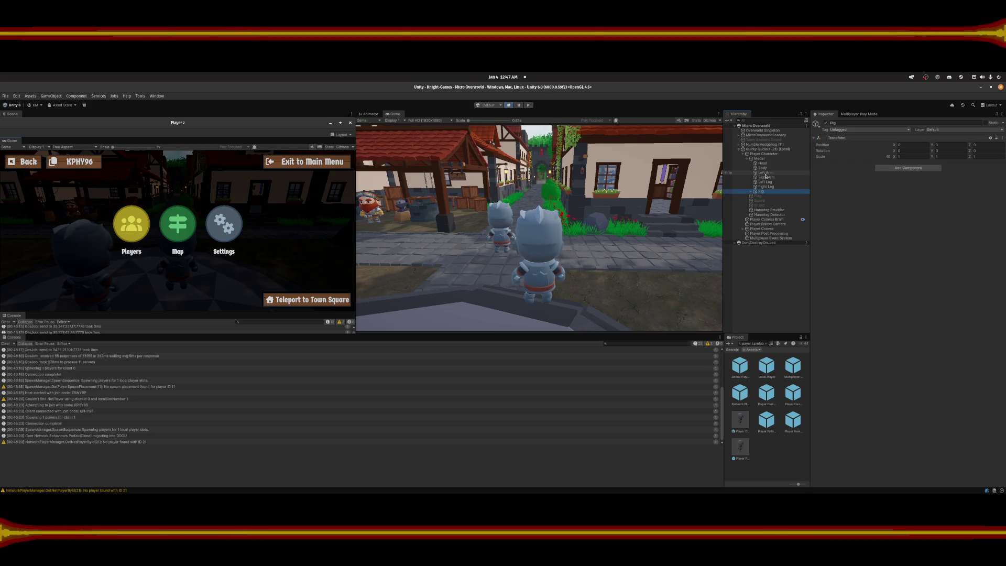
left_click(746, 154)
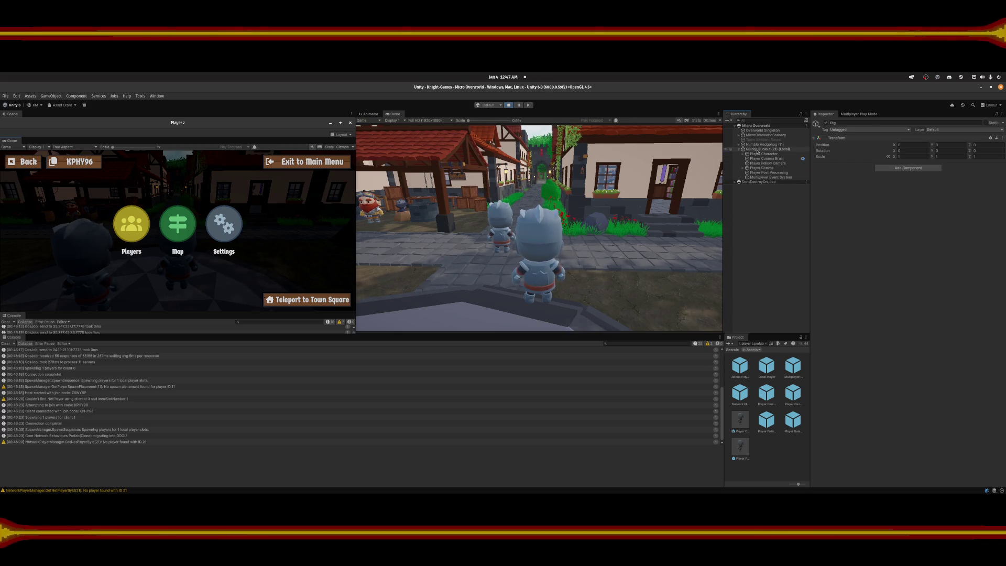
left_click(757, 150)
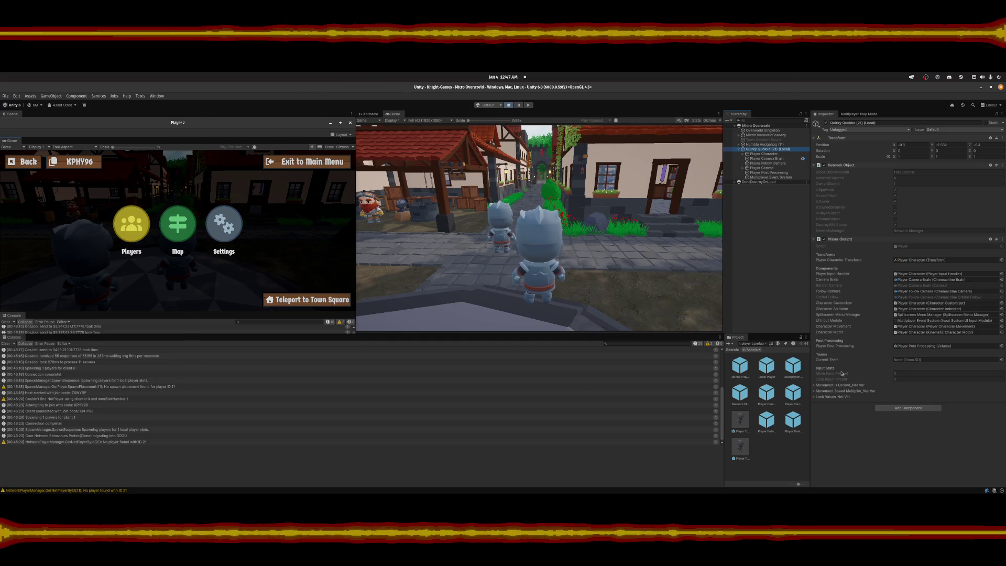
Ping the assigned Player Character Transform object, then the Player script in the Project window.
left_click(903, 262)
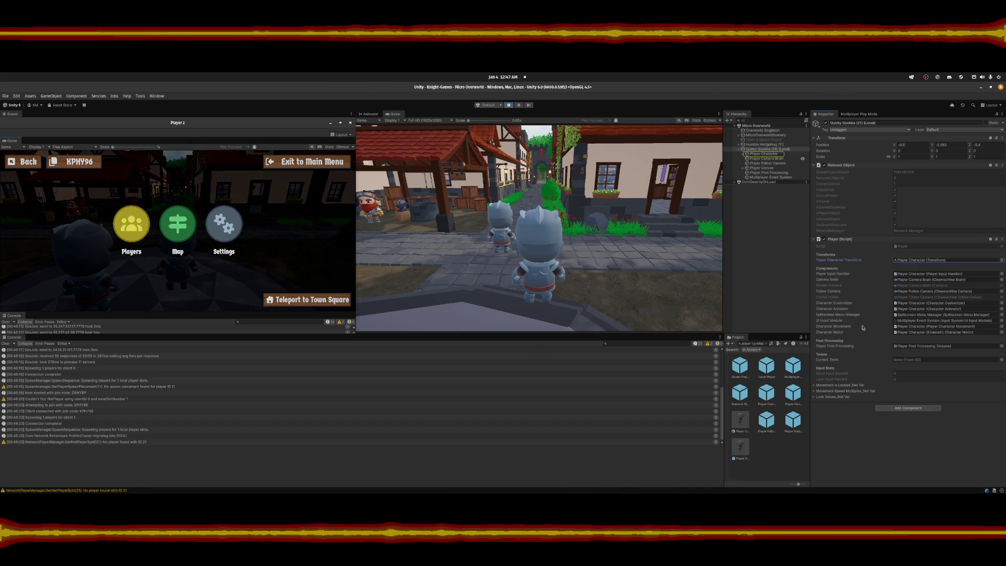
left_click(914, 246)
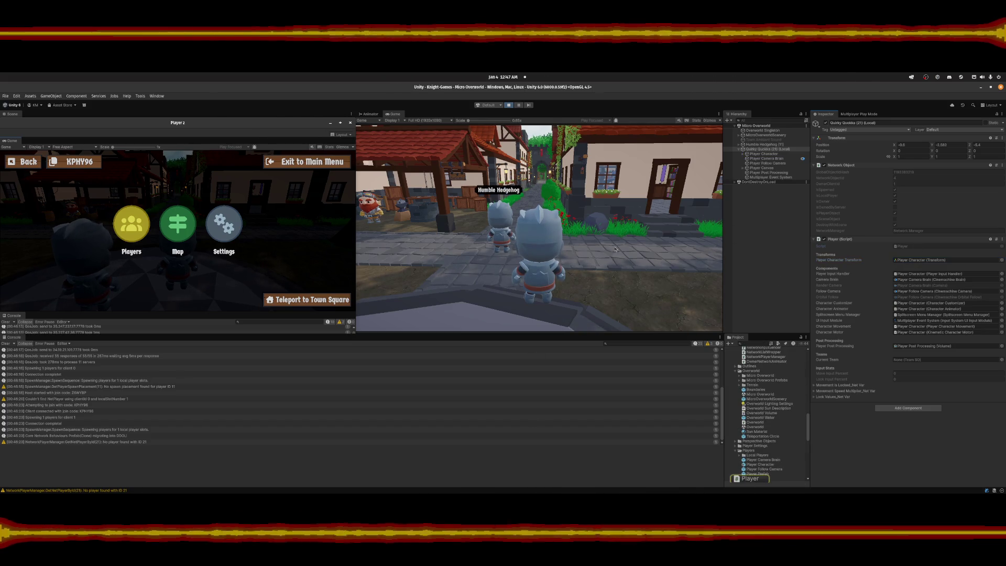
Bring up Visual Studio Code and open the Player.cs file near the Placement property.
mouse_move(431, 495)
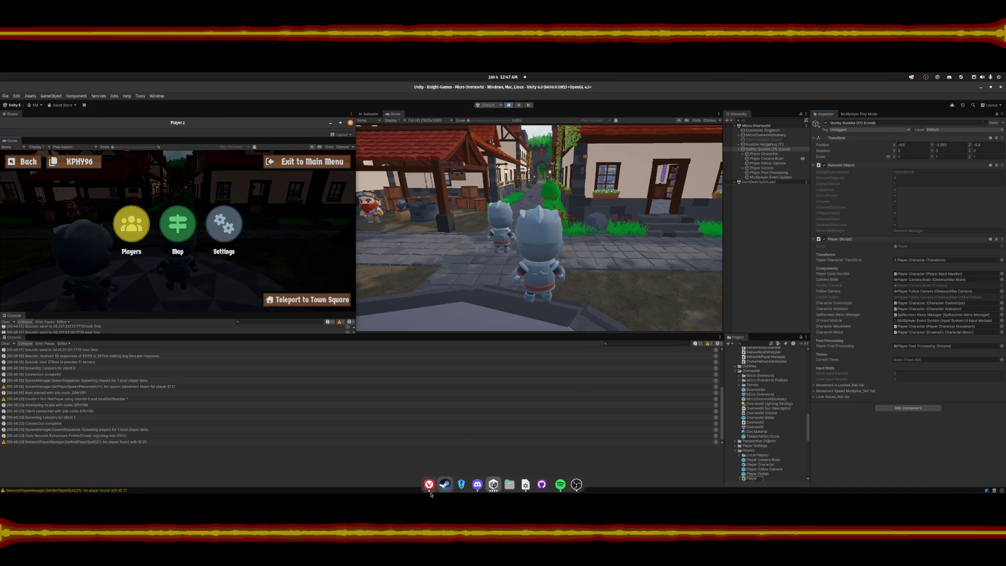
left_click(525, 485)
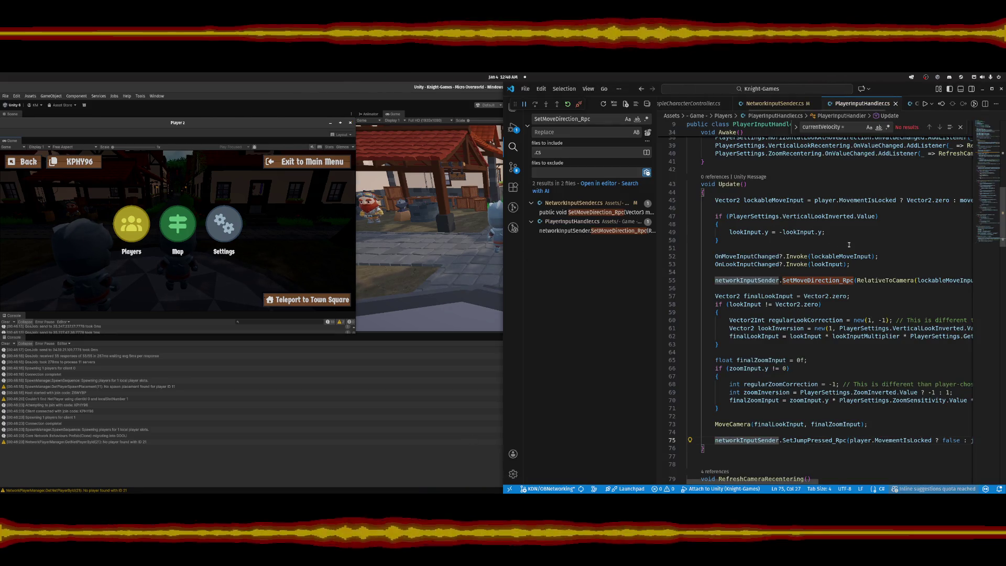
scroll(744, 106, "up", 2)
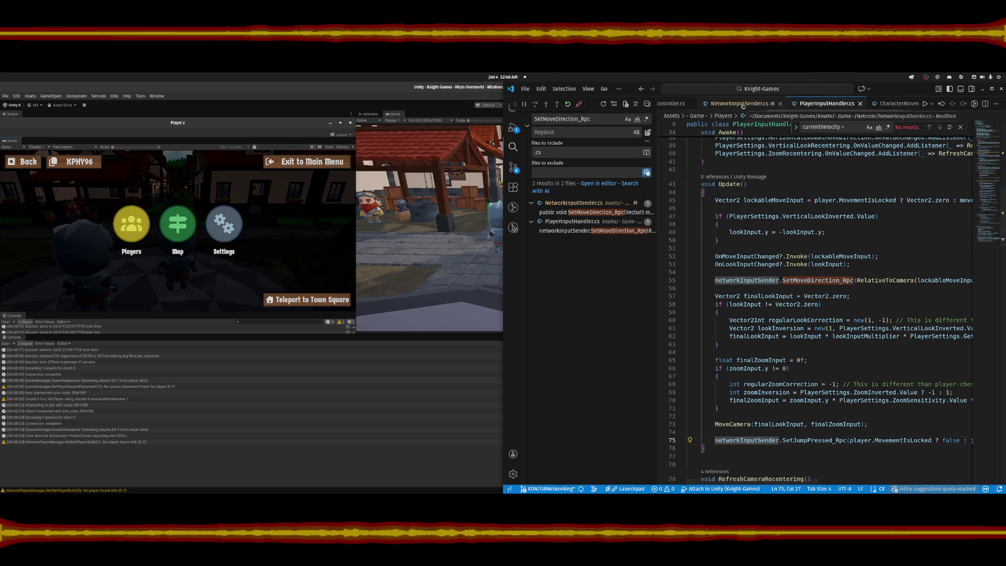
scroll(744, 105, "up", 2)
left_click(681, 103)
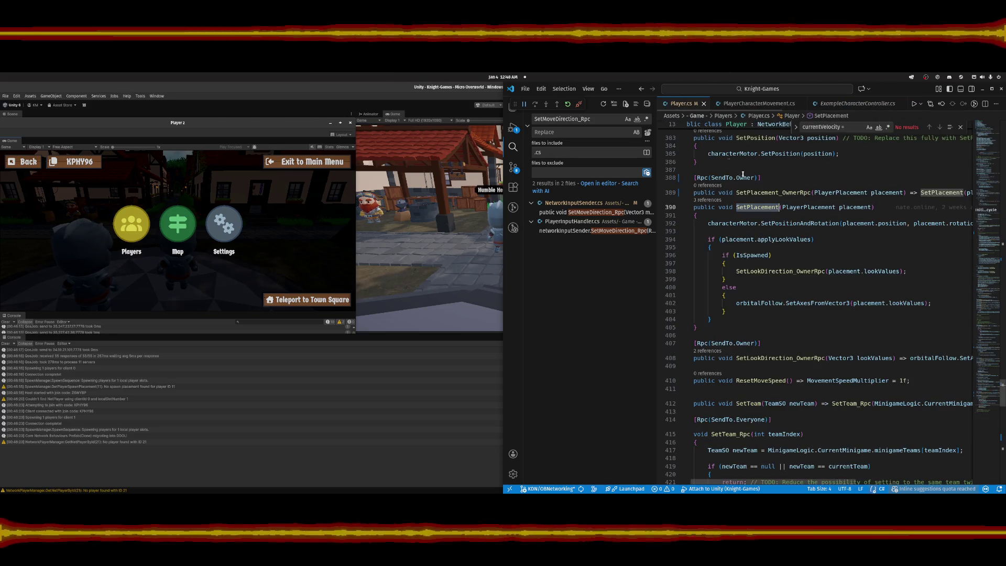
left_click_drag(994, 242, 994, 134)
scroll(822, 262, "up", 20)
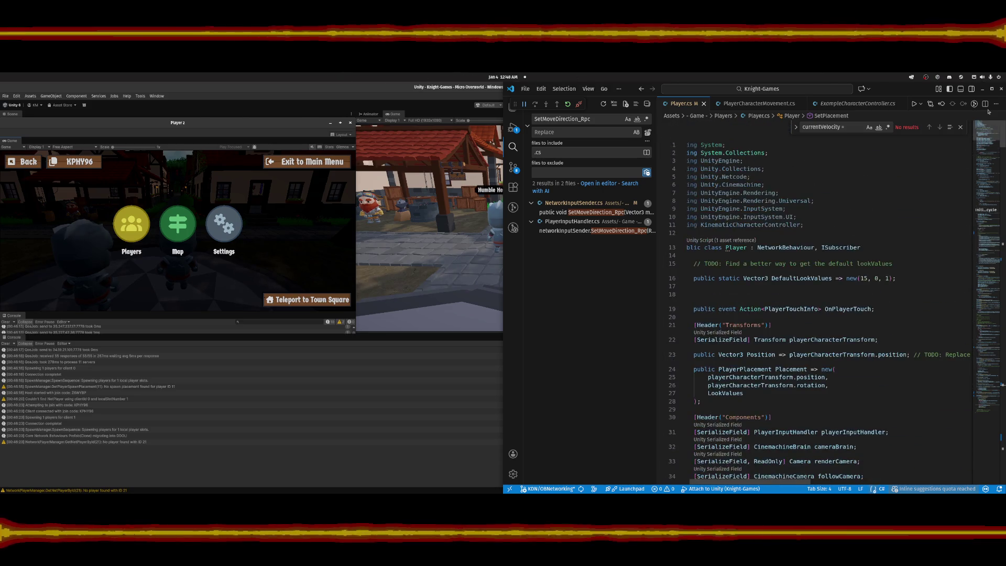
scroll(768, 295, "down", 4)
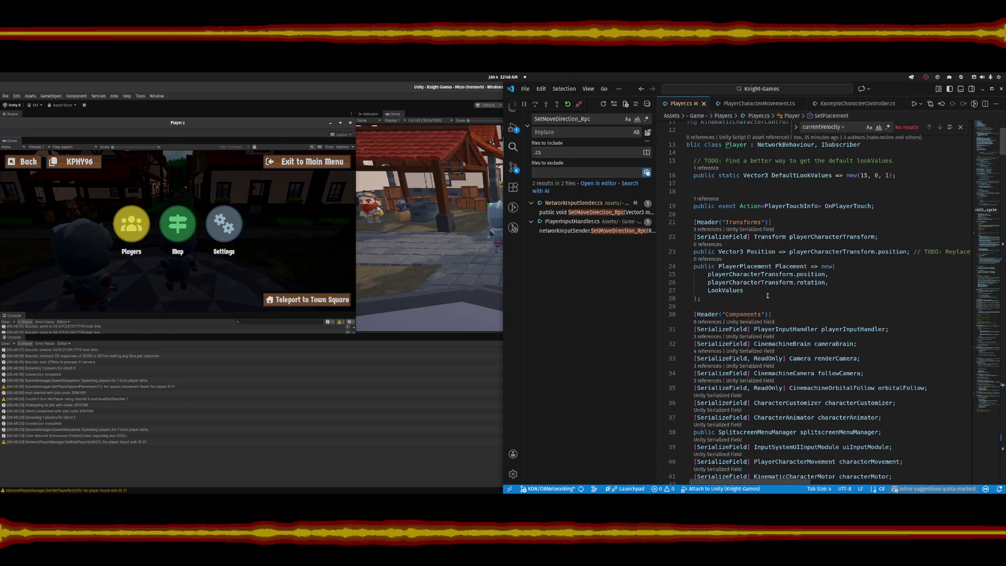
left_click(885, 284)
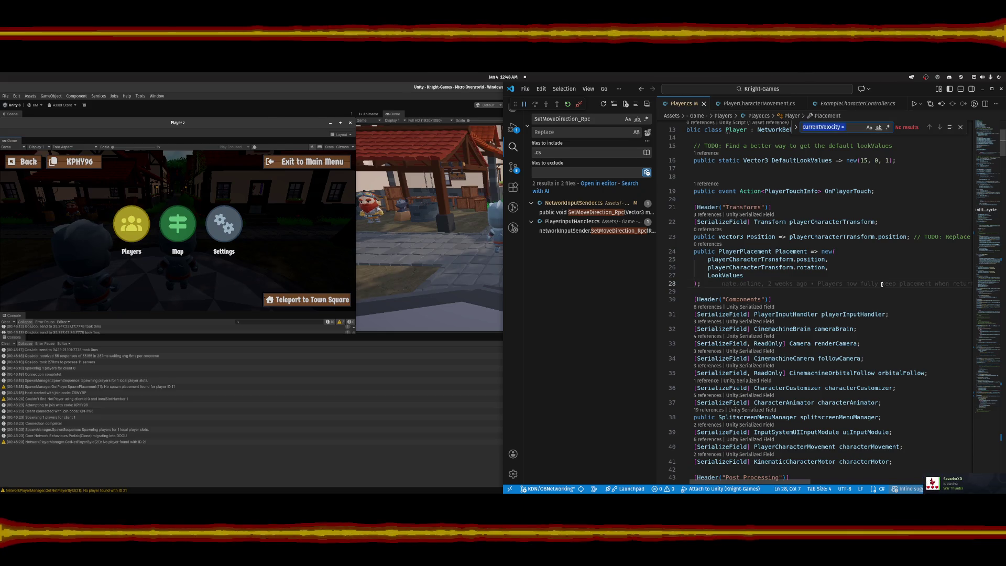
Search Player.cs for playerCharacterTransform and step through all 4 matches.
double_click(816, 220)
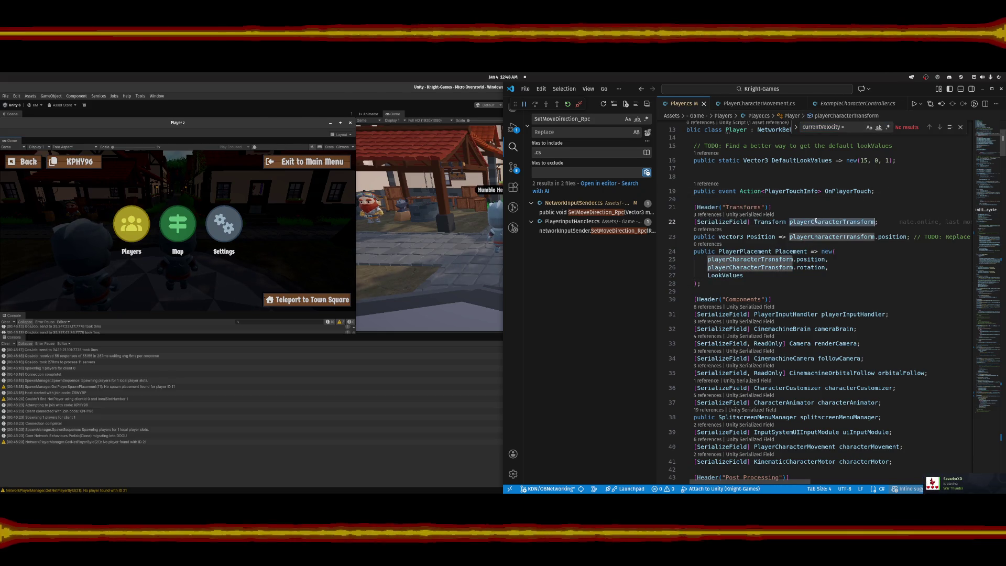
key("ctrl+f")
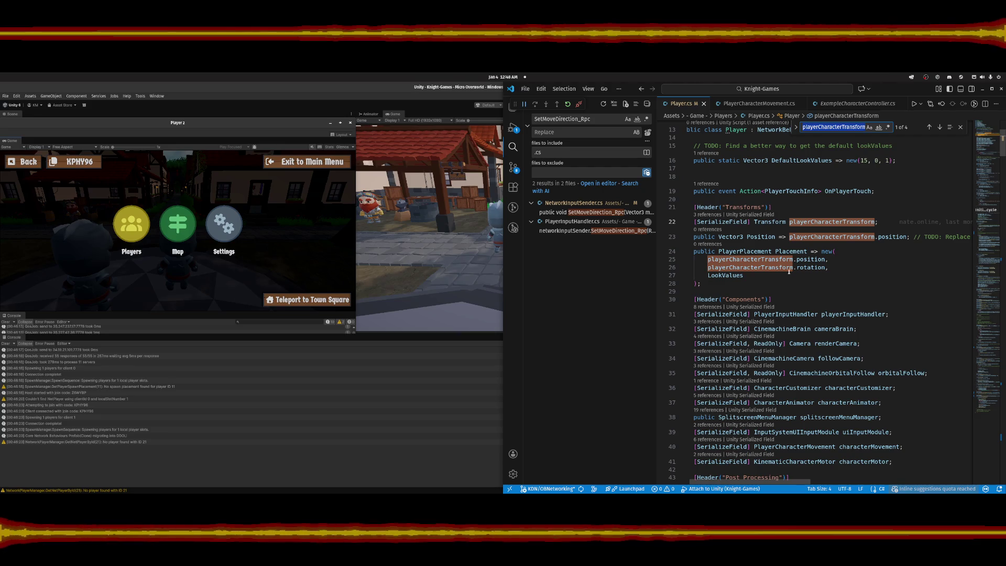
left_click(940, 127)
left_click(940, 126)
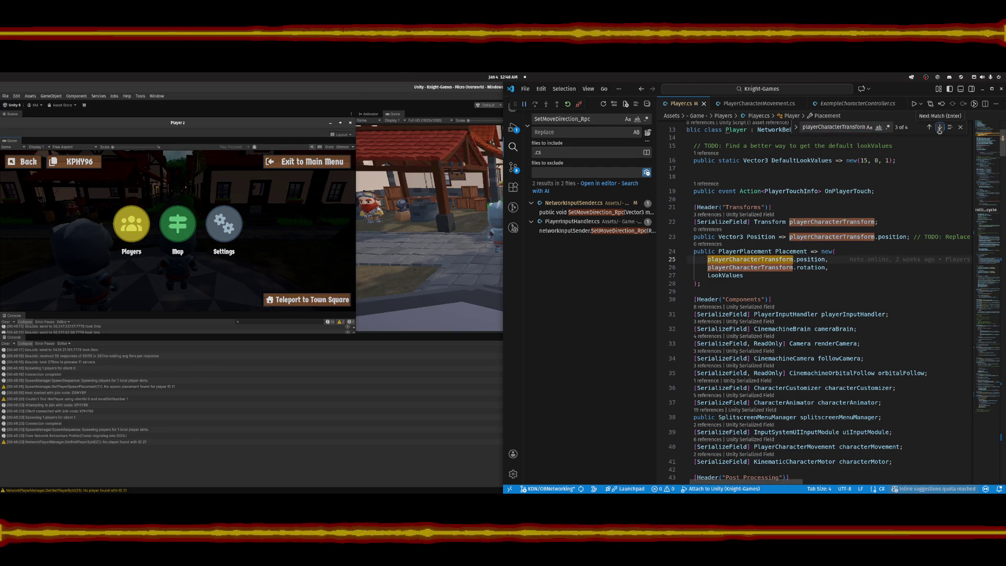
left_click(940, 128)
left_click(940, 128)
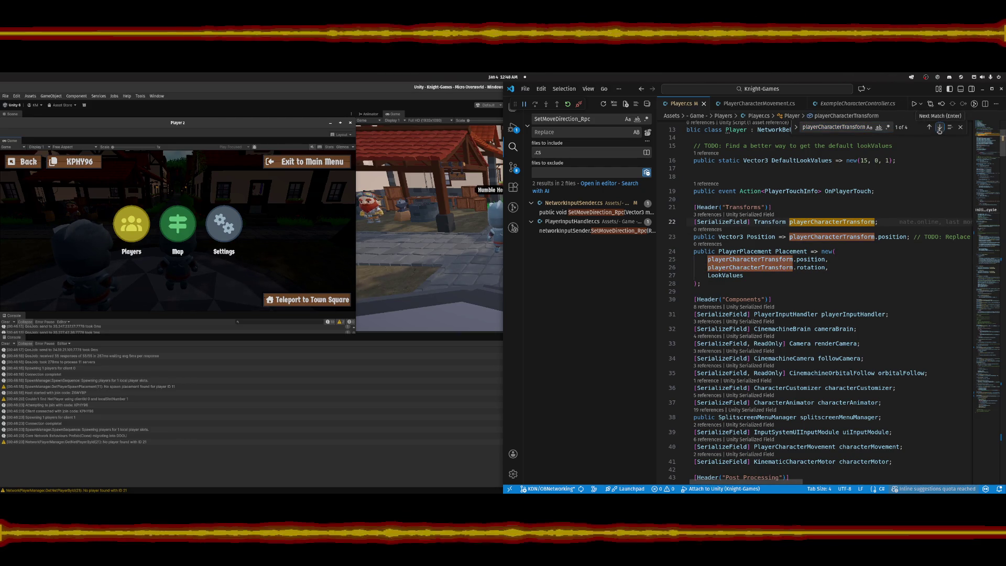
scroll(786, 485, "right", 5)
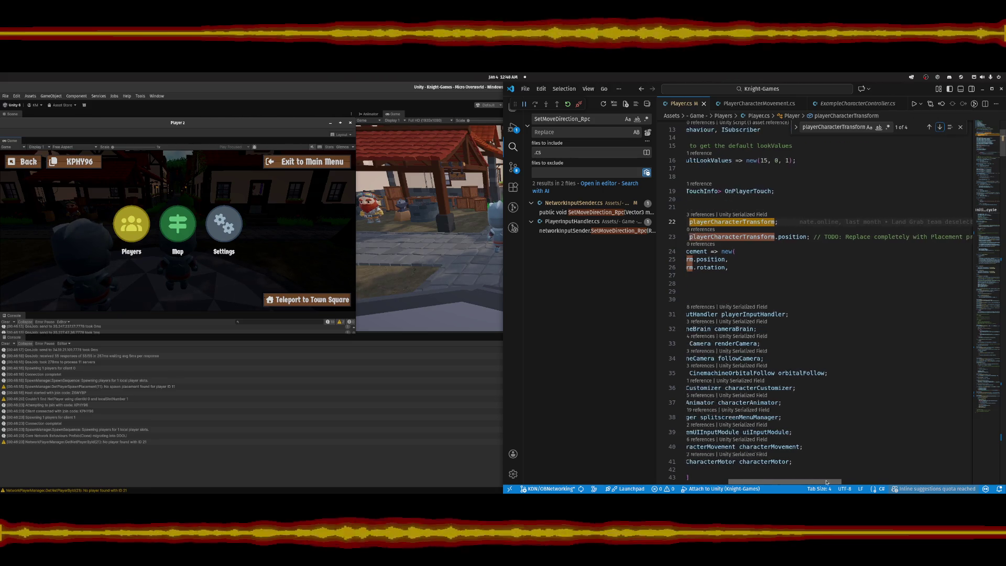
scroll(774, 478, "left", 5)
scroll(774, 478, "left", 1)
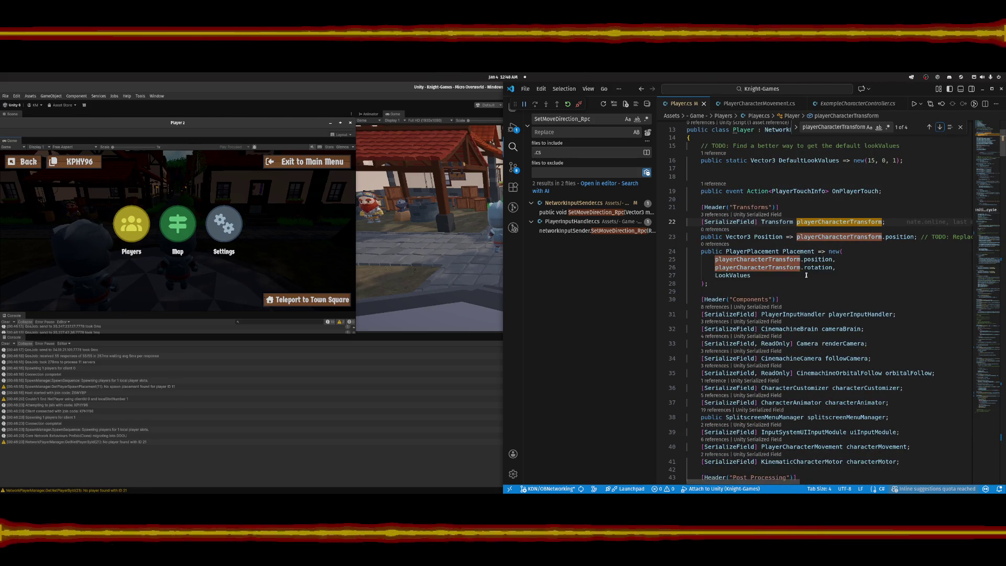
mouse_move(811, 223)
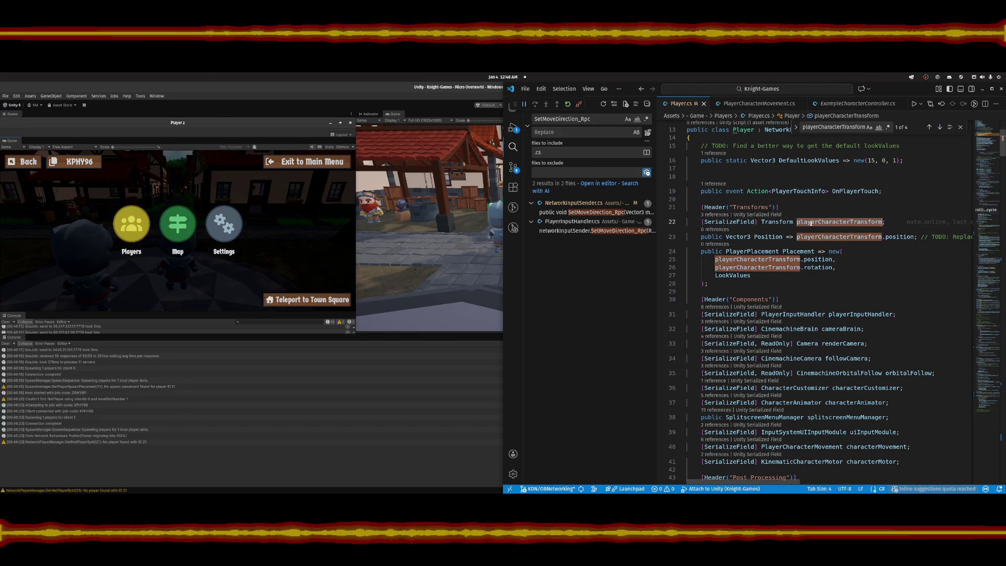
Search Player.cs for Placement and step through its matches to the one near SetPosition.
left_click(754, 252)
double_click(798, 252)
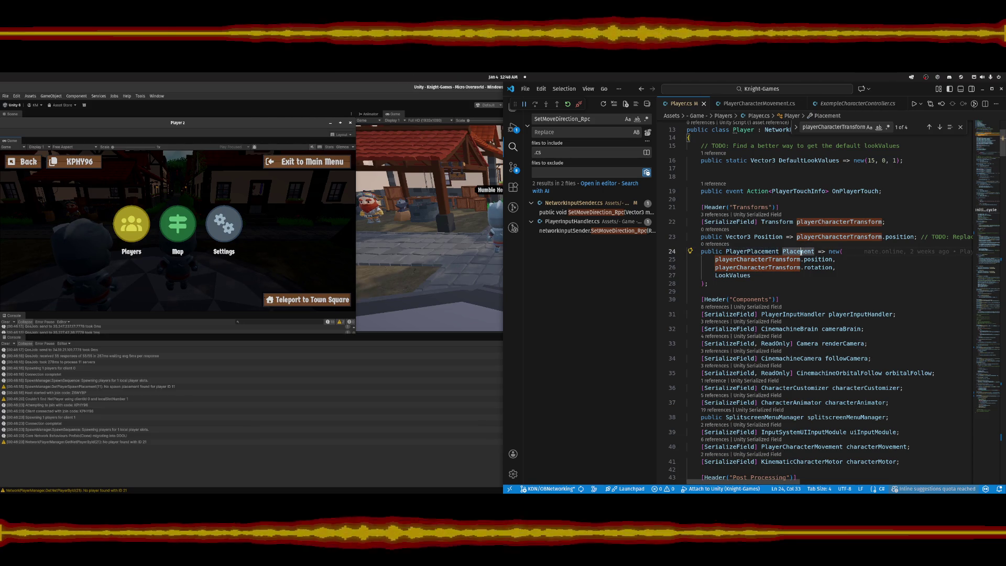
key("ctrl+f")
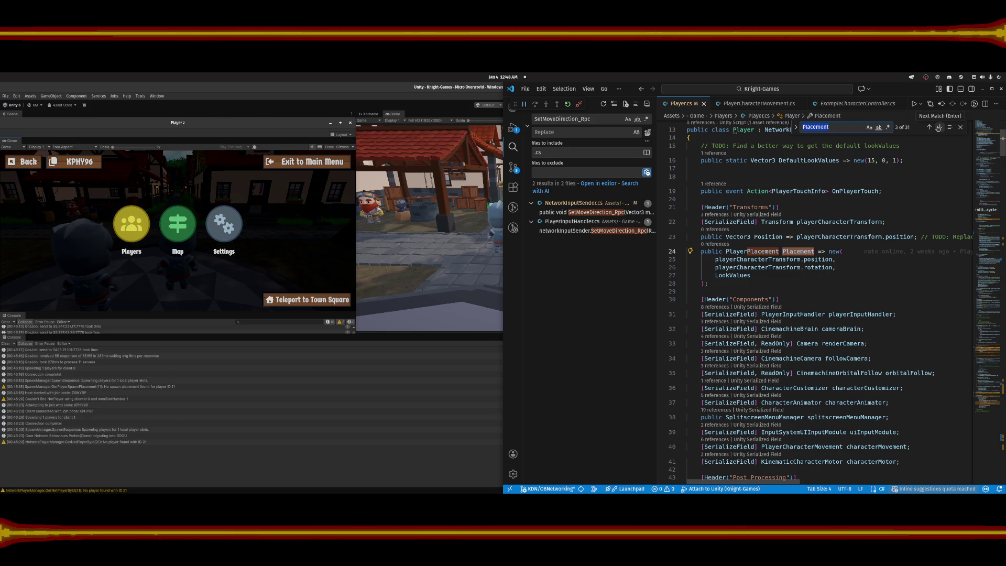
left_click(939, 128)
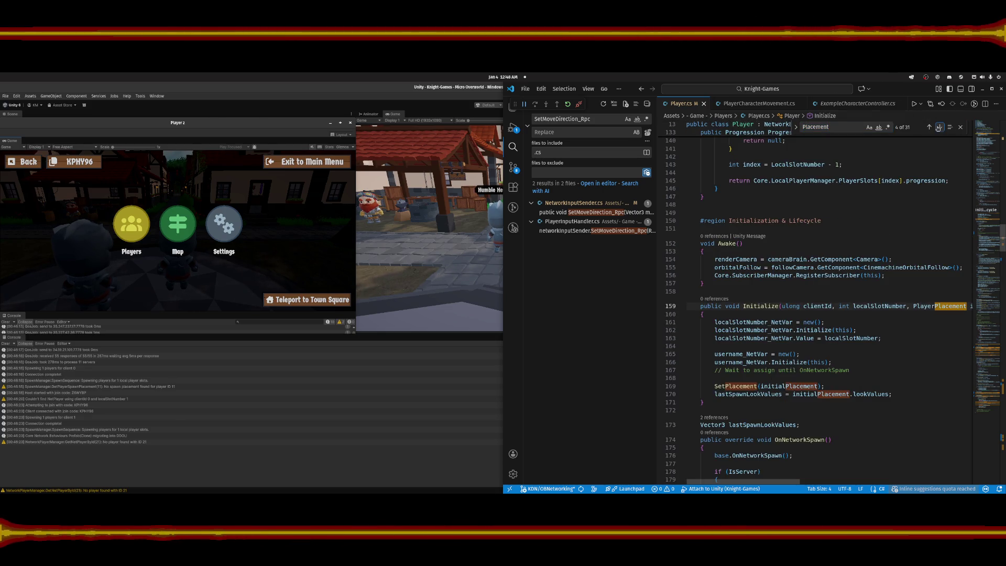
left_click(938, 128)
left_click(939, 128)
left_click(939, 128)
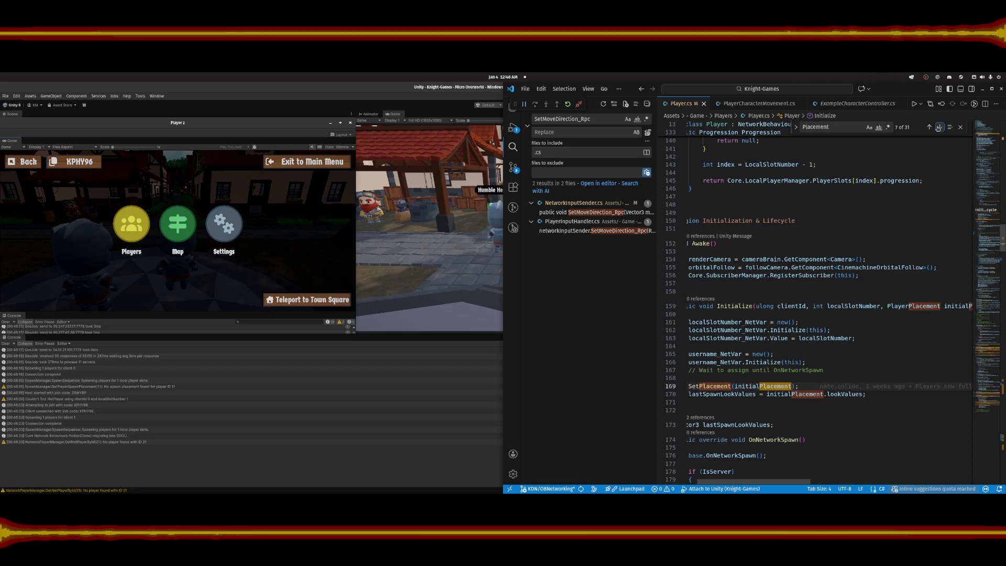
left_click(939, 128)
left_click(939, 128)
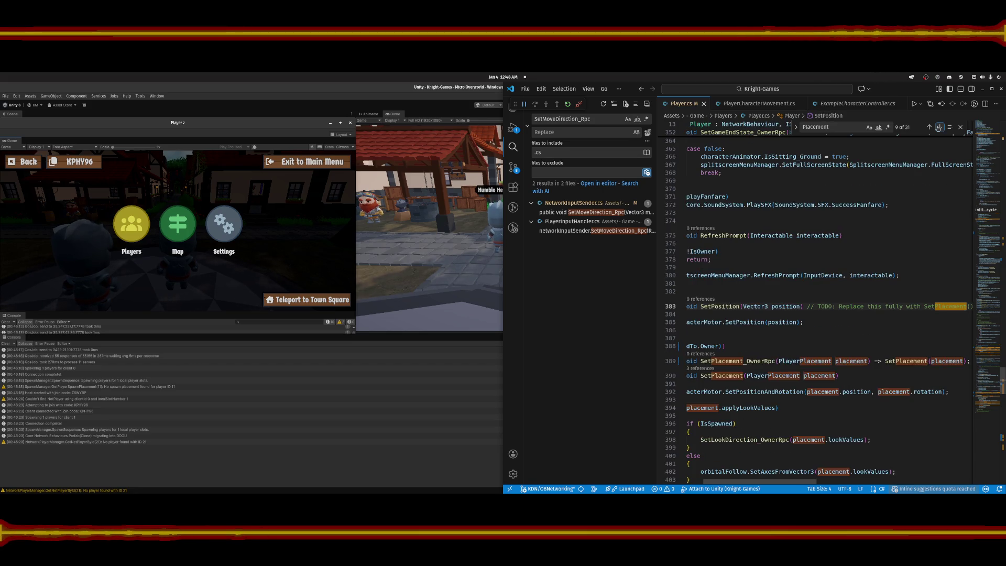
left_click(939, 128)
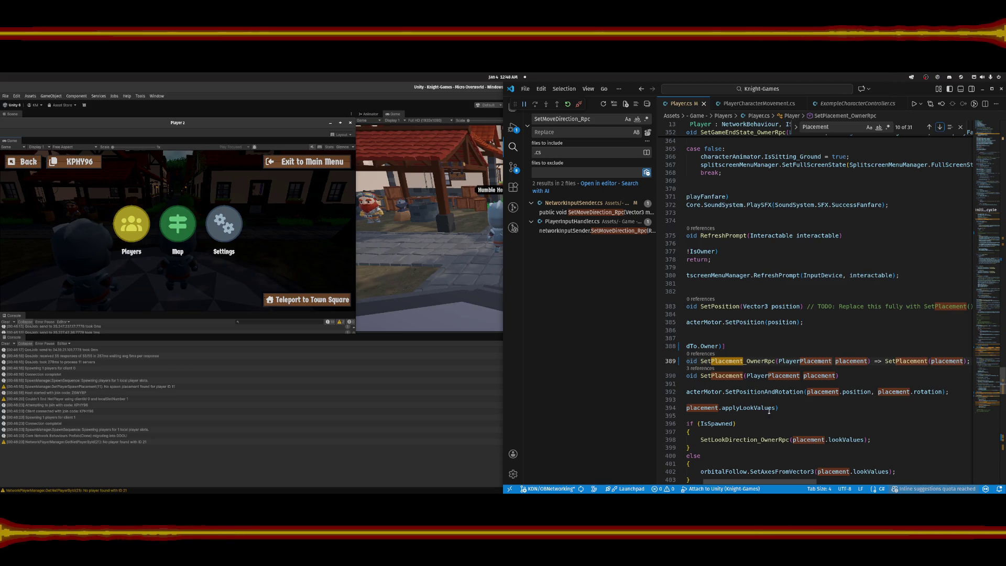
Scroll Player.cs down to line 390 and inspect the SetPlacement method definition.
scroll(770, 412, "left", 2)
scroll(790, 267, "down", 1)
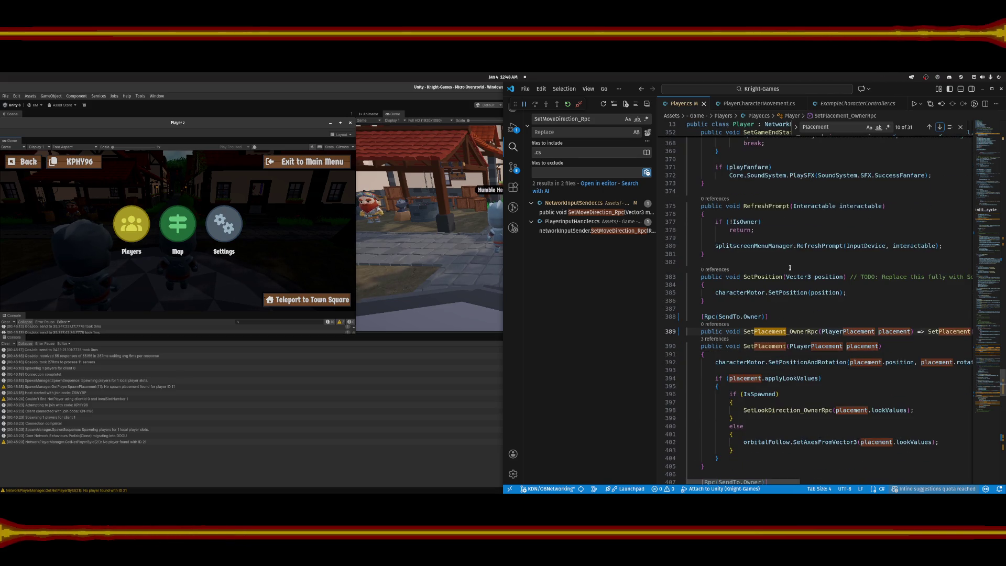
scroll(790, 268, "down", 1)
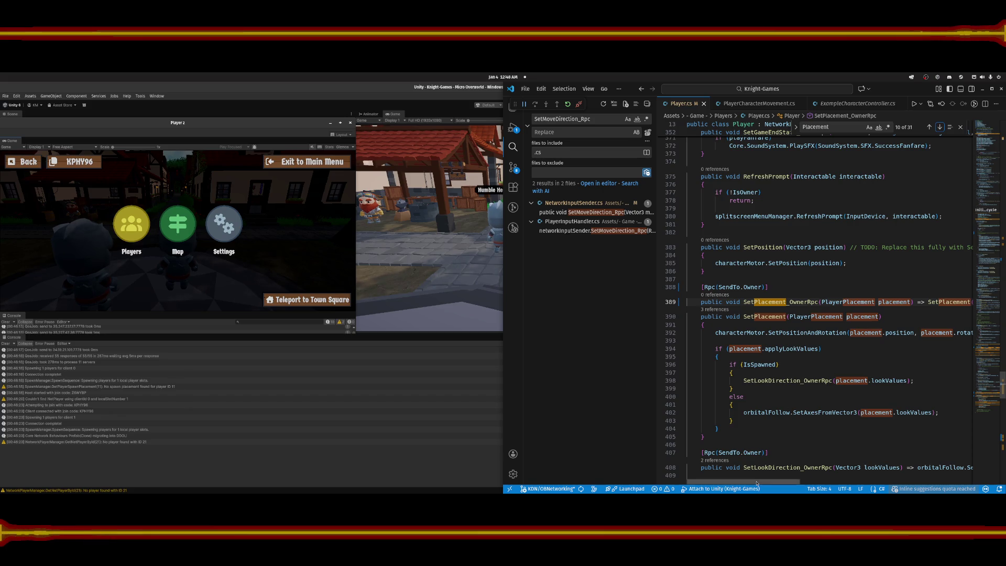
left_click_drag(749, 481, 792, 387)
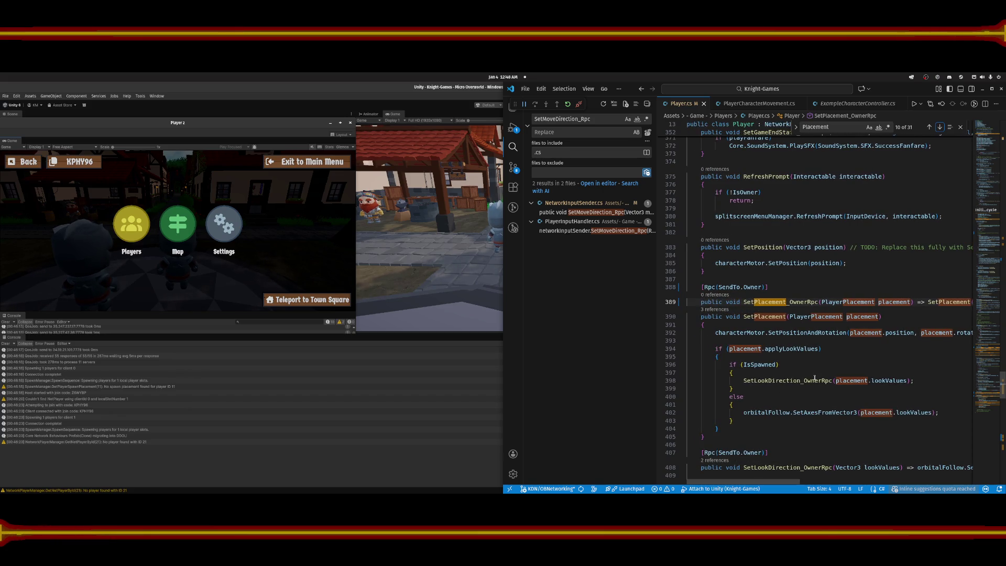
mouse_move(815, 378)
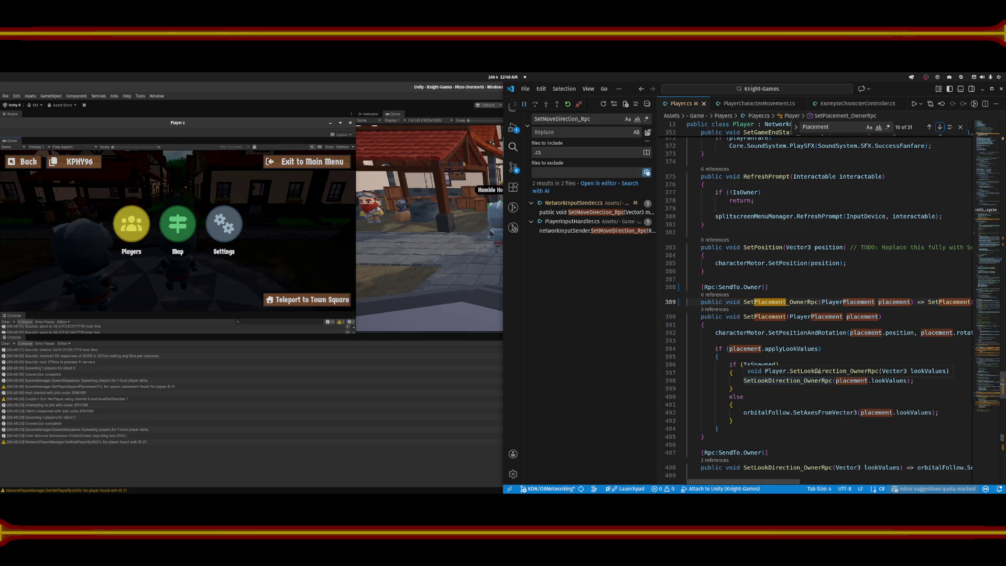
scroll(817, 370, "down", 2)
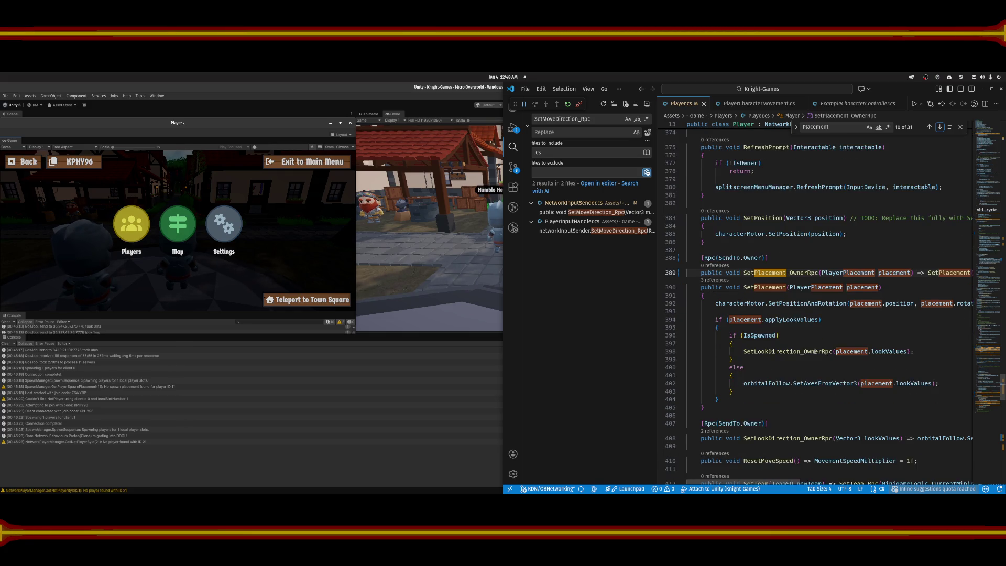
scroll(840, 325, "down", 1)
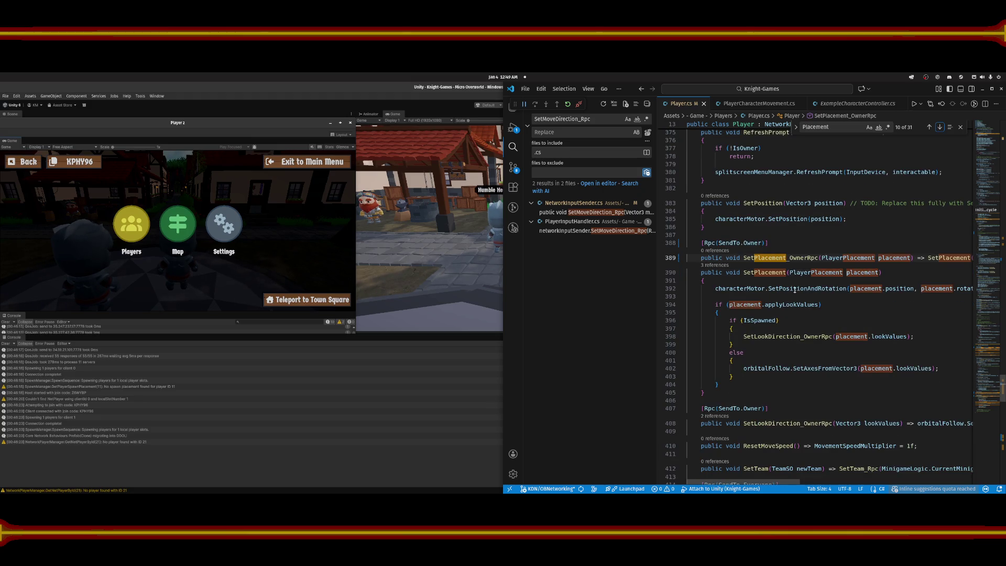
left_click(773, 273)
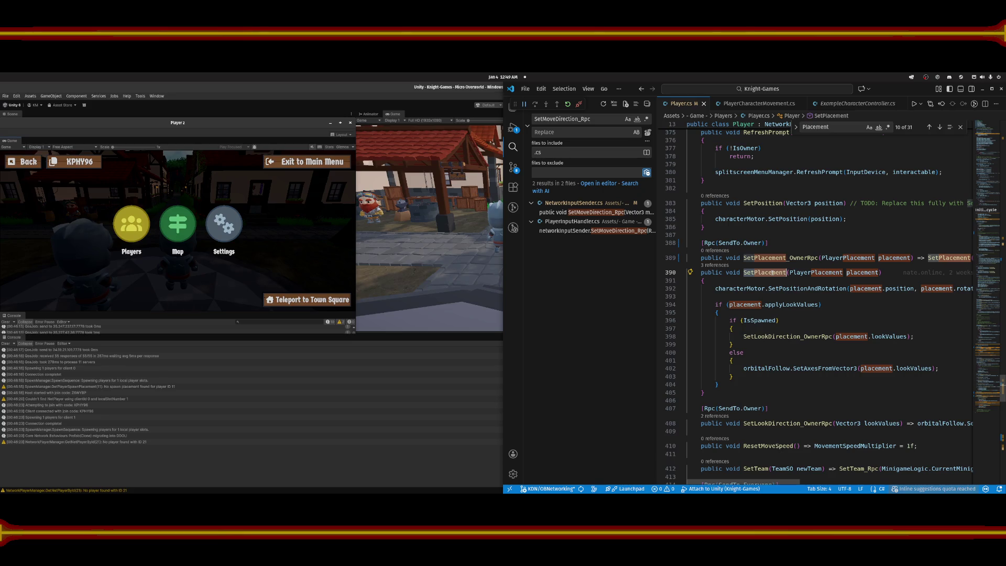
key("ctrl+shift+f")
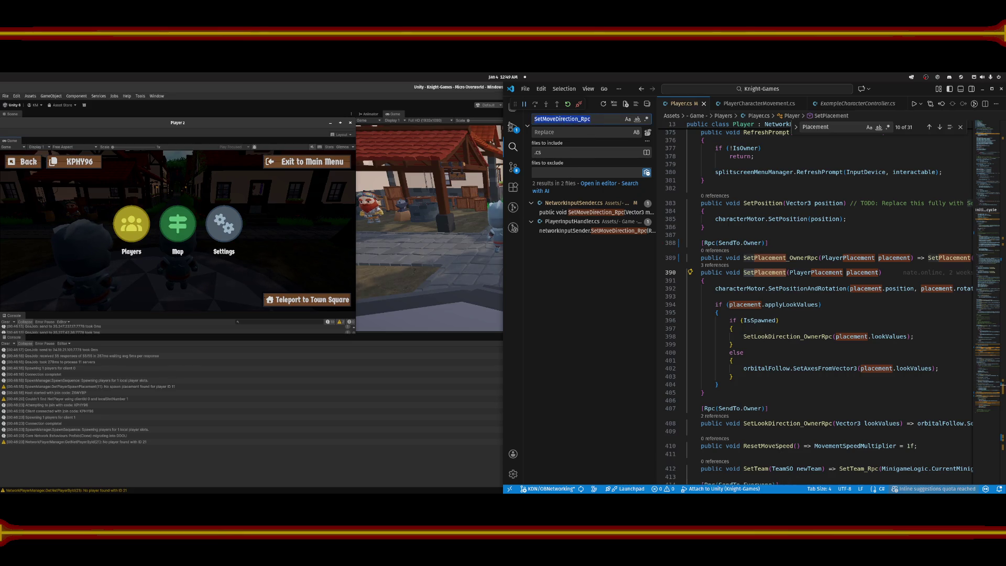
Search the workspace for SetPlacement and step through its six Player.cs results to the TeleportRoutine call.
type("SetPlacement")
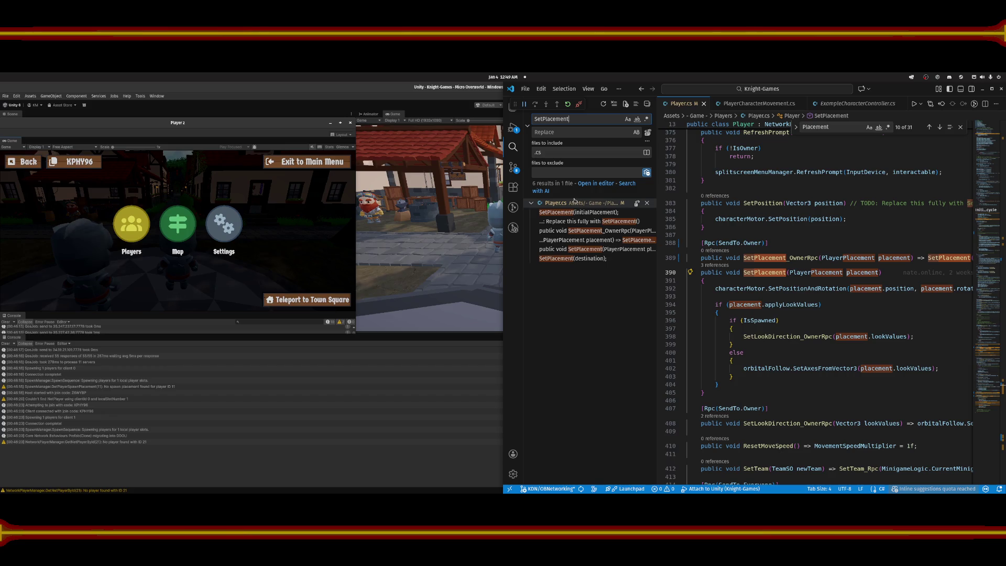
left_click(580, 222)
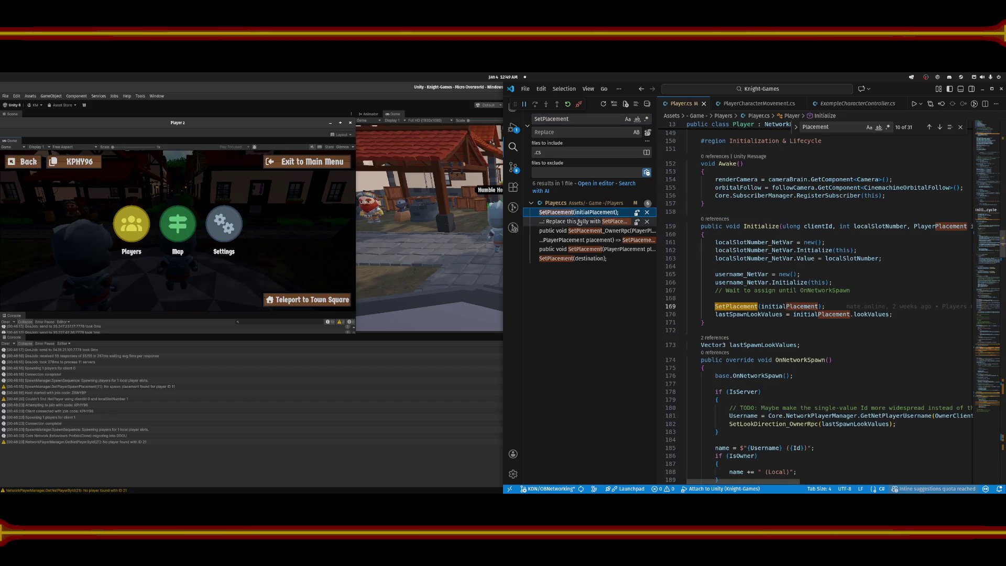
left_click(577, 212)
left_click(574, 230)
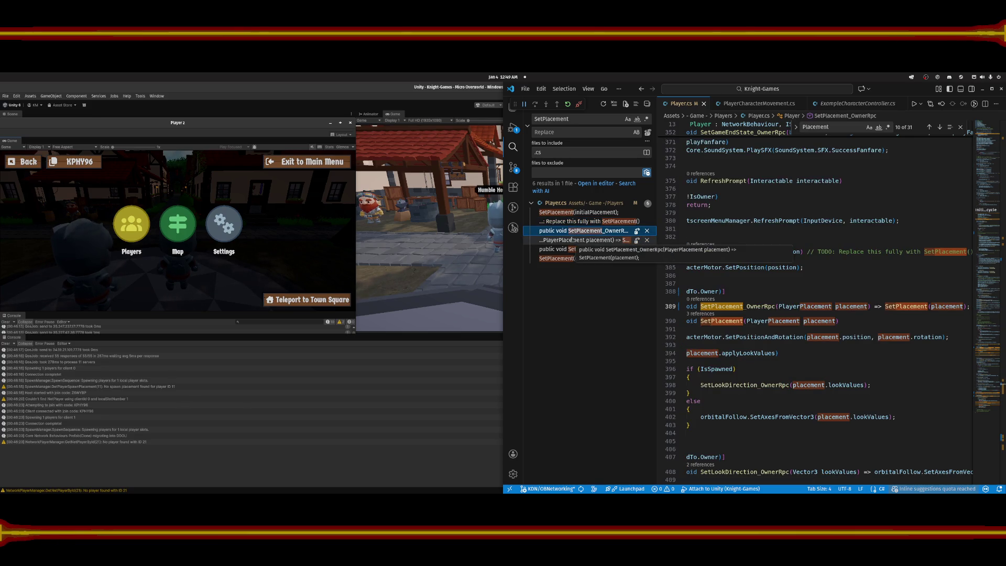
left_click(572, 240)
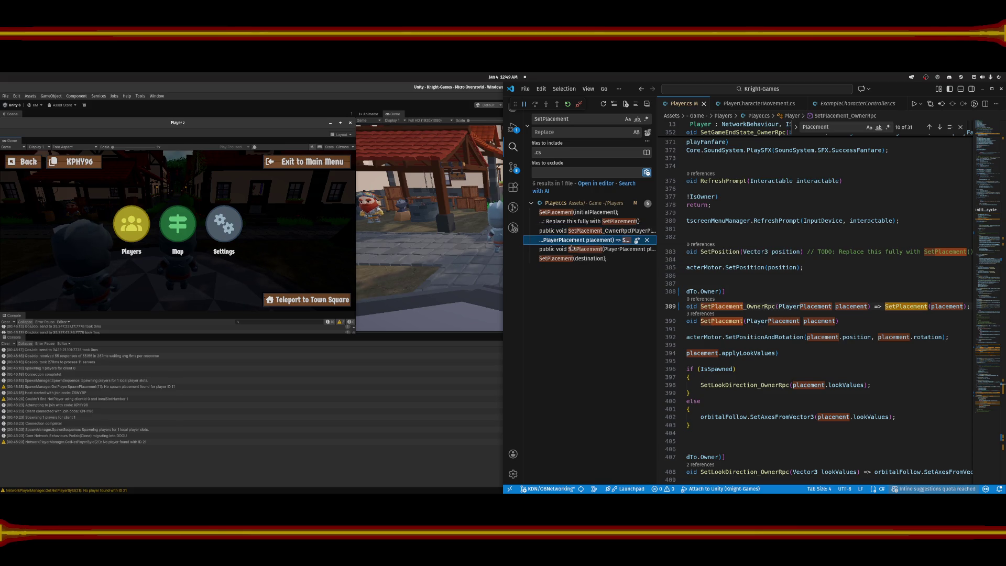
left_click(573, 249)
left_click(569, 259)
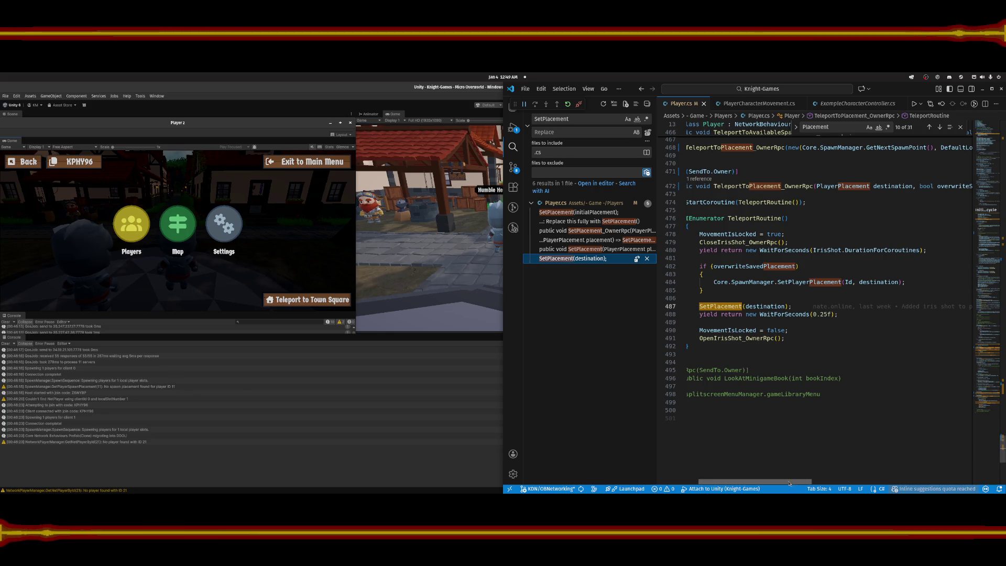
left_click_drag(790, 483, 779, 483)
scroll(732, 313, "up", 2)
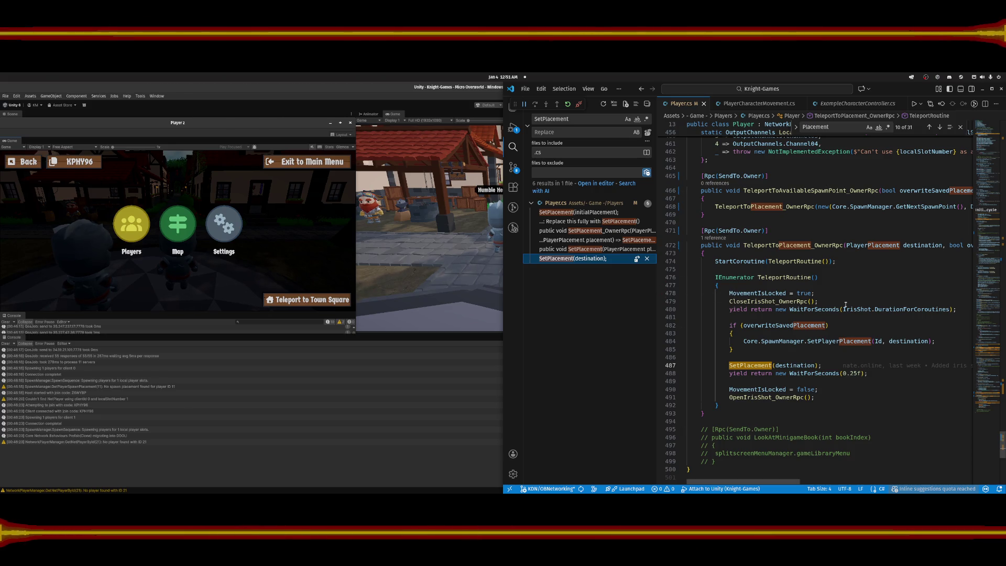
Review TeleportRoutine and TeleportToAvailableSpawnPoint_OwnerRpc, then return to the SetPlacement definition.
left_click(859, 293)
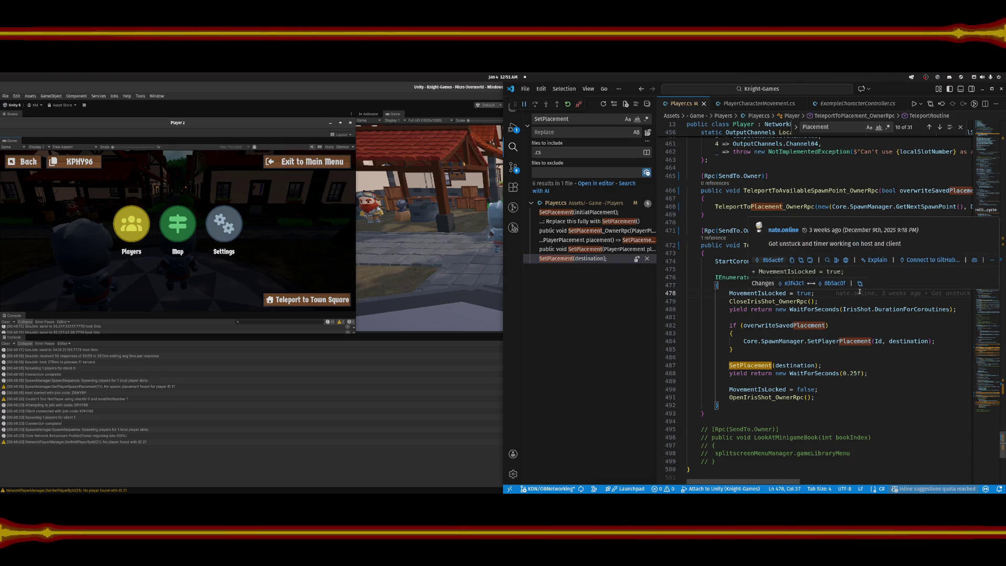
scroll(840, 345, "up", 3)
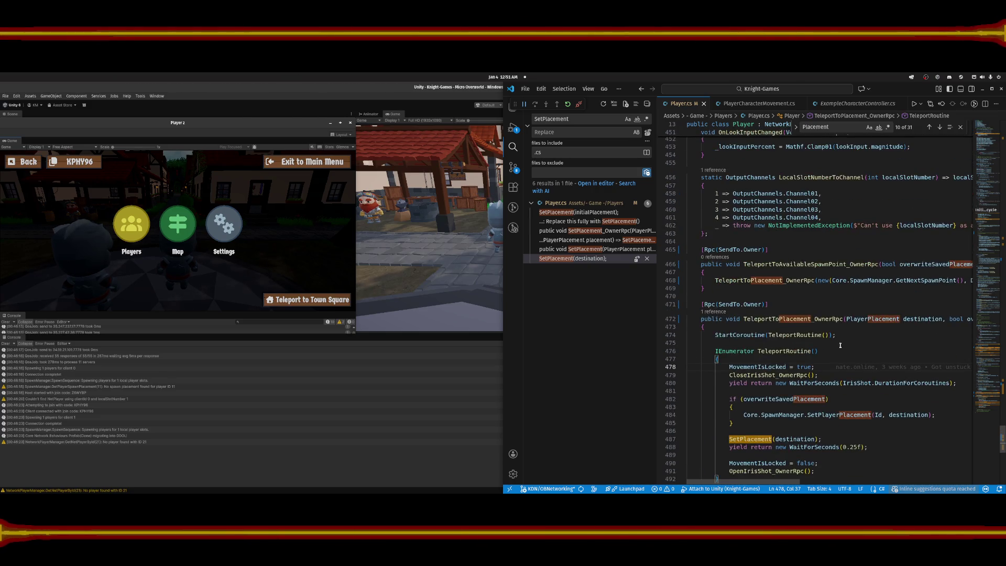
left_click(834, 264)
scroll(824, 332, "up", 5)
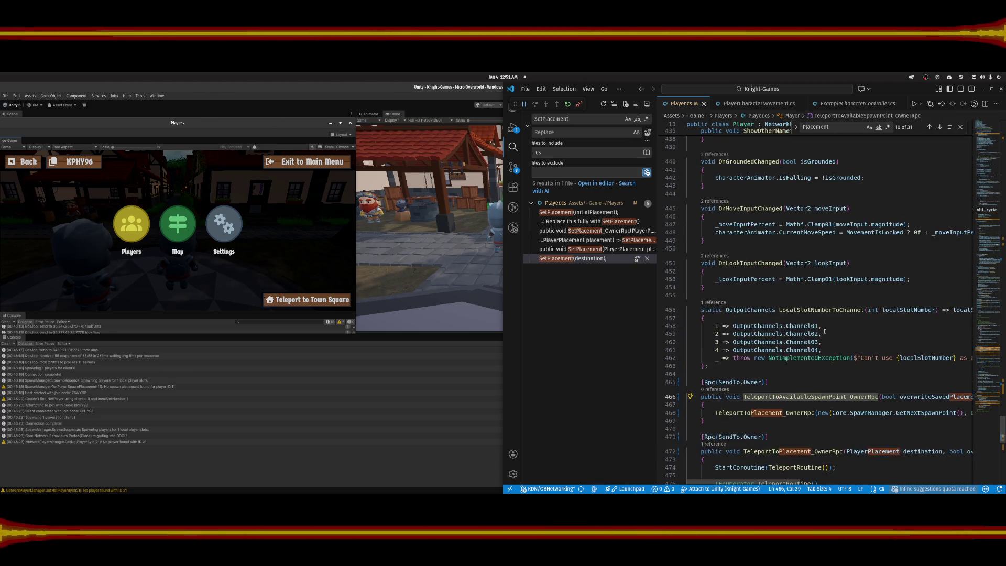
scroll(824, 331, "down", 2)
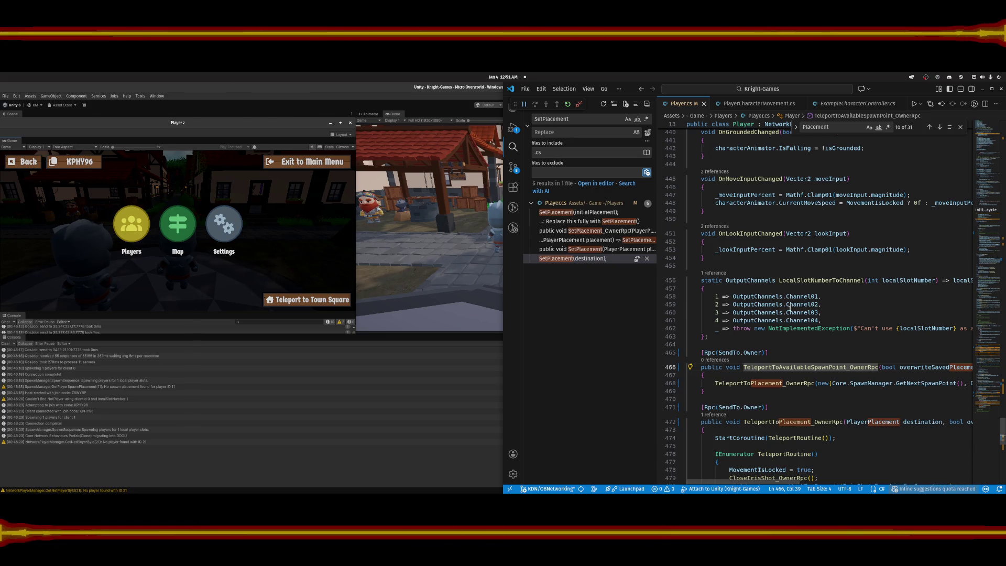
scroll(790, 310, "down", 2)
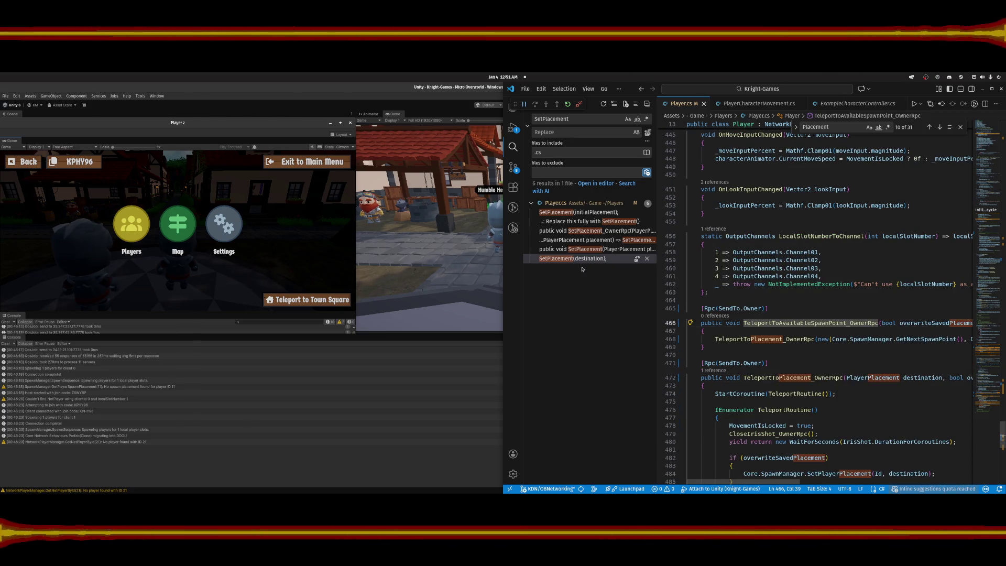
left_click(595, 250)
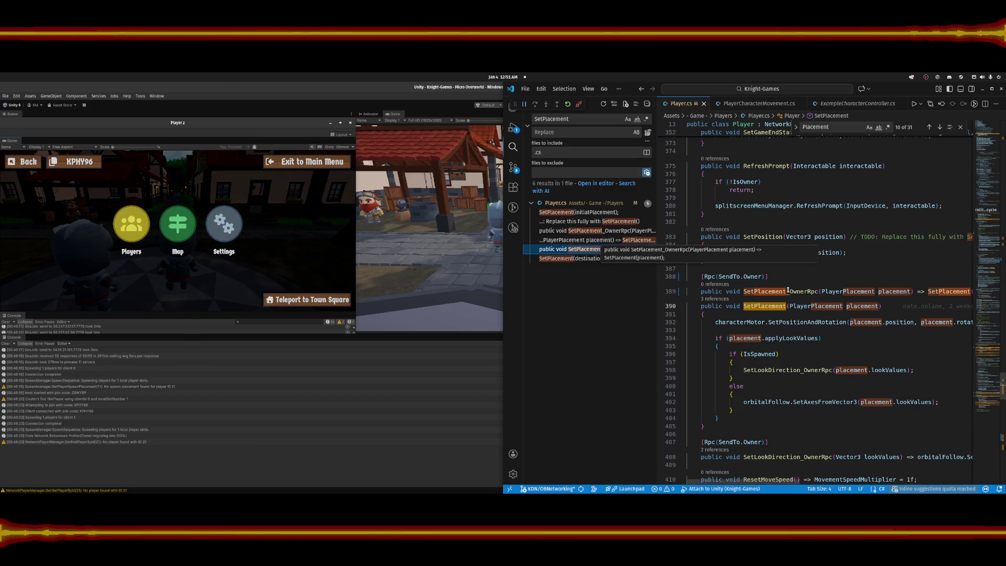
Search the workspace for SetPlacement_OwnerRpc, finding one result, then scroll Player.cs to the top.
left_click(780, 290)
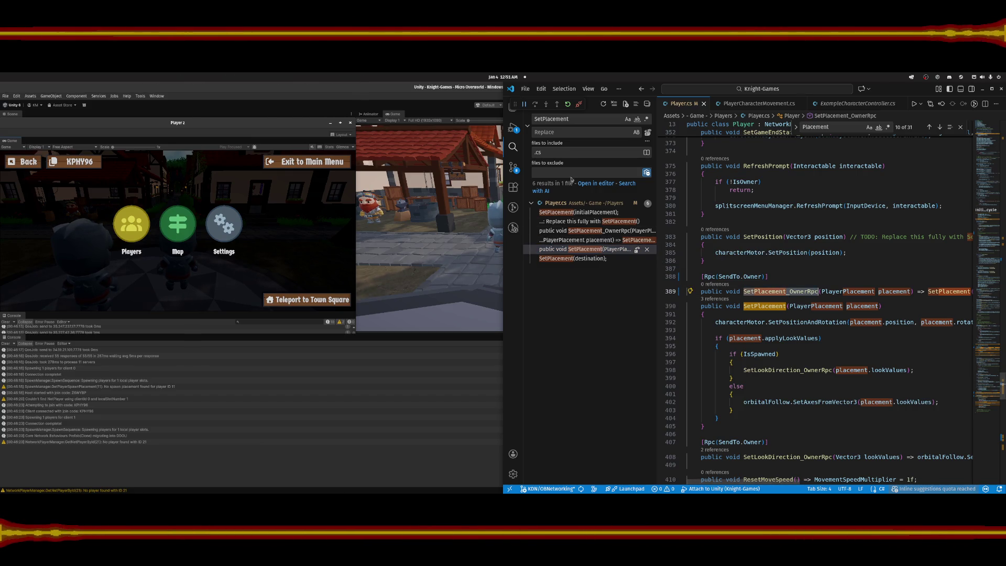
key("ctrl+shift+f")
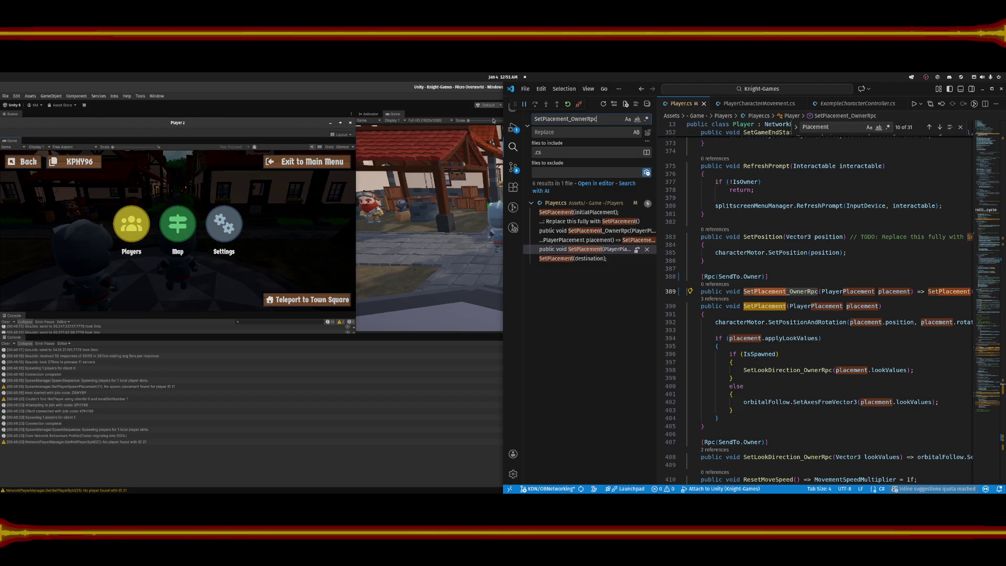
left_click(585, 212)
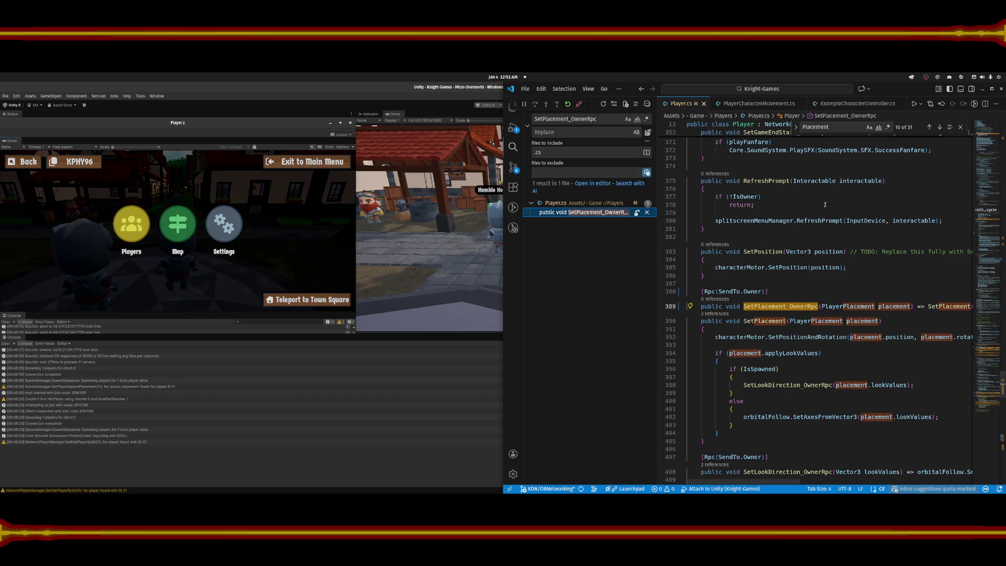
left_click(771, 237)
scroll(938, 299, "up", 5)
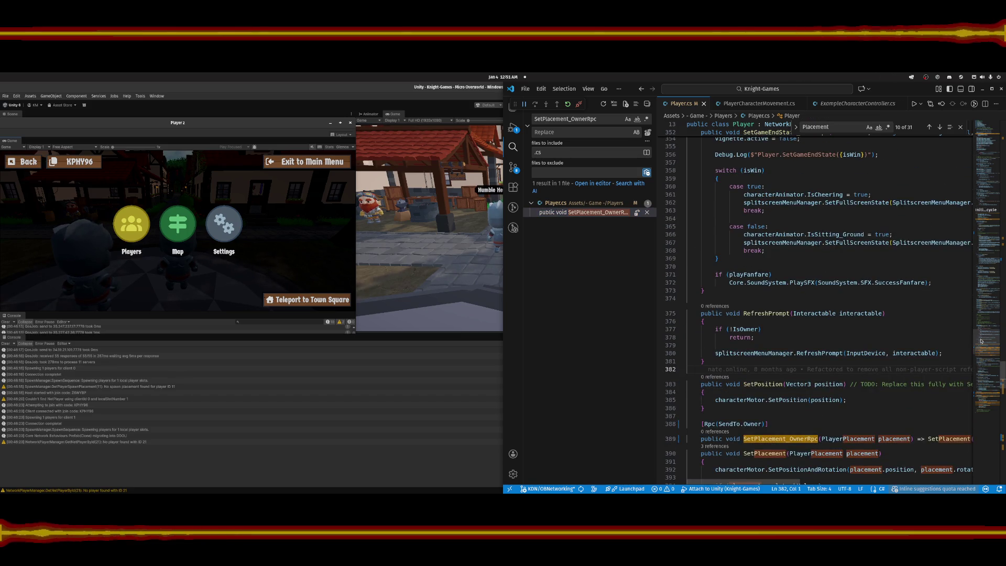
scroll(860, 196, "up", 20)
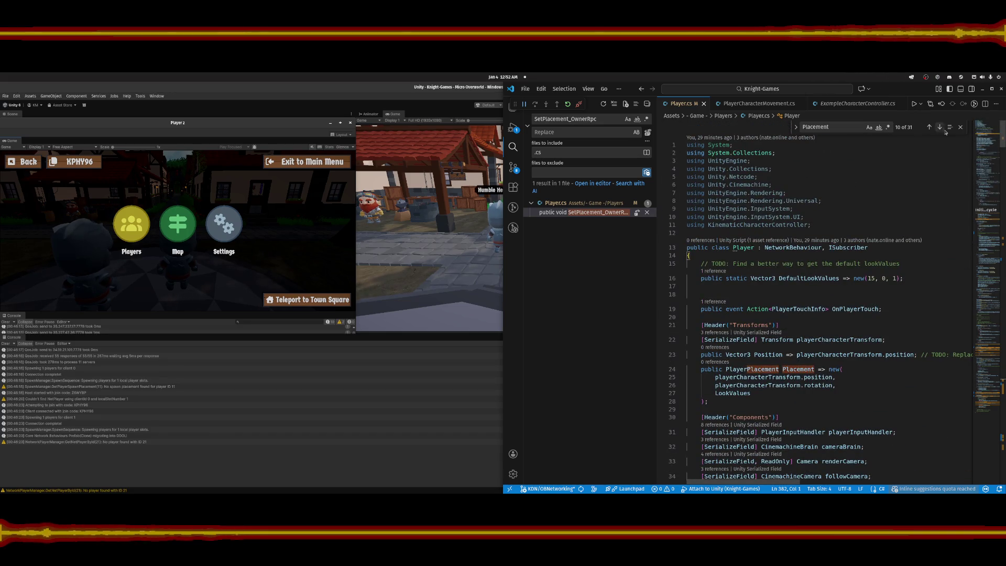
key("BackSpace")
key("BackSpace")
key("BackSpace")
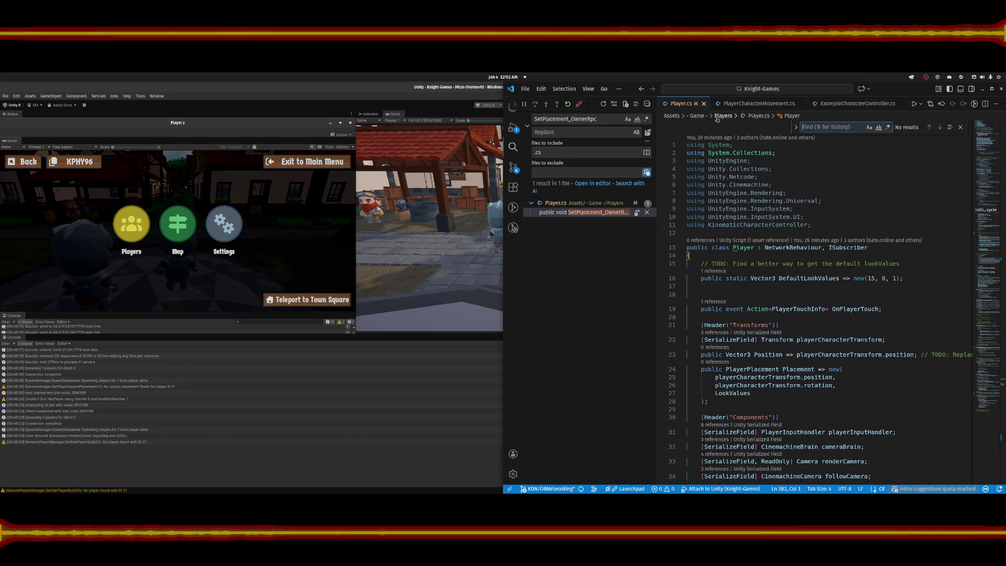
Find .position in Player.cs, step through its 3 matches, then switch to PlayerCharacterMovement.cs.
type(".position")
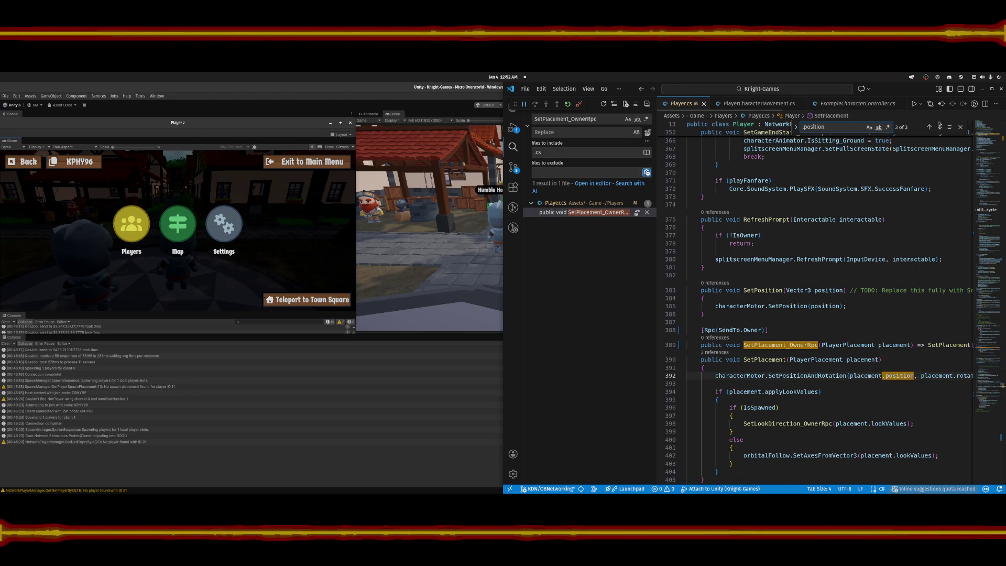
left_click(940, 128)
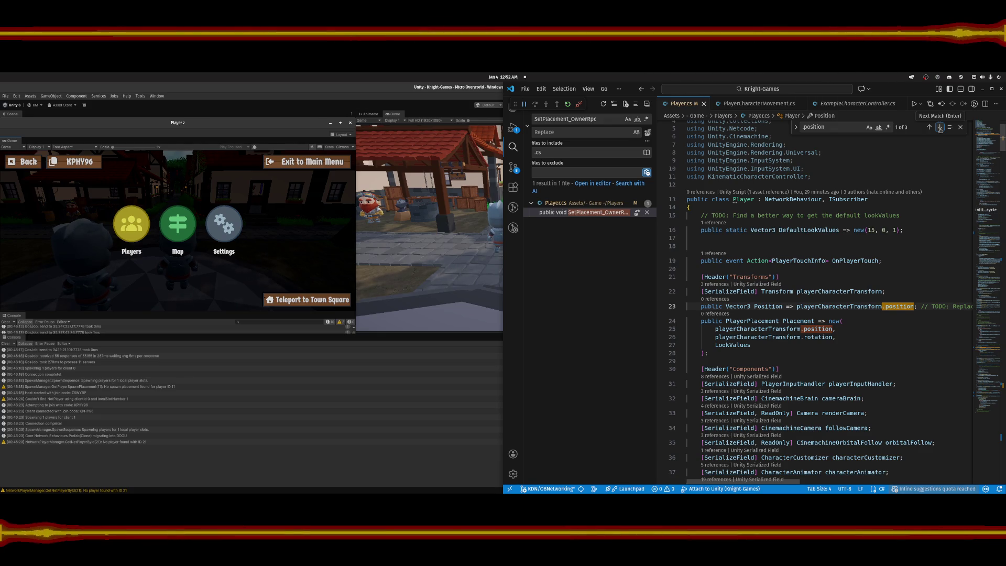
left_click(940, 128)
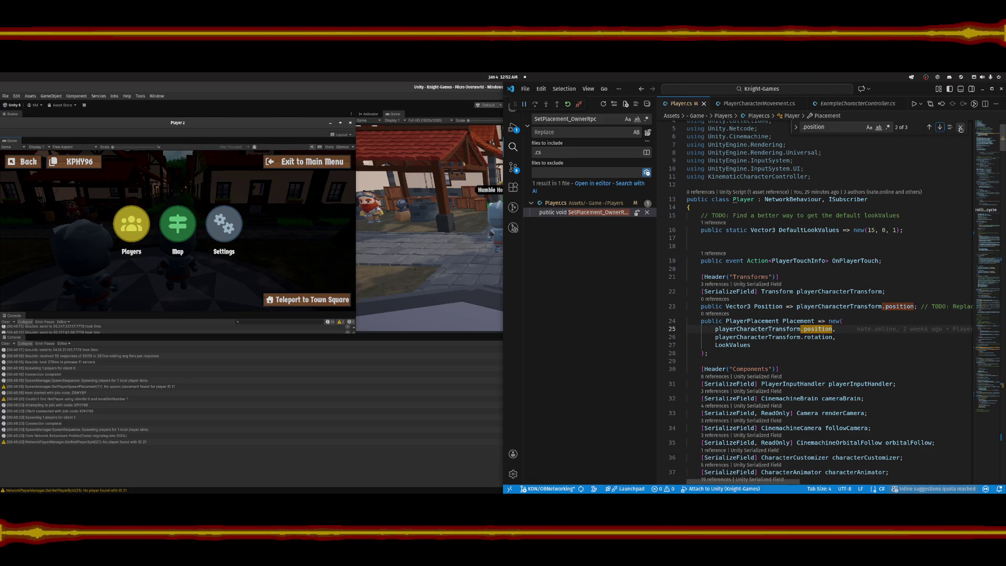
left_click(961, 129)
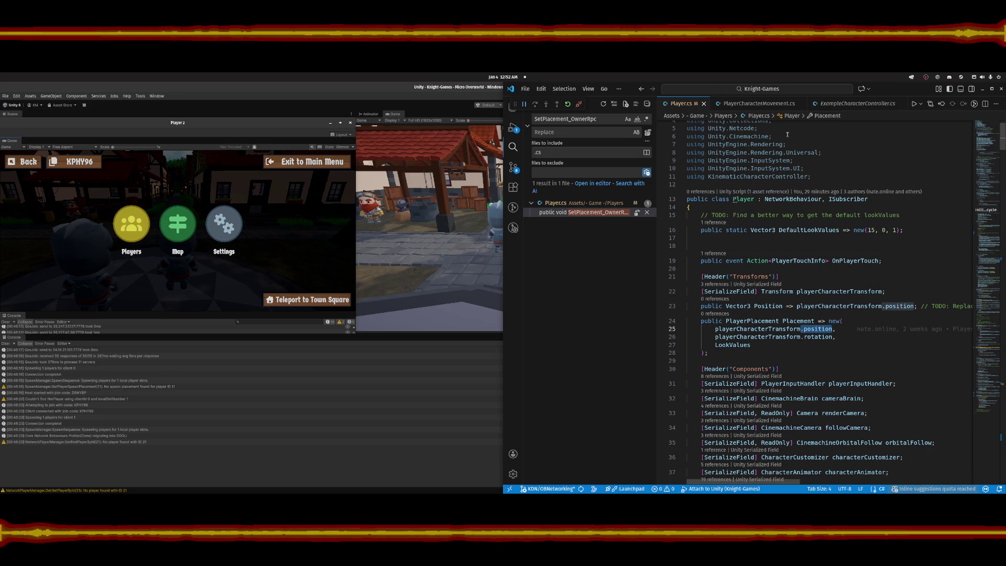
left_click(772, 105)
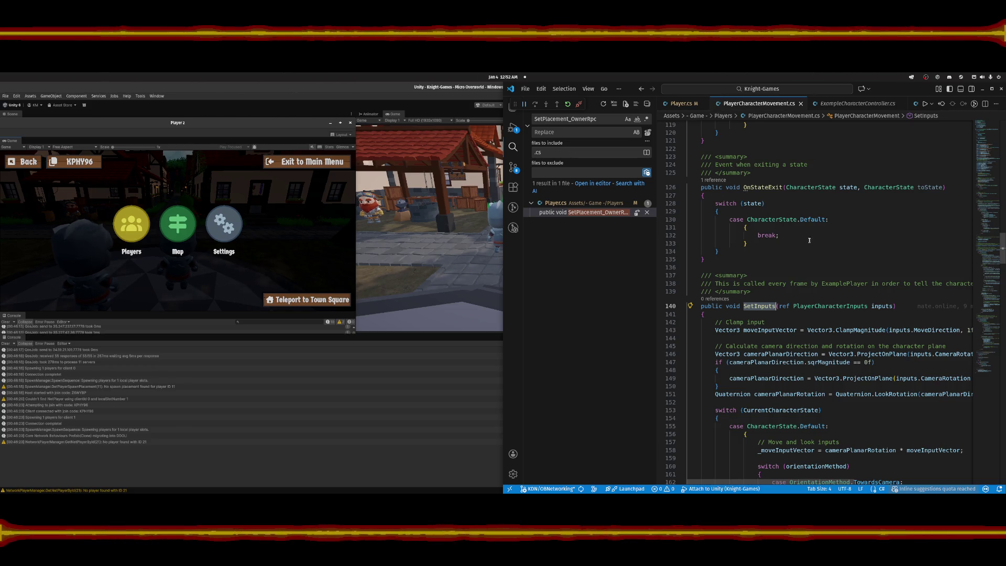
scroll(813, 244, "down", 2)
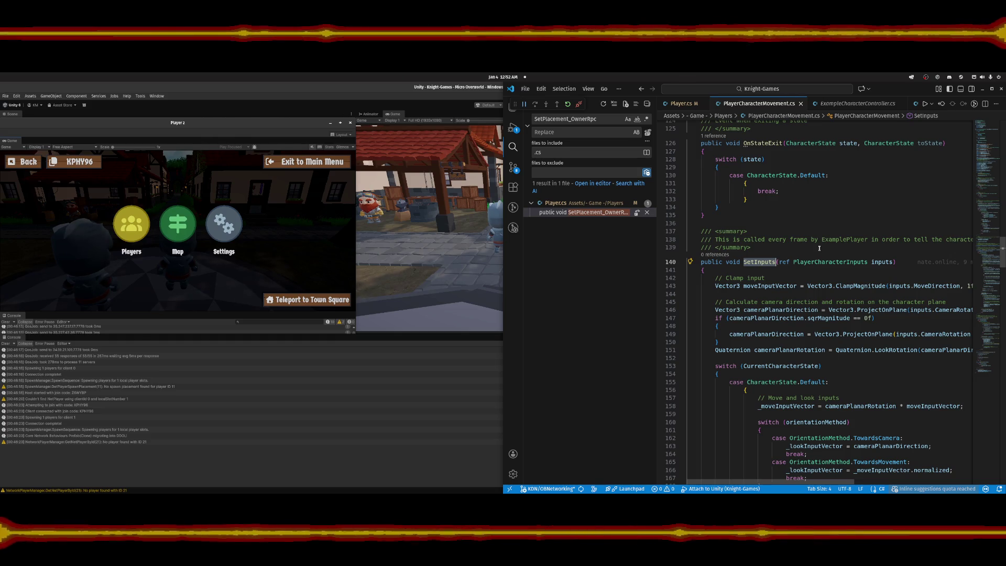
scroll(819, 248, "up", 3)
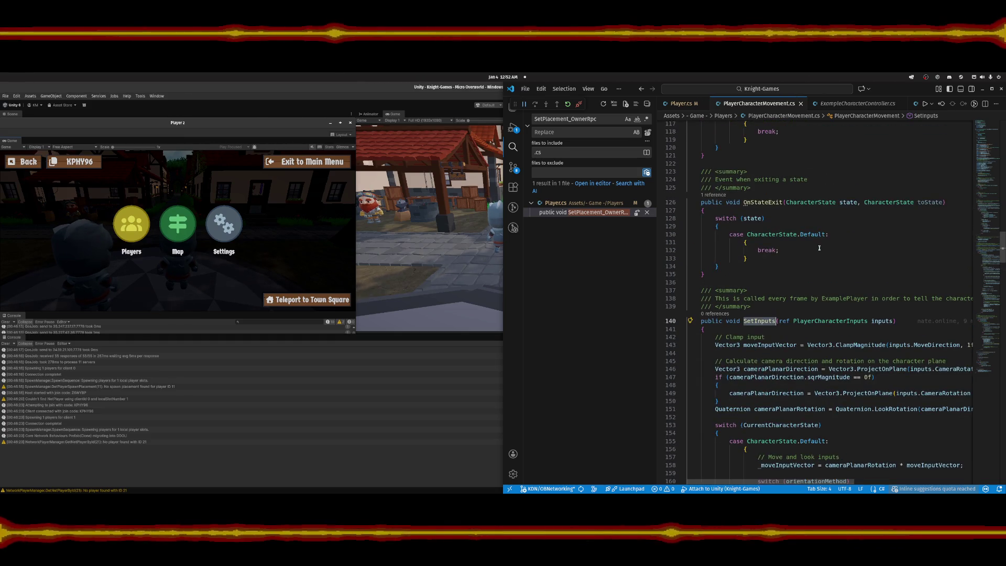
scroll(819, 248, "down", 4)
scroll(819, 248, "up", 4)
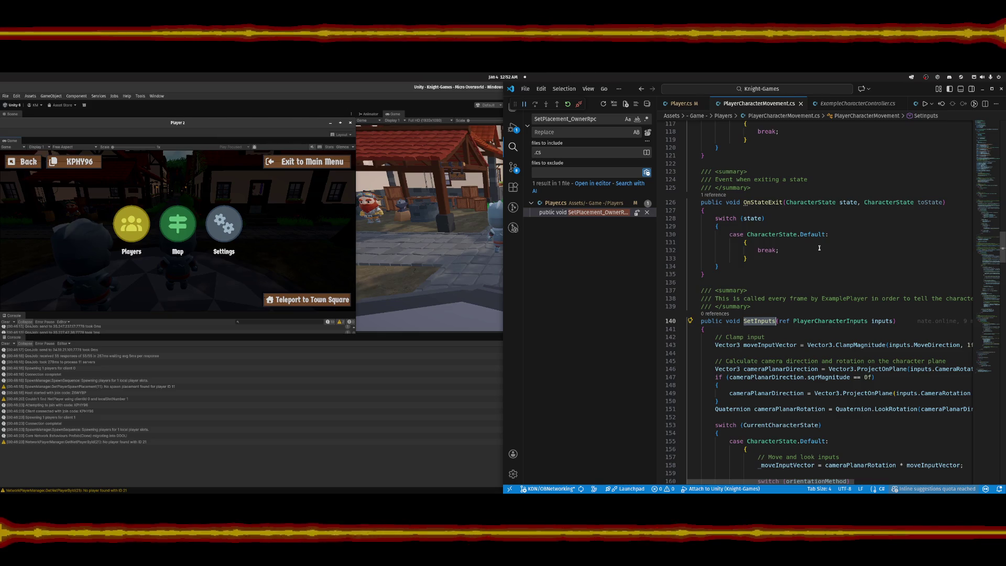
scroll(819, 248, "up", 10)
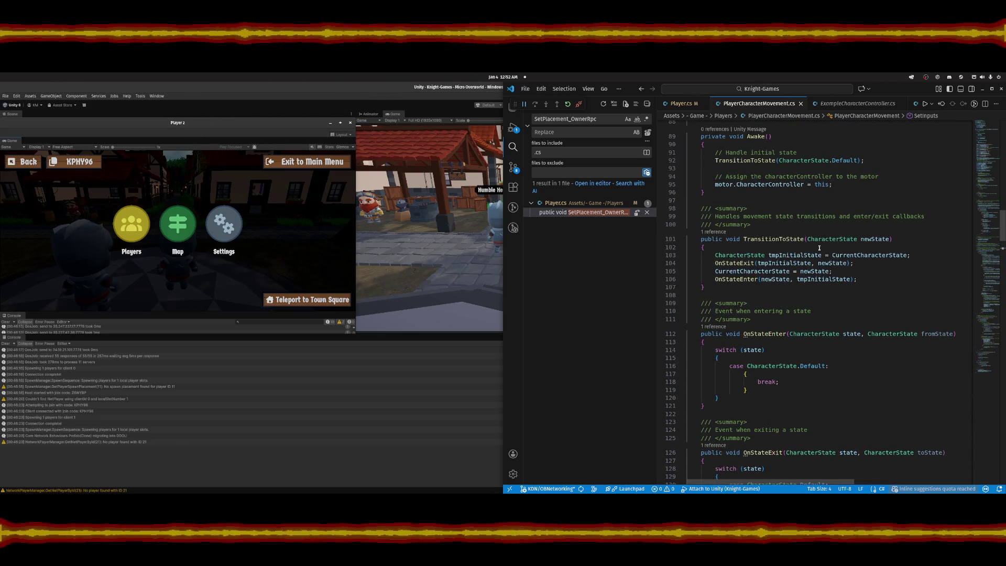
scroll(819, 248, "down", 18)
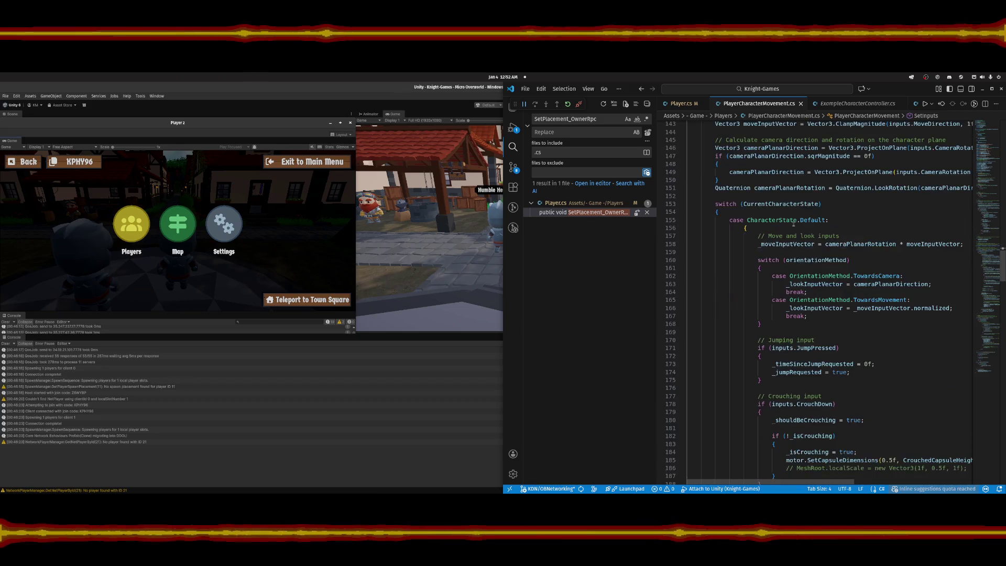
scroll(793, 224, "down", 11)
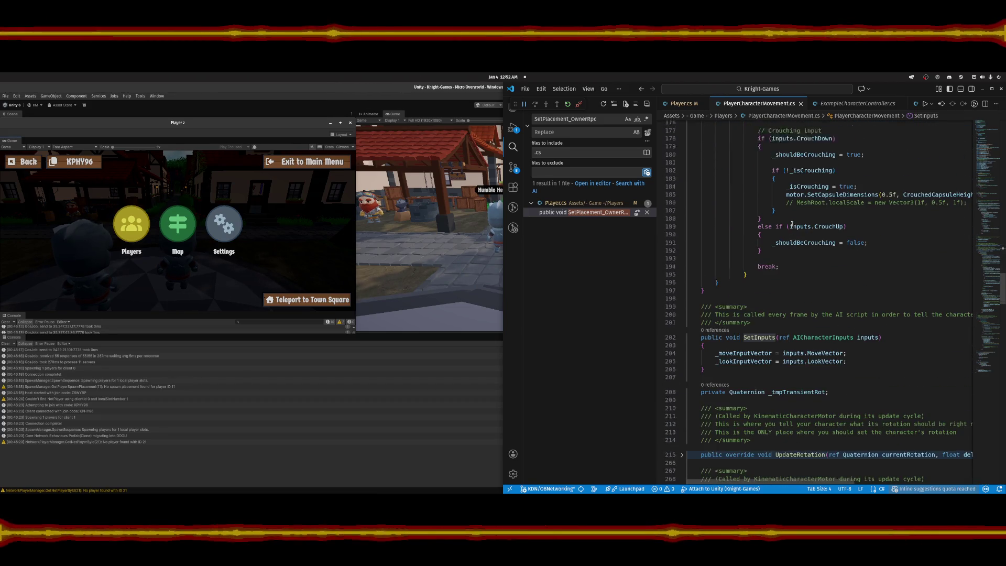
scroll(793, 223, "down", 7)
scroll(792, 224, "down", 20)
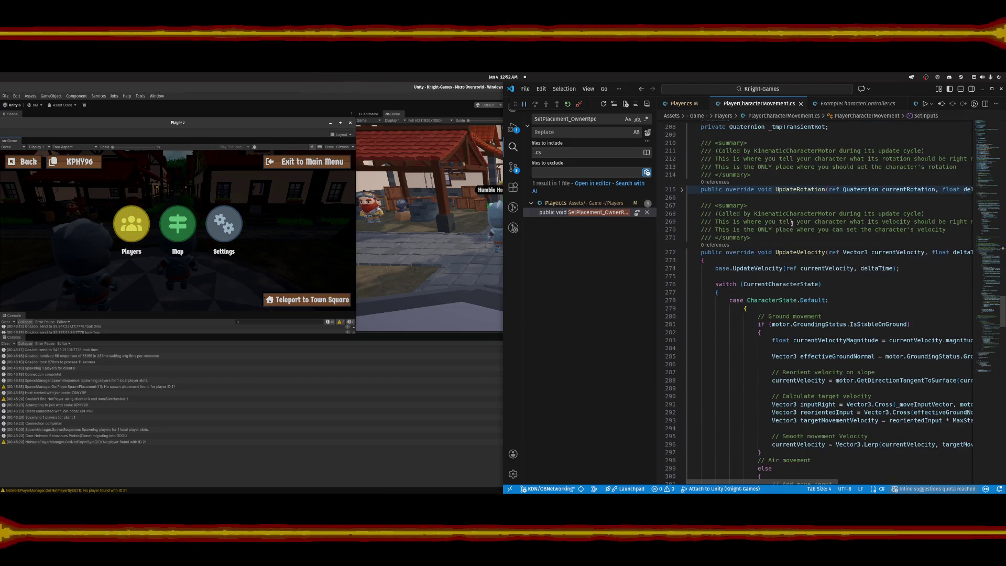
scroll(792, 223, "down", 14)
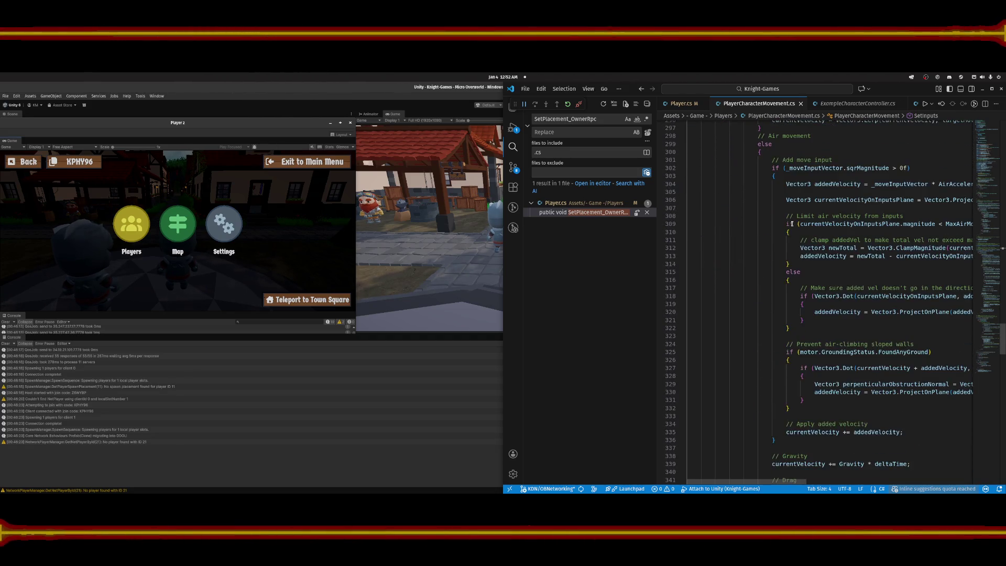
scroll(793, 223, "down", 12)
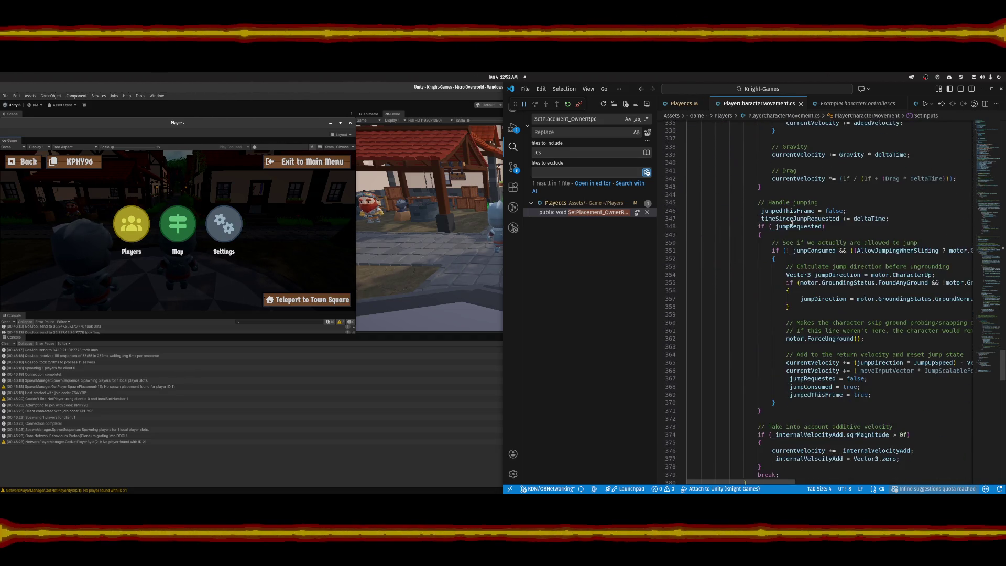
scroll(793, 224, "down", 10)
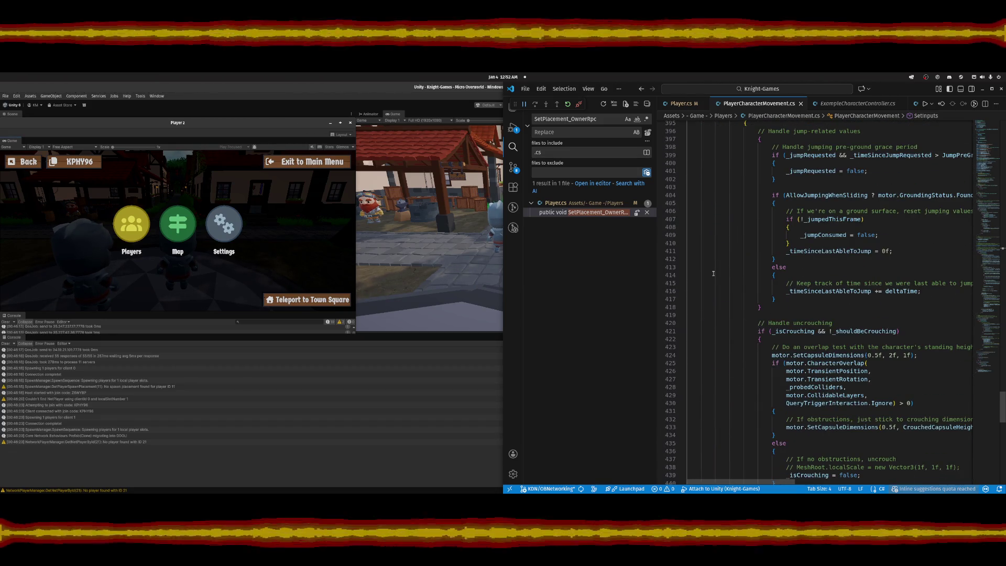
left_click(459, 361)
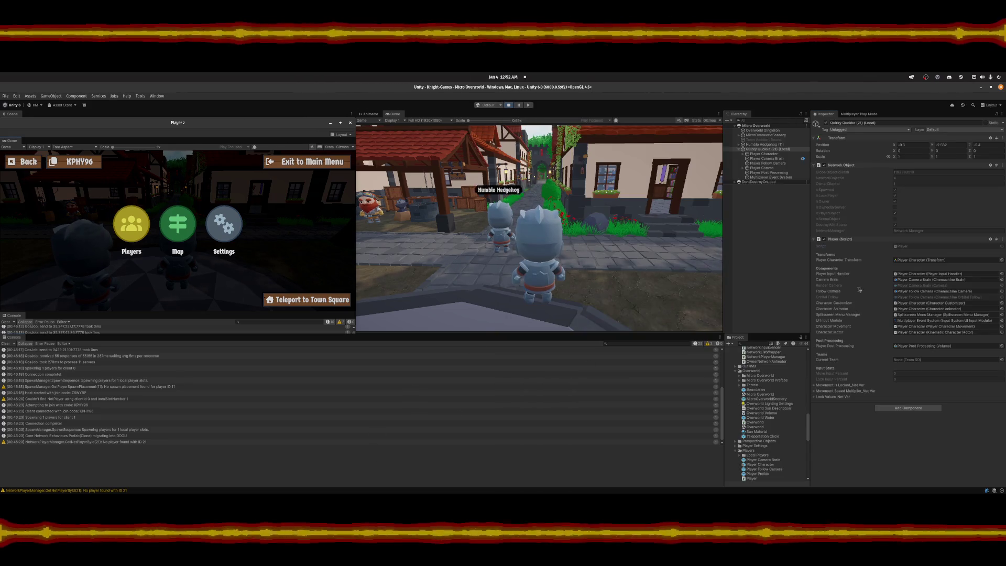
Select Player Character in the Hierarchy and review its components in the Inspector.
left_click(755, 154)
scroll(896, 304, "down", 10)
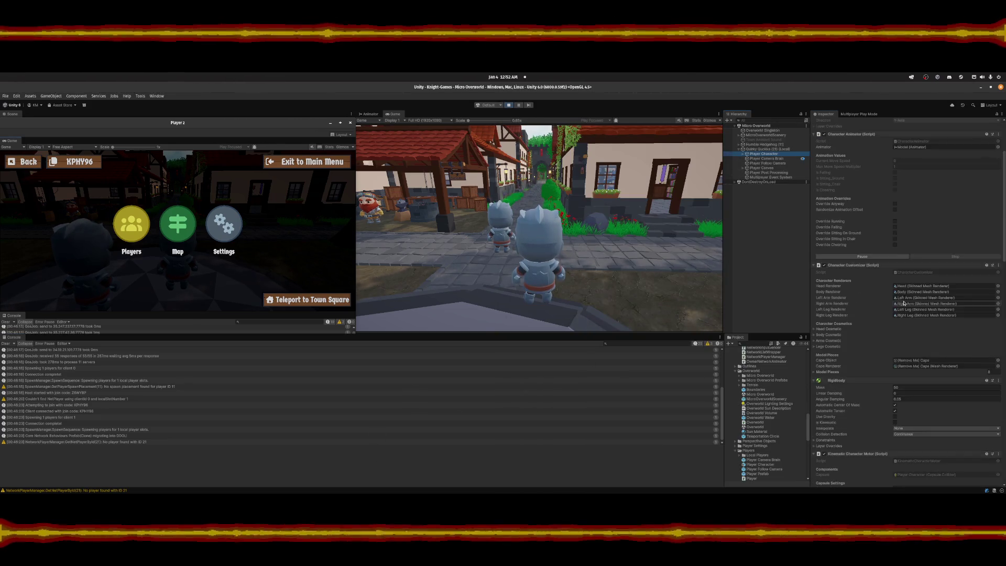
scroll(896, 304, "down", 15)
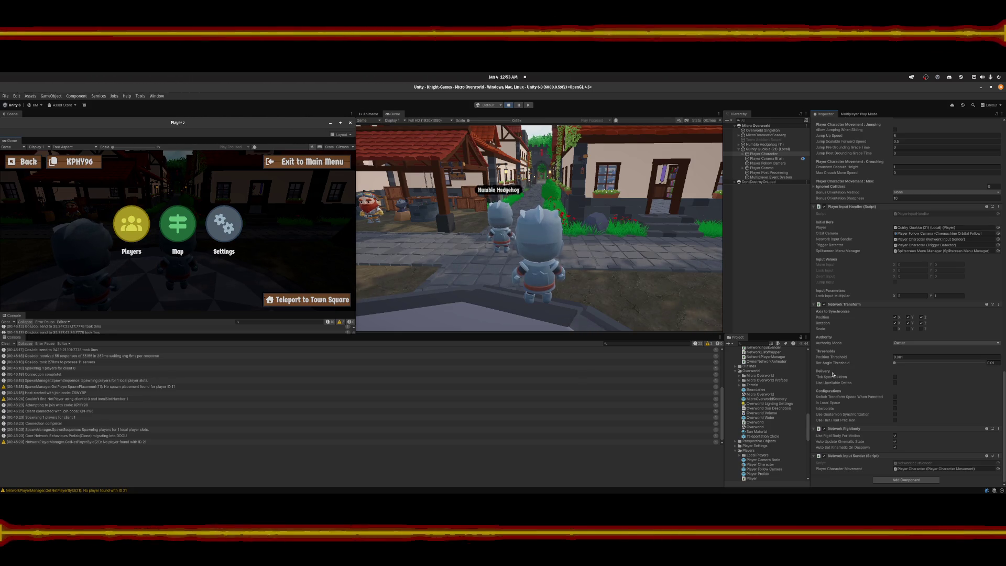
scroll(833, 373, "up", 15)
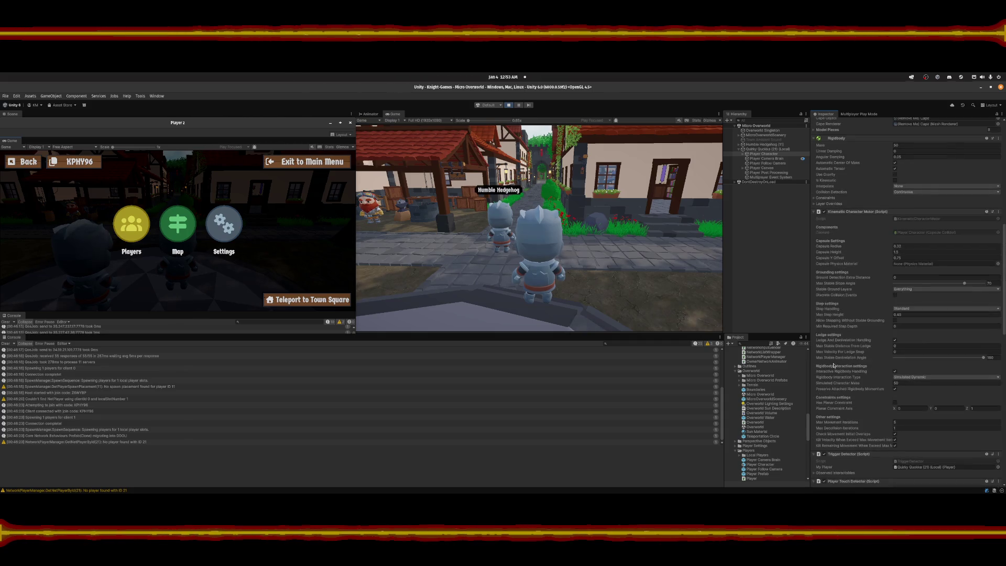
scroll(834, 366, "up", 10)
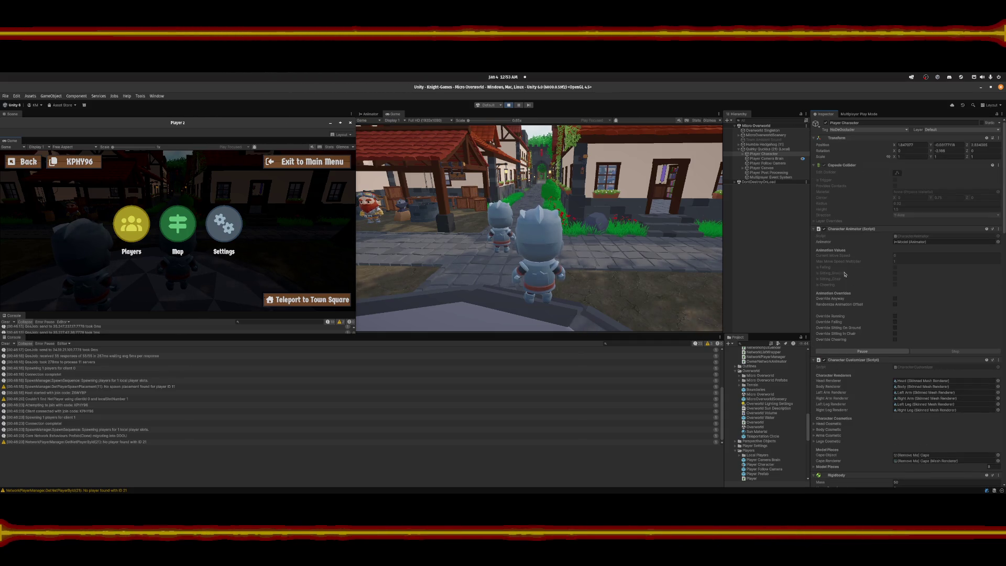
Run the local knight around the town square with WASD and make it jump with Space.
key("s")
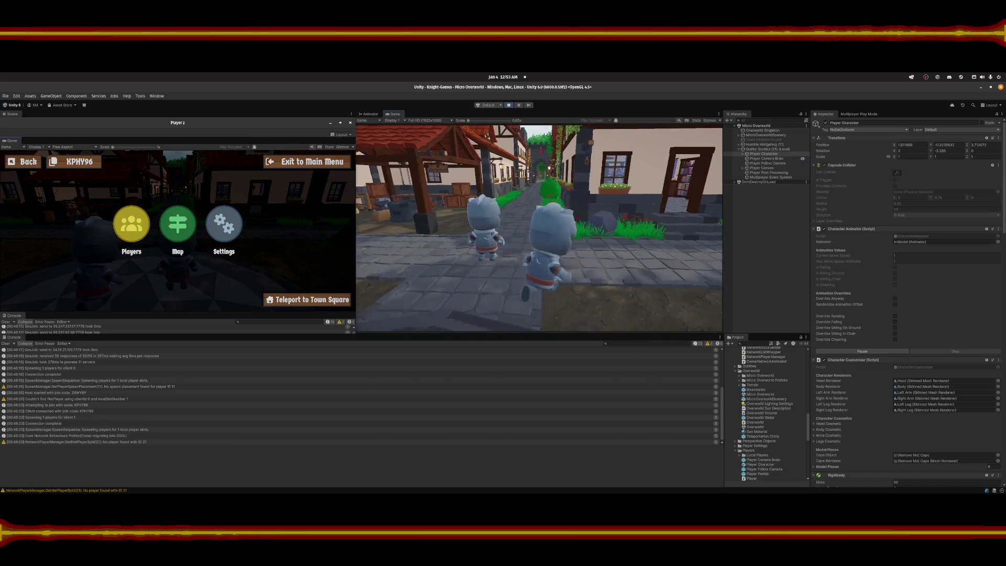
key("d")
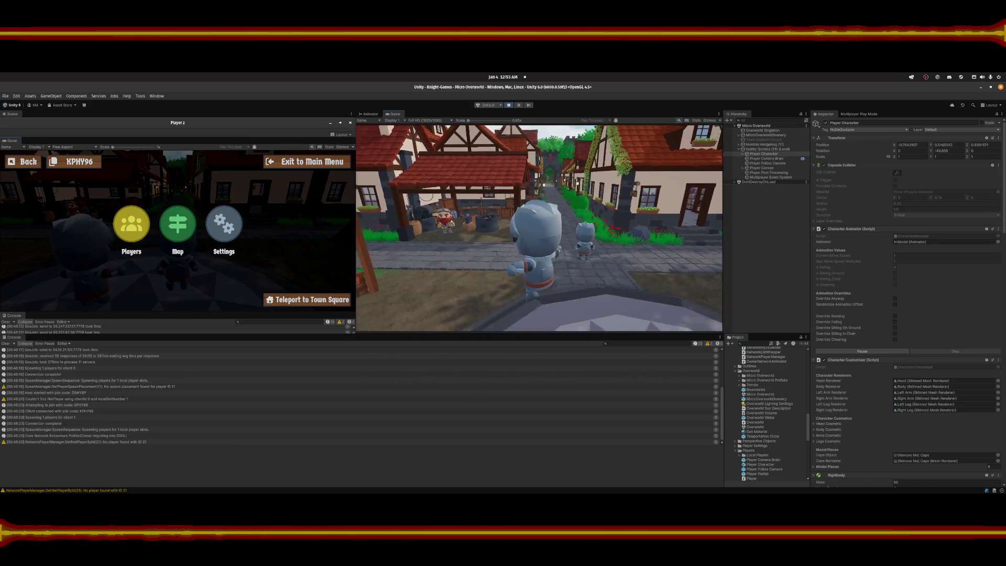
key("d")
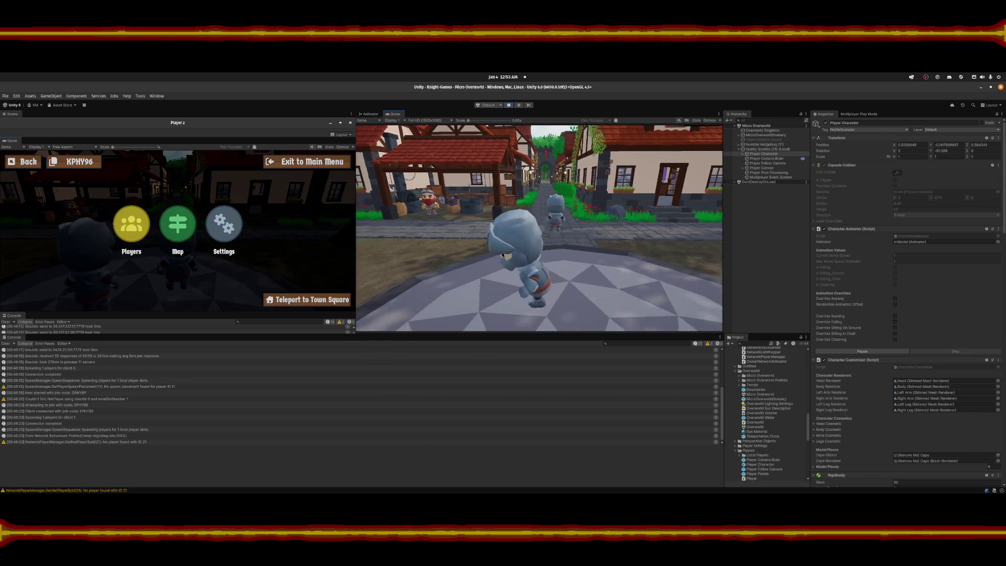
key("s")
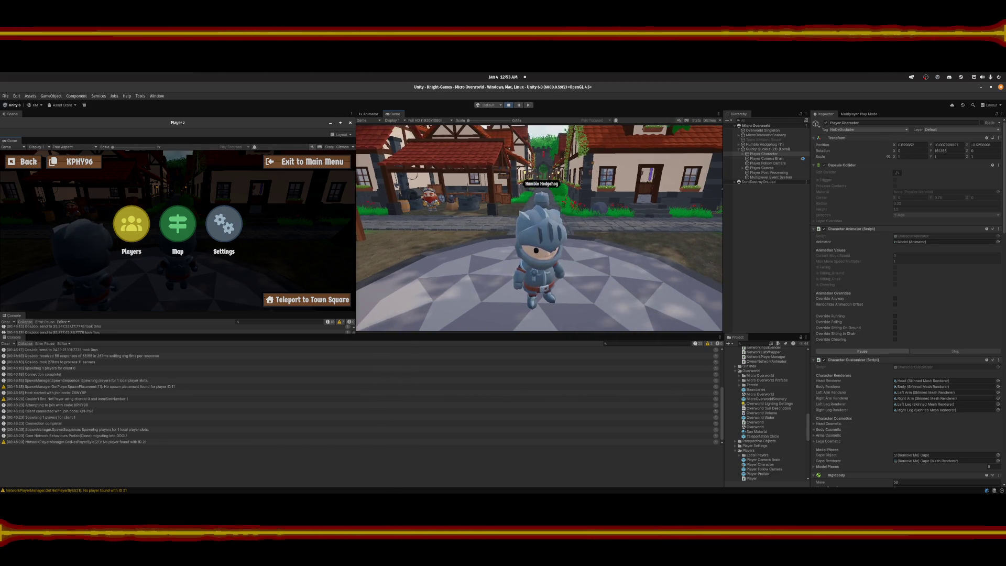
key("w")
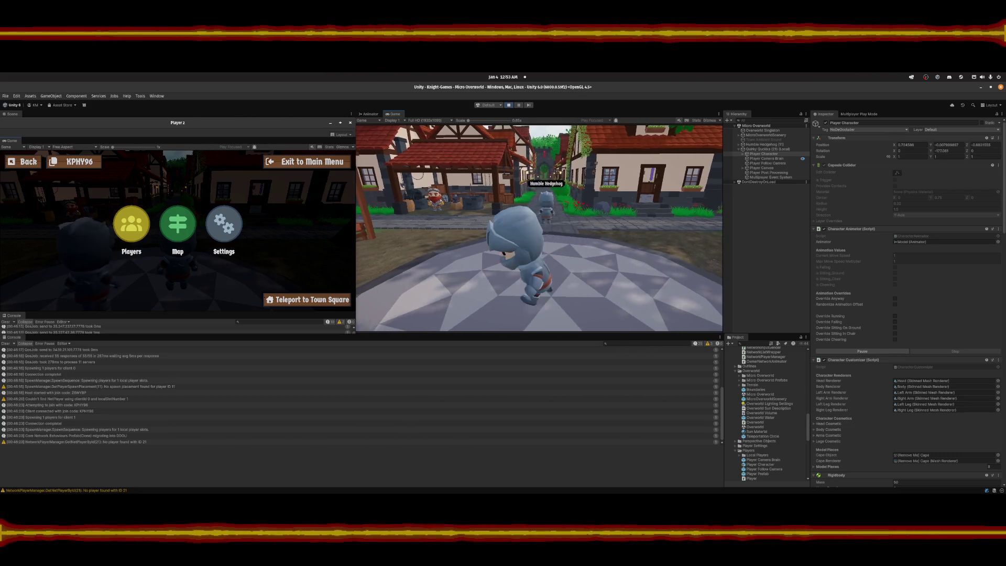
key("a")
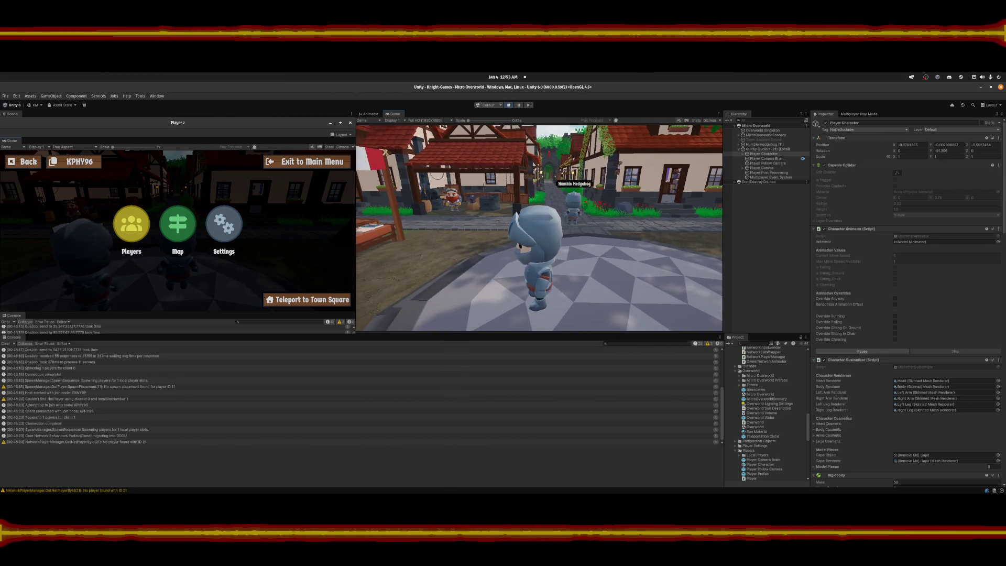
key("s")
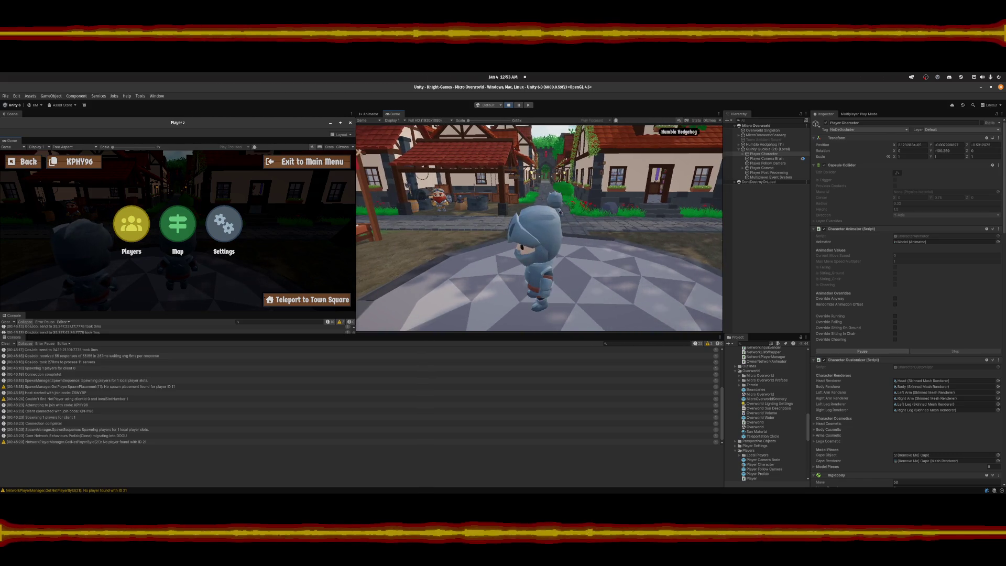
key("w")
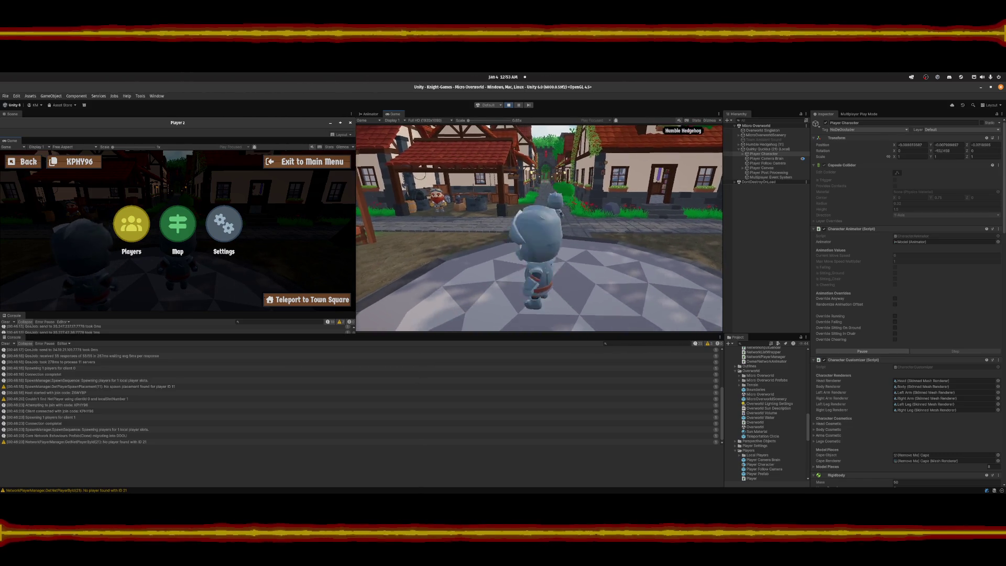
key("s")
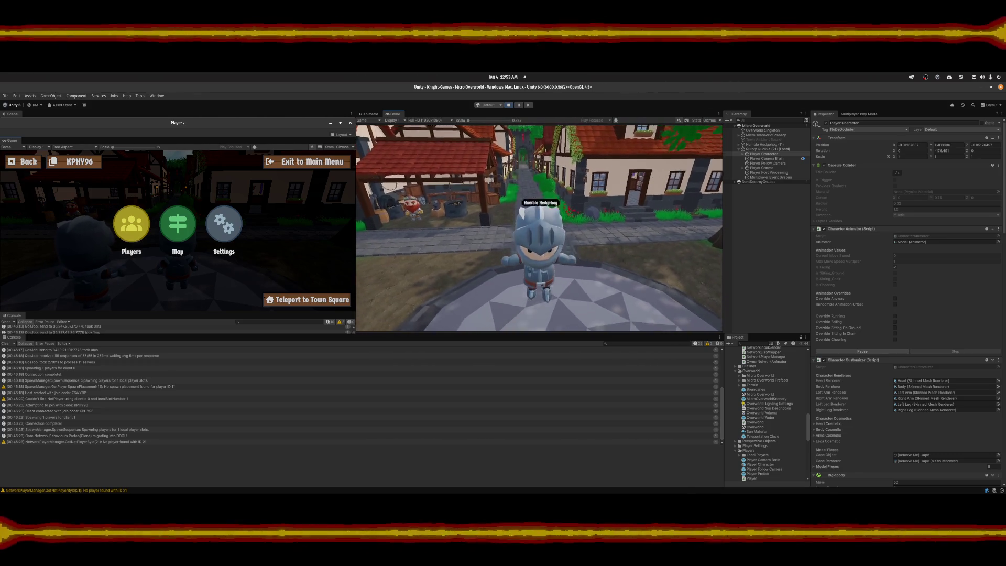
key("space")
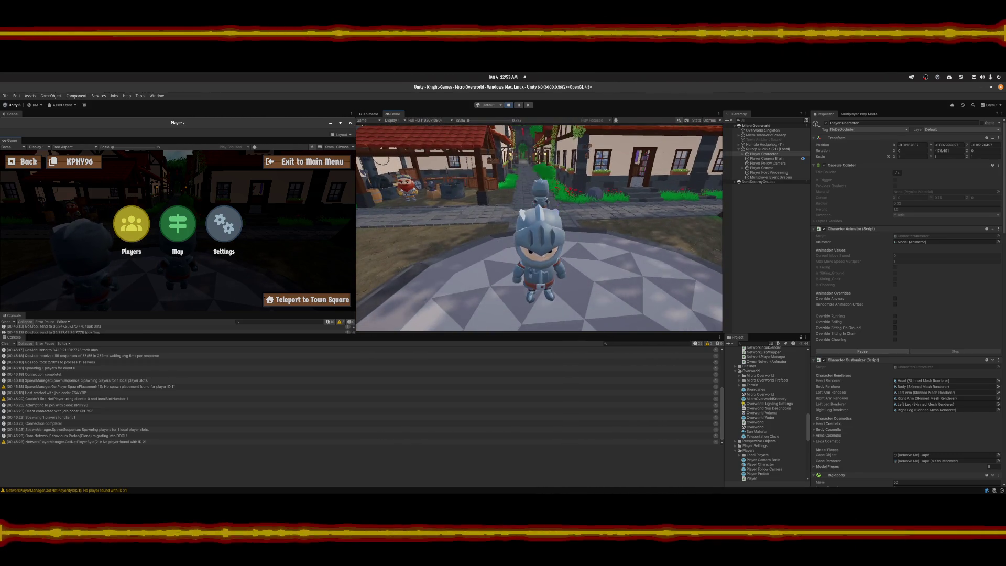
left_click(767, 149)
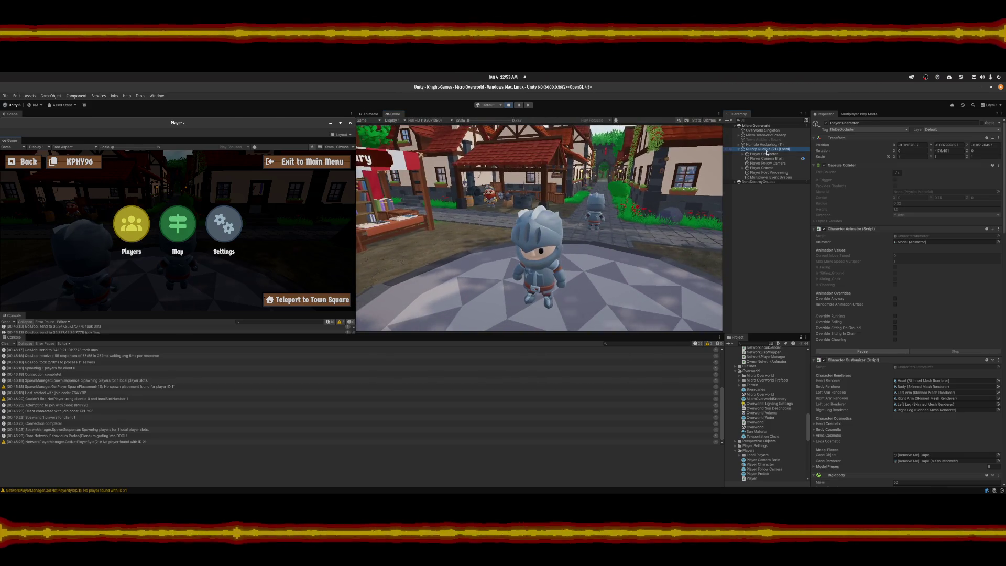
Run the knight forward, pause, and scroll Player Character's Inspector to Network Transform.
key("w")
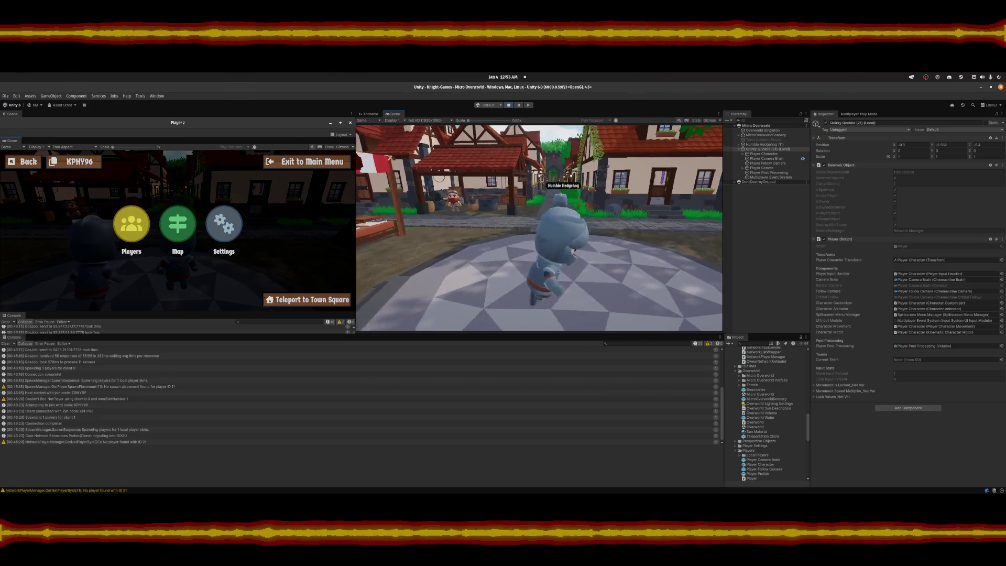
key("Escape")
key("Escape")
left_click(774, 155)
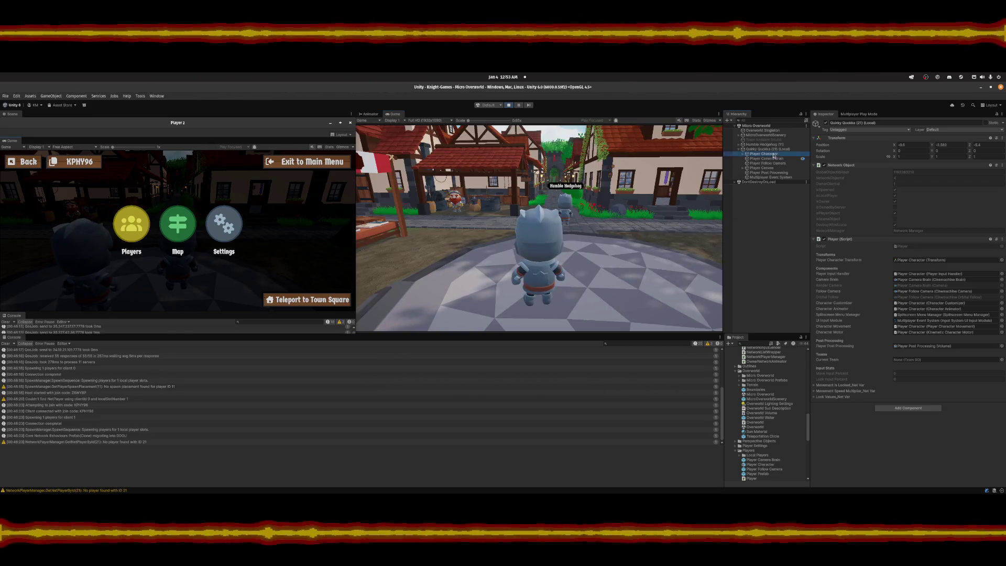
scroll(877, 345, "down", 10)
scroll(876, 345, "down", 15)
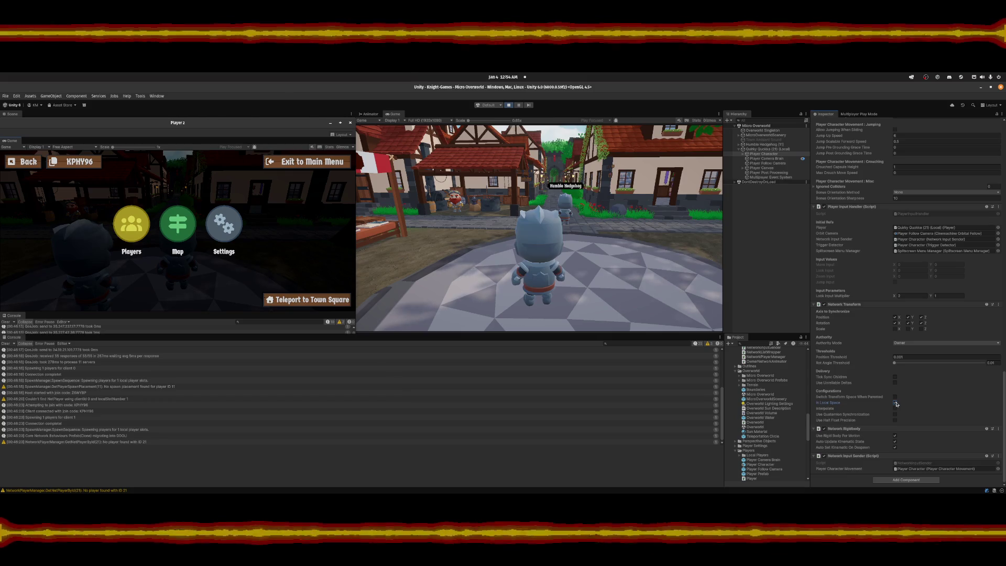
Walk the knight around the square again, open the pause menu, and stop the game.
key("s+d")
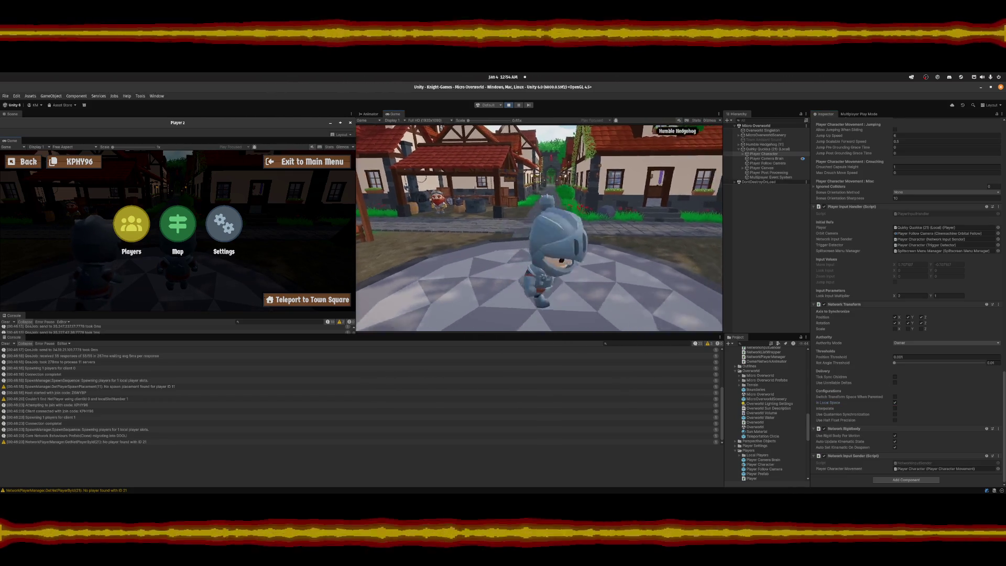
key("w")
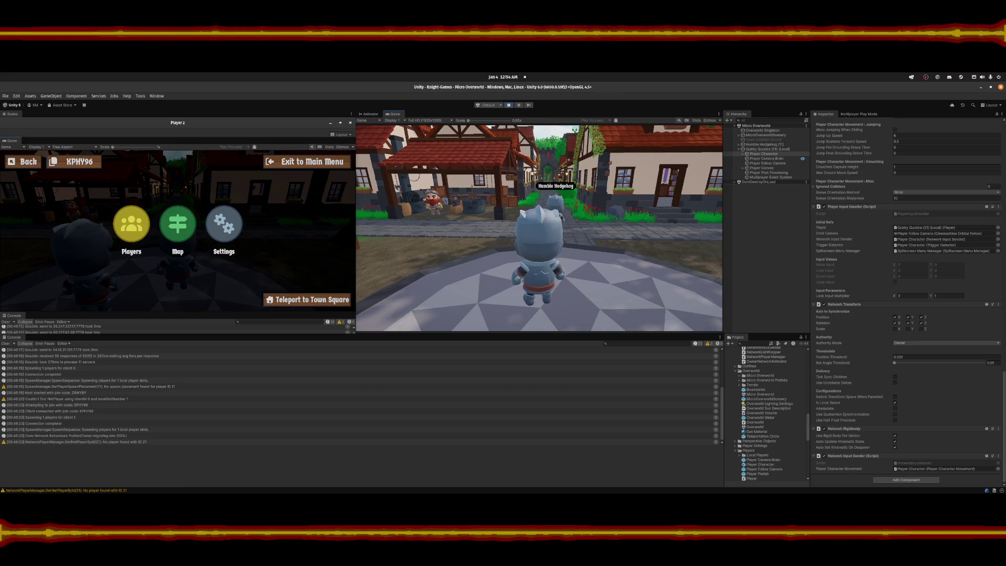
key("Escape")
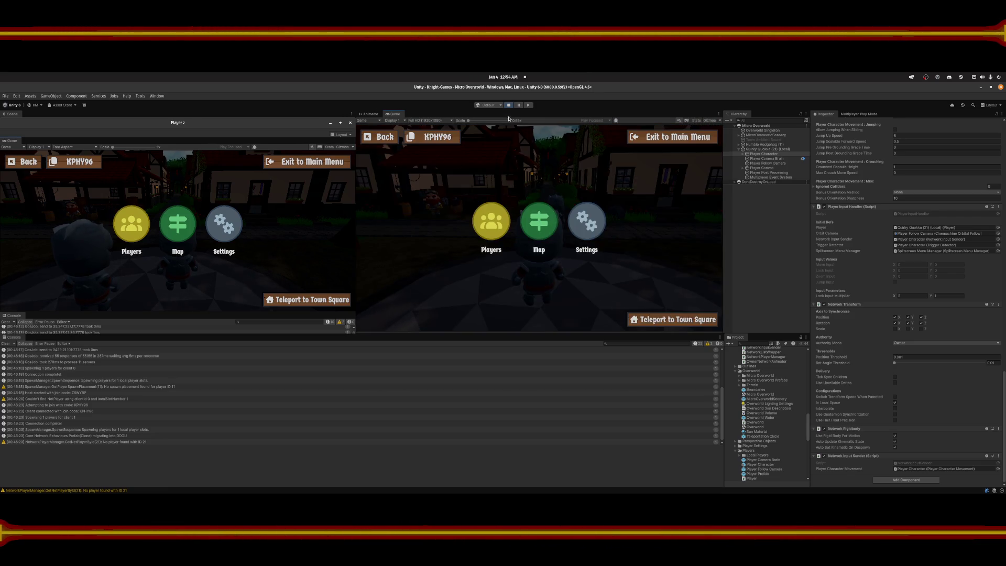
left_click(508, 106)
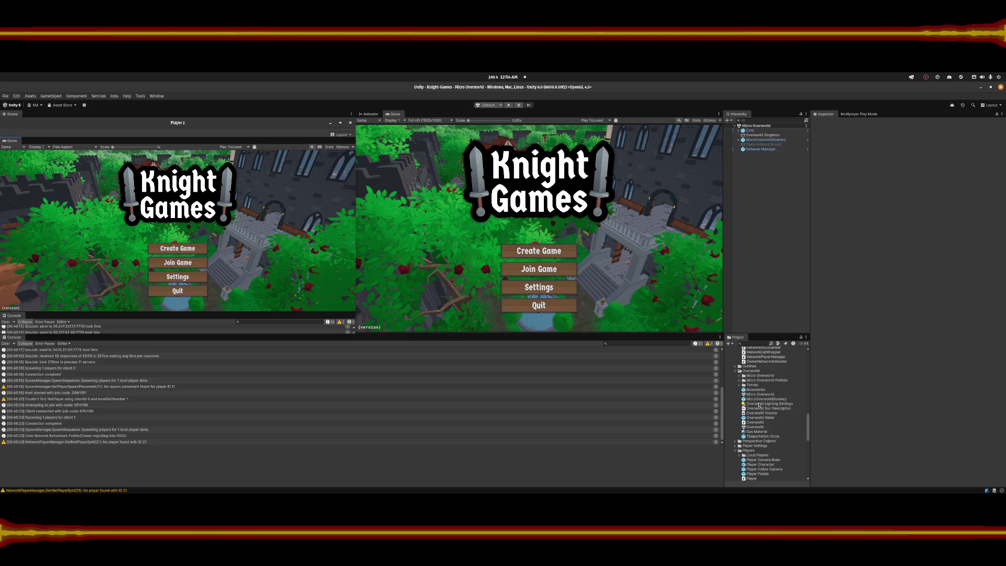
Search the Project panel for 'Player t:prefab' and open Player Prefab in prefab mode.
left_click(748, 344)
type("Pla")
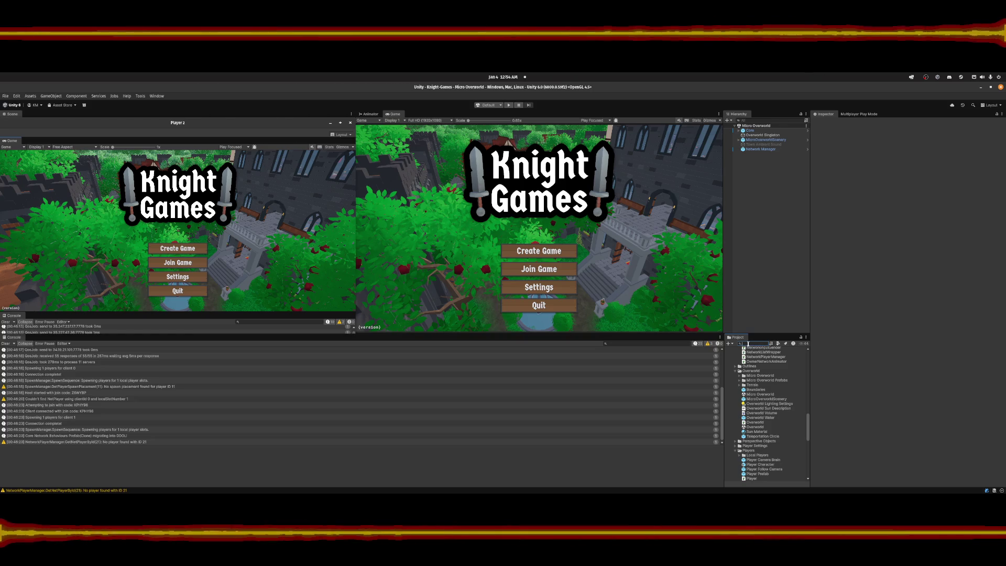
type("yer t:prefab")
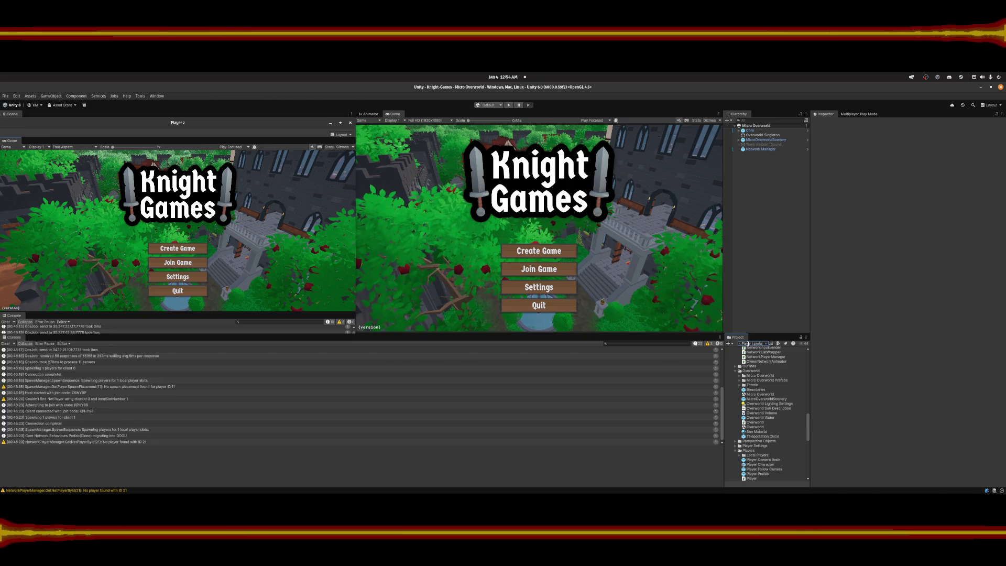
double_click(741, 447)
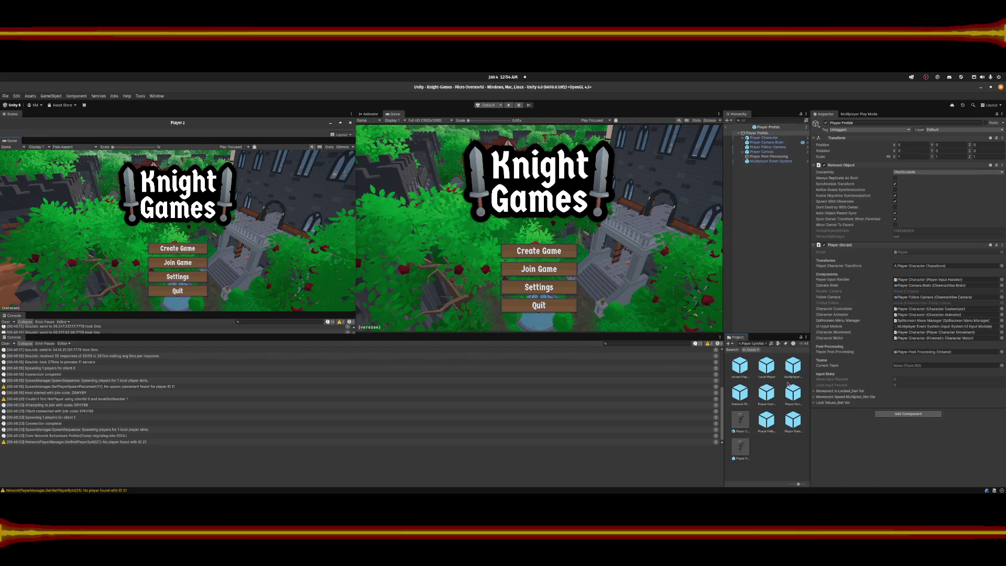
Enable In Local Space and Switch Transform Space When Parented on Player Character's Network Transform.
left_click(764, 138)
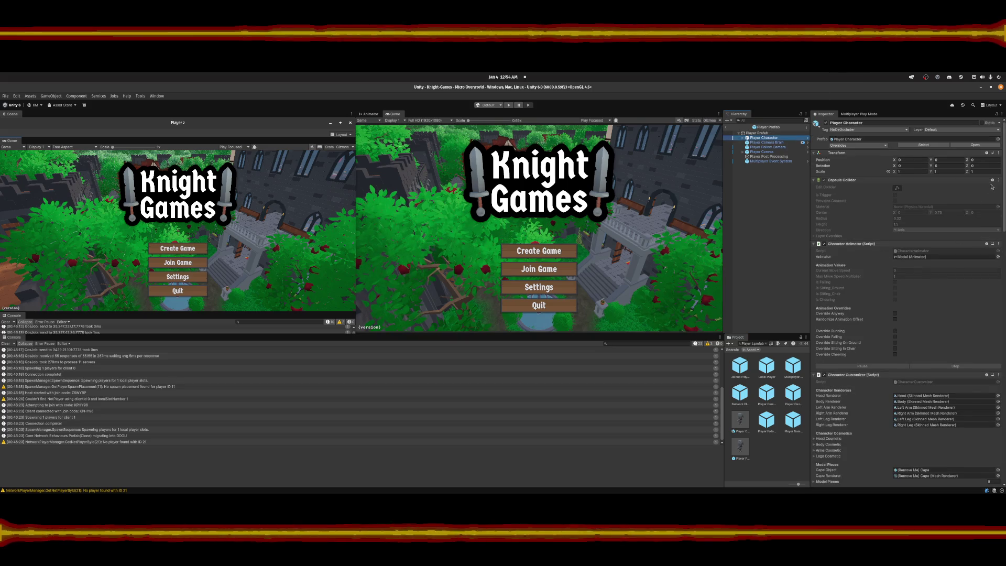
left_click_drag(1005, 193, 993, 494)
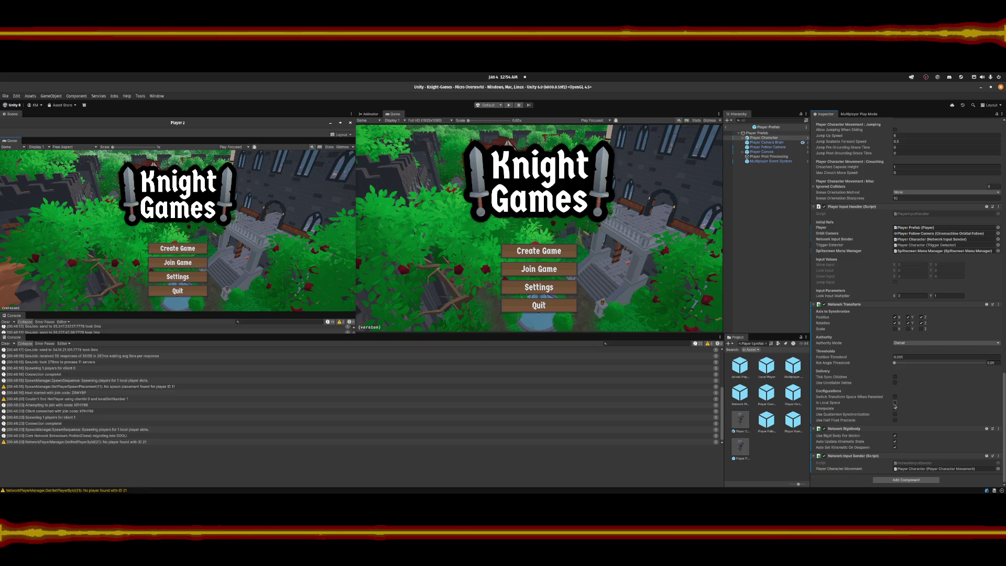
left_click(895, 403)
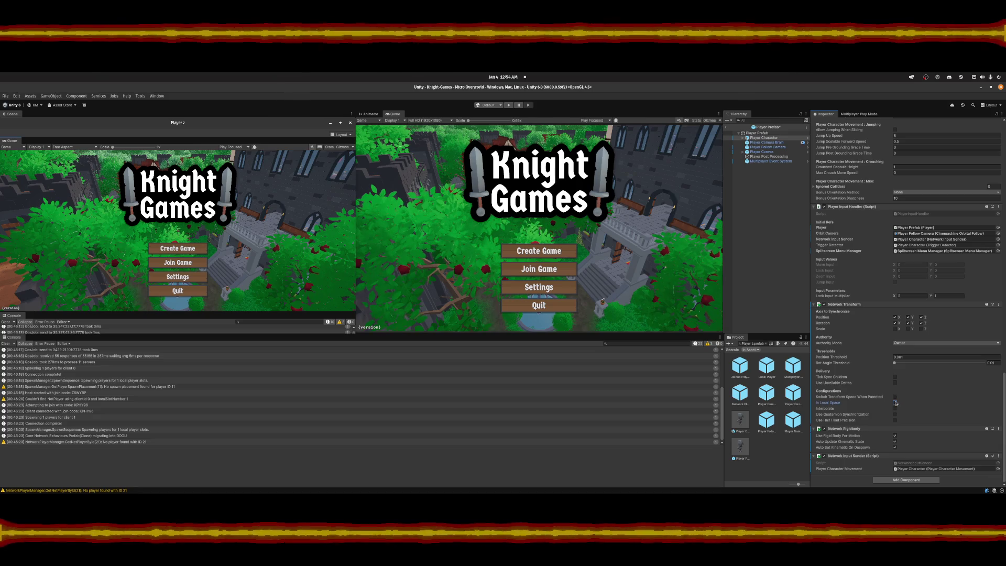
left_click(895, 398)
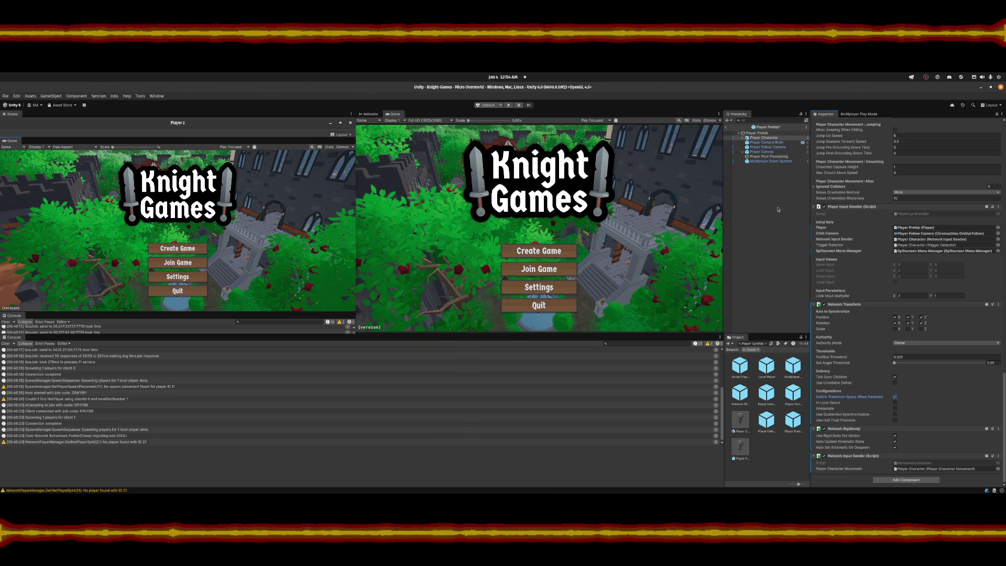
left_click(728, 135)
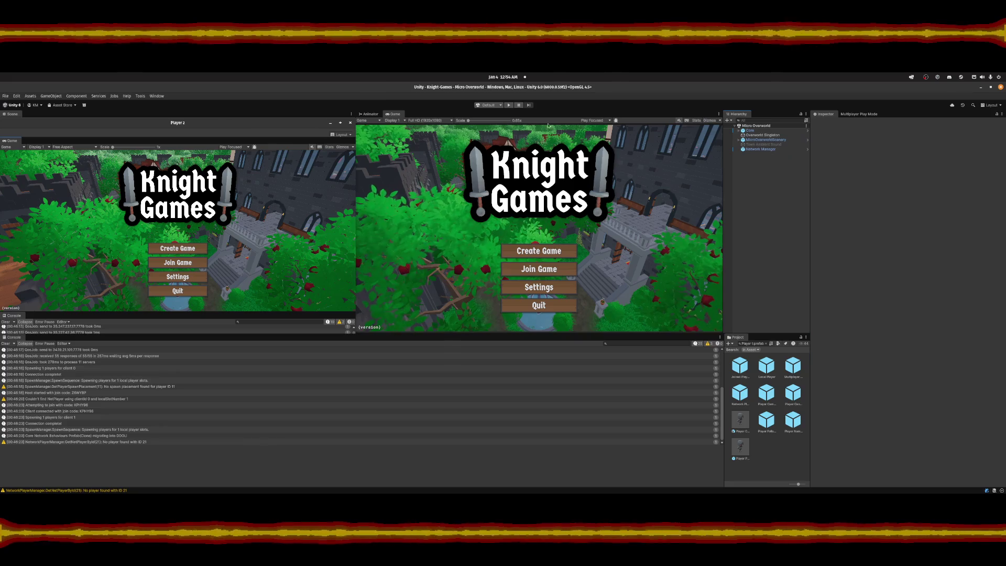
Start Play mode, create a game in the Player 2 window, and join it from the main Game view.
left_click(509, 105)
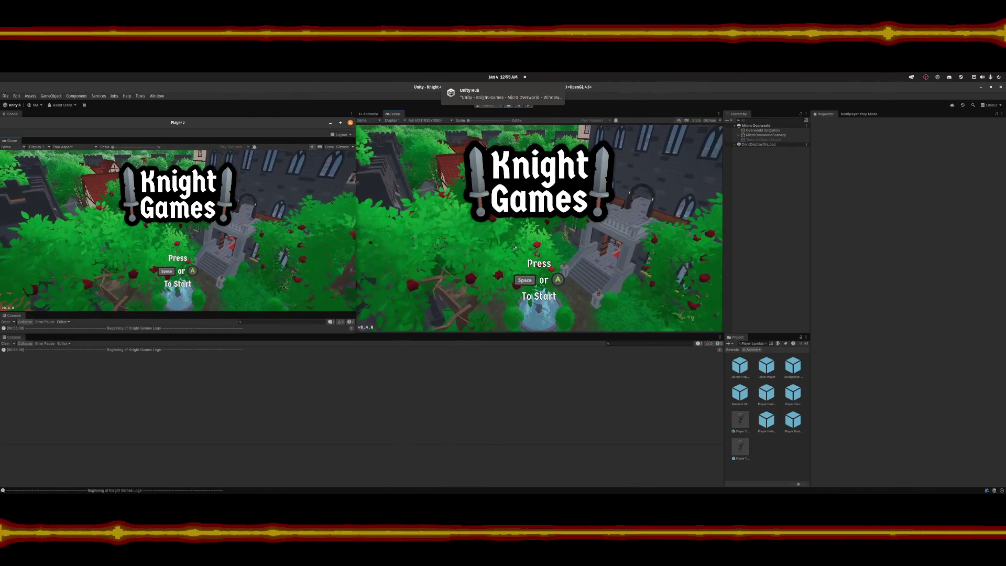
key("space")
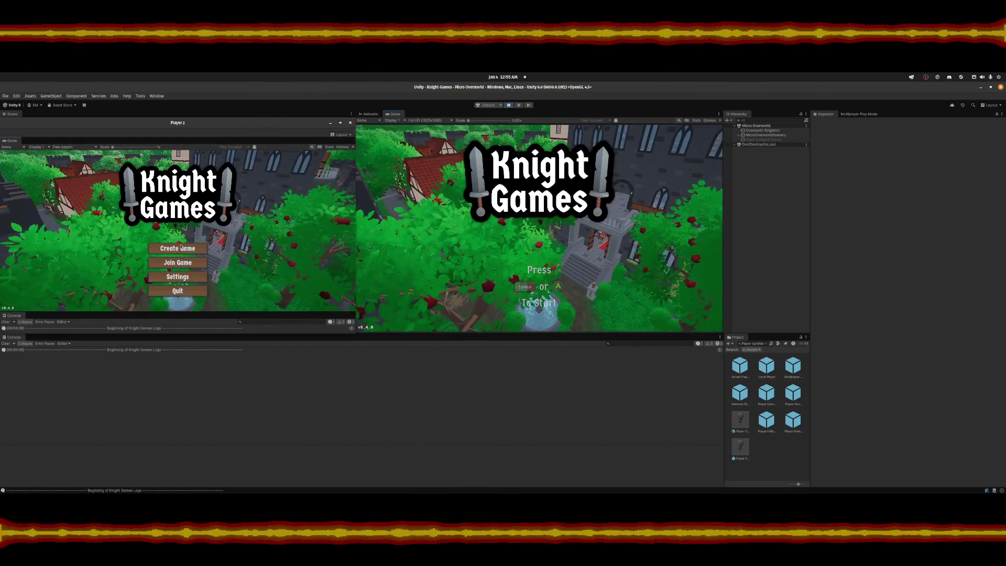
left_click(167, 251)
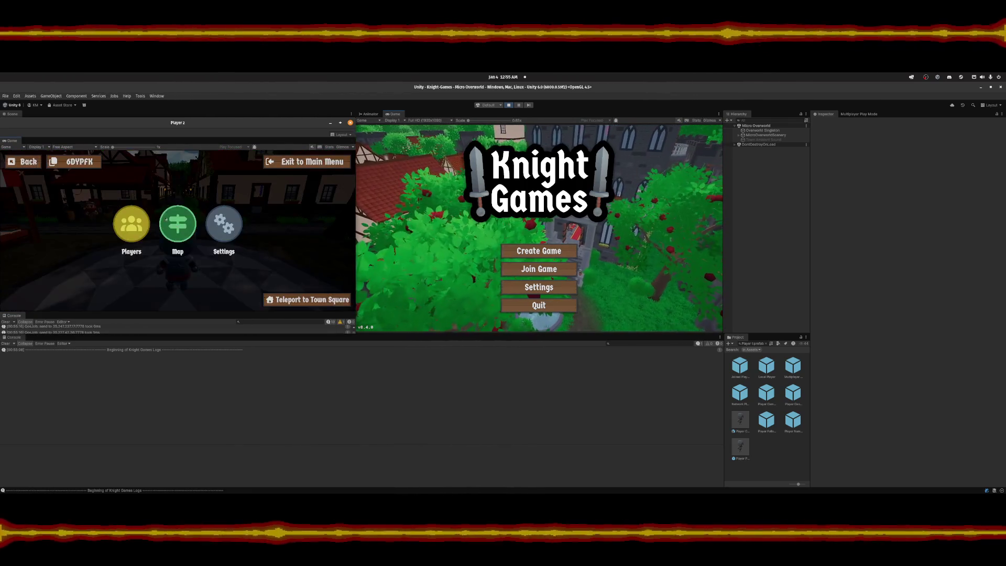
left_click(76, 163)
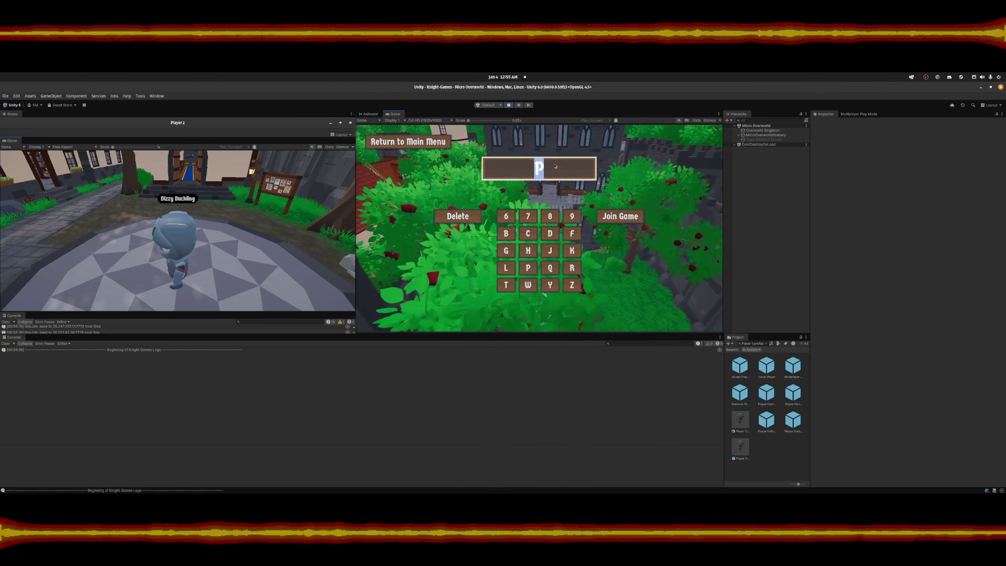
left_click(621, 218)
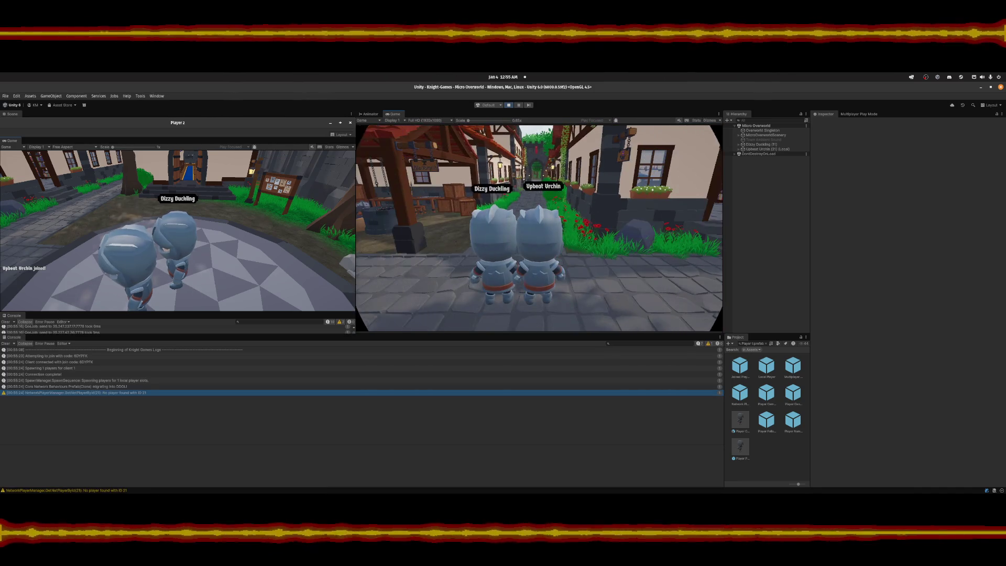
Run the main view's knight forward up the village street, then refocus the editor window.
key("w")
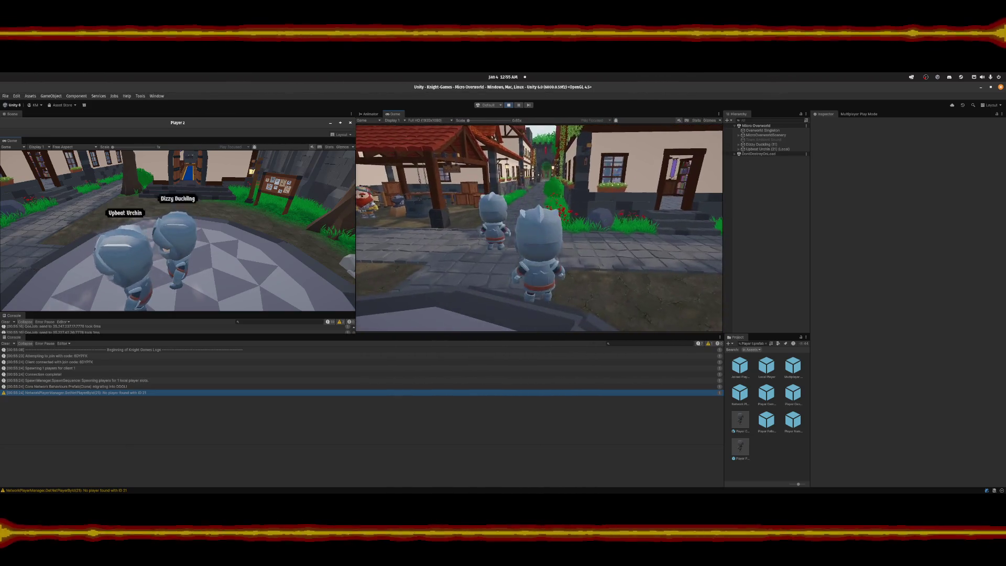
key("Escape")
key("Escape")
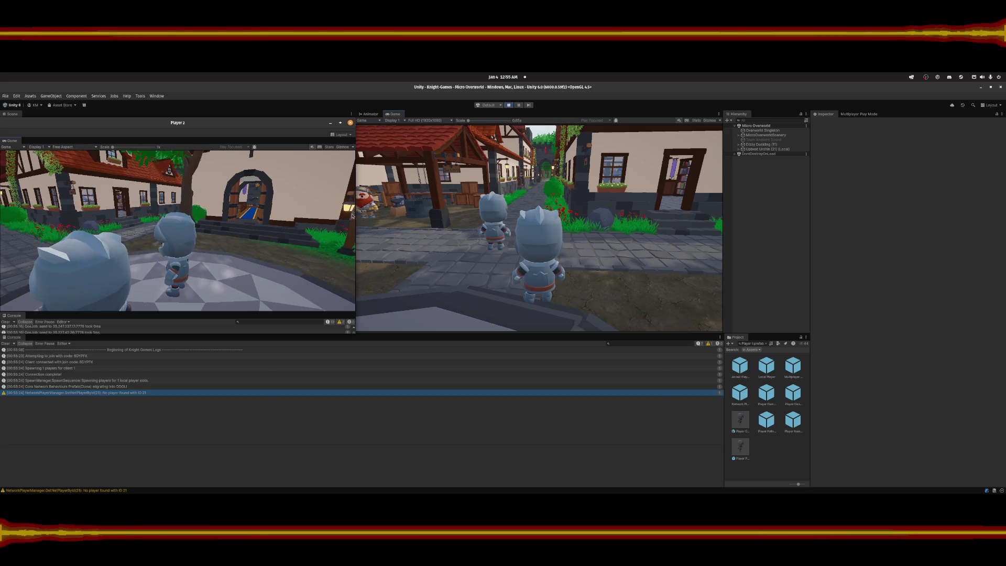
left_click(759, 152)
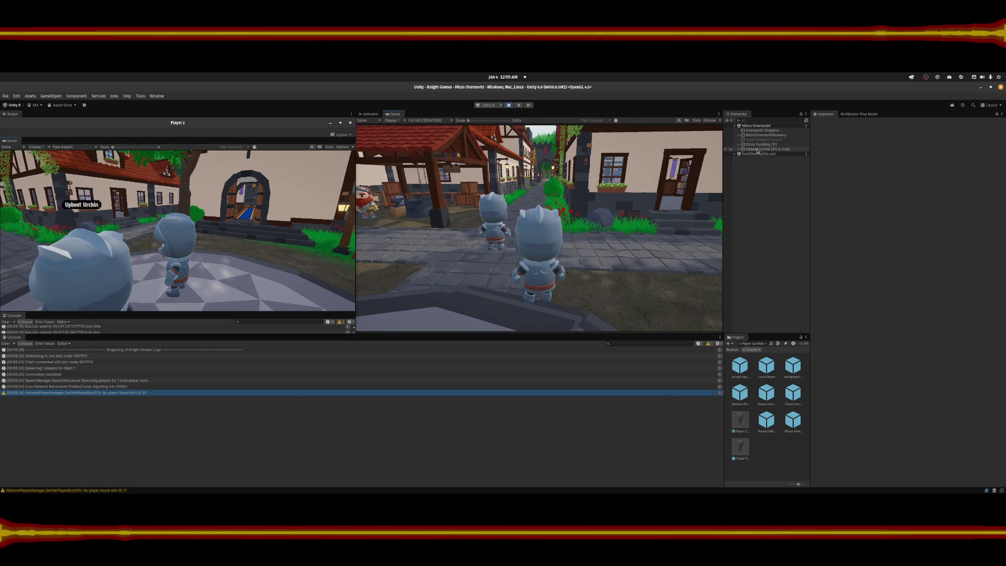
Inspect the local Upbeat Urchin's Player Character and set its network transform to local space.
left_click(750, 150)
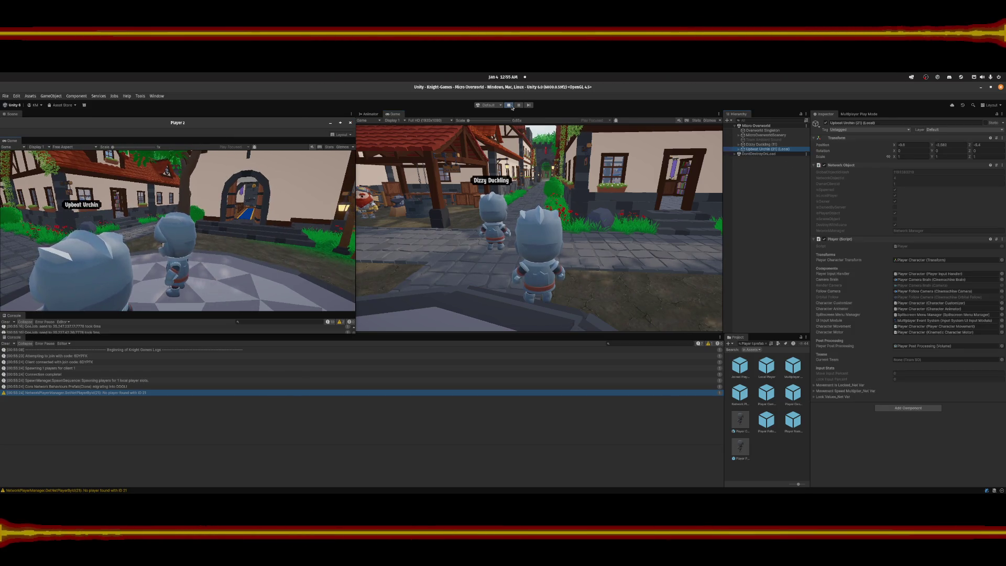
left_click(739, 149)
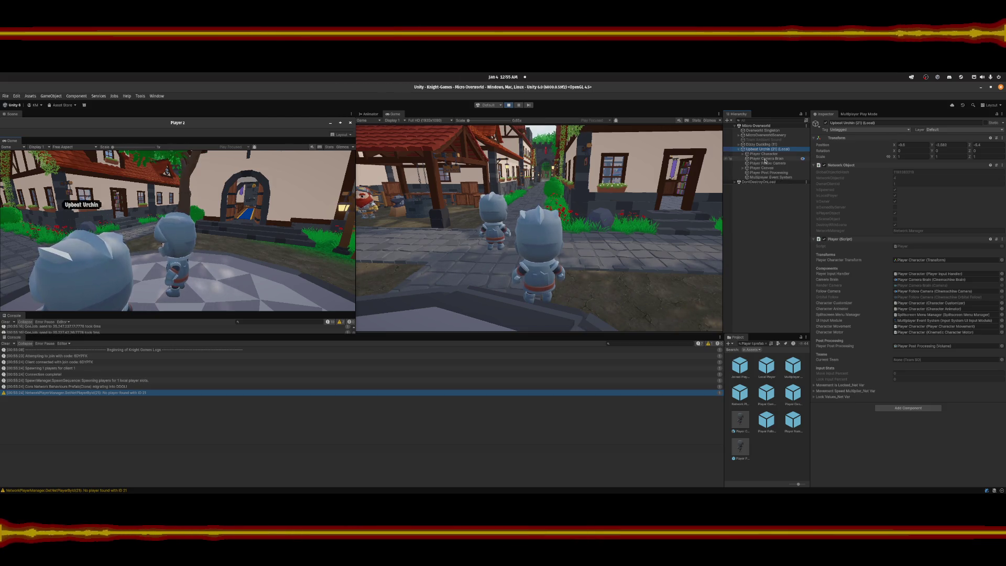
left_click(763, 154)
scroll(858, 310, "down", 5)
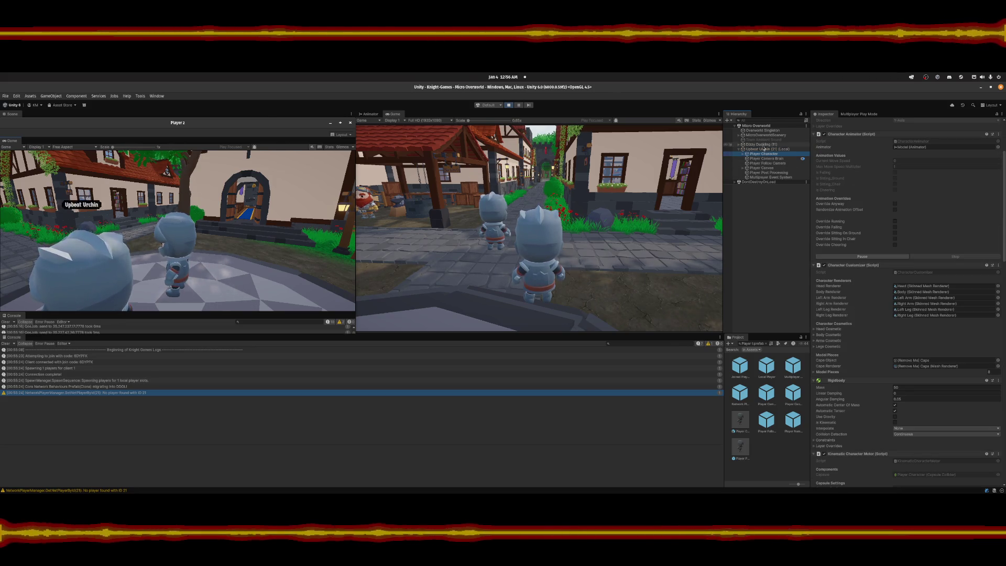
left_click(762, 150)
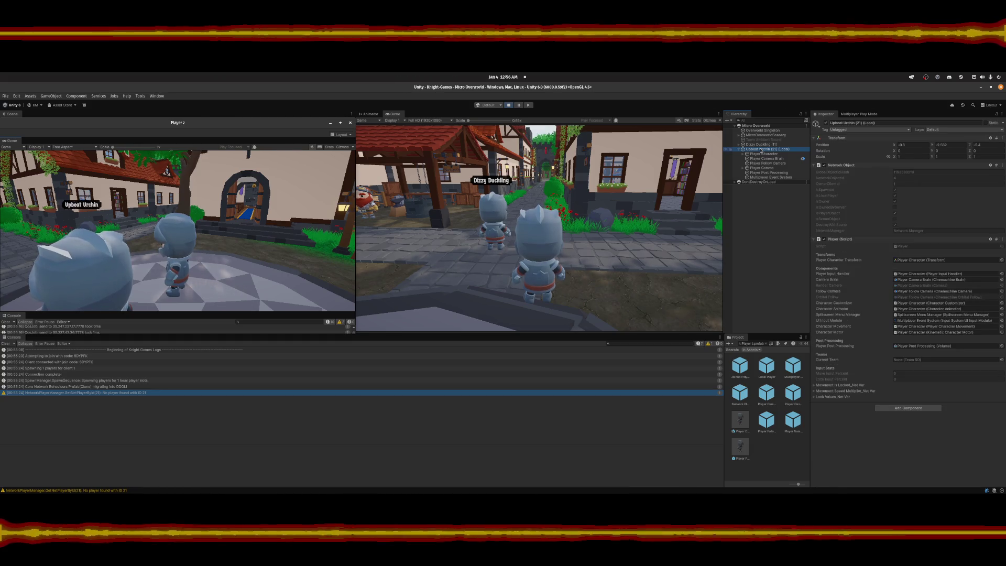
left_click(764, 153)
scroll(897, 359, "down", 10)
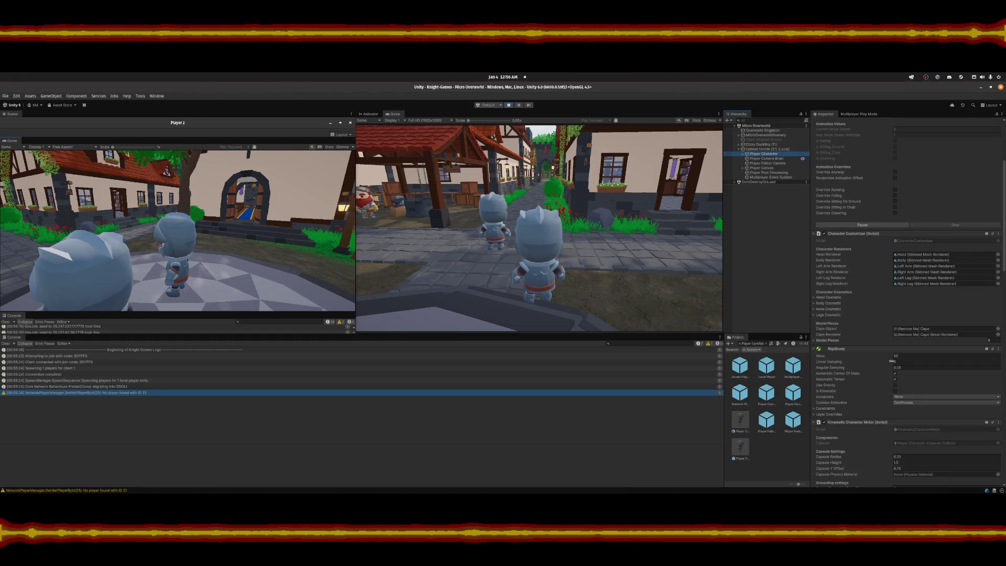
scroll(995, 346, "down", 12)
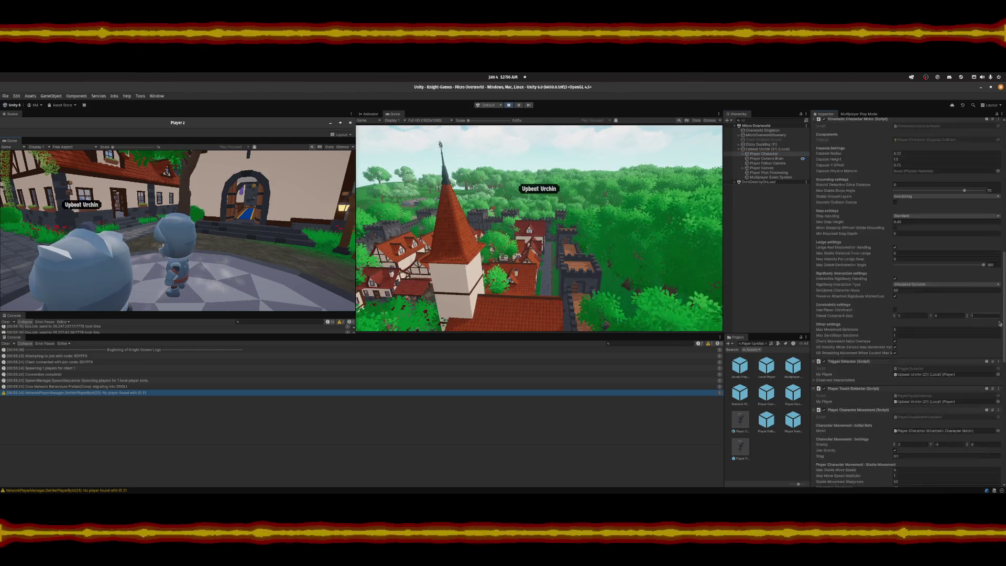
scroll(995, 346, "down", 2)
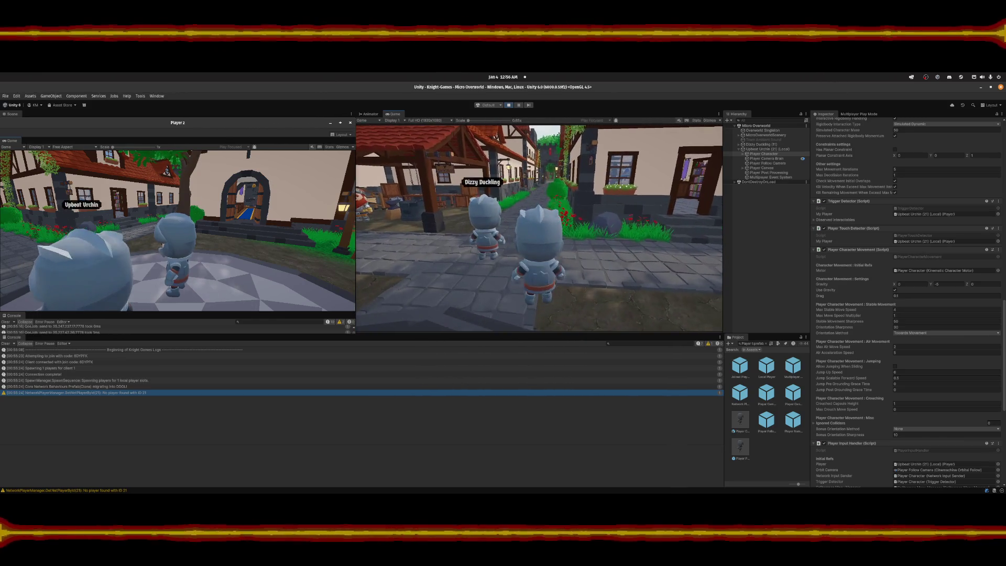
scroll(874, 309, "down", 8)
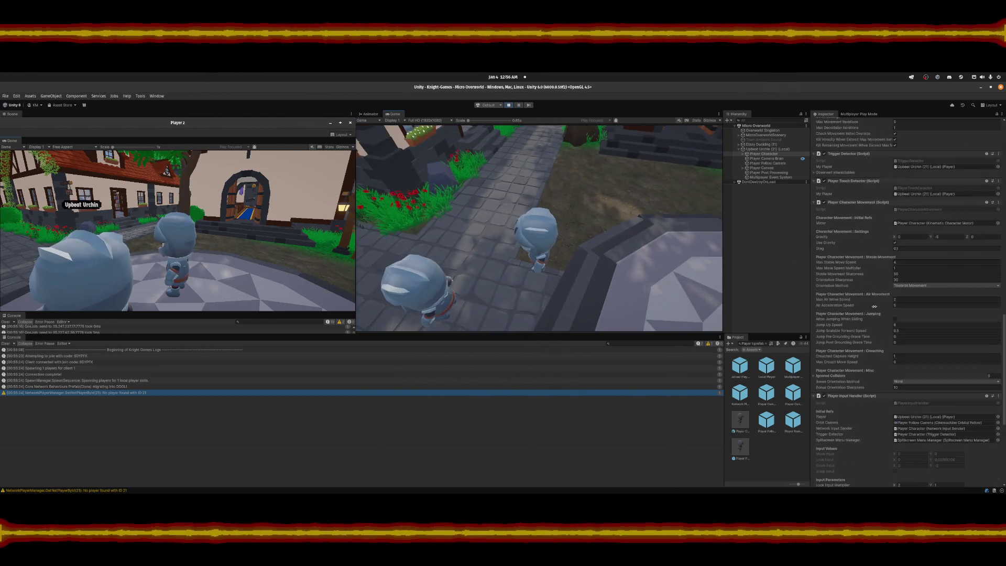
scroll(875, 337, "down", 7)
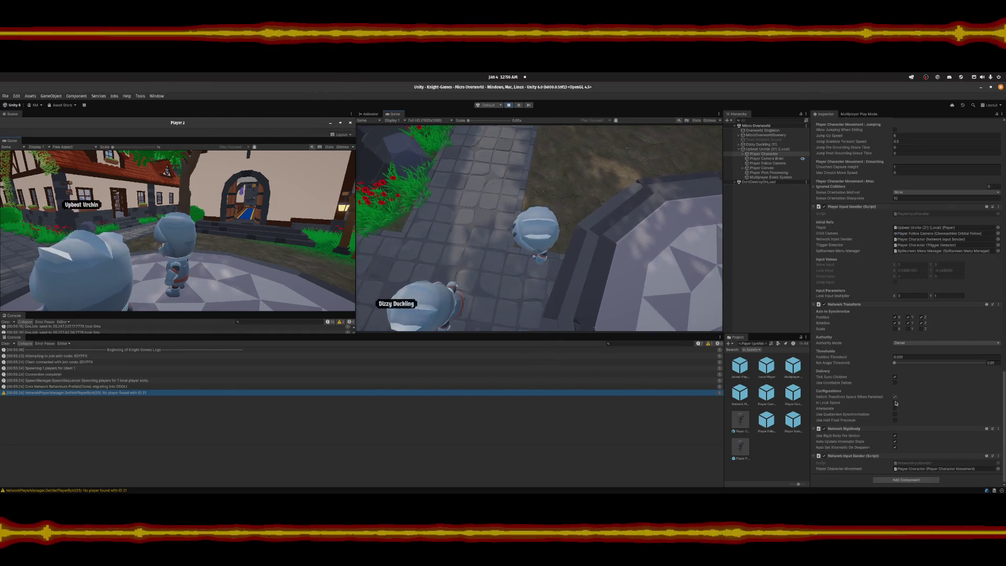
left_click(895, 403)
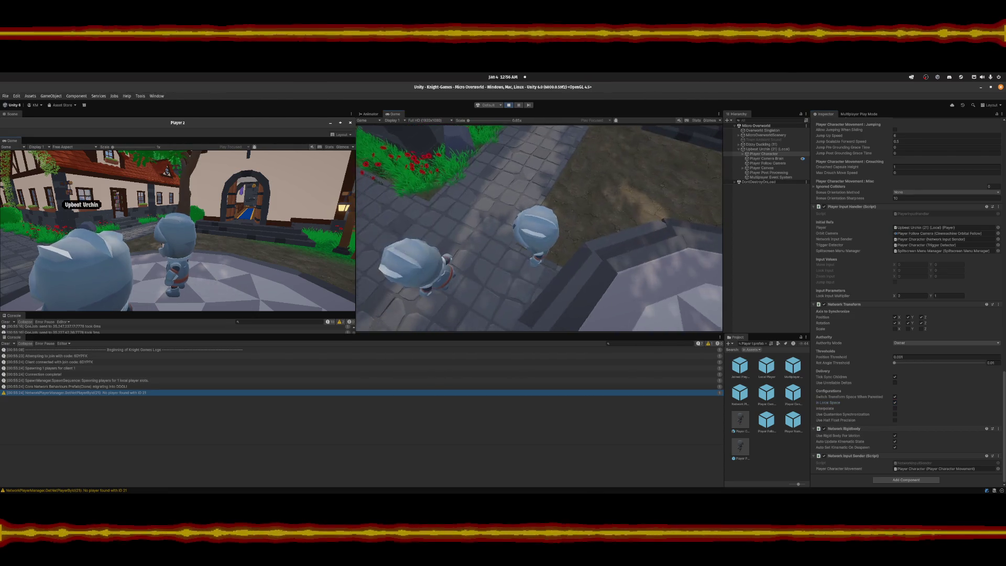
Walk the local knight around the town square and up the street.
key("a")
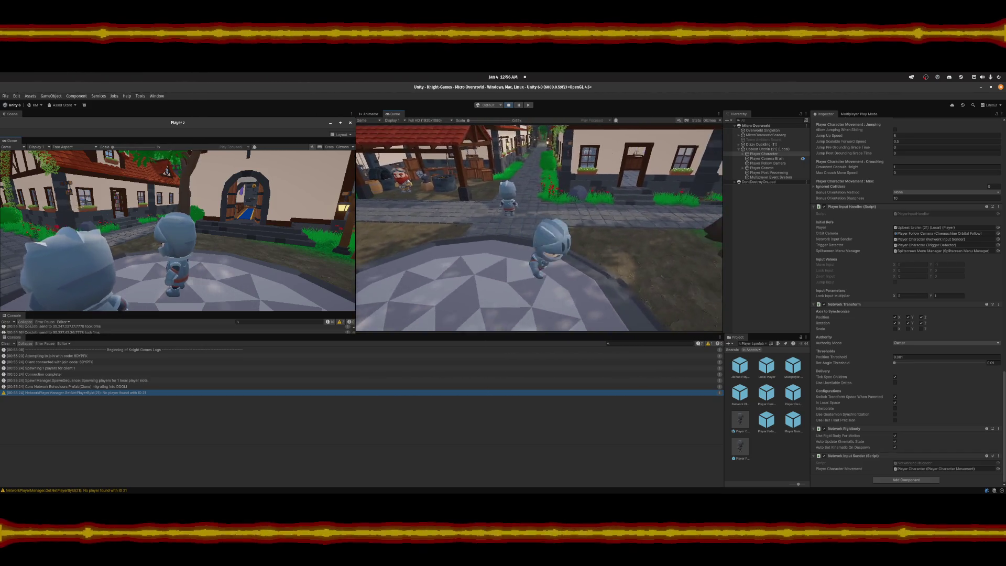
key("w")
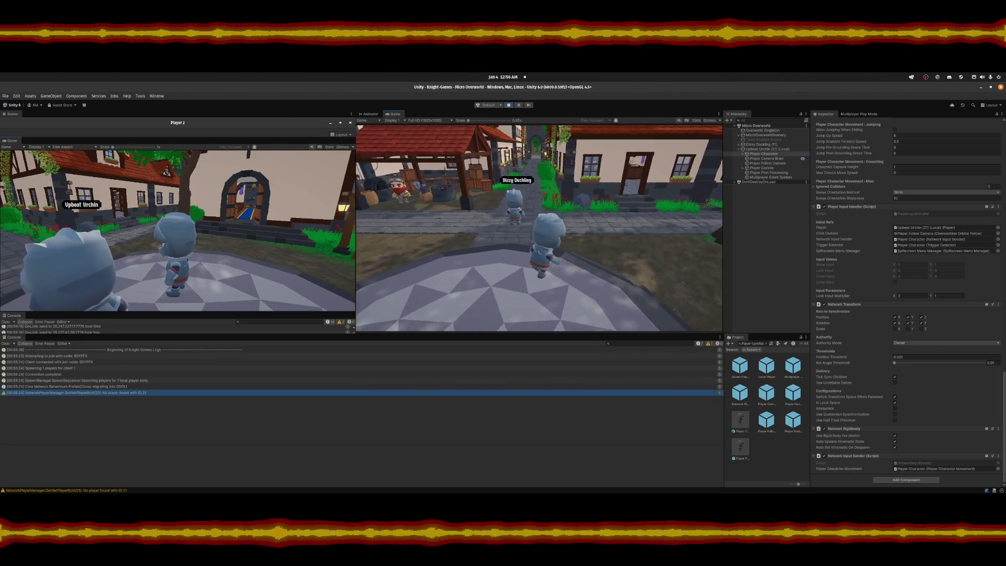
key("w")
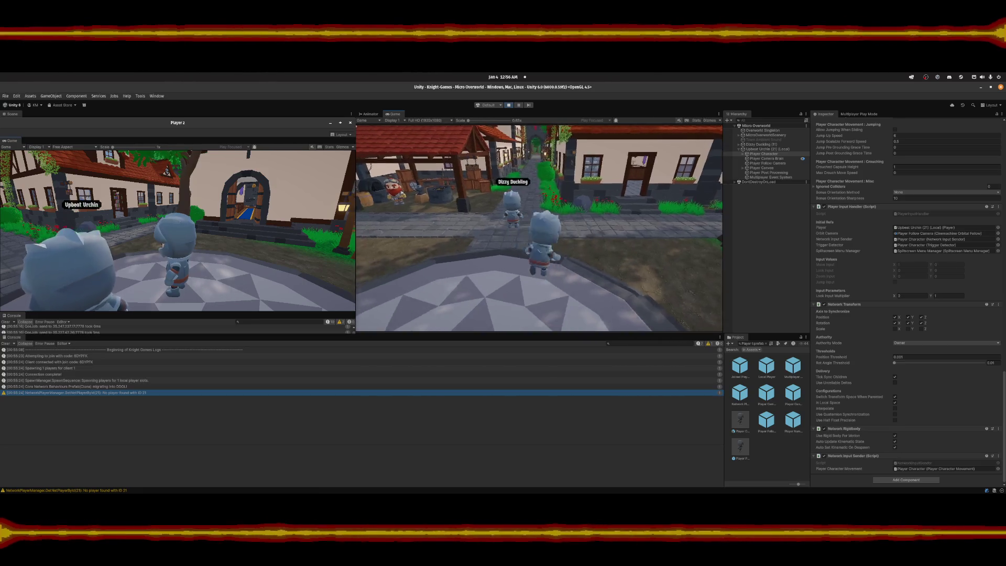
key("w")
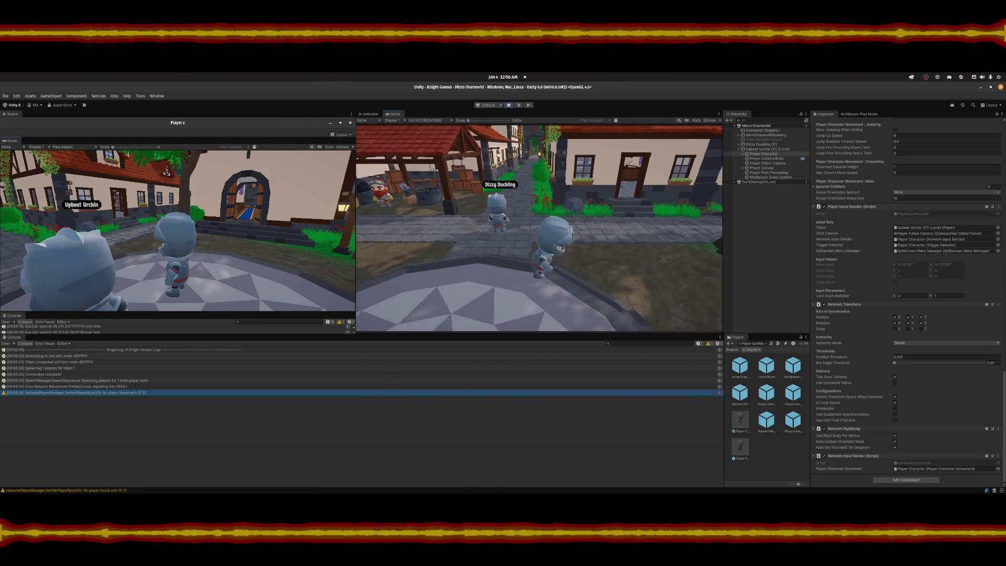
key("d")
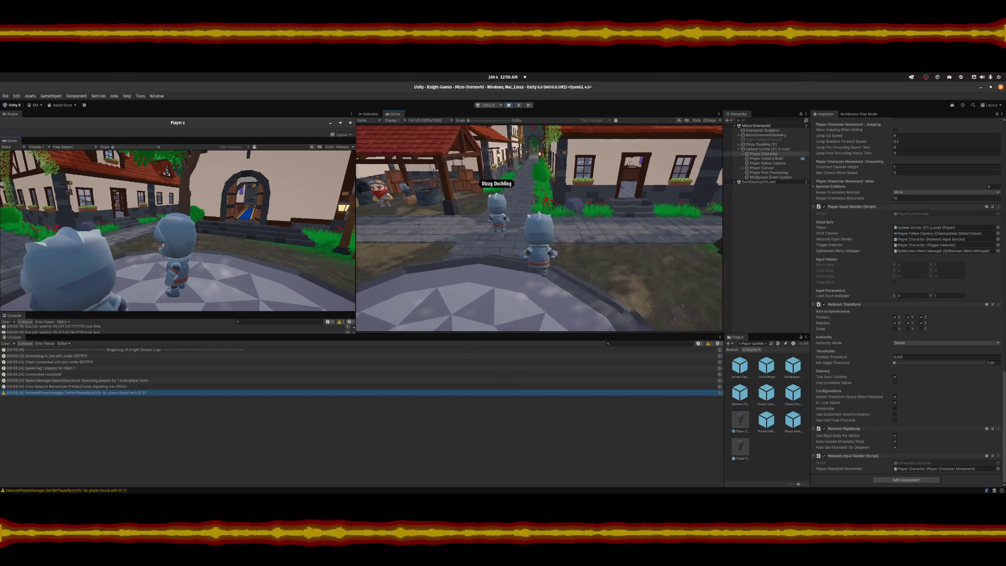
key("w")
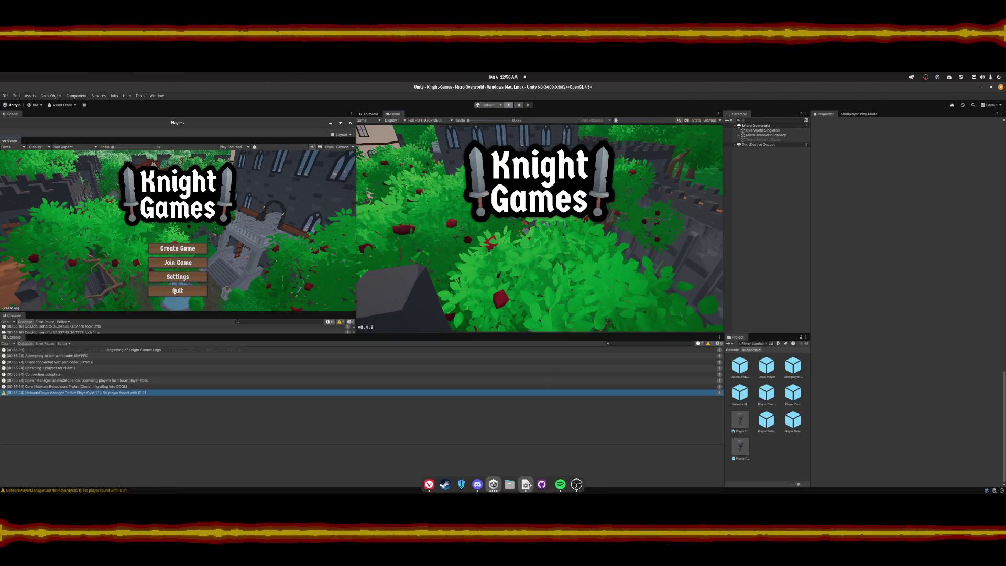
left_click(526, 485)
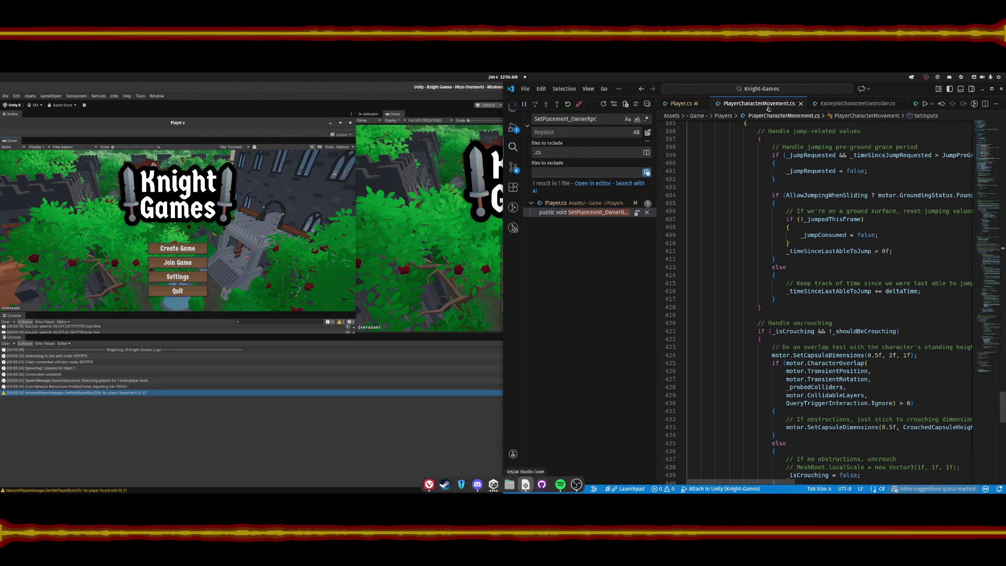
Review the jump handling in AfterCharacterUpdate and UpdateVelocity in PlayerCharacterMovement.cs.
left_click(843, 204)
scroll(842, 205, "up", 6)
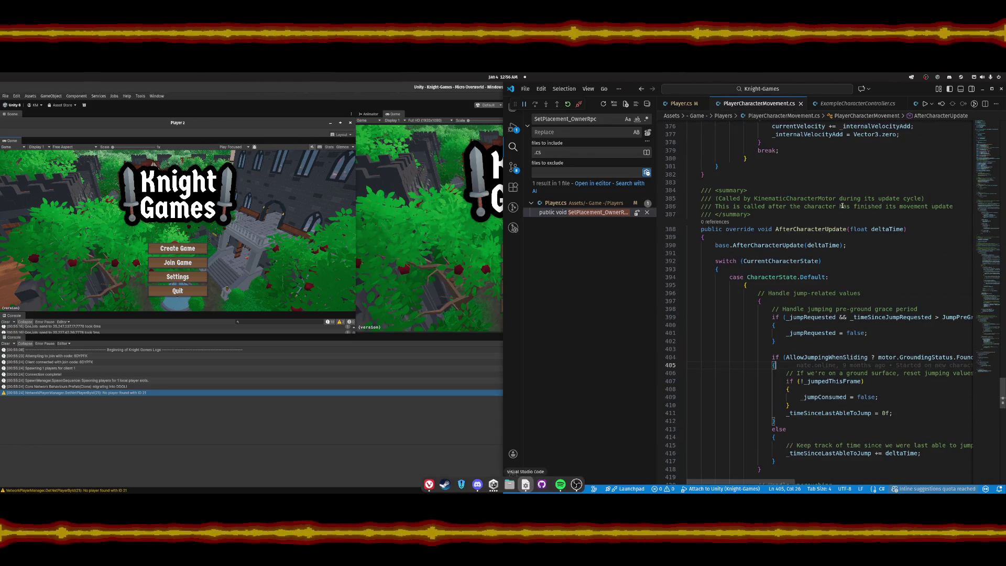
scroll(859, 268, "up", 4)
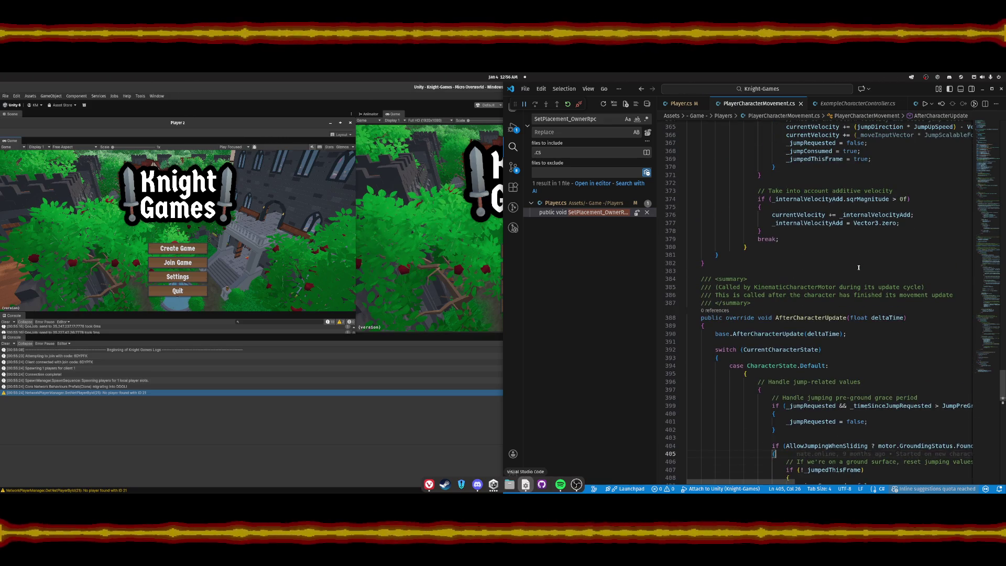
scroll(858, 268, "up", 7)
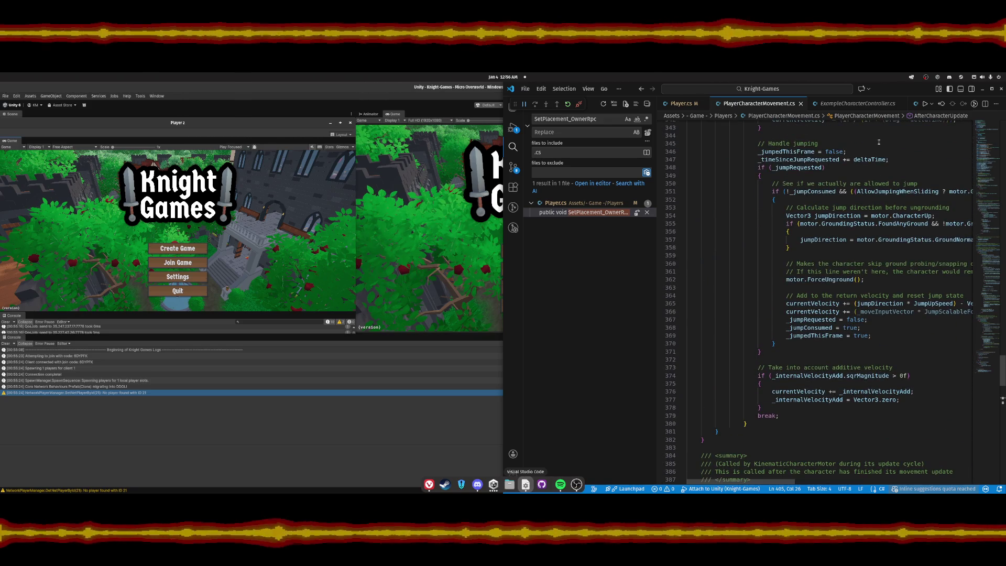
left_click(907, 297)
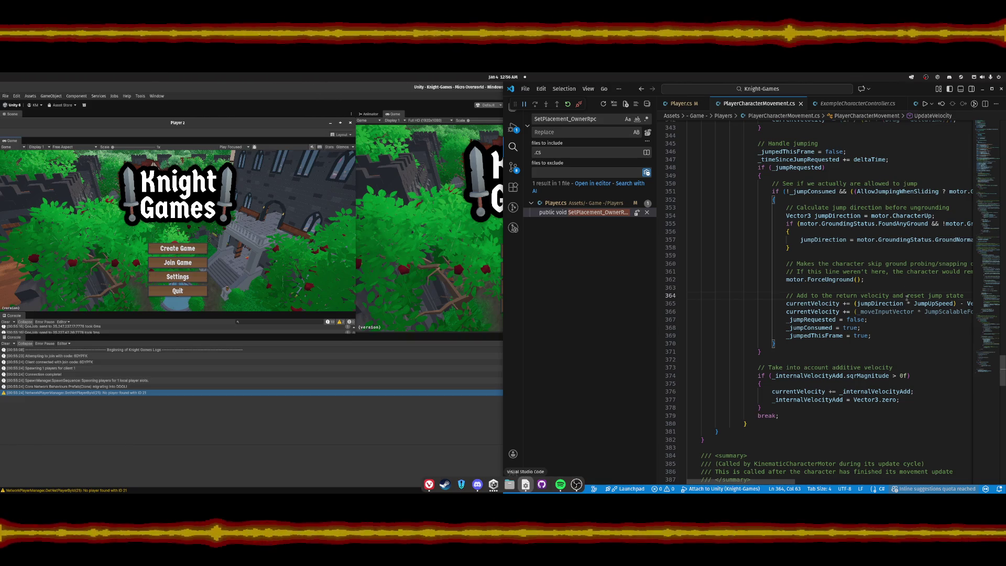
Search the movement script for 'position =' and 'move', then go to Player.cs.
key("ctrl+f")
type("positio")
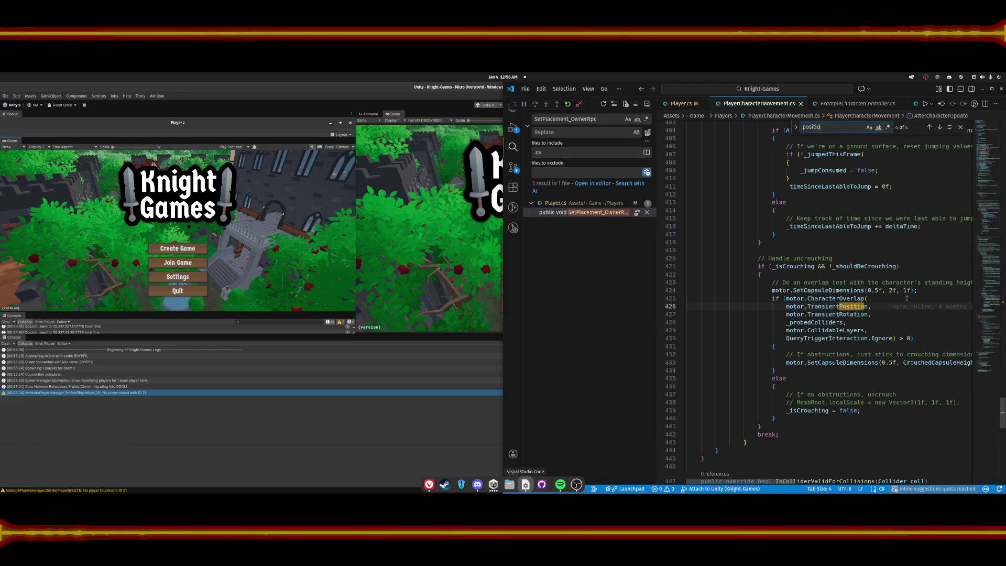
type("n =")
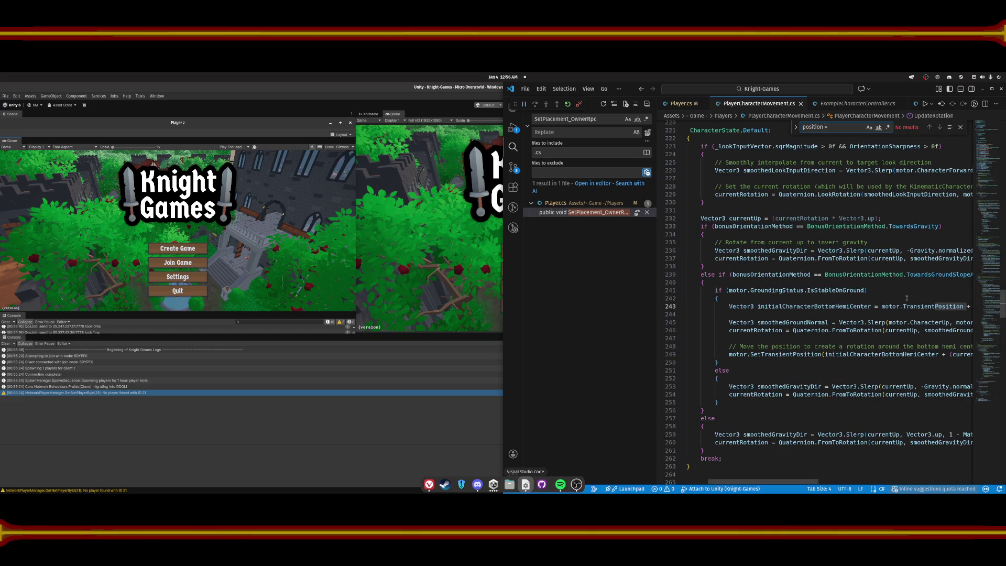
key("BackSpace")
key("BackSpace")
key("BackSpace")
type("move")
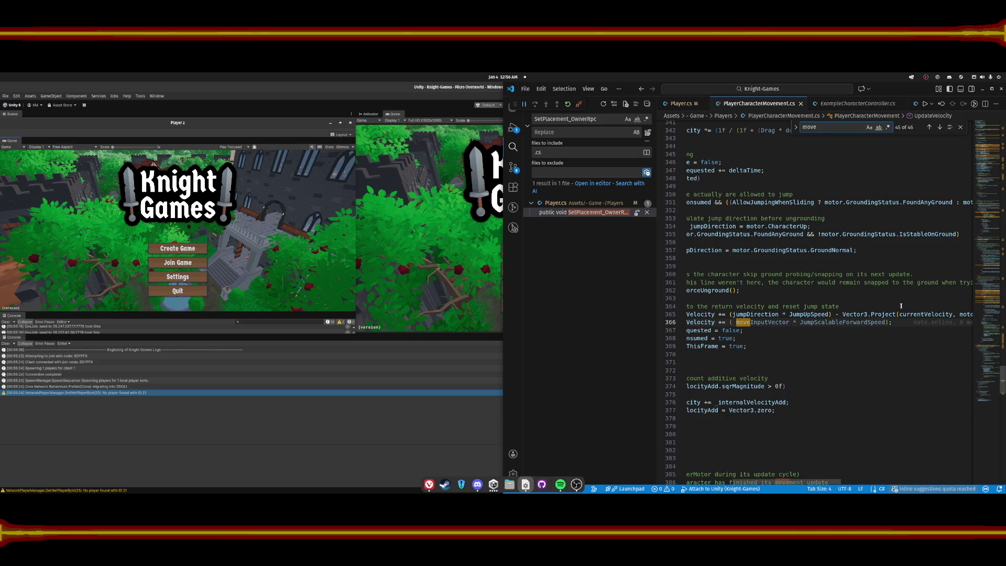
left_click_drag(734, 482, 684, 482)
scroll(685, 472, "up", 10)
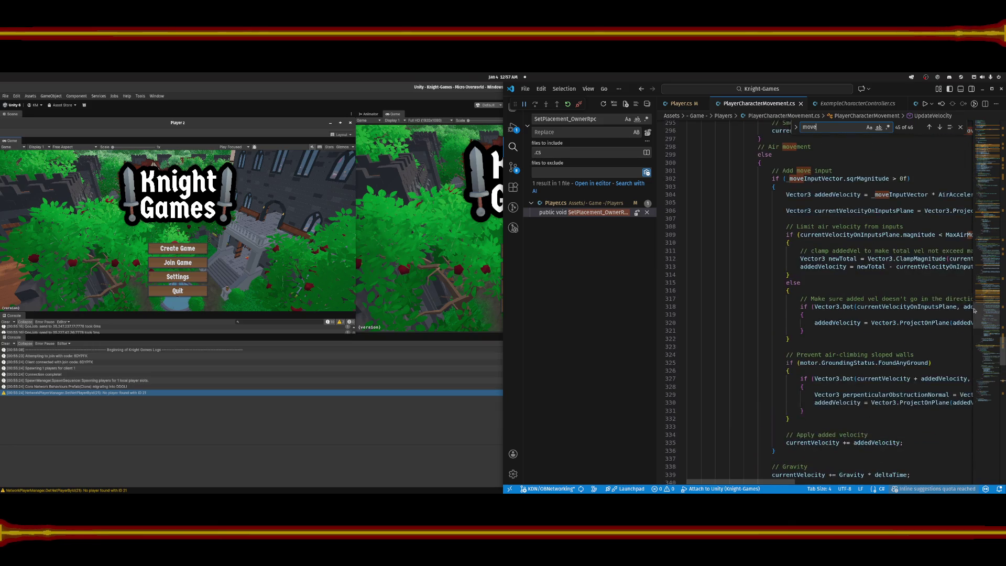
scroll(816, 282, "up", 13)
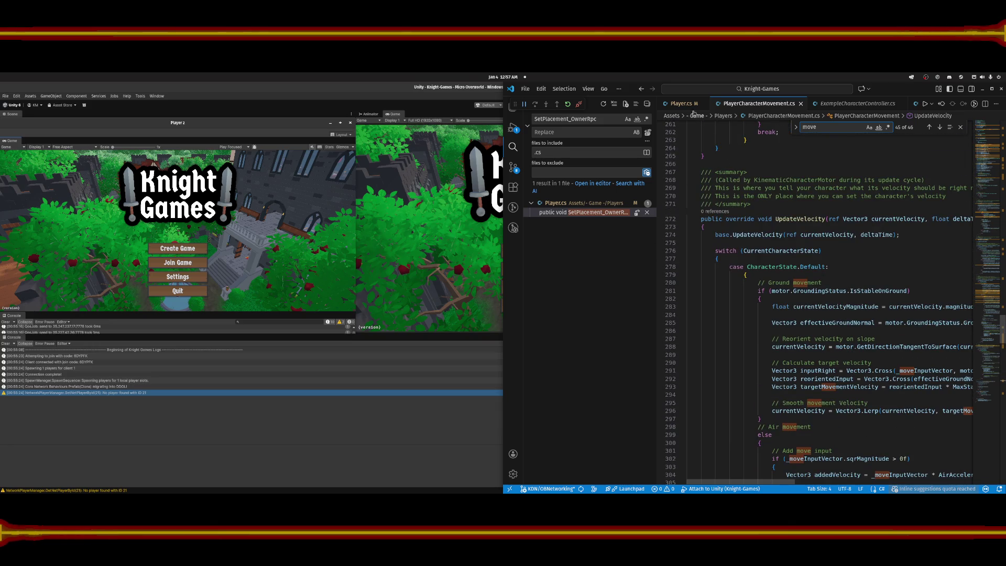
key("ctrl+Tab")
scroll(790, 283, "down", 20)
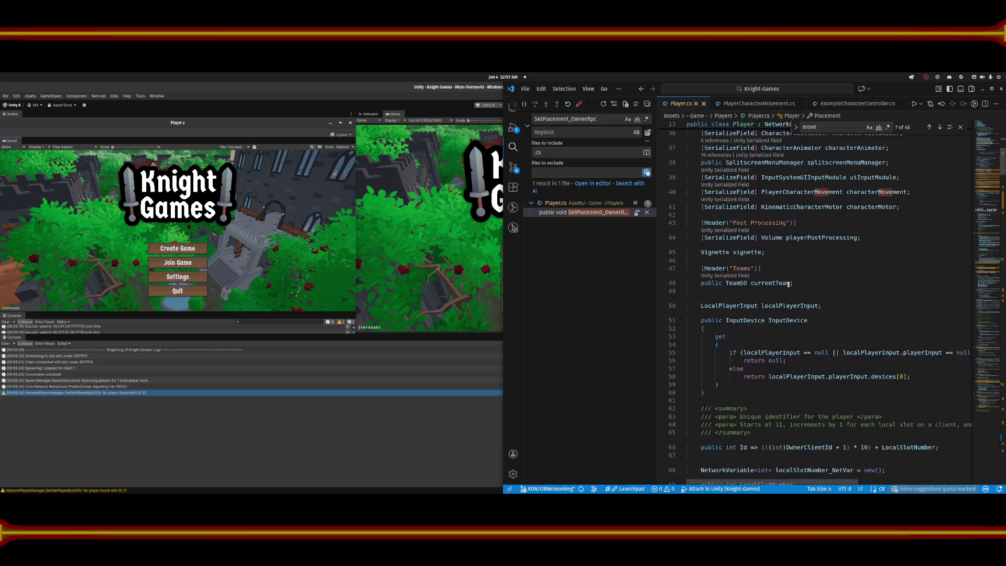
Uncomment the OnNetworkSpawn destroy block and change its condition from IsServer to IsOwner.
scroll(783, 284, "down", 20)
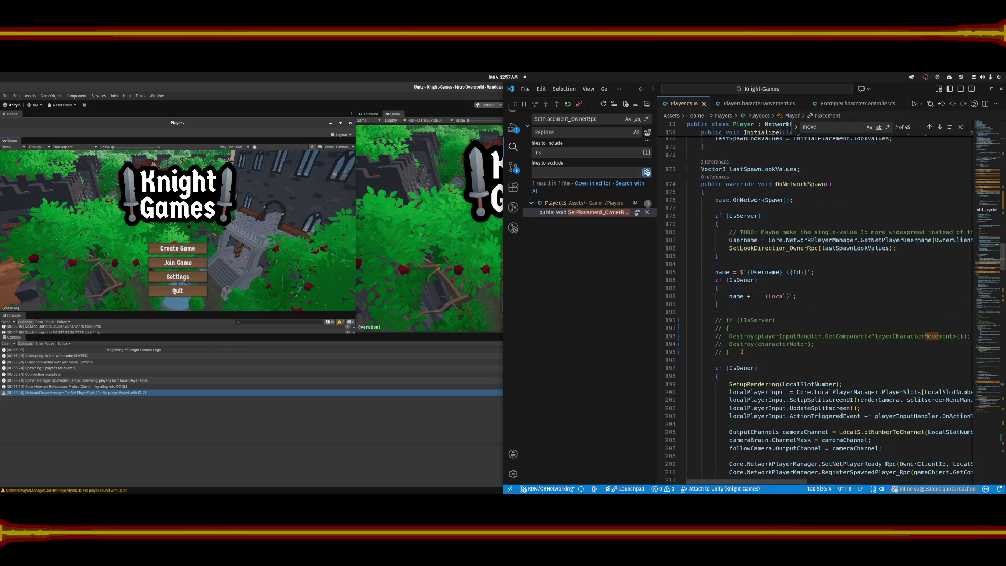
left_click_drag(743, 352, 745, 321)
key("ctrl+slash")
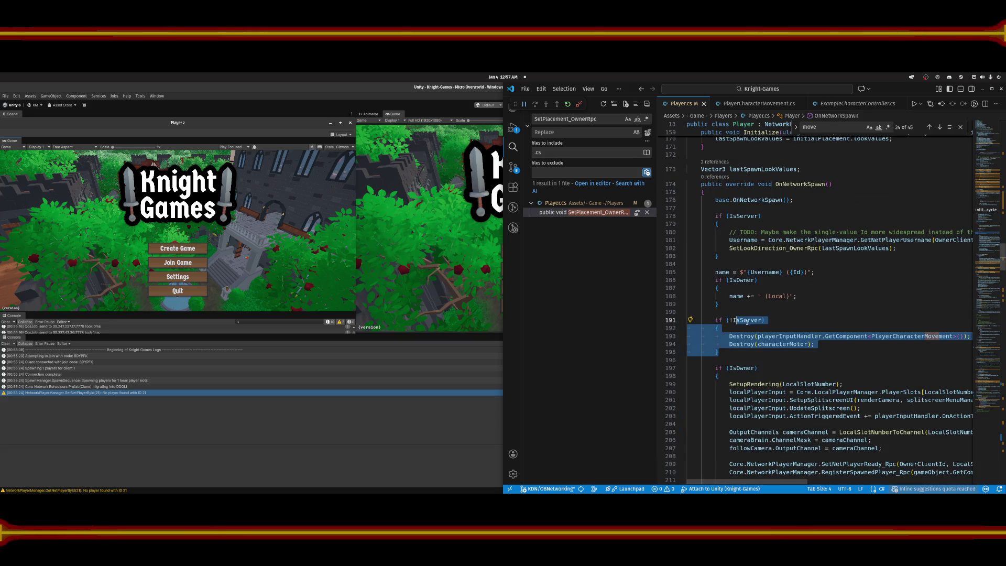
left_click(751, 322)
double_click(750, 321)
type("Own")
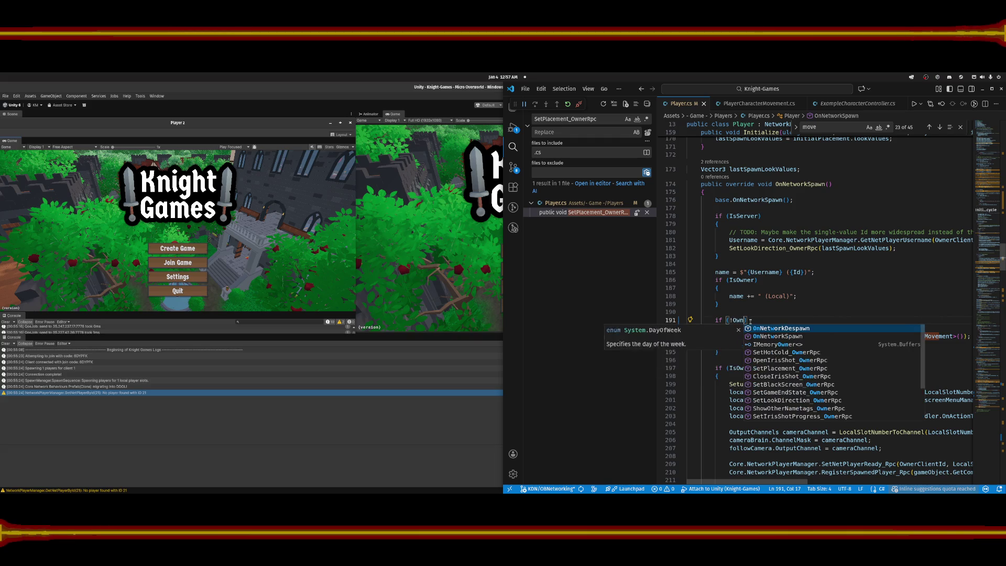
type("er")
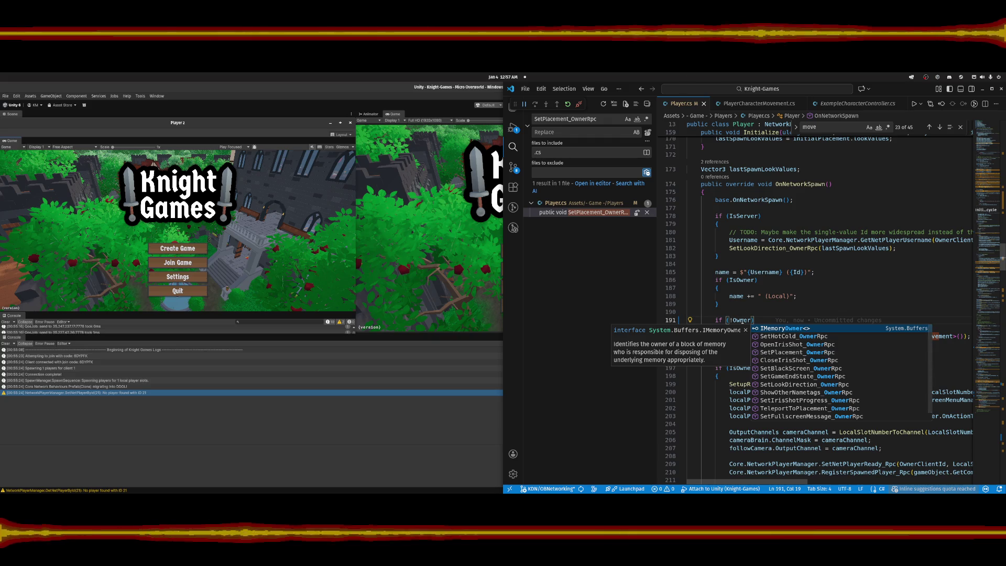
key("ctrl+BackSpace")
type("IsOwner")
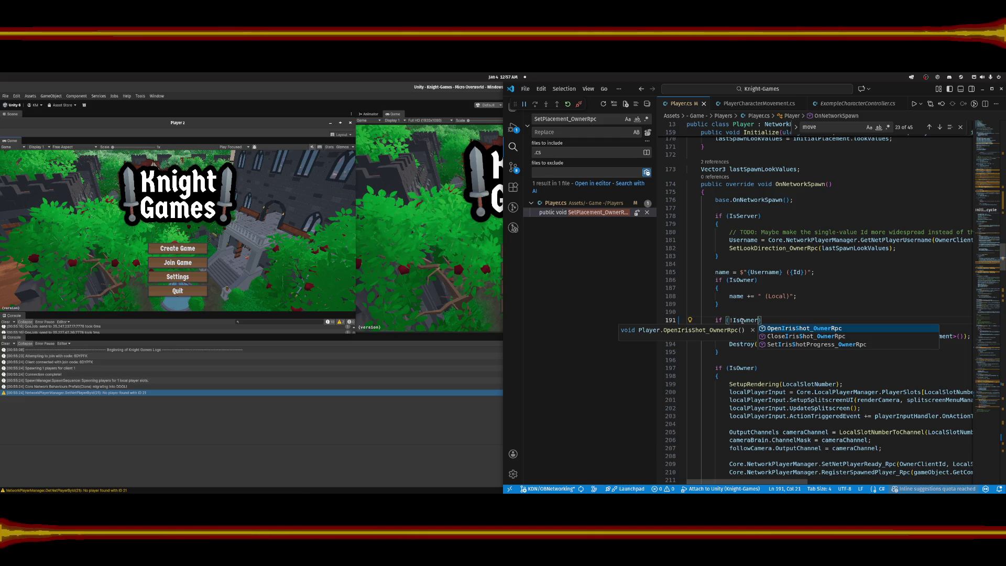
left_click(769, 321)
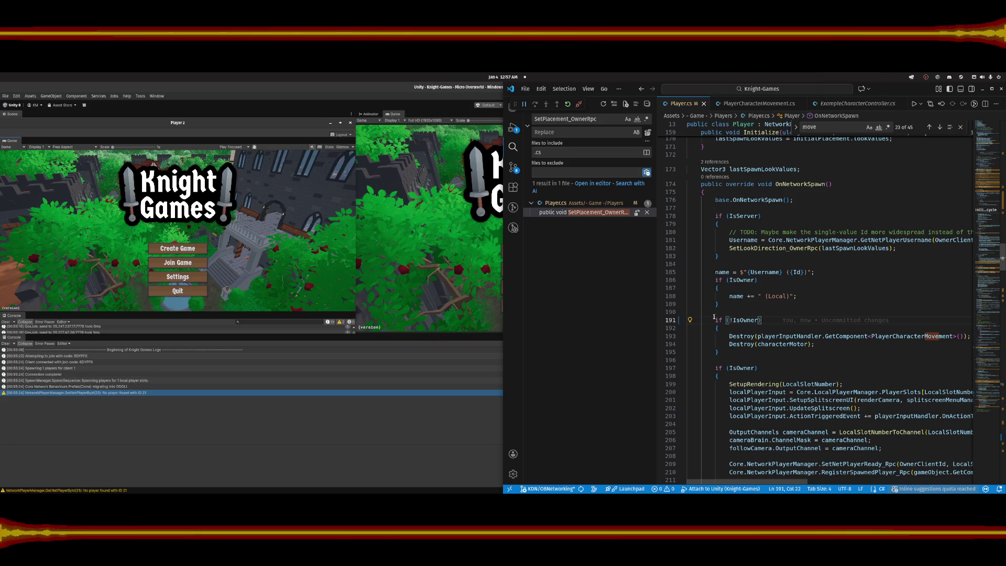
left_click(502, 99)
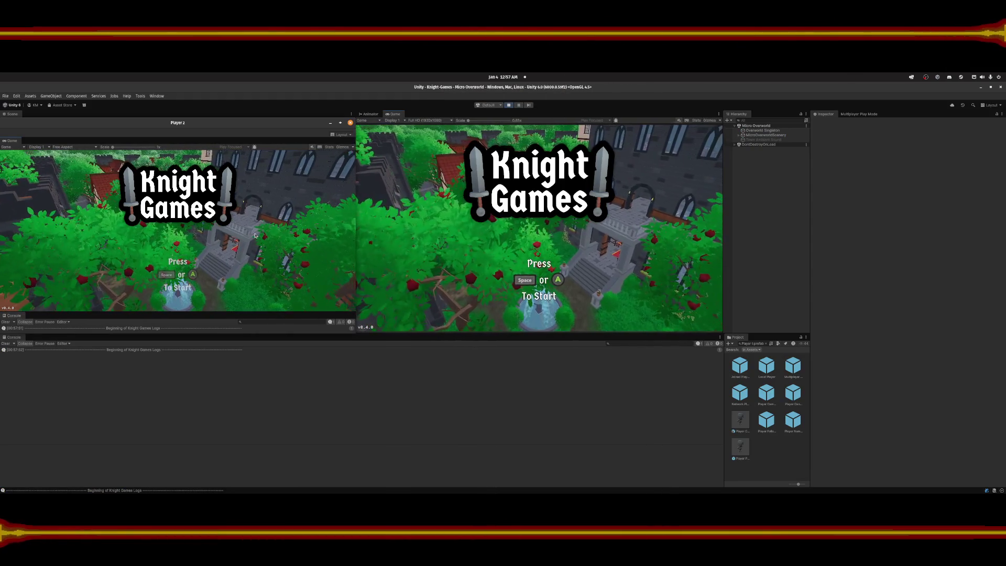
Create a hosted game from Player 2 and open the main client's Join Game code screen.
key("space")
left_click(188, 250)
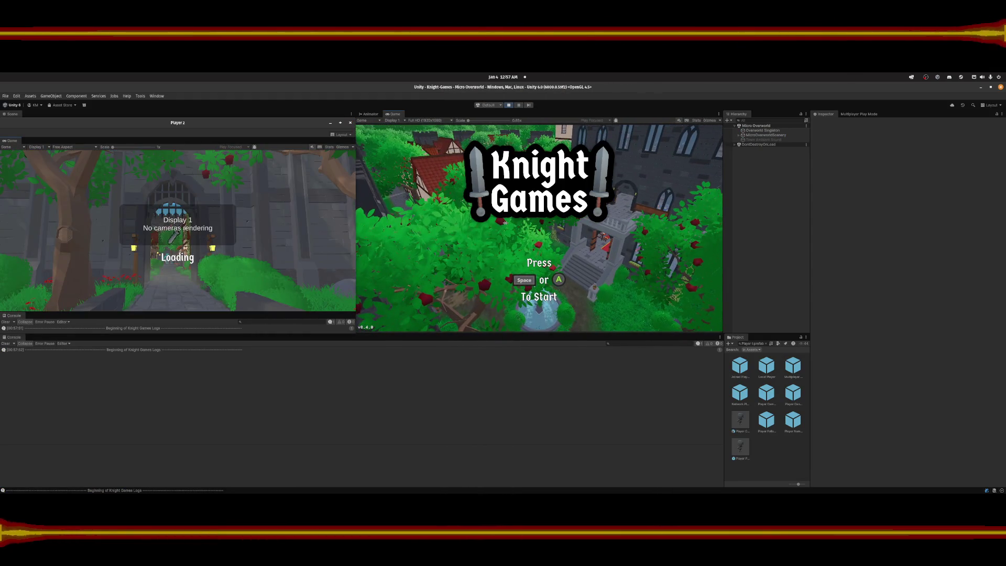
left_click(503, 250)
key("space")
left_click(539, 269)
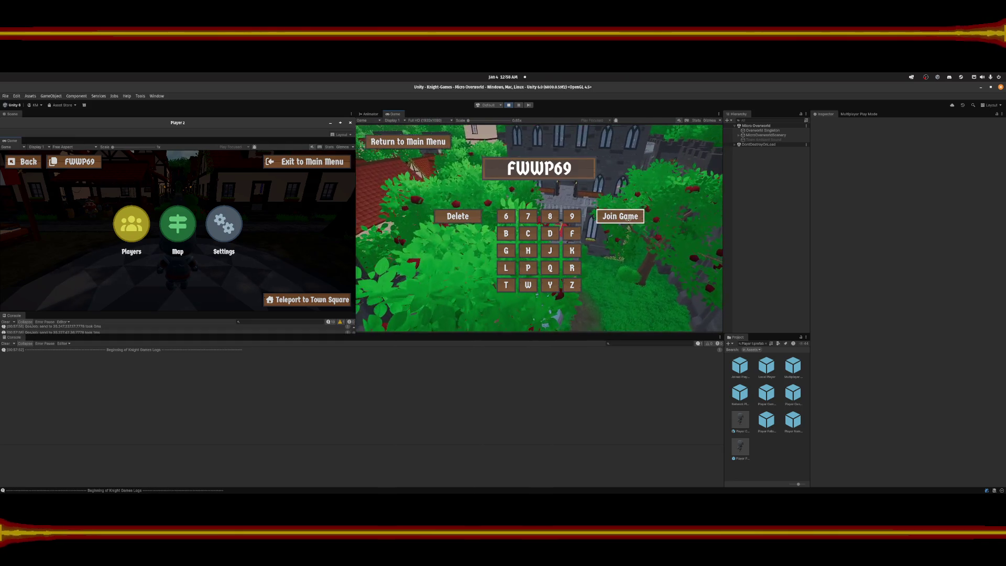
Join the hosted session and walk Gloomy Goose up and down the street.
left_click(629, 217)
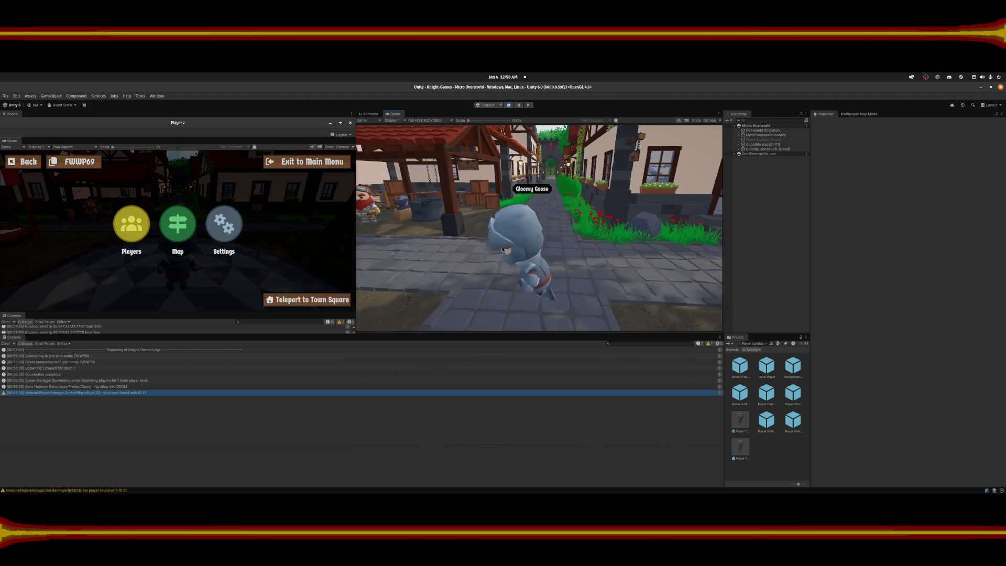
key("s")
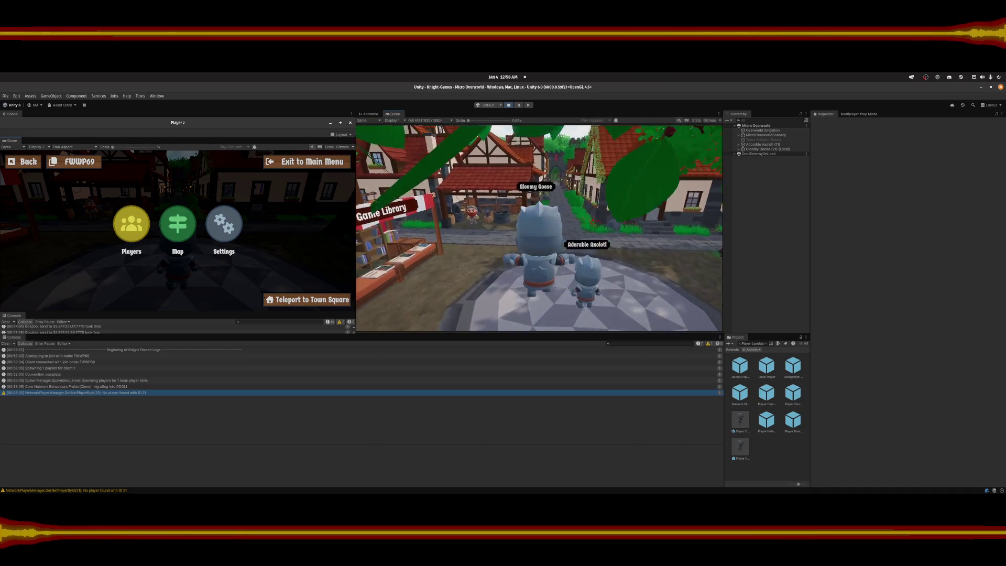
key("w")
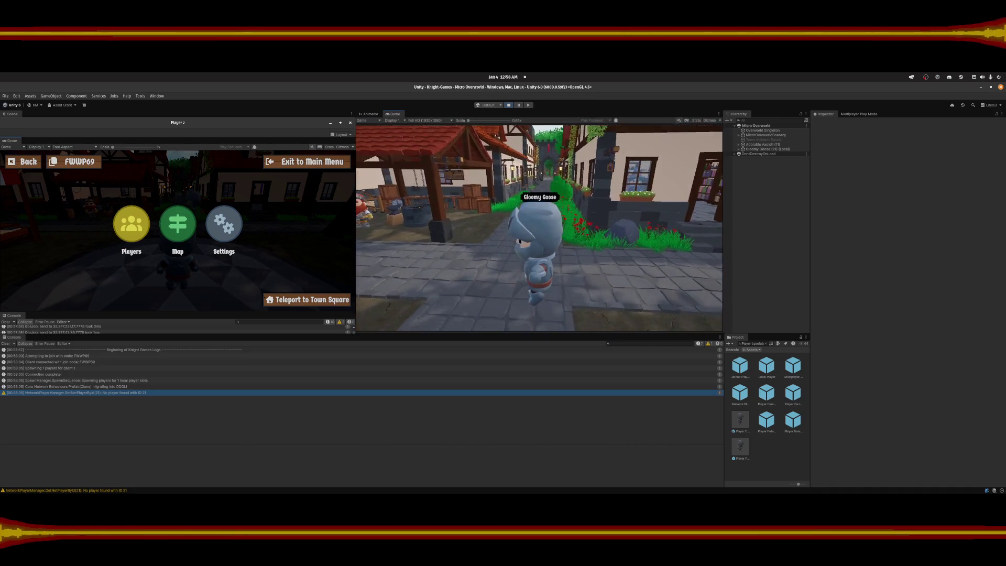
key("s")
key("w")
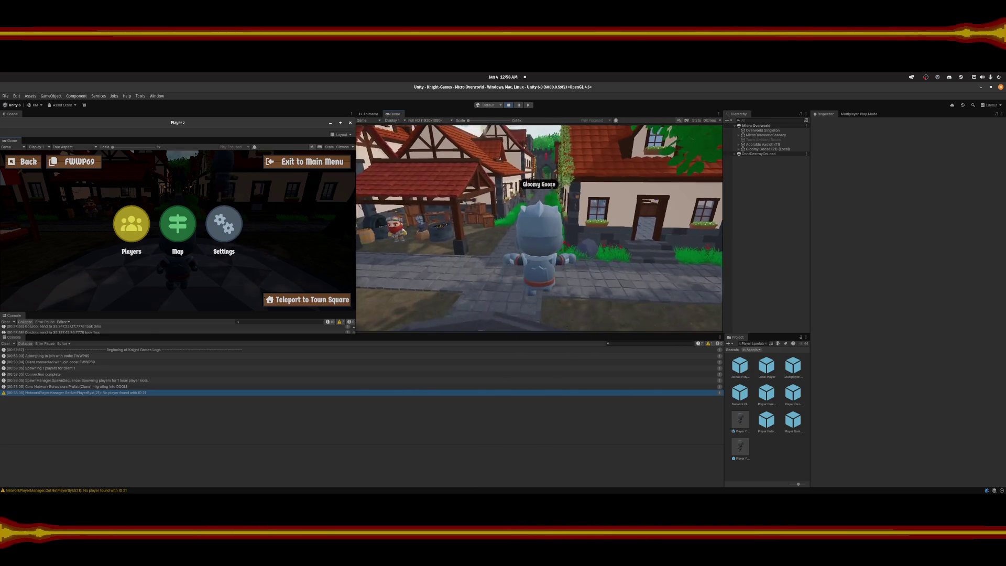
key("s")
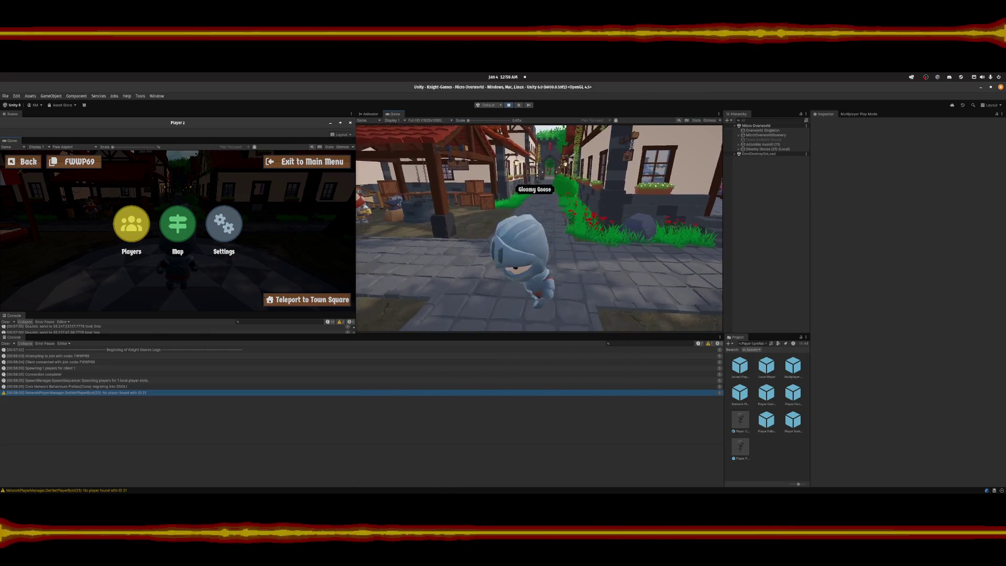
key("Escape")
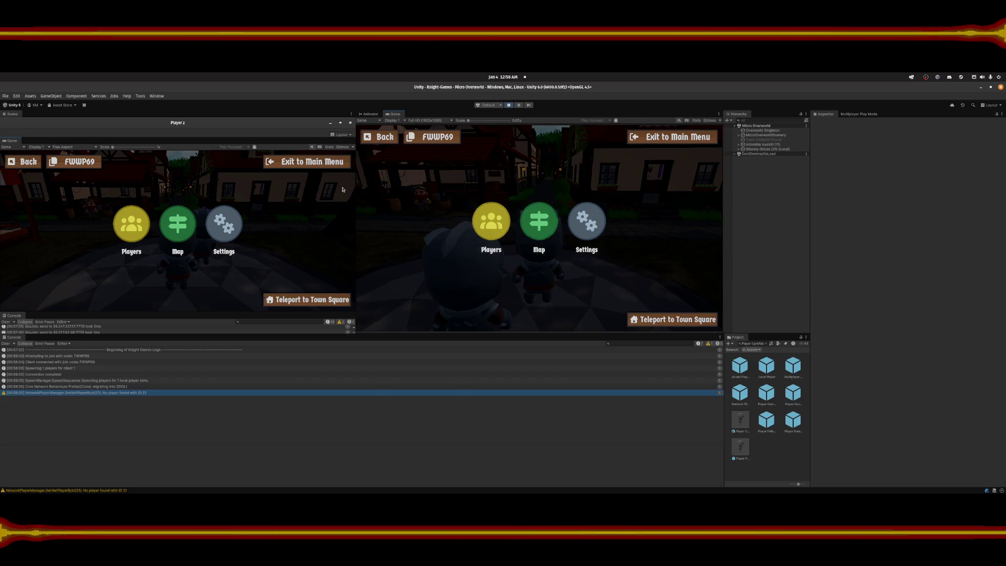
key("Escape")
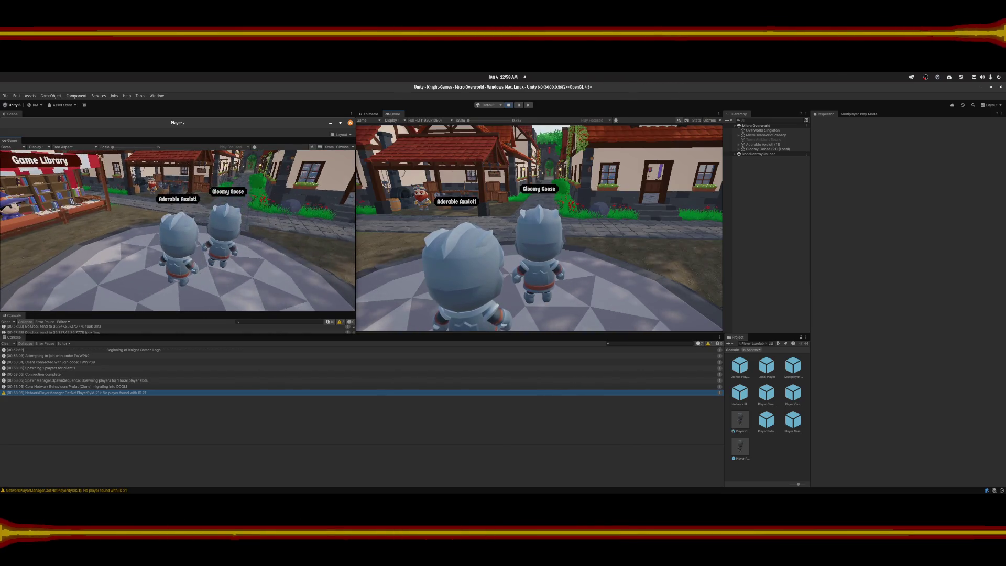
Walk Adorable Axolotl in Player 2 up the street and around Gloomy Goose.
key("w")
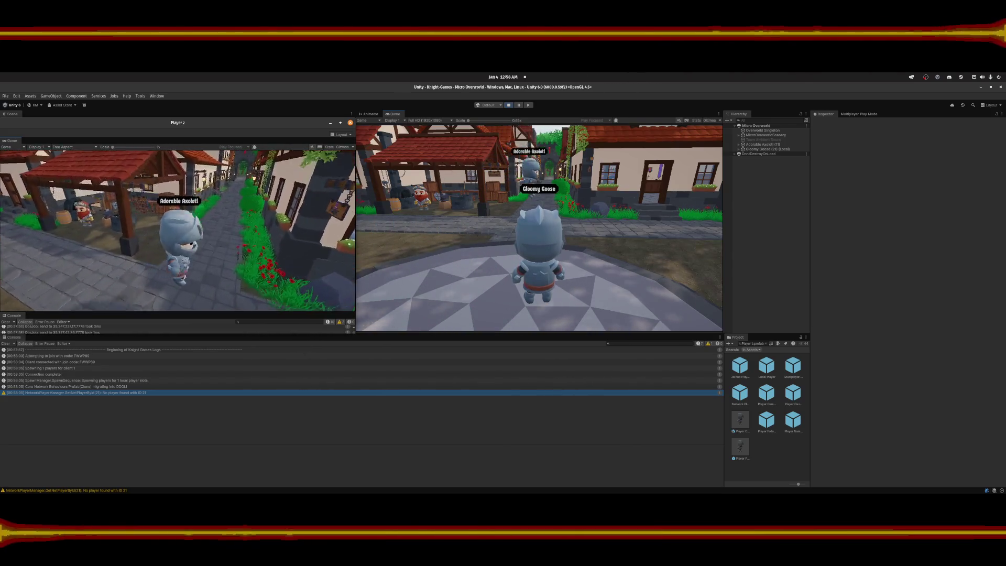
key("w")
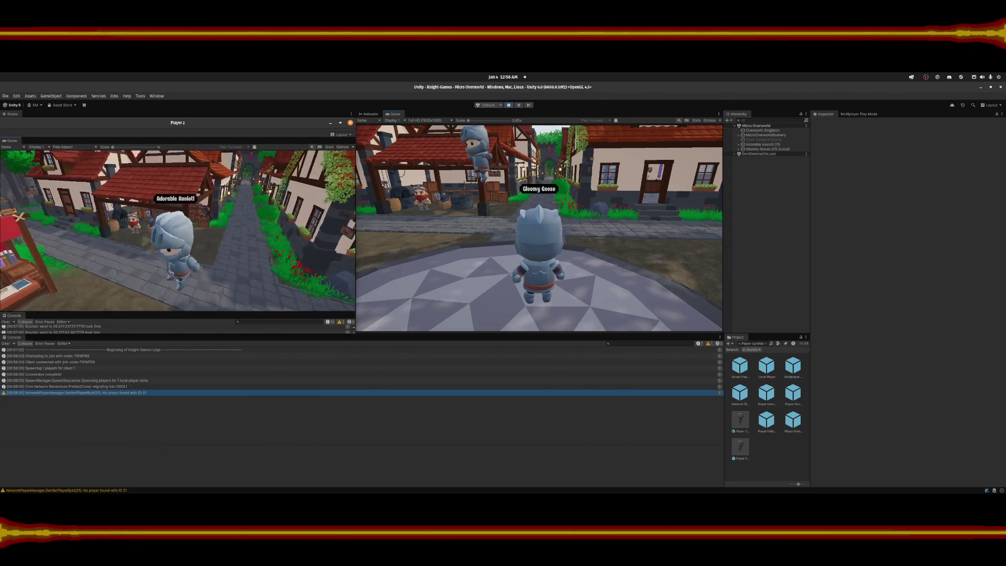
key("w")
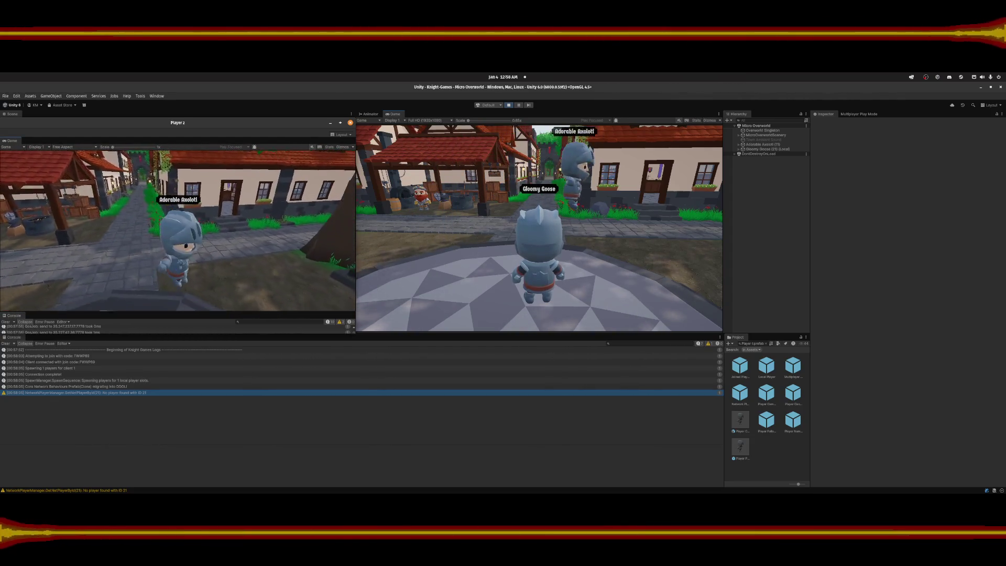
key("w")
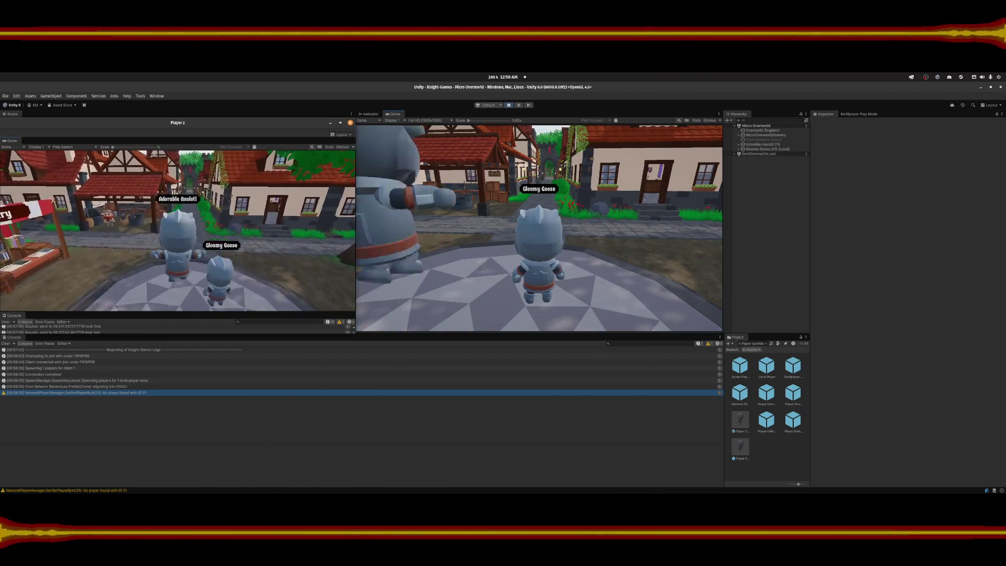
key("w")
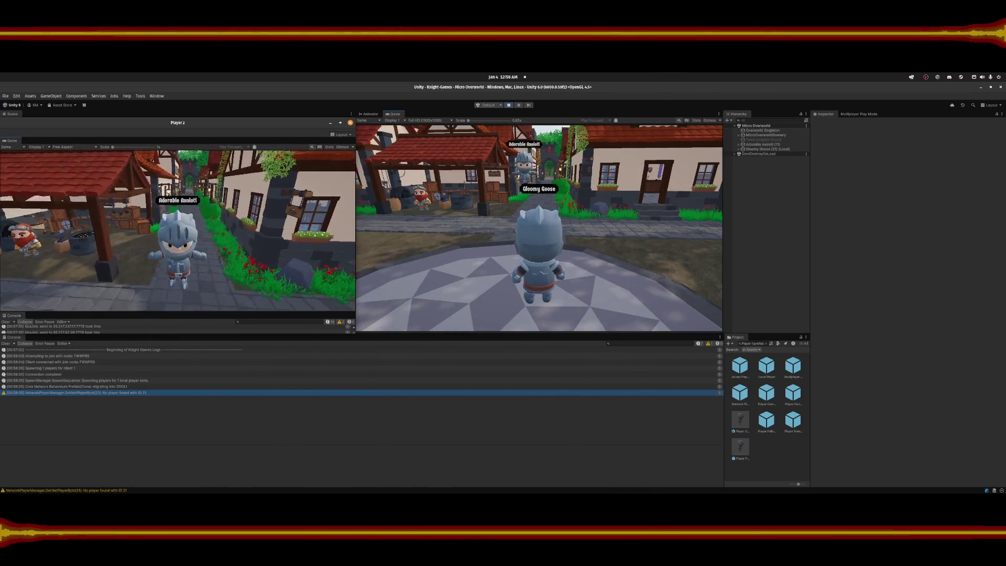
key("w")
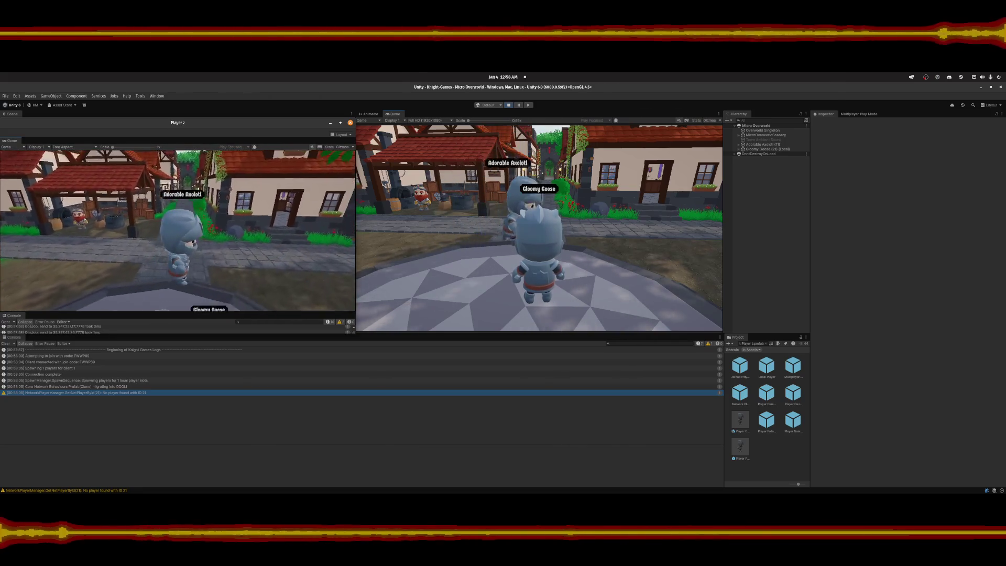
key("w")
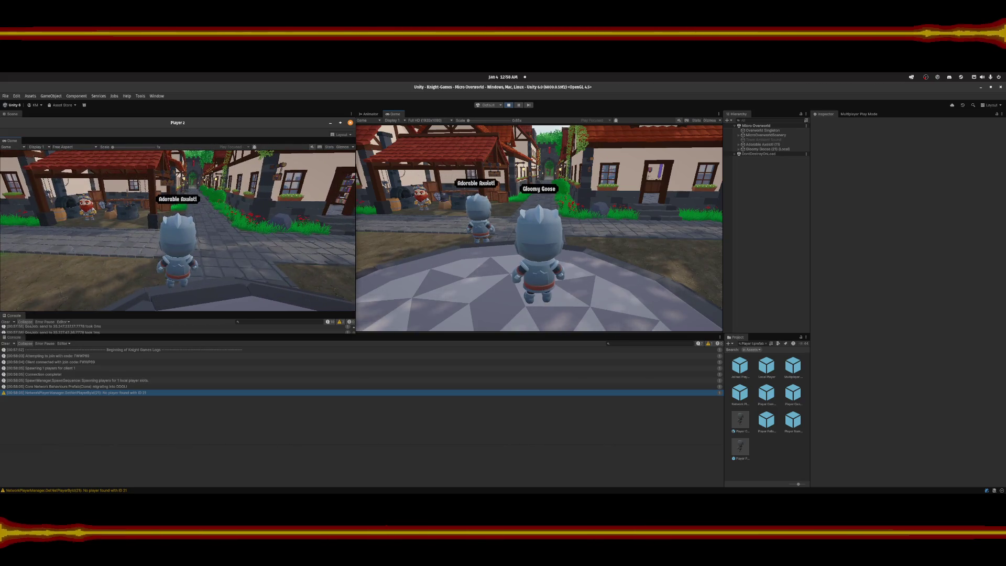
key("Escape")
key("Escape")
Walk Gloomy Goose to the Game Library stall and talk to the Game Librarian.
left_click(417, 245)
key("w")
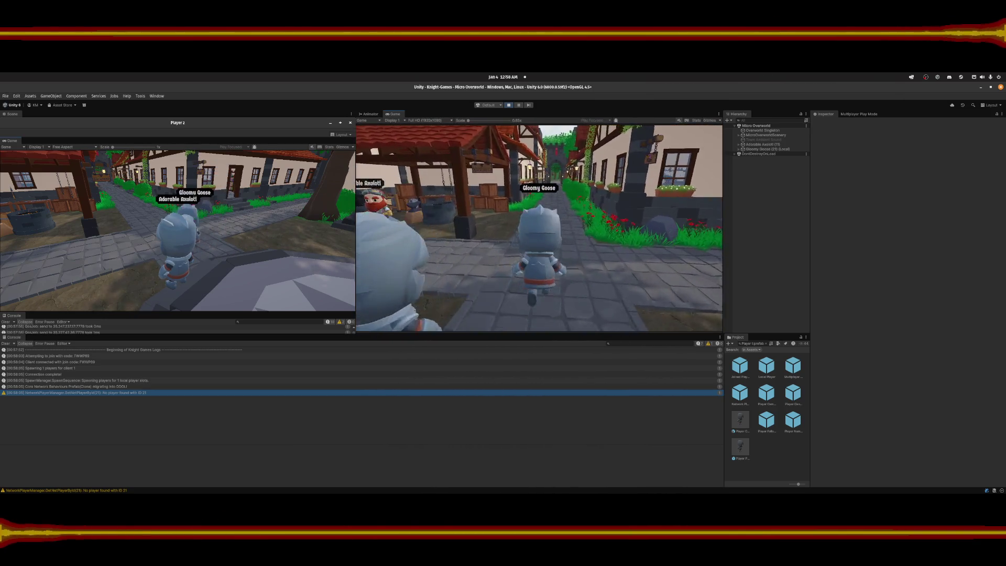
key("s")
key("w")
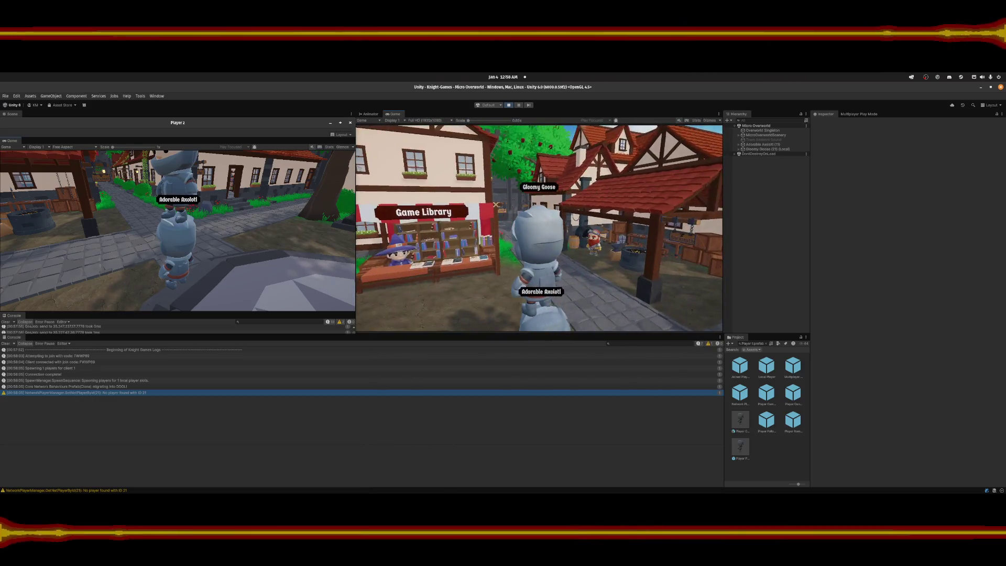
key("d")
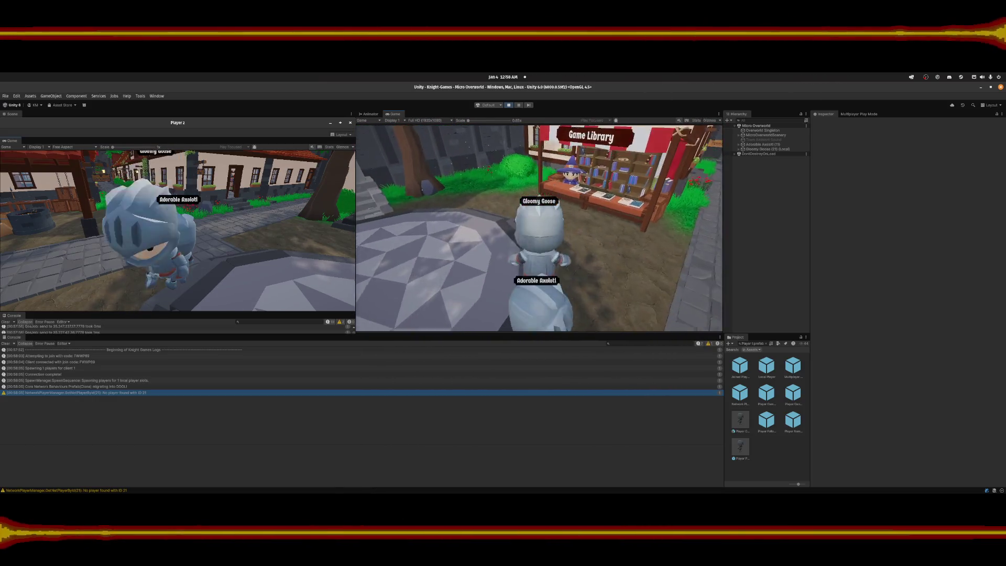
key("e")
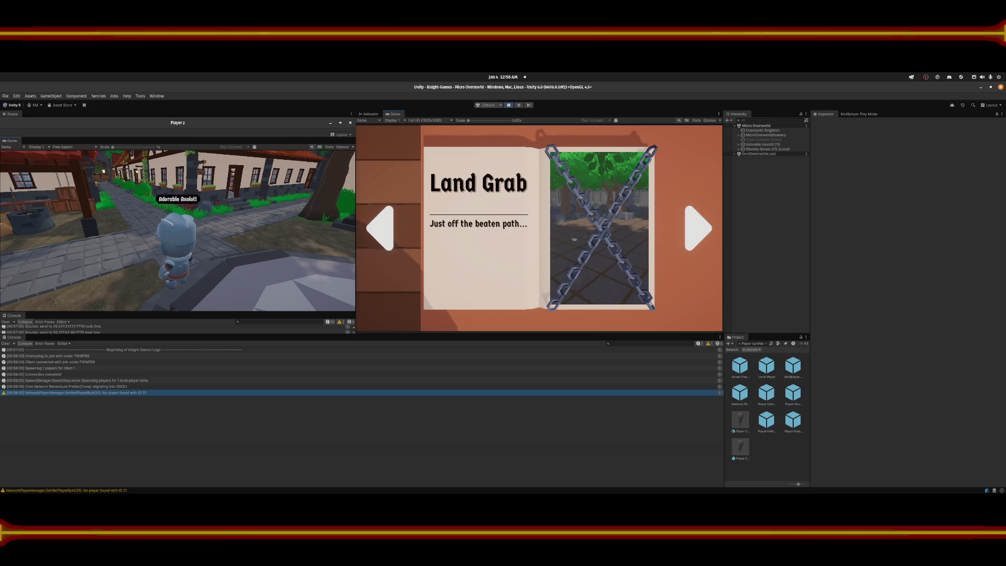
Close the game book and run Gloomy Goose up the church aisle and back to the entrance hall.
key("Escape")
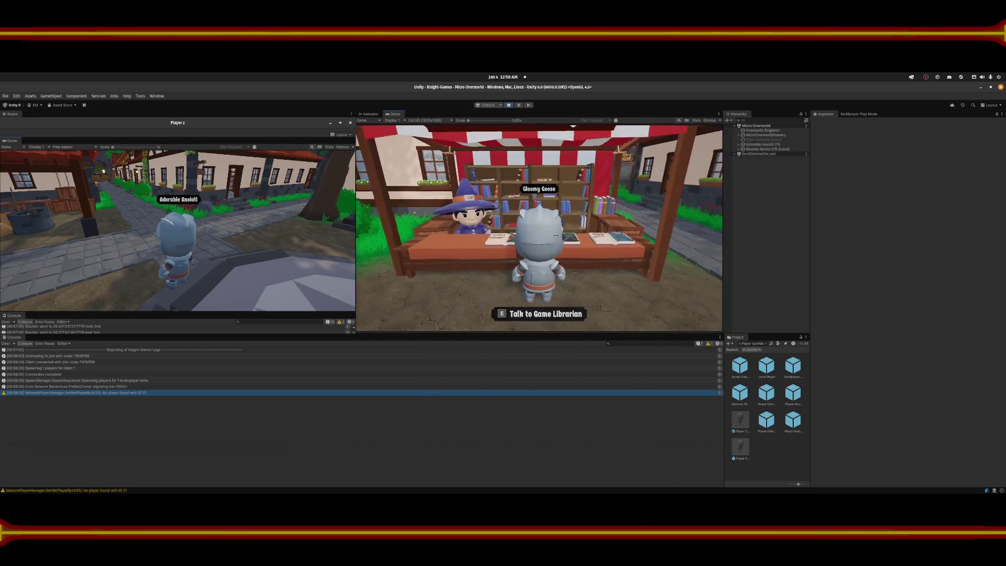
key("w")
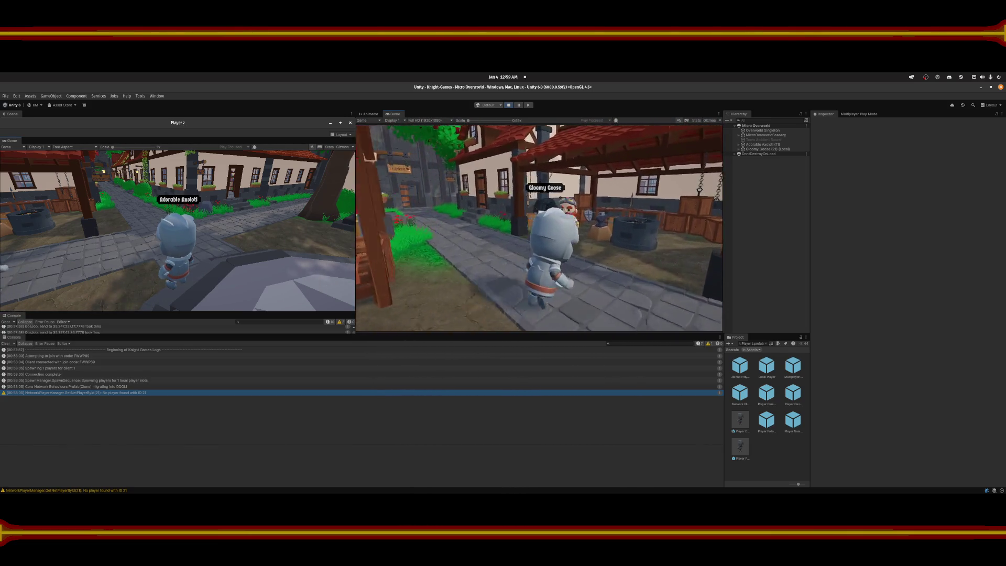
key("s")
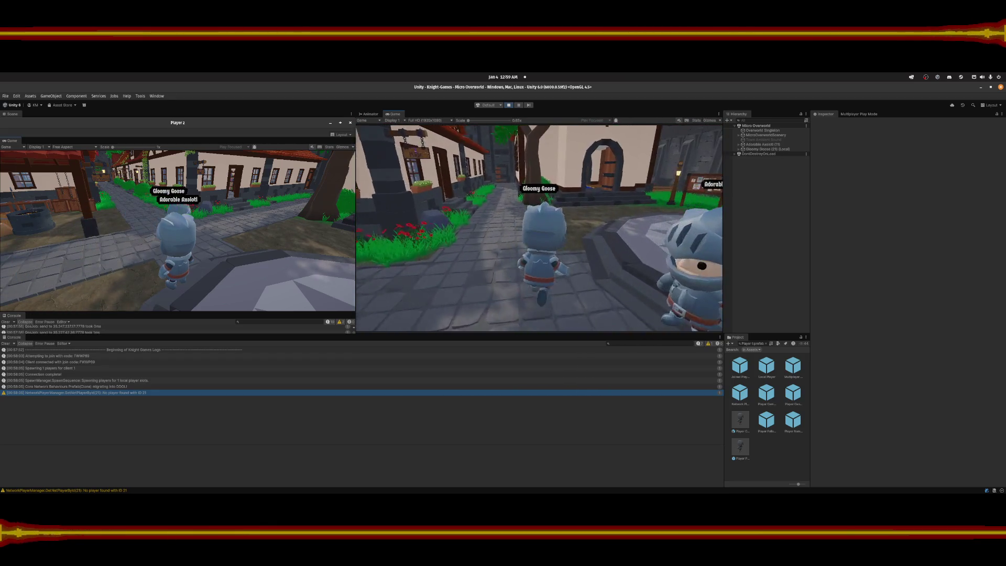
key("w")
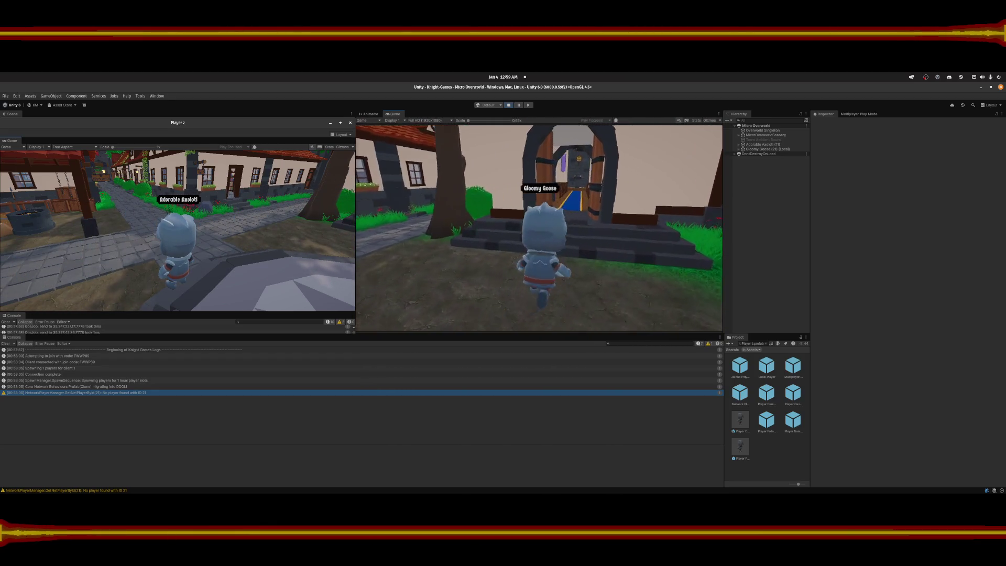
key("w")
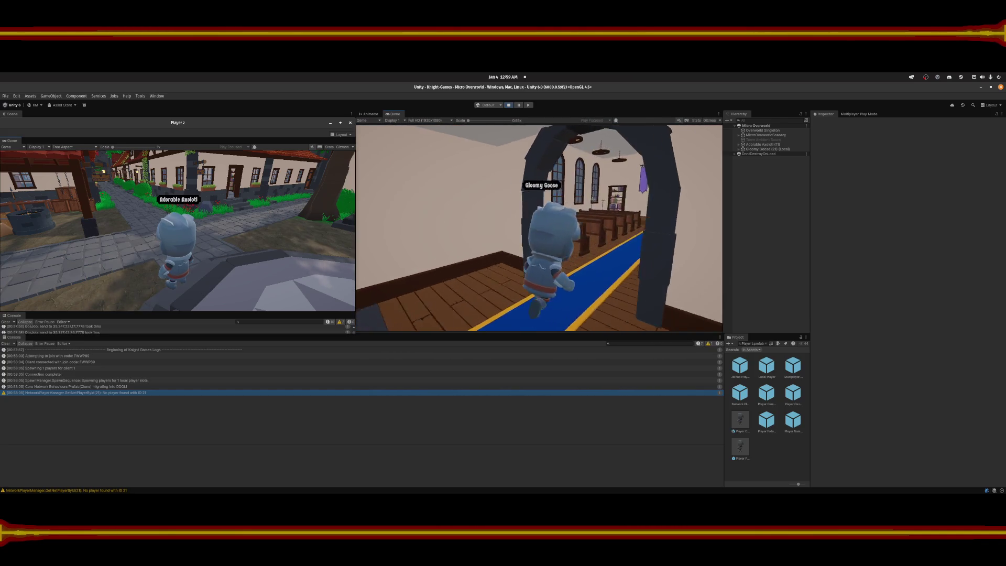
key("w")
key("w")
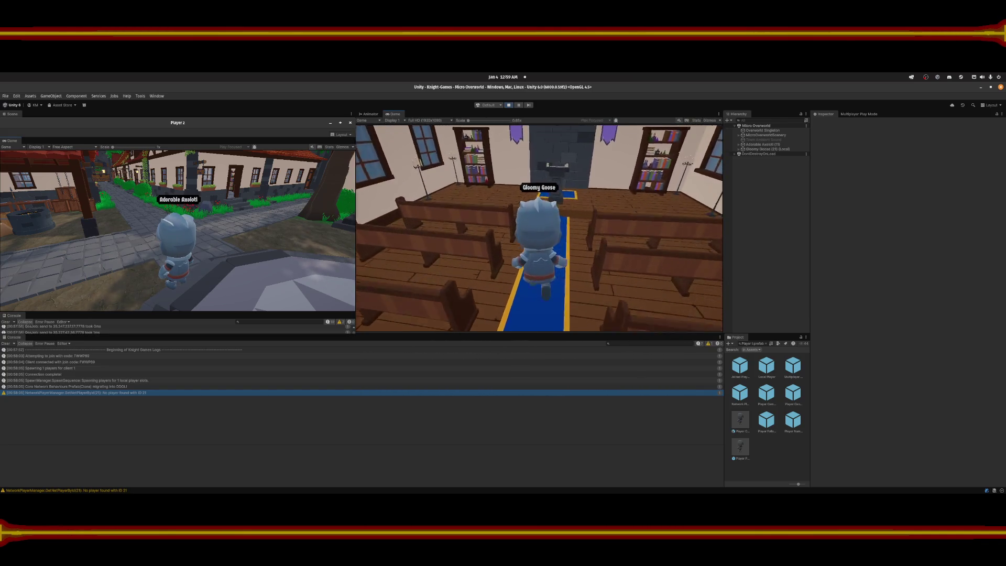
key("d")
key("w")
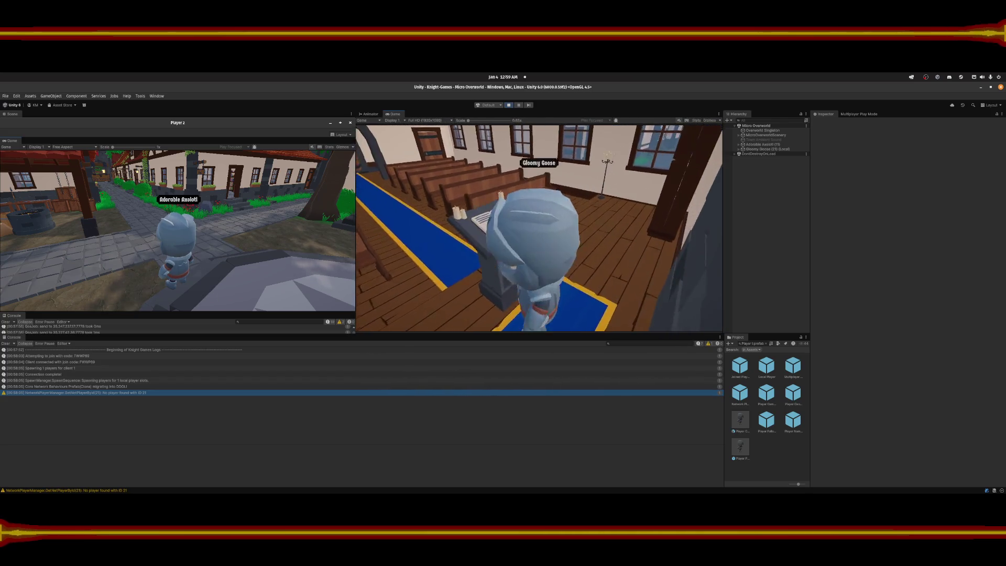
key("s")
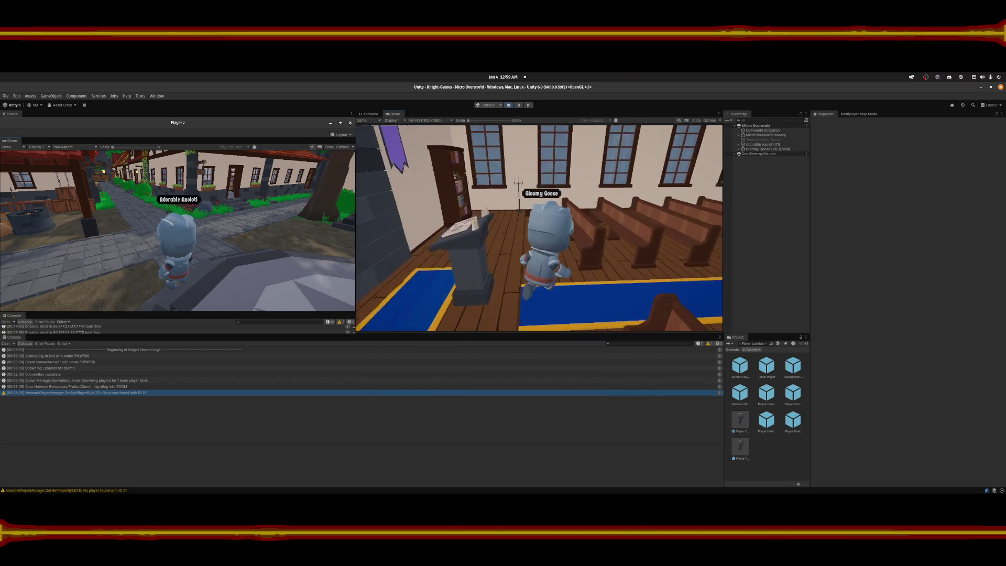
key("w")
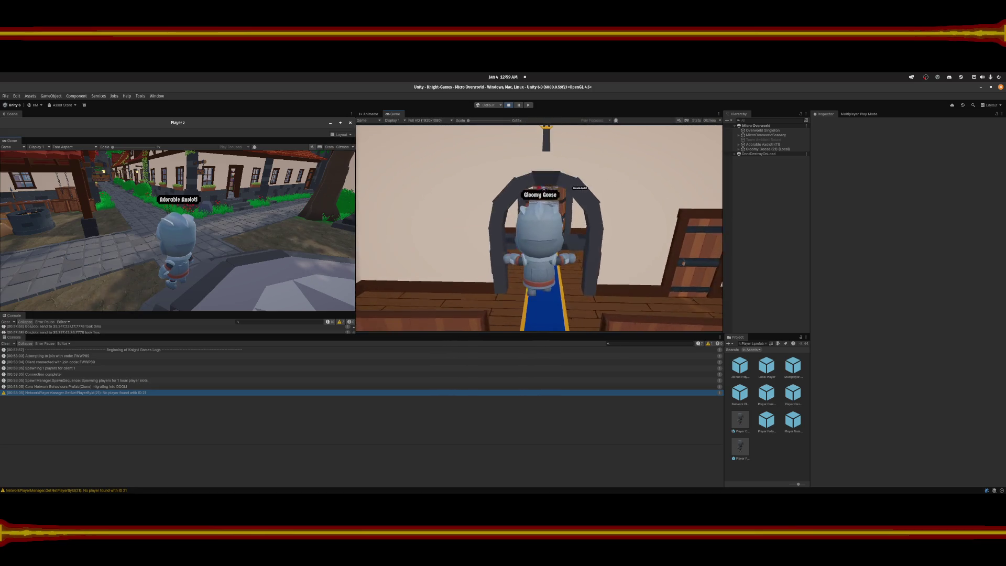
Climb Gloomy Goose up the staircase to the landing and upper stairs by the plants.
key("a")
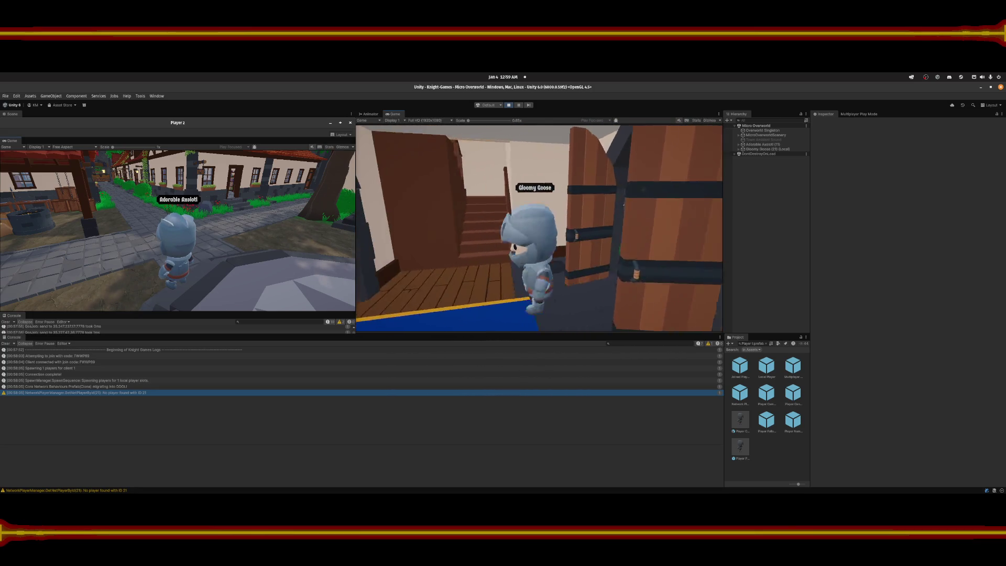
key("w")
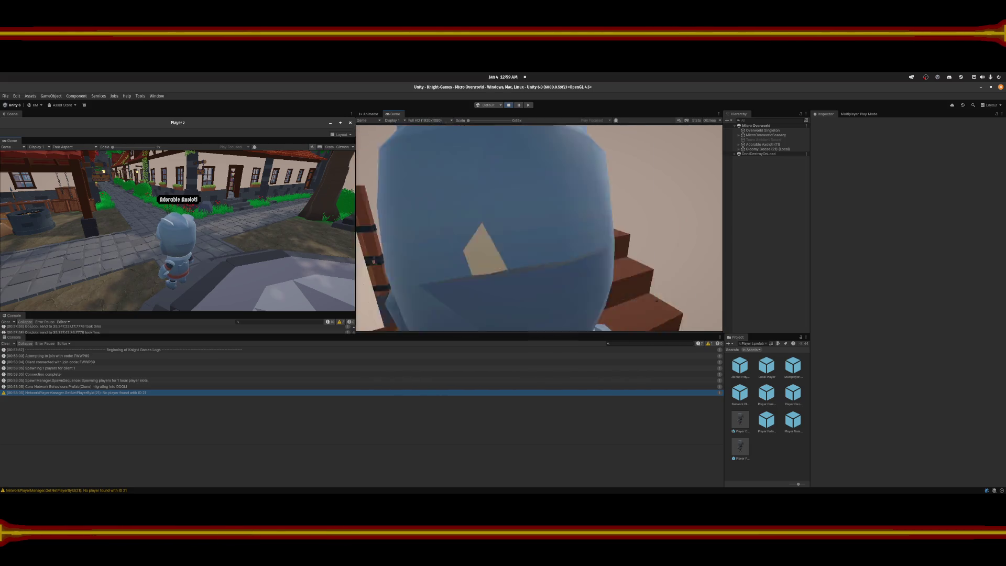
key("s")
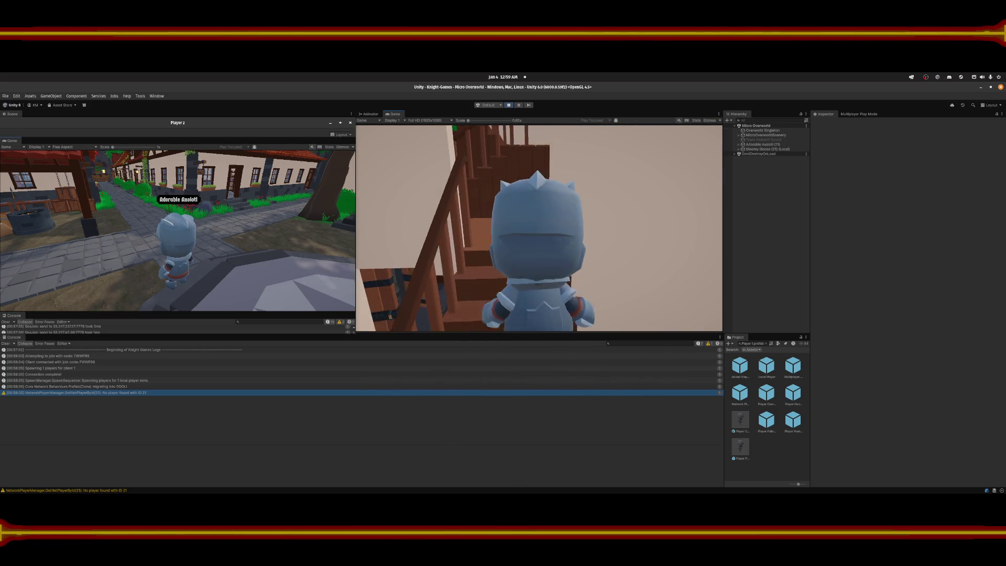
key("w")
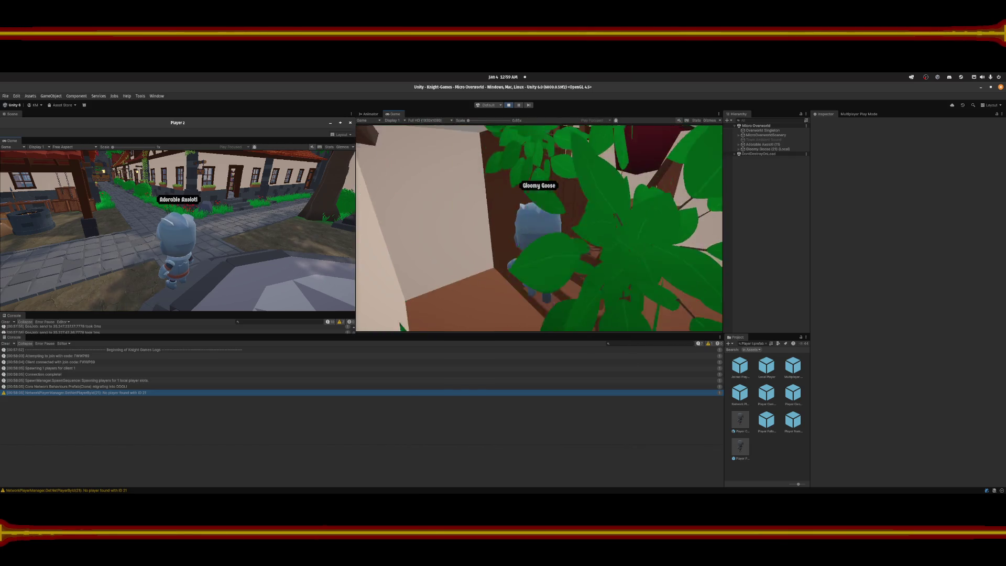
key("w")
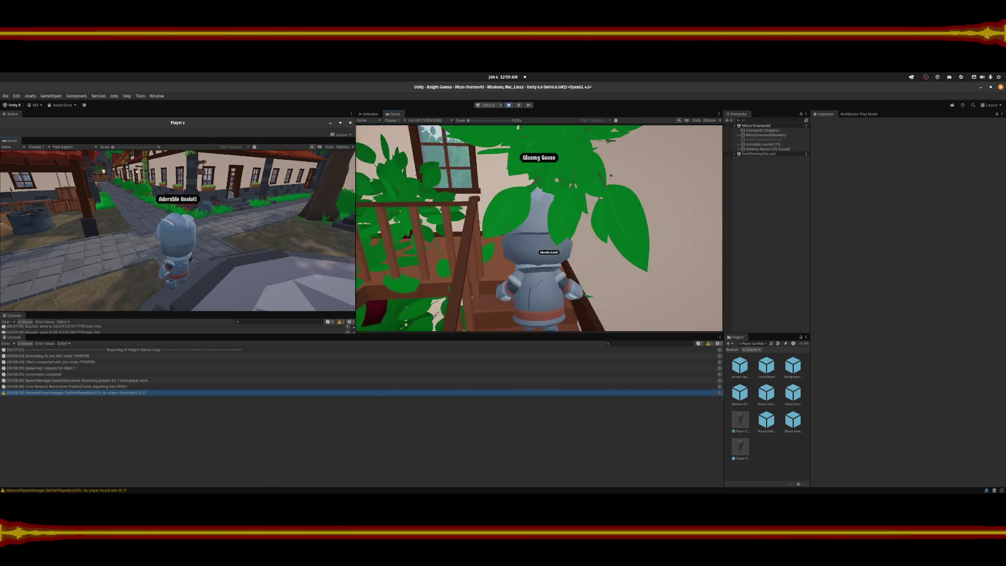
key("w")
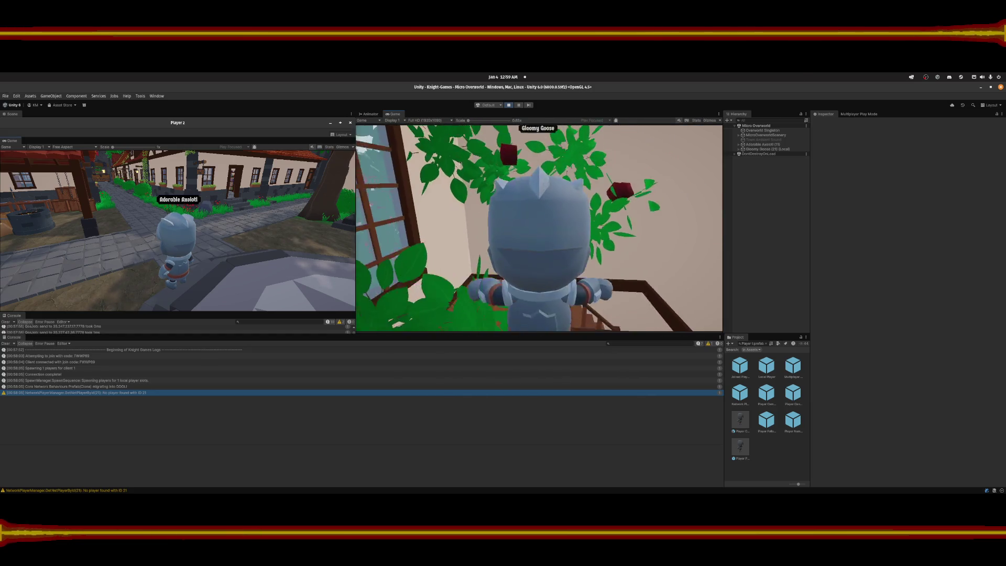
key("w")
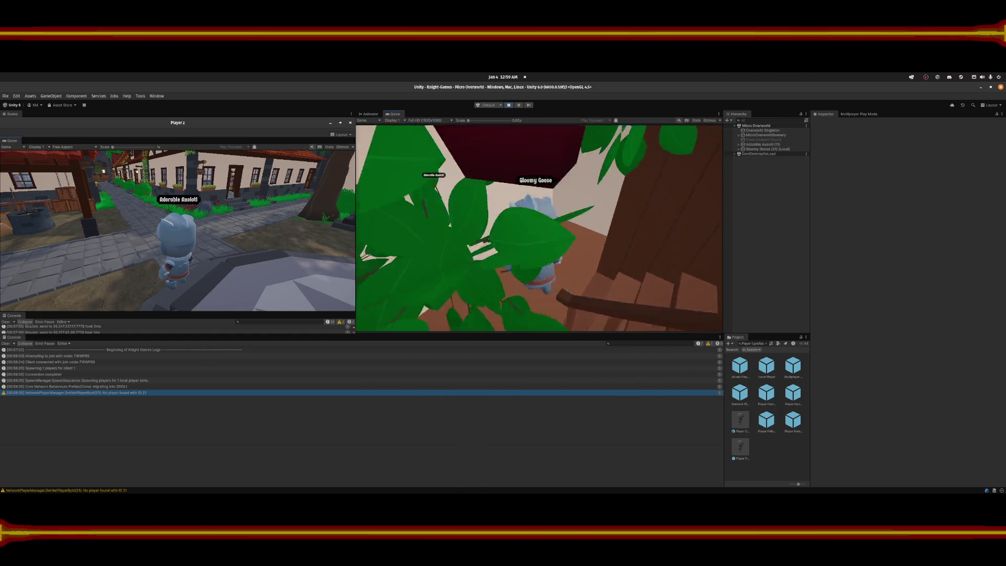
key("w")
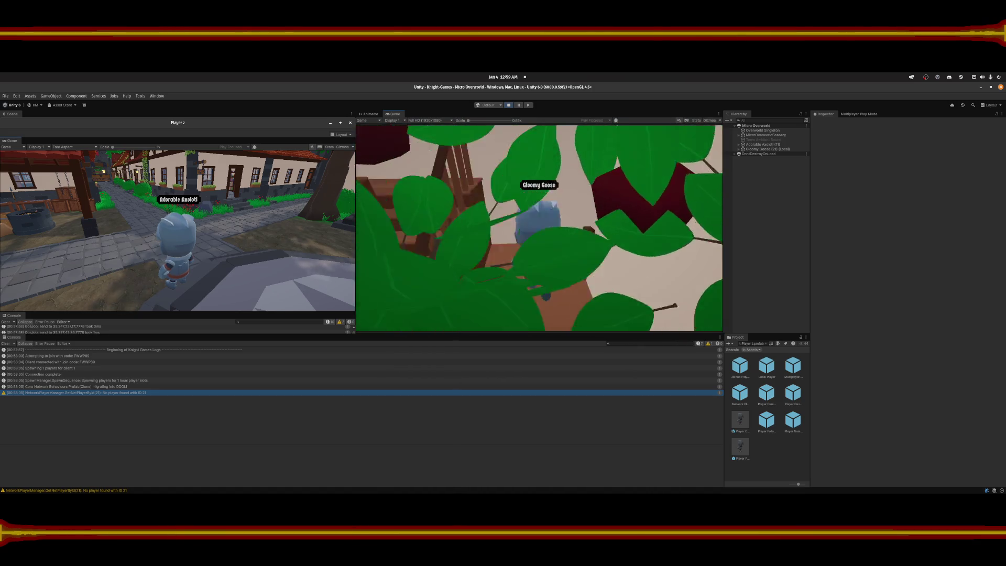
Walk the knight through the wizard's shop to the fireplace, then out the doorway into the square.
key("w")
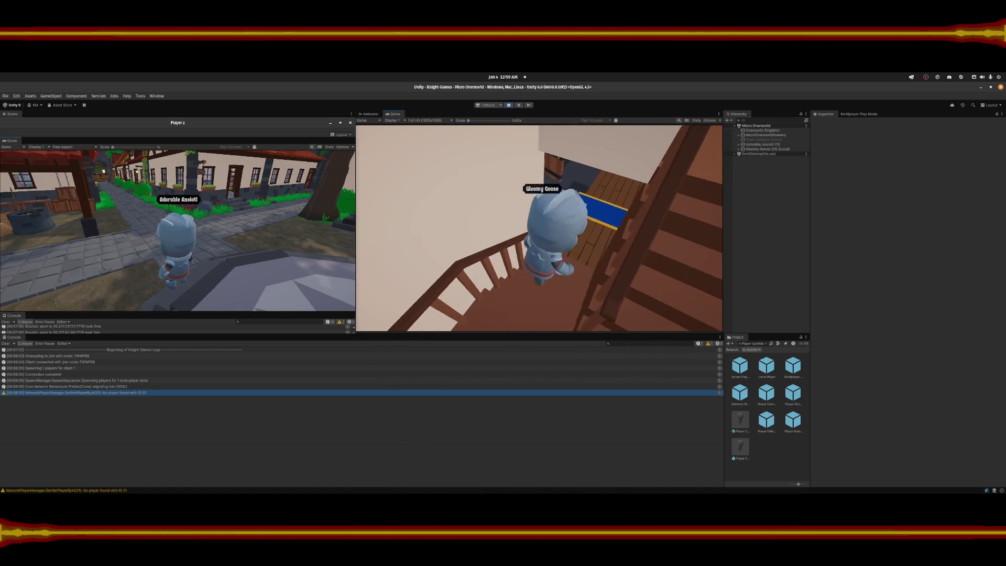
key("w")
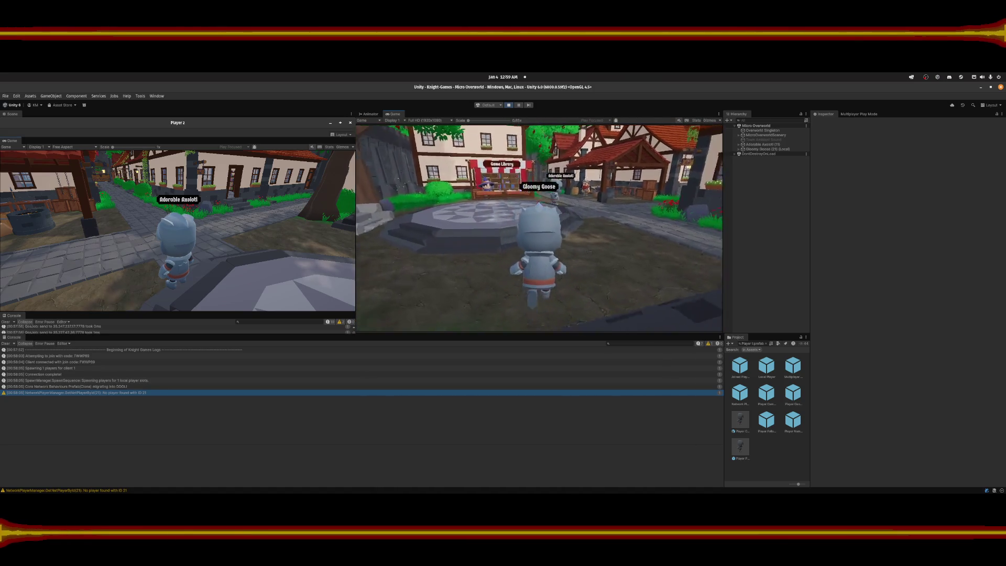
key("w")
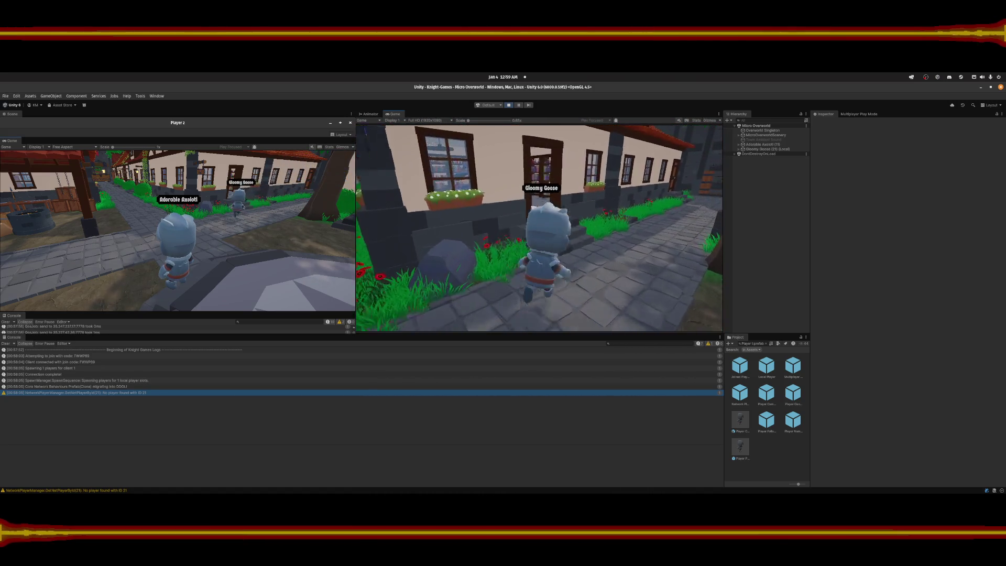
key("w")
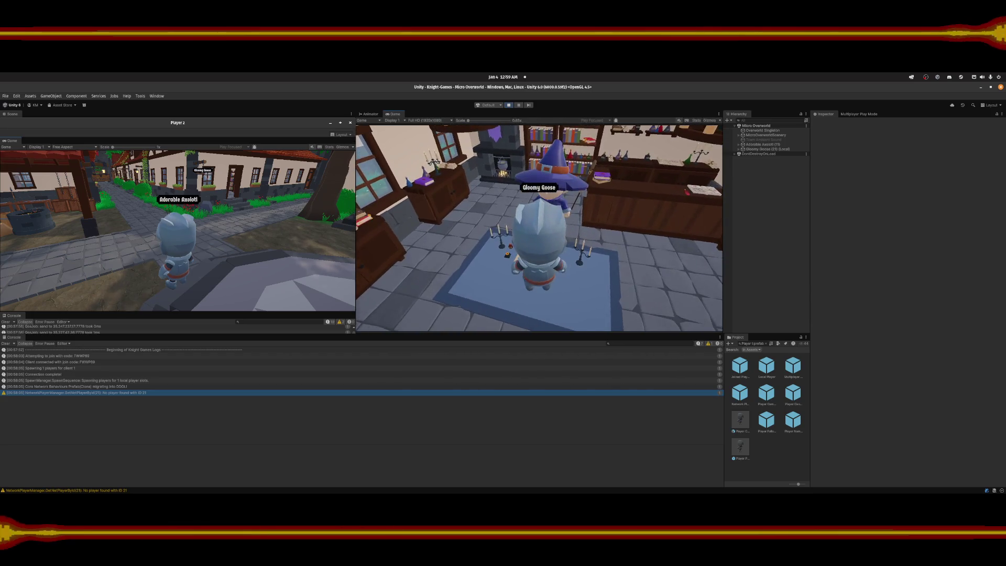
key("s")
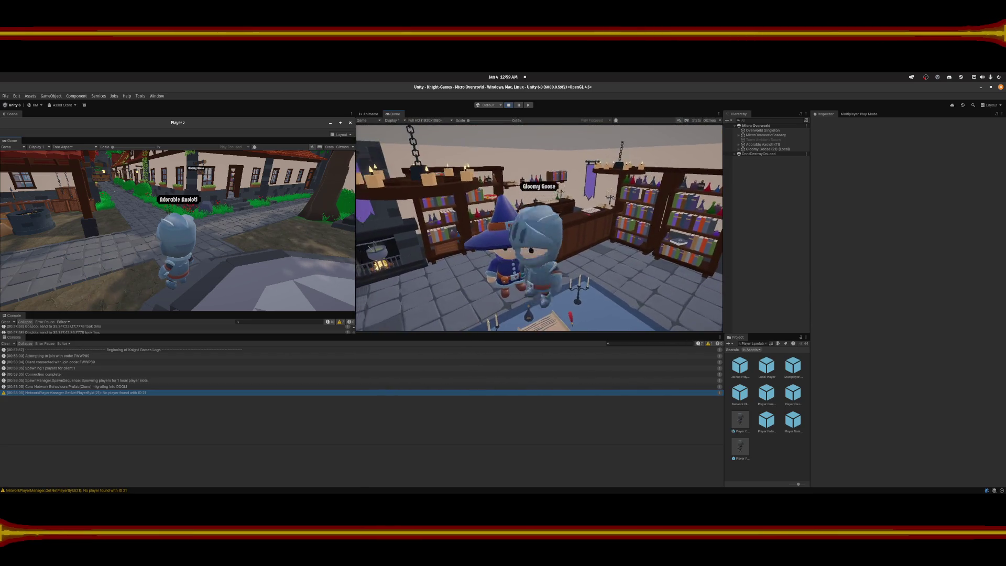
key("a")
key("d")
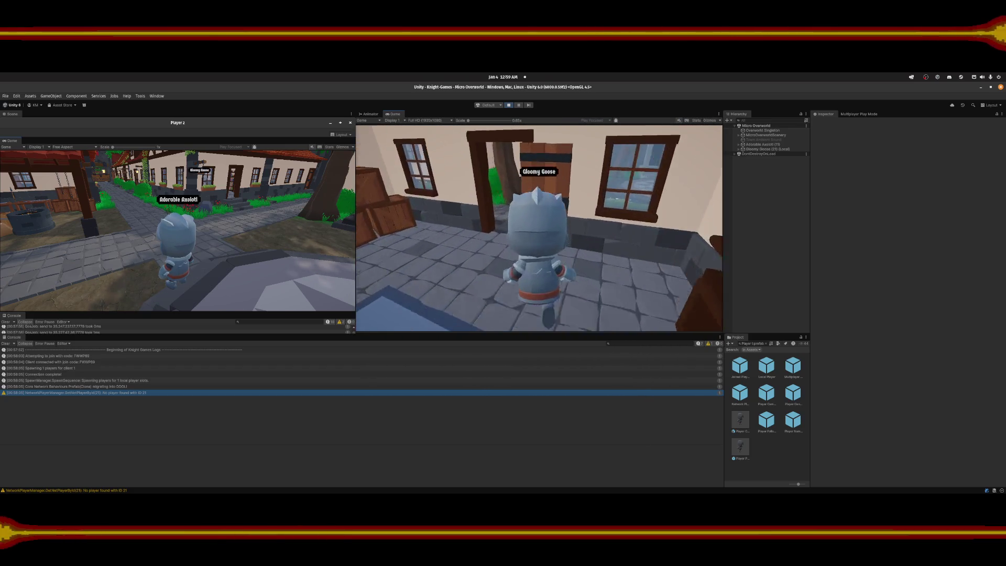
key("w")
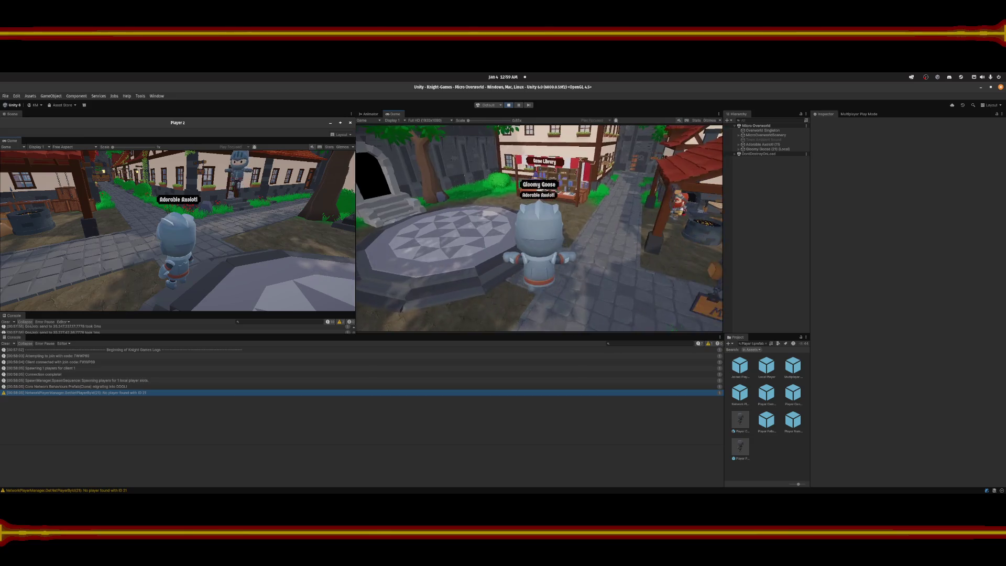
key("Escape")
key("Escape")
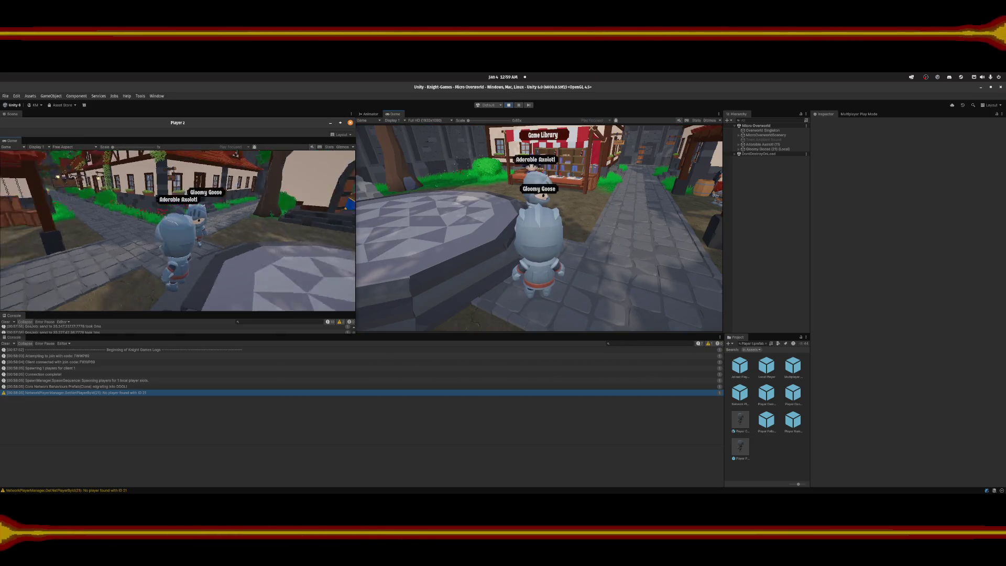
key("a")
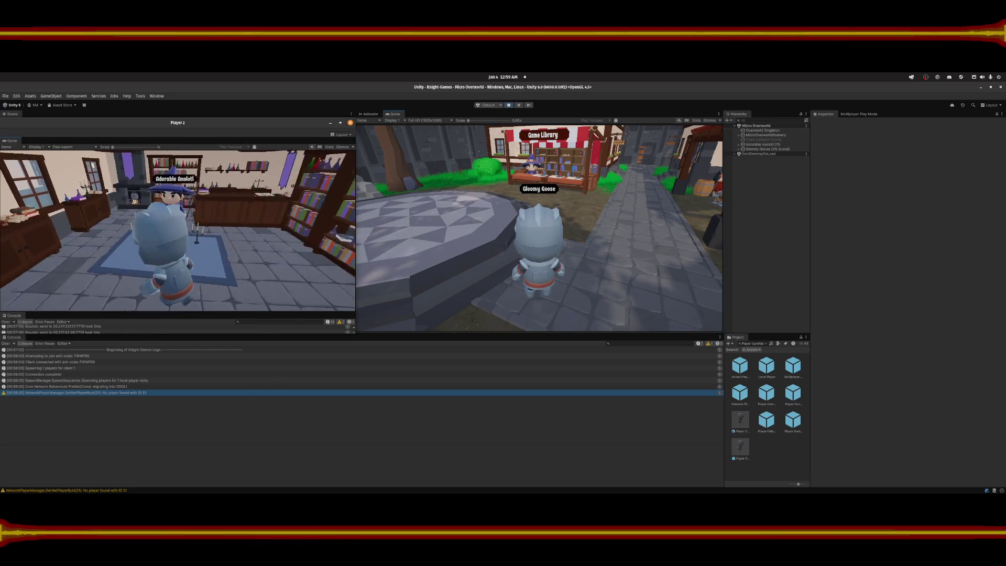
Walk Adorable Axolotl past the blacksmith's cauldron and down the alley to the benched courtyard.
key("d")
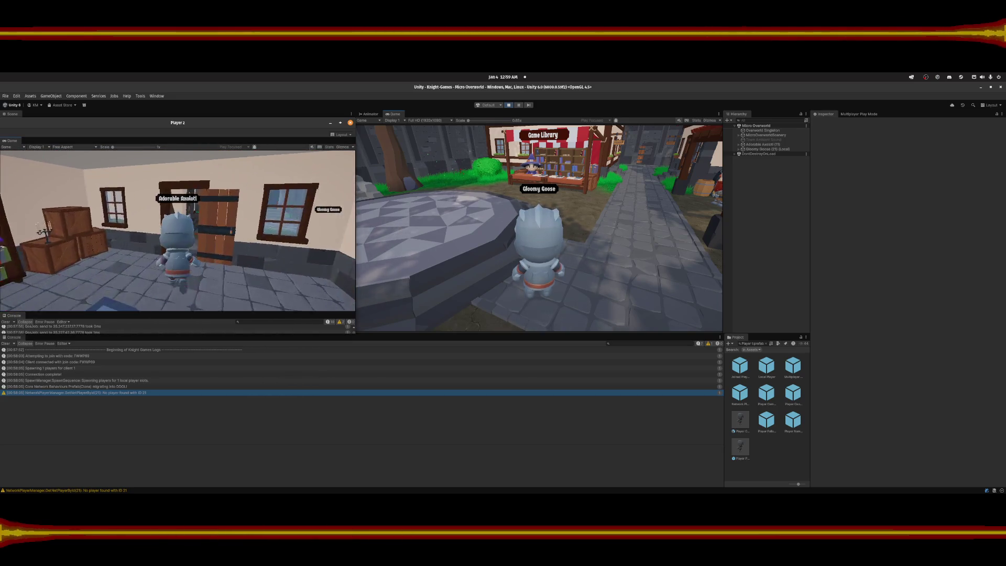
key("w")
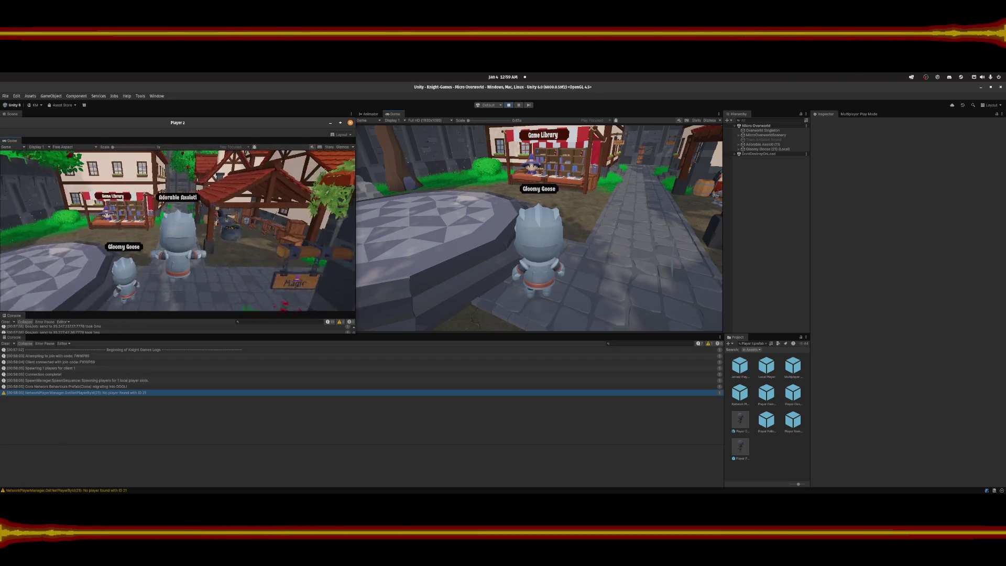
key("d")
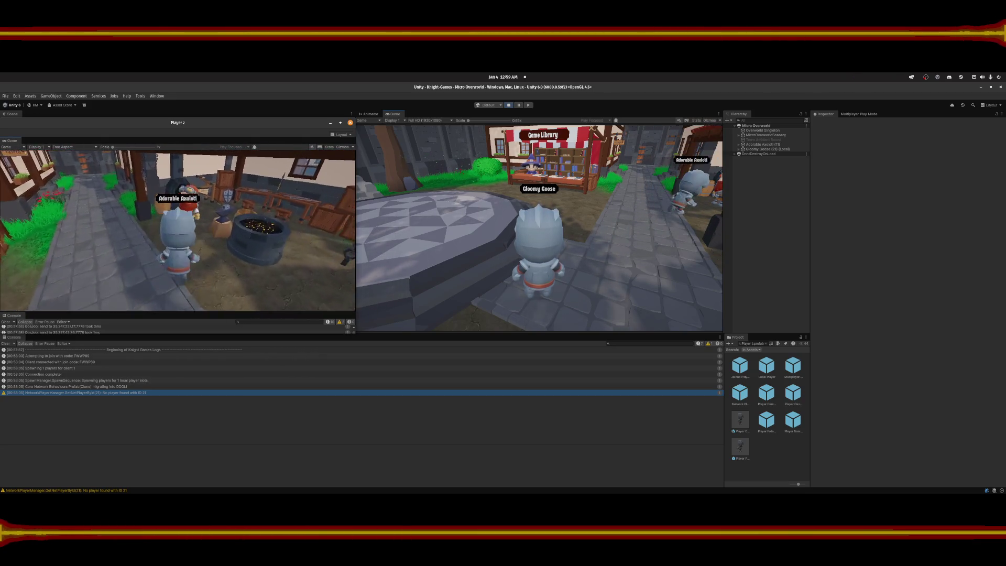
key("d")
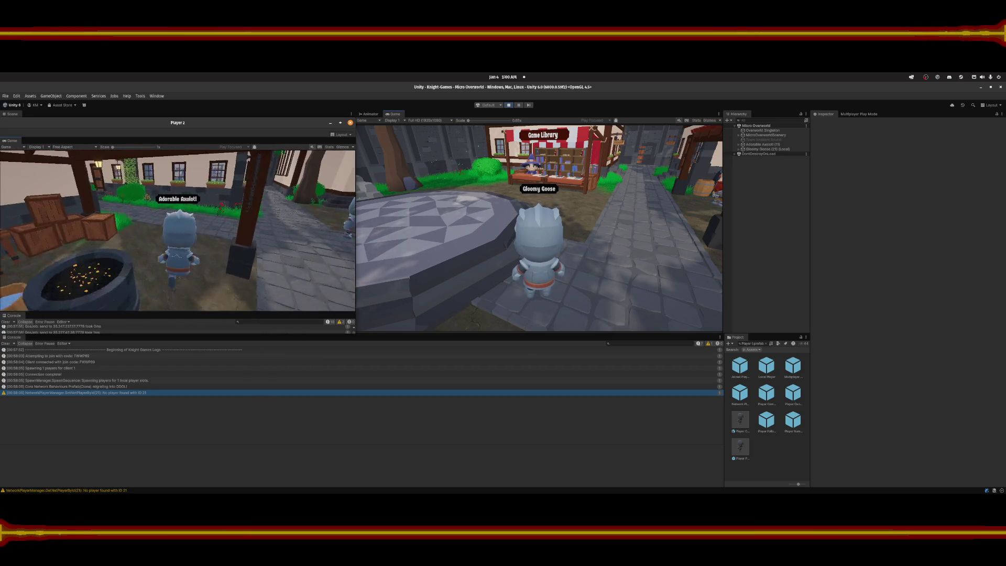
key("w")
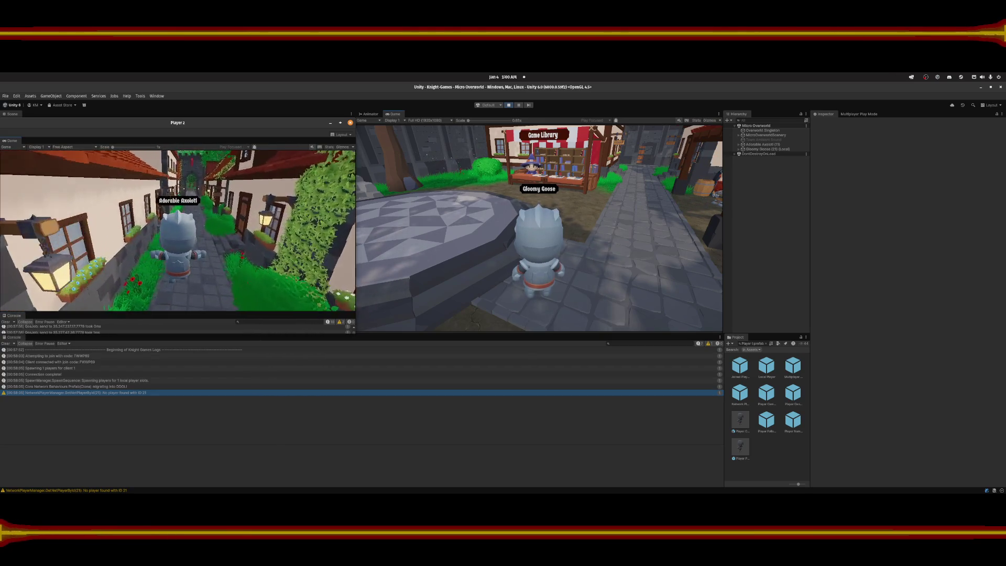
key("w")
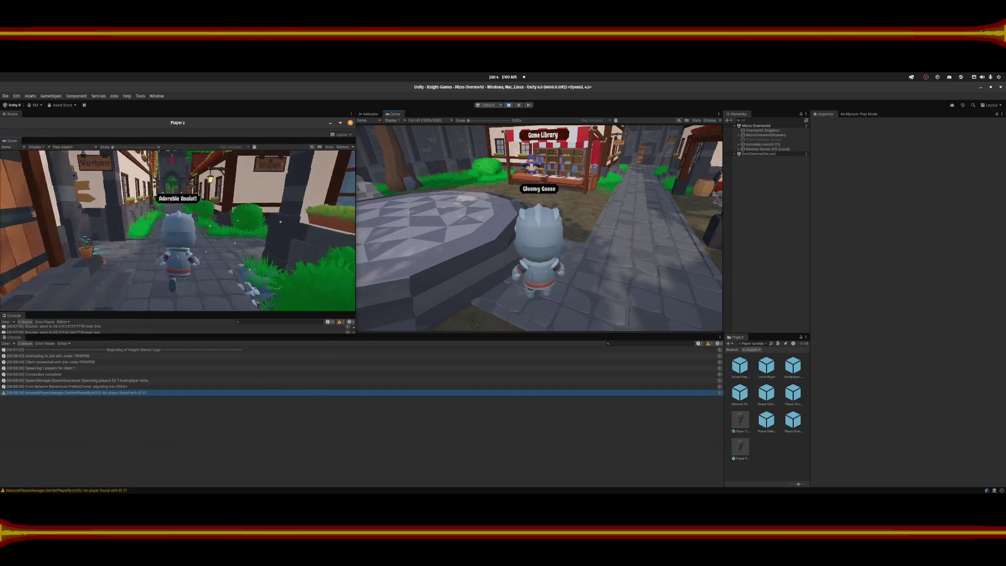
key("w")
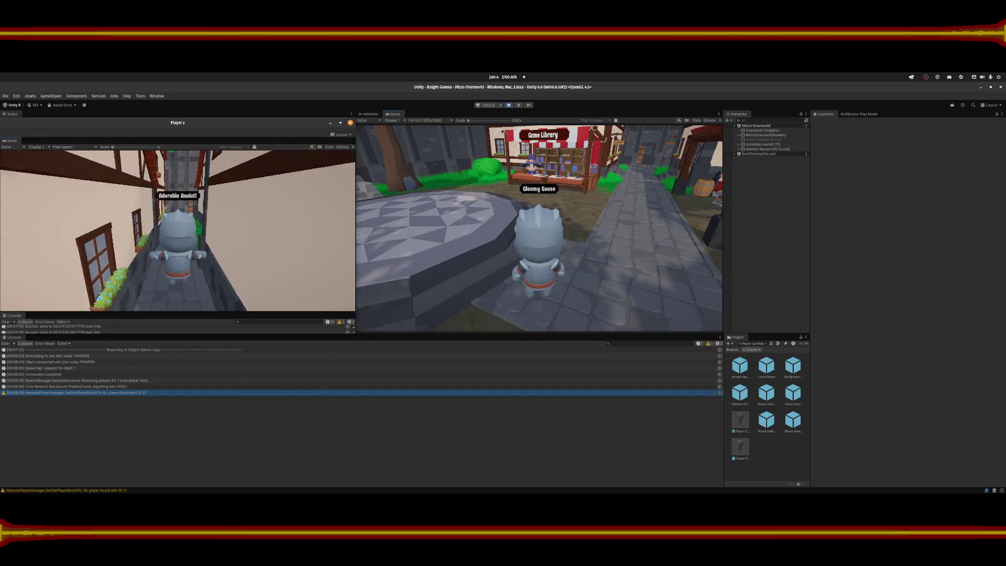
key("w")
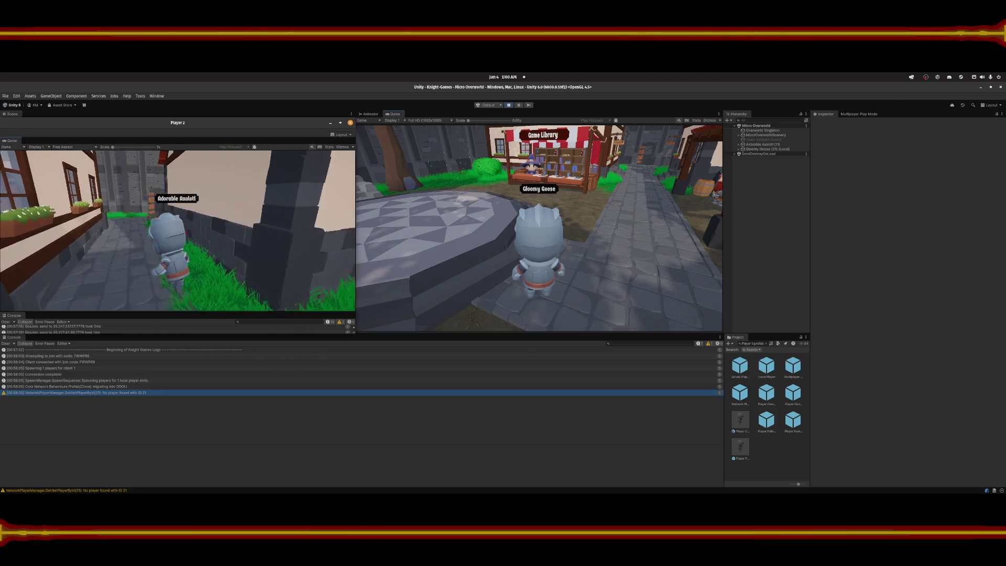
key("w")
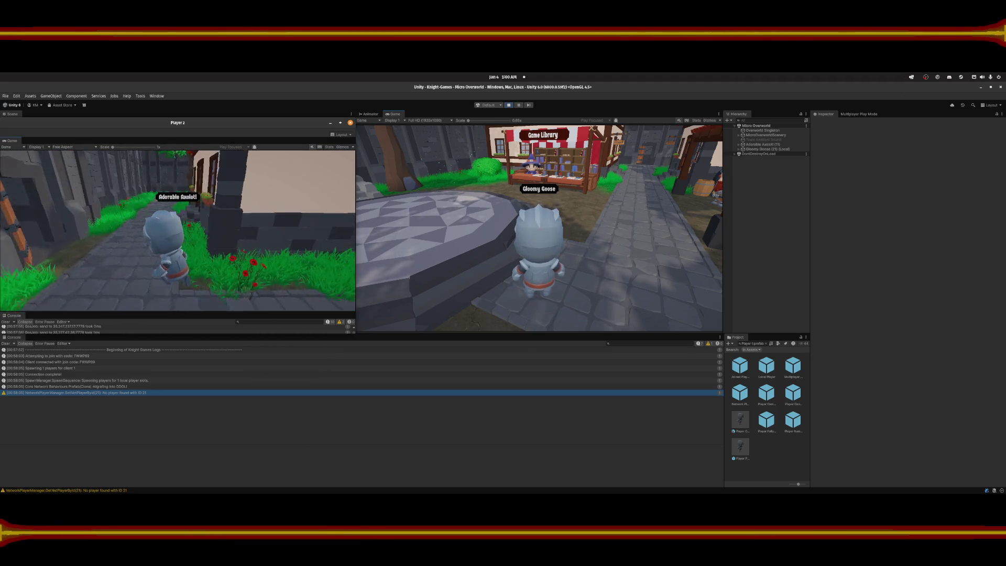
key("w")
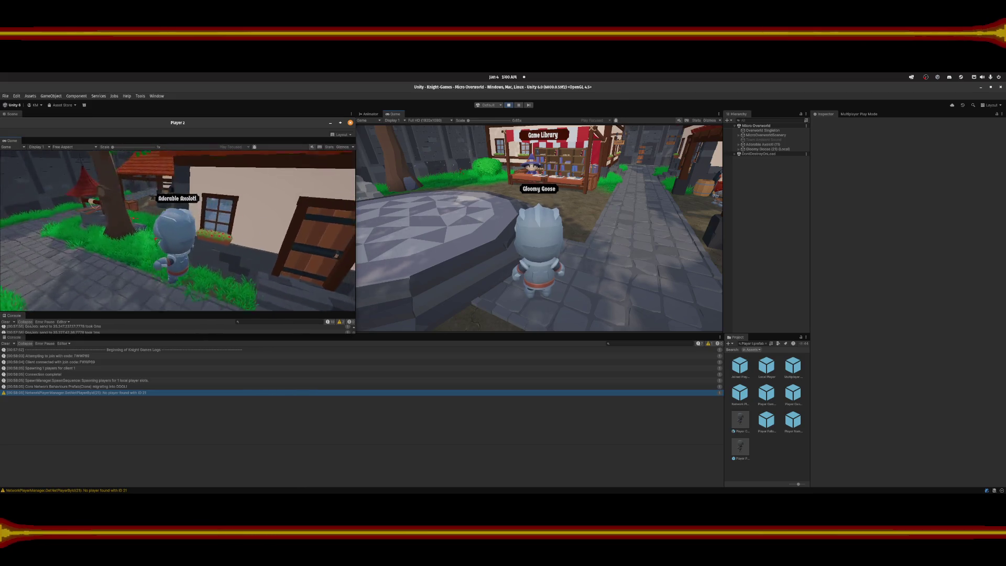
key("w")
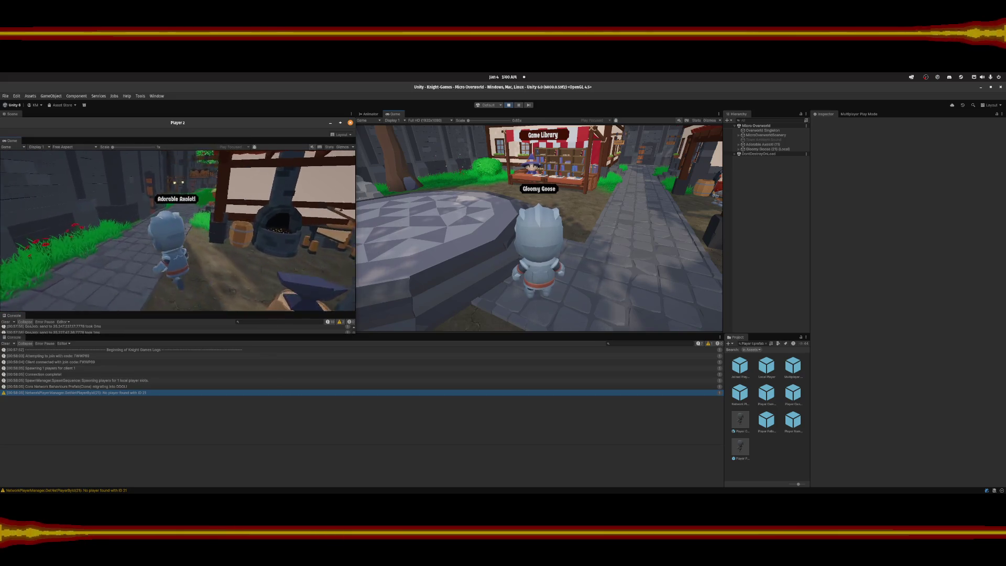
key("w")
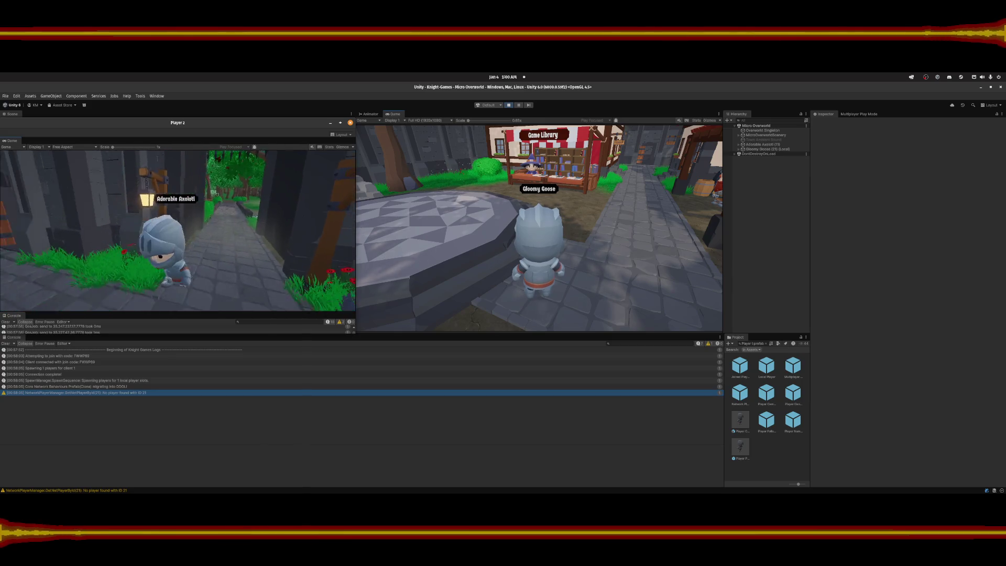
Continue Adorable Axolotl along the street and grassy path onto the plaza by the Game Library.
key("w")
key("w")
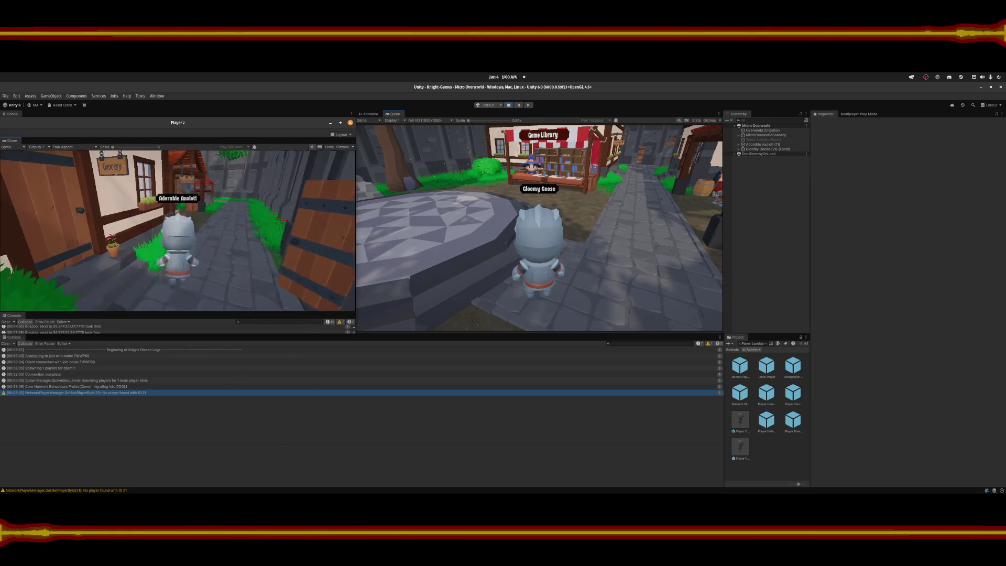
key("w")
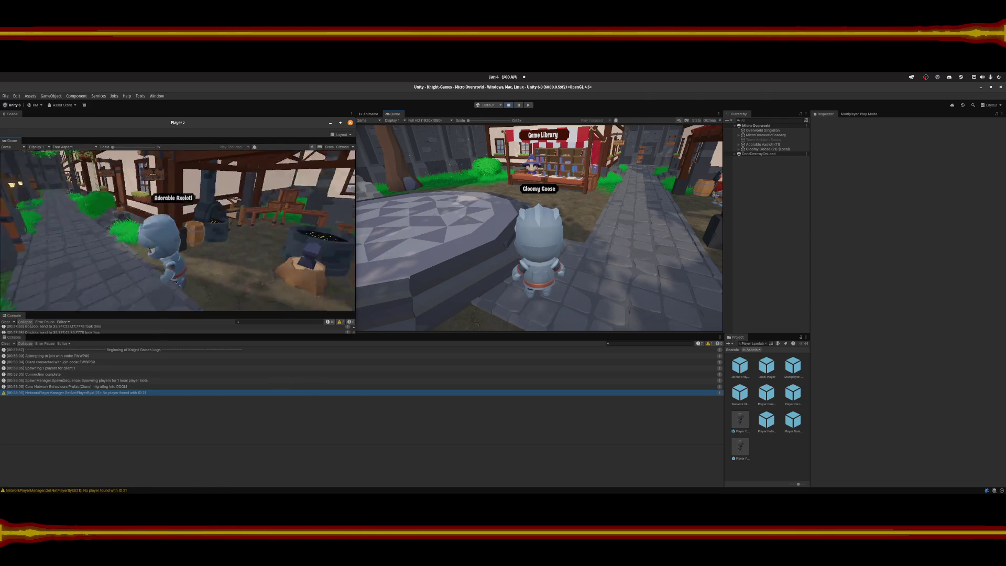
key("w")
key("w")
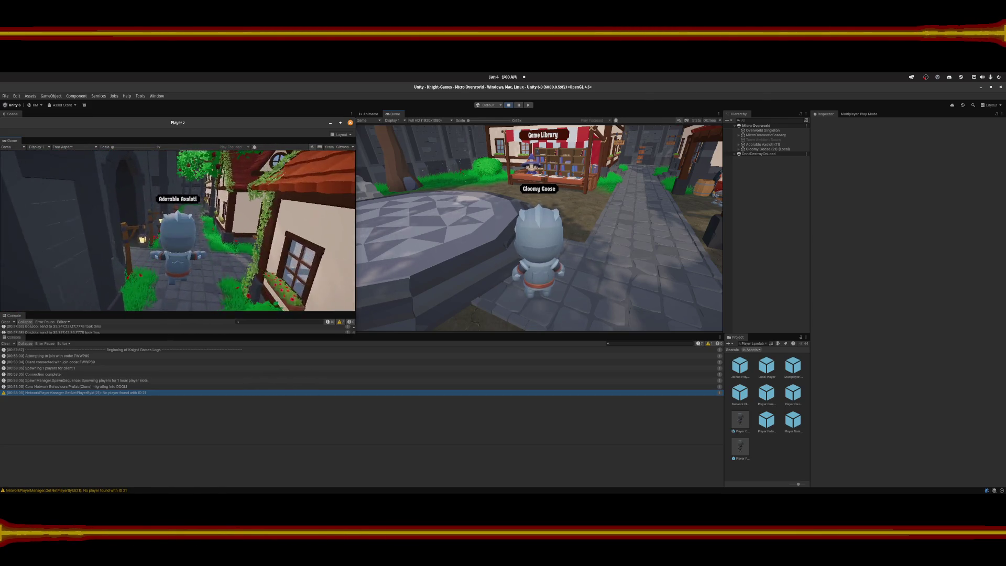
key("w")
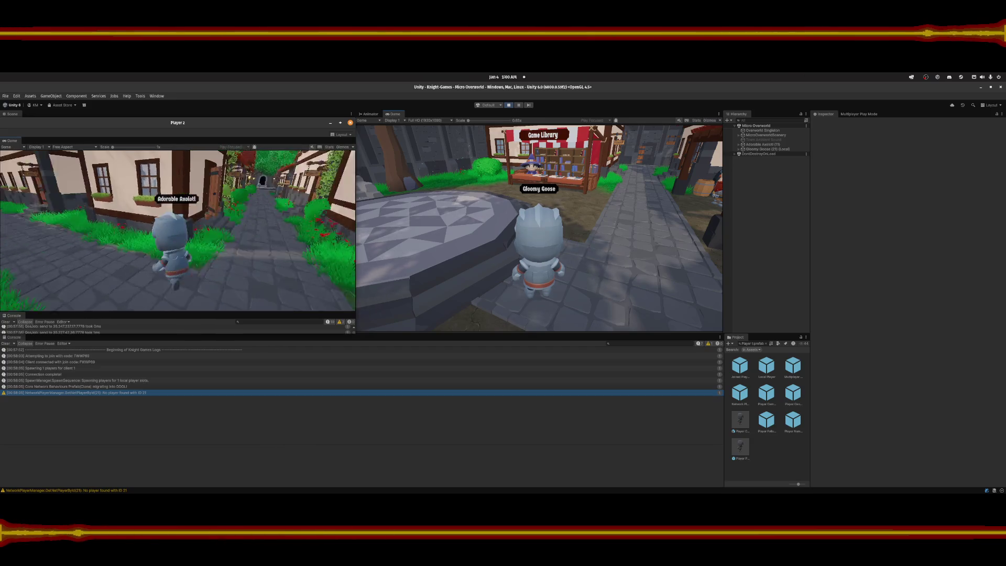
key("w")
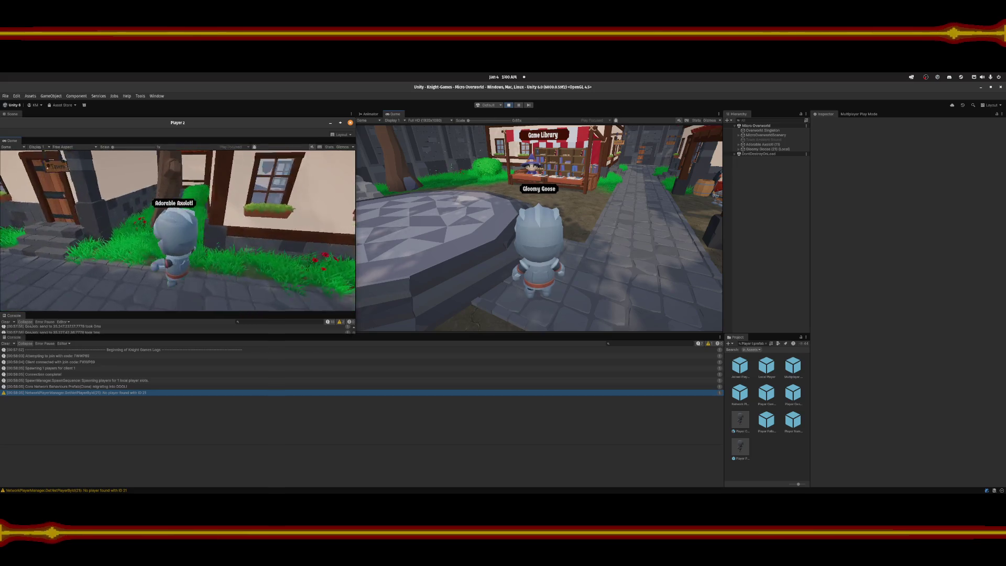
key("w")
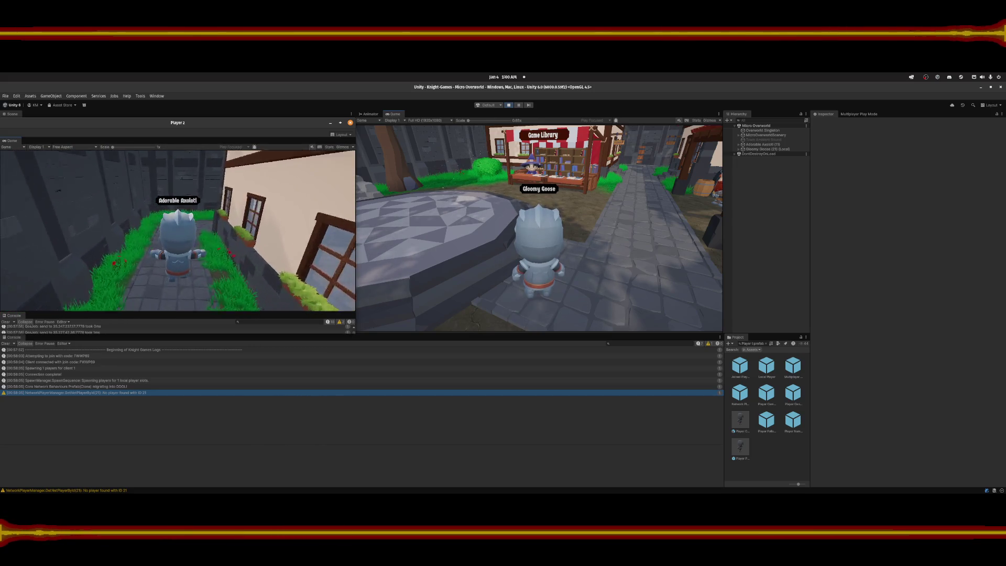
key("w")
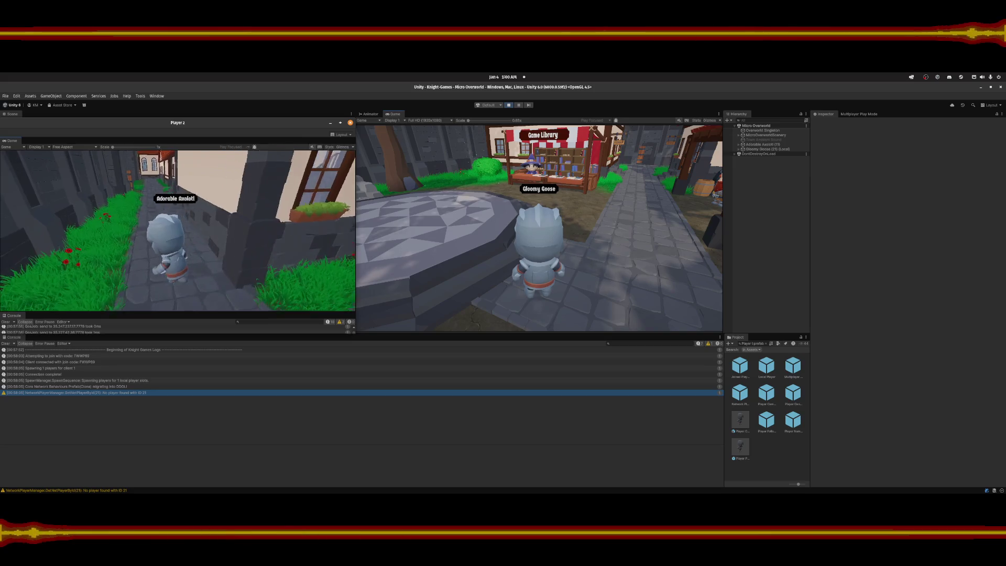
key("w")
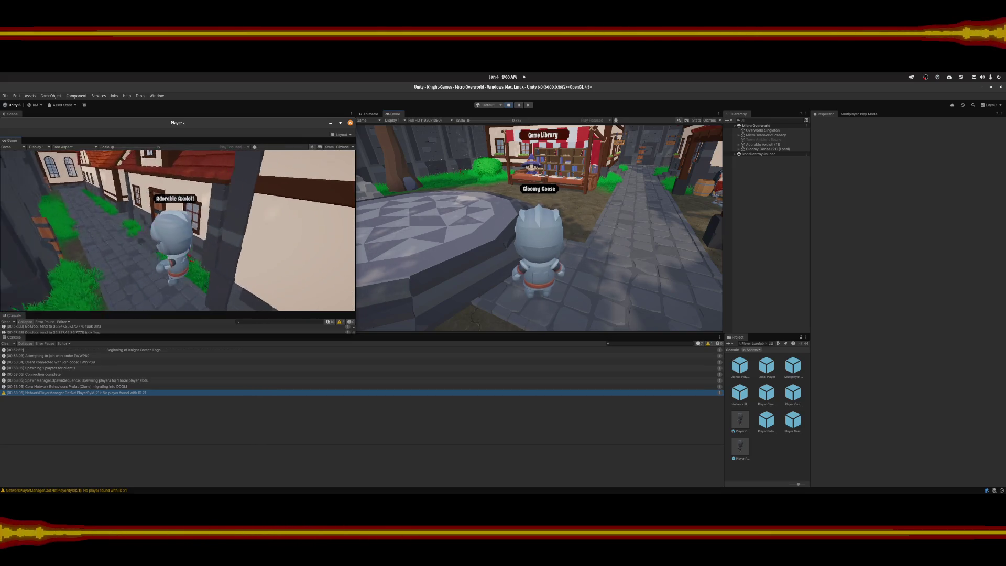
key("w")
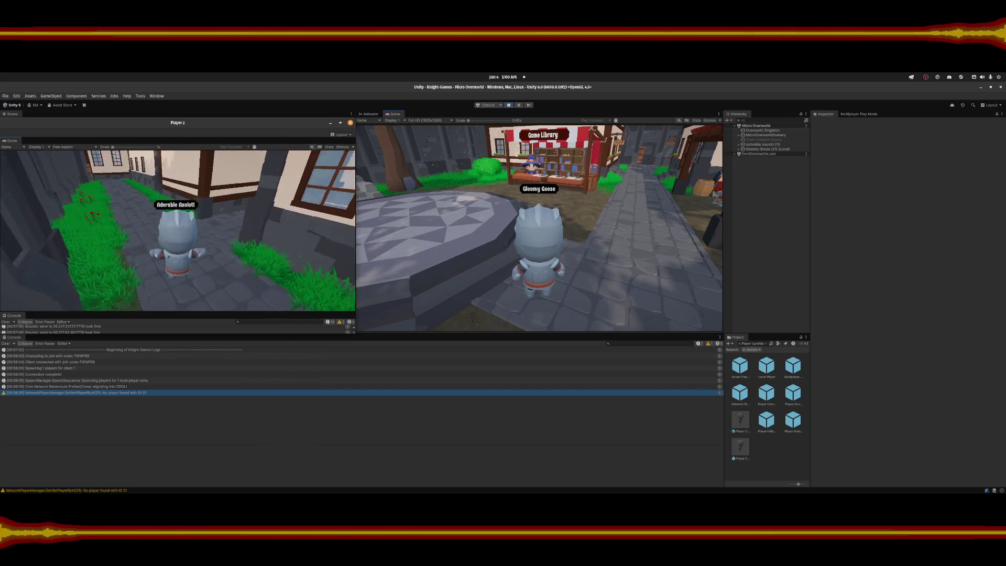
key("w")
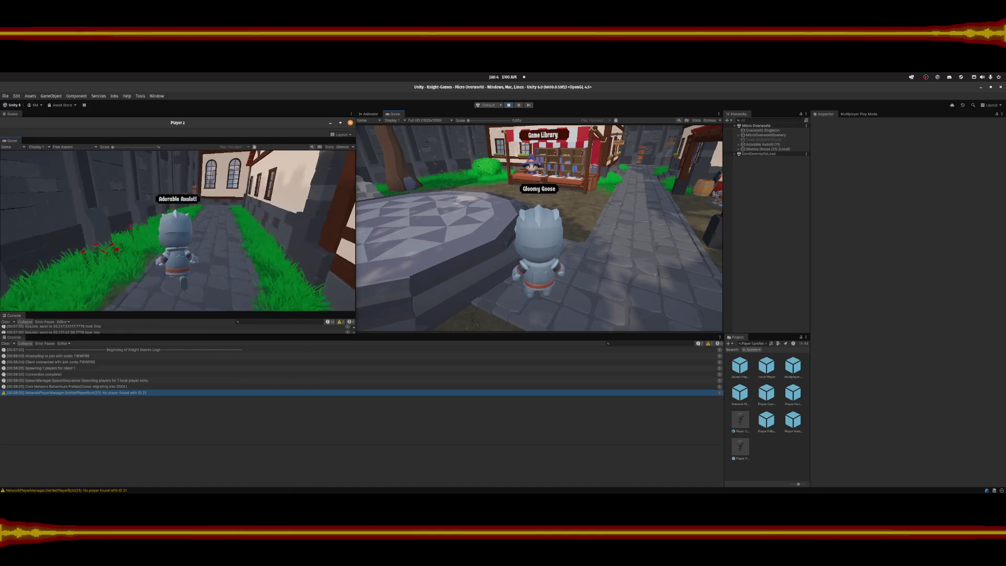
key("w")
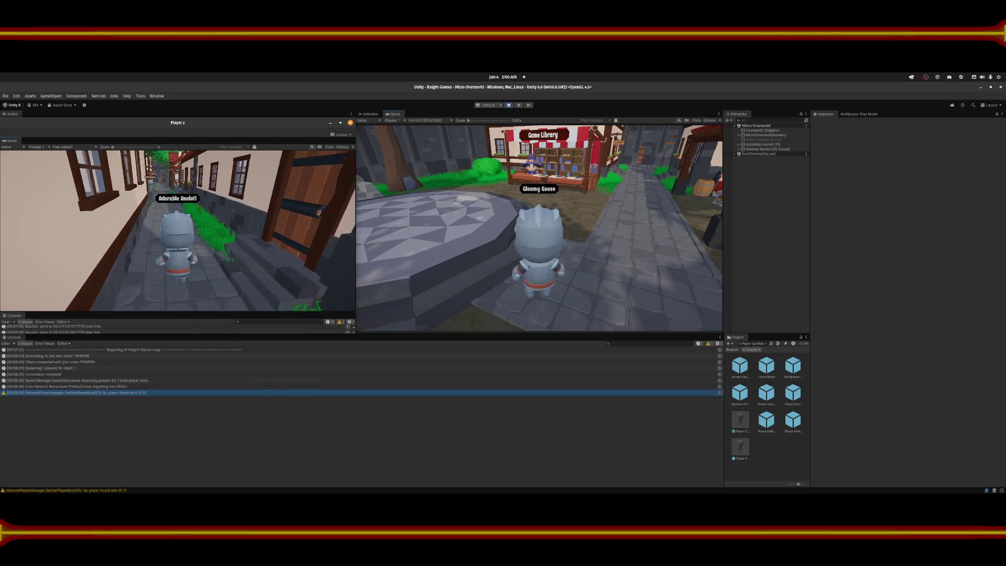
key("w")
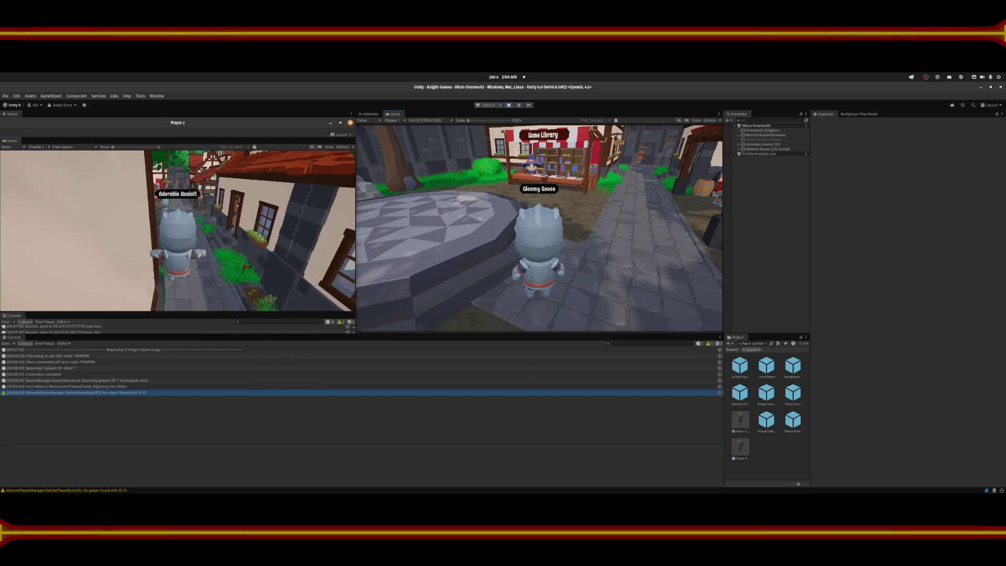
key("w")
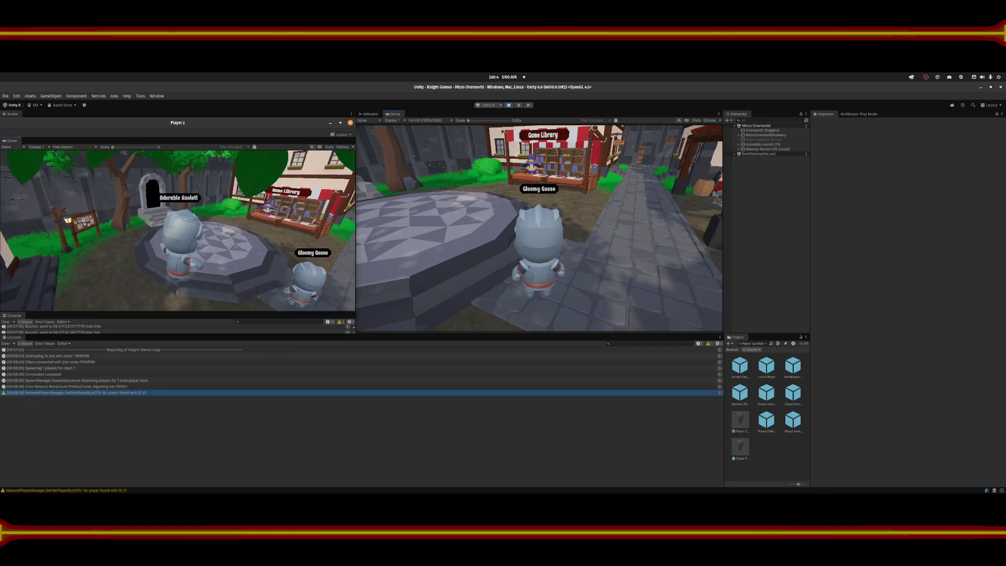
Activate the Town Square portal and take Player 2's knight through it.
key("w")
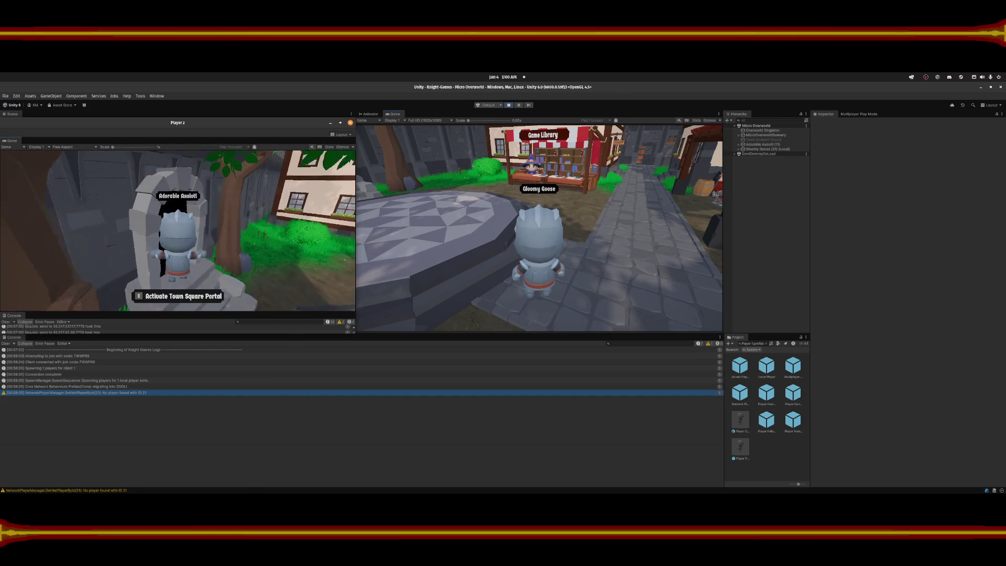
key("w")
key("e")
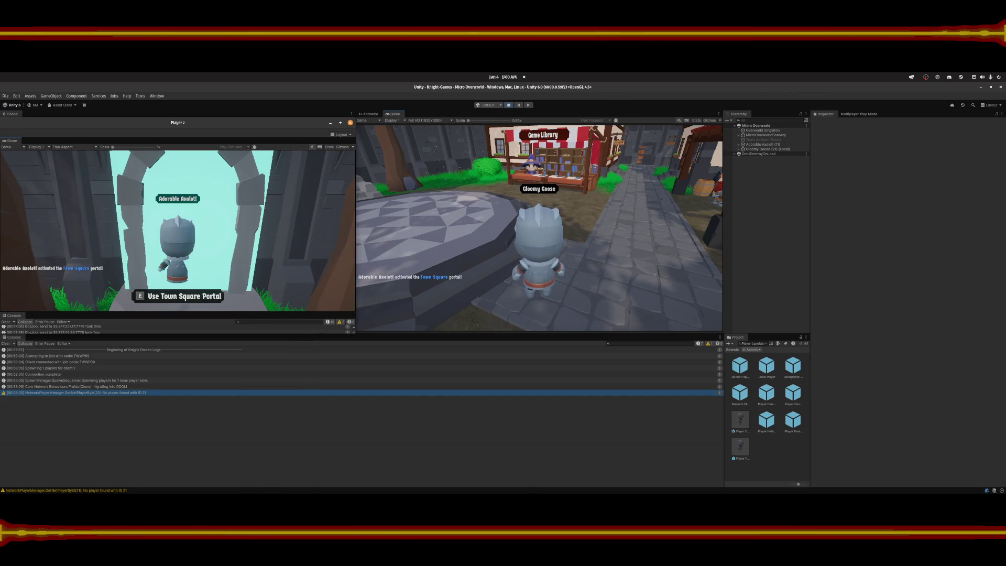
key("w")
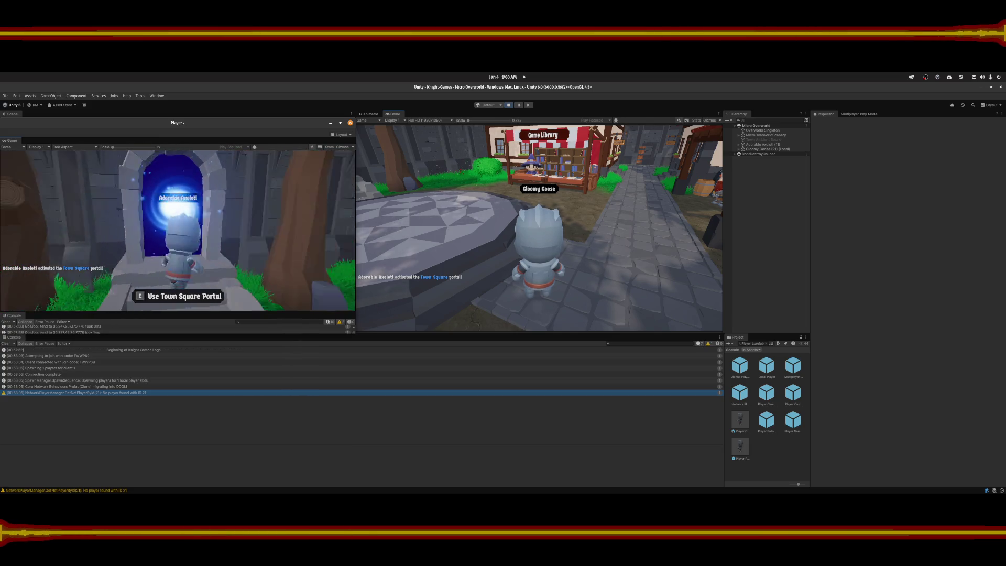
key("w")
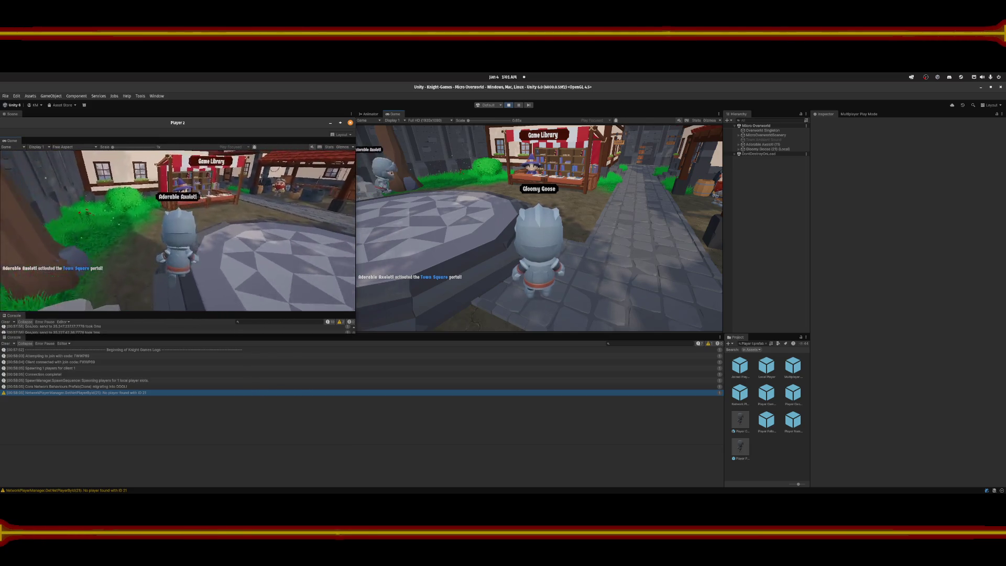
Run Player 2's knight from the Game Library stall up the narrow alley toward the archway.
key("w")
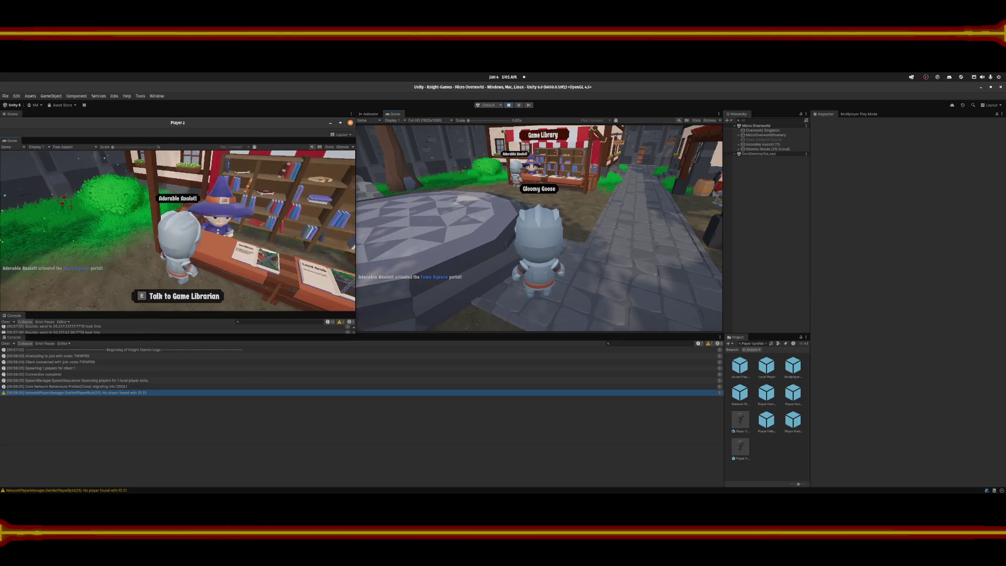
key("d")
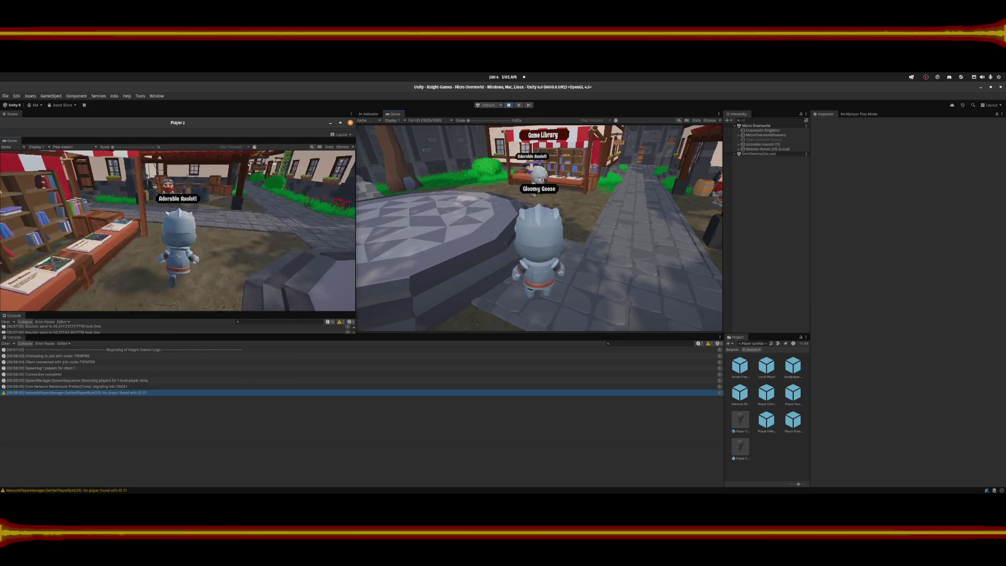
key("w")
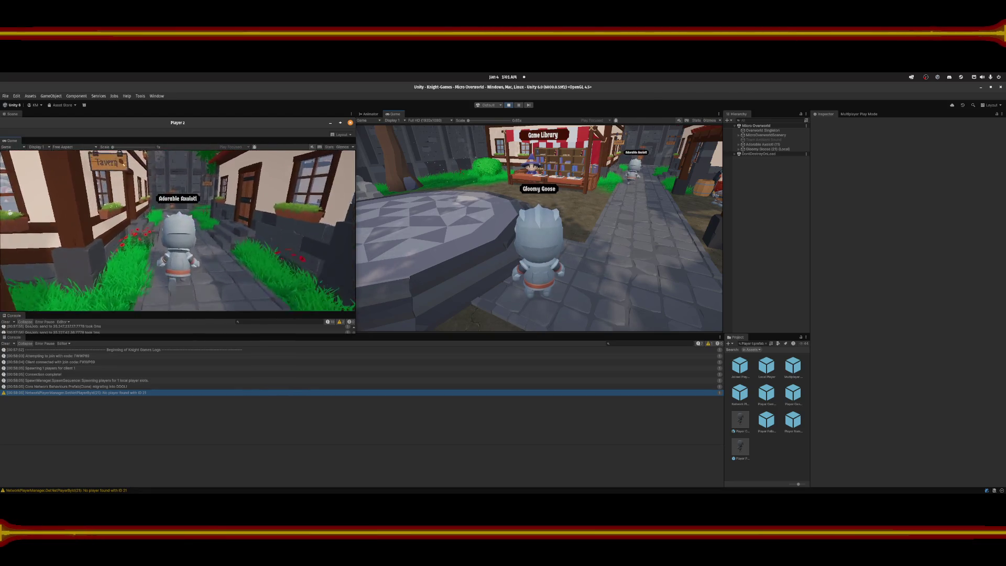
key("d")
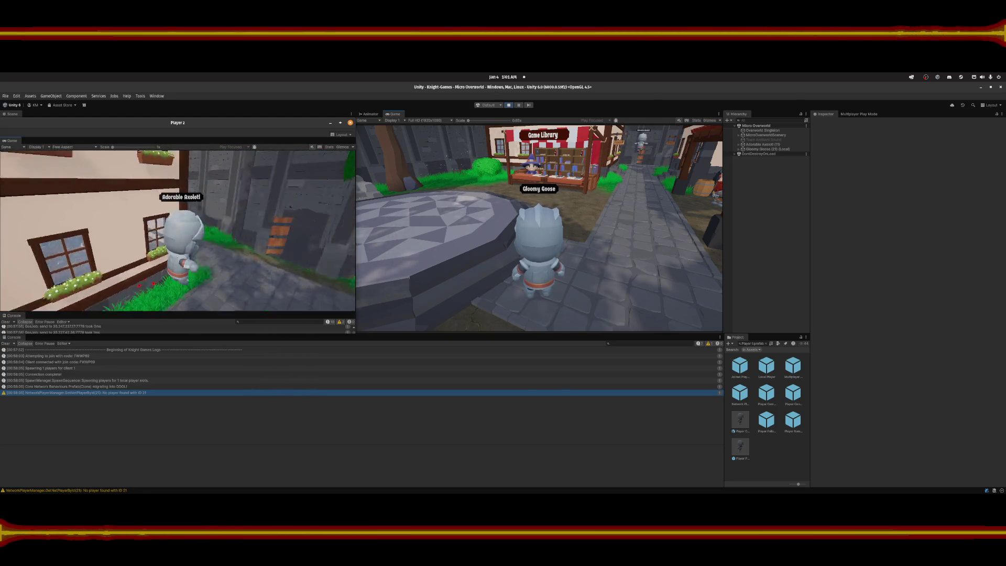
key("w")
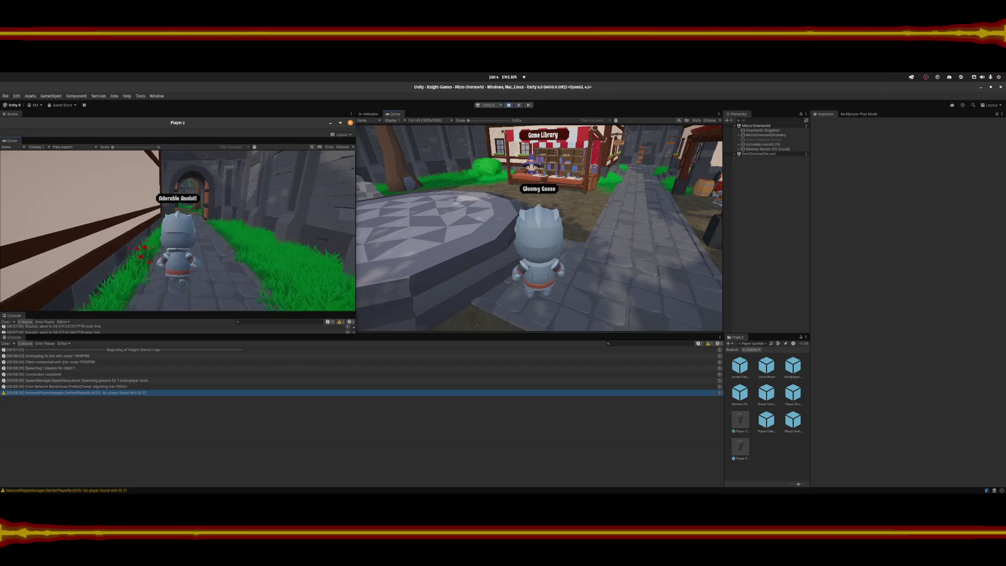
key("w")
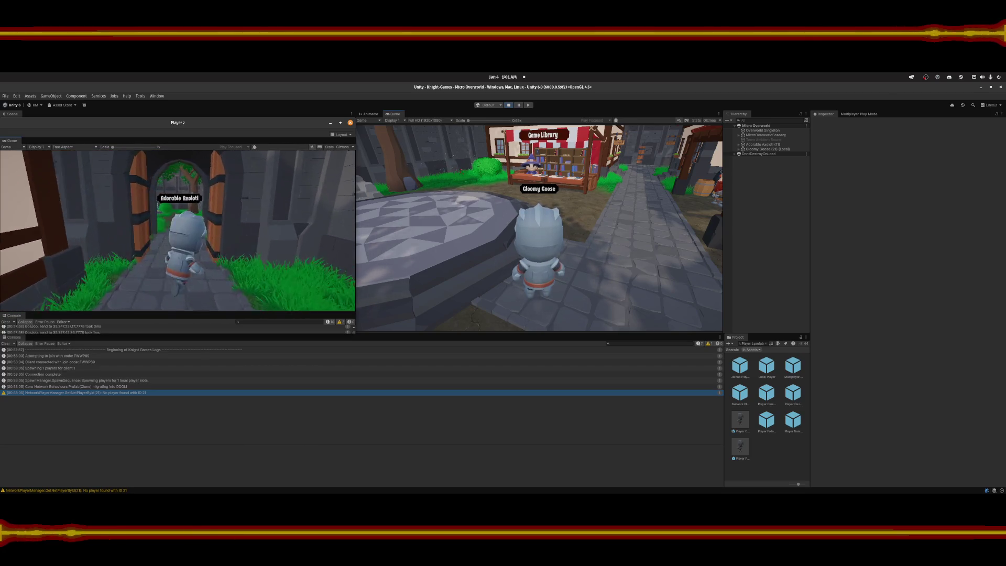
Run Player 2's knight past the fountain plaza, up the stairs, and along the banquet hall carpet.
key("a")
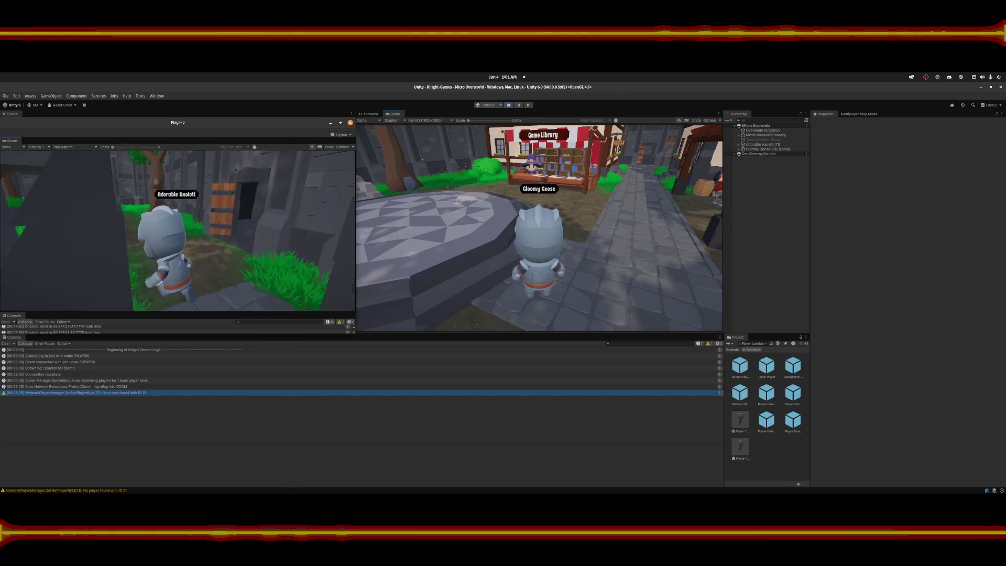
key("w")
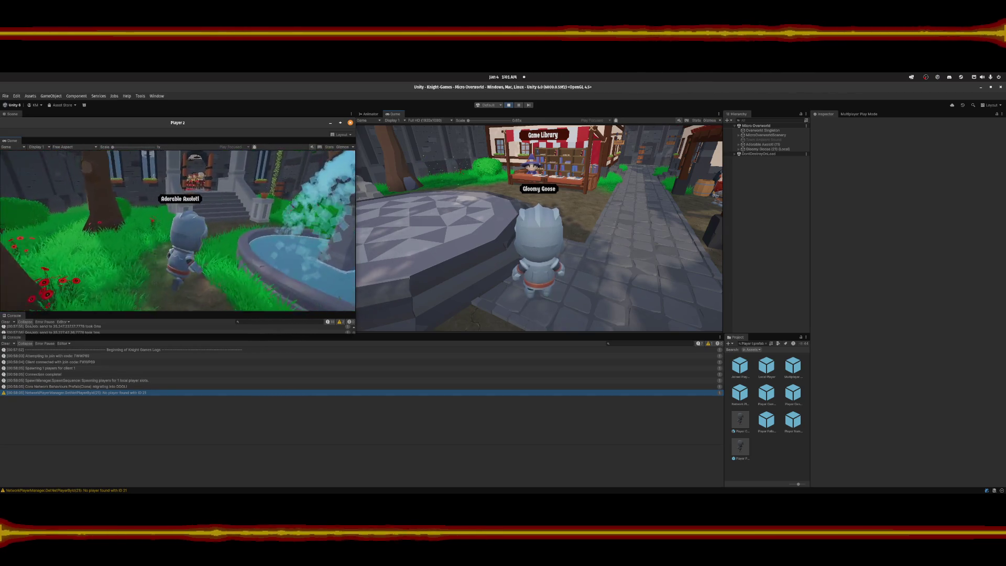
key("w")
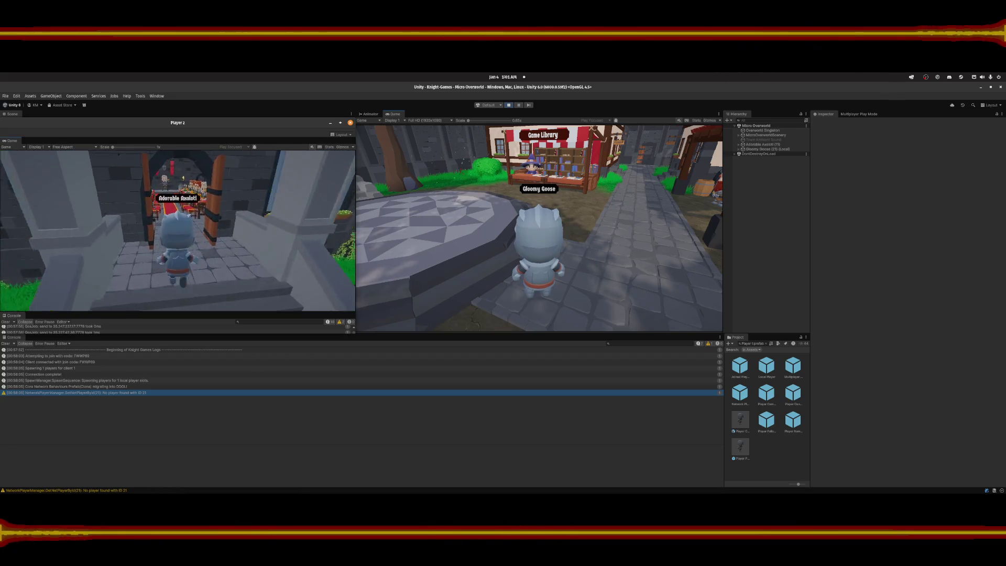
key("w")
key("w")
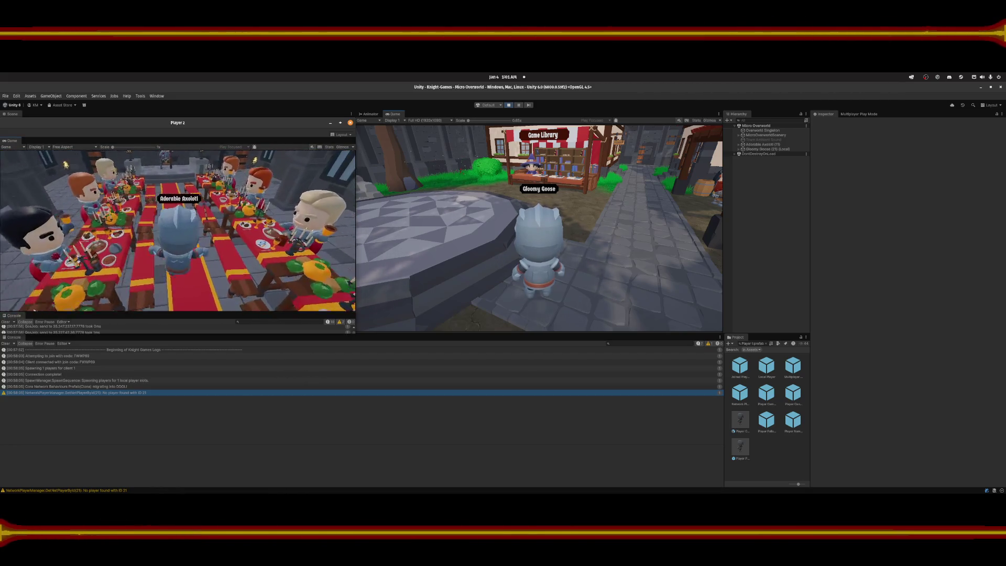
key("w")
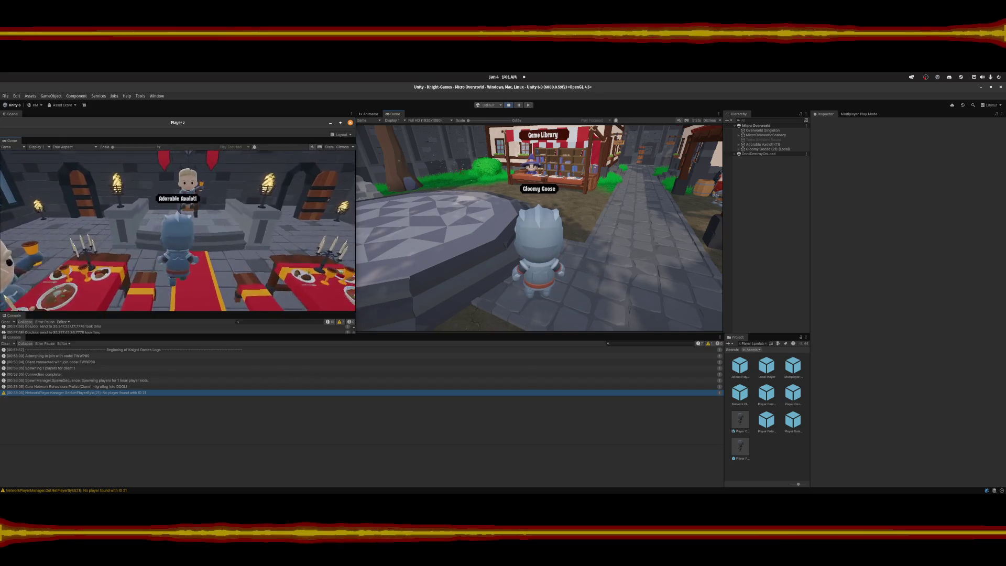
key("s")
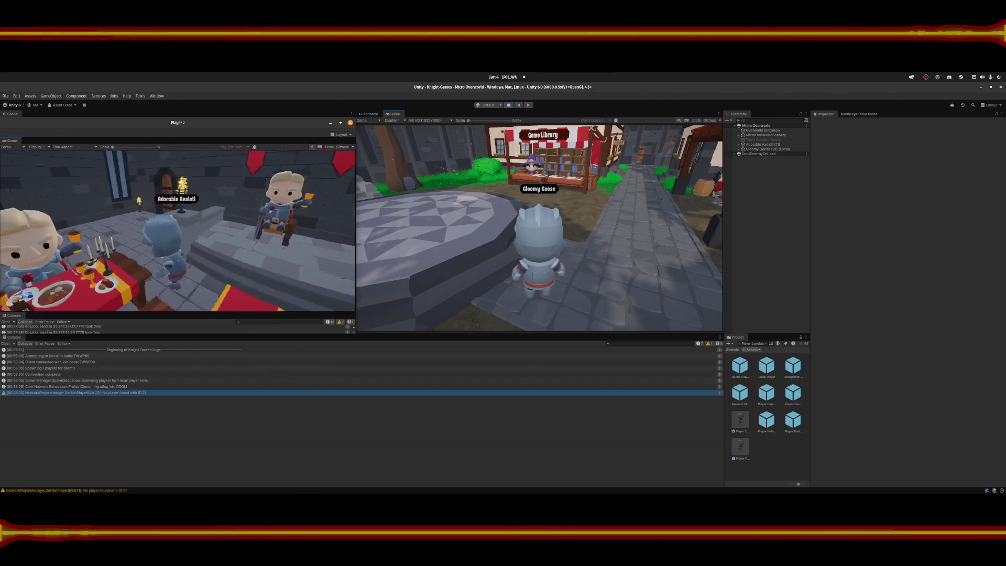
Walk the knight down the narrow stone corridor, past the barrel, into the grassy courtyard.
key("w")
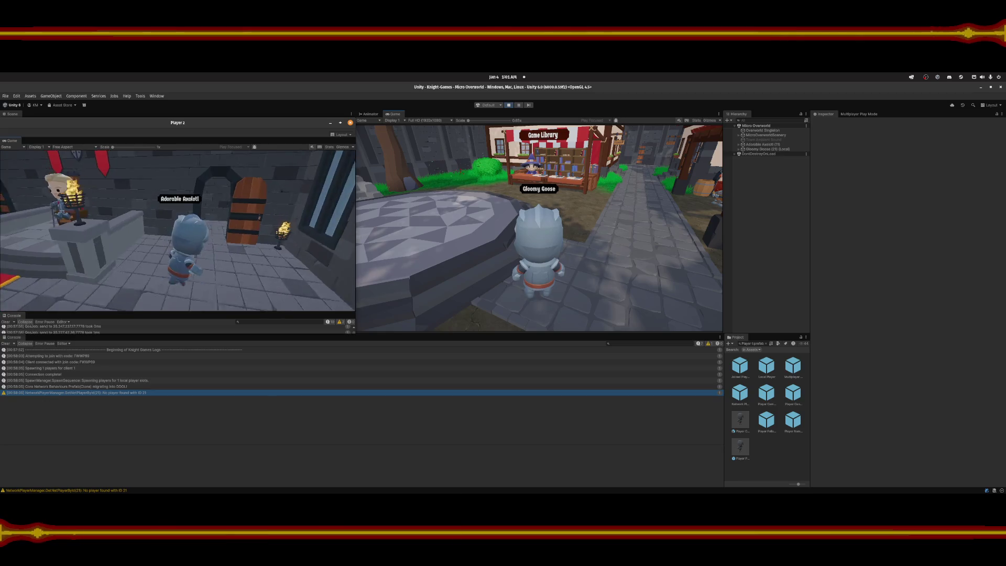
key("w")
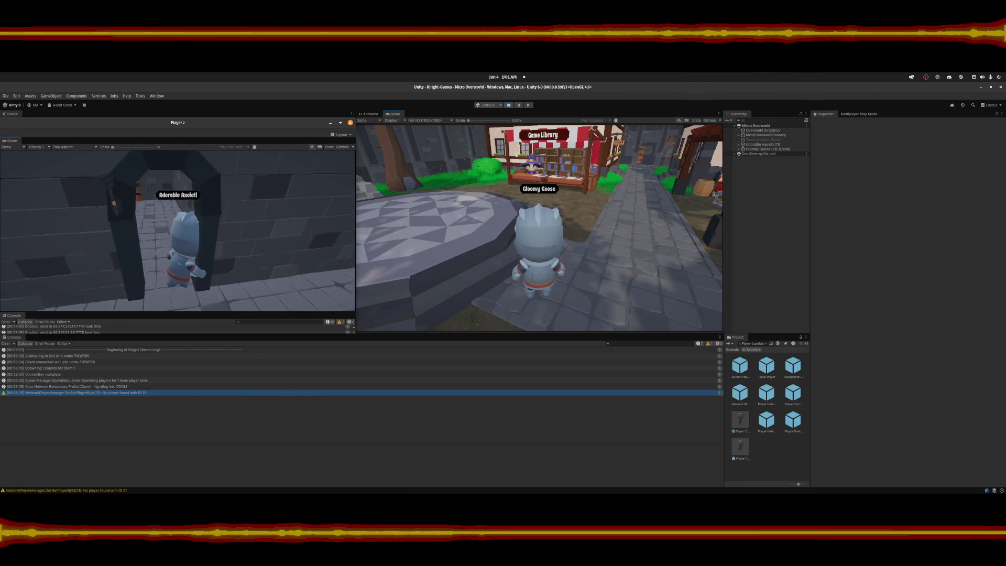
key("w")
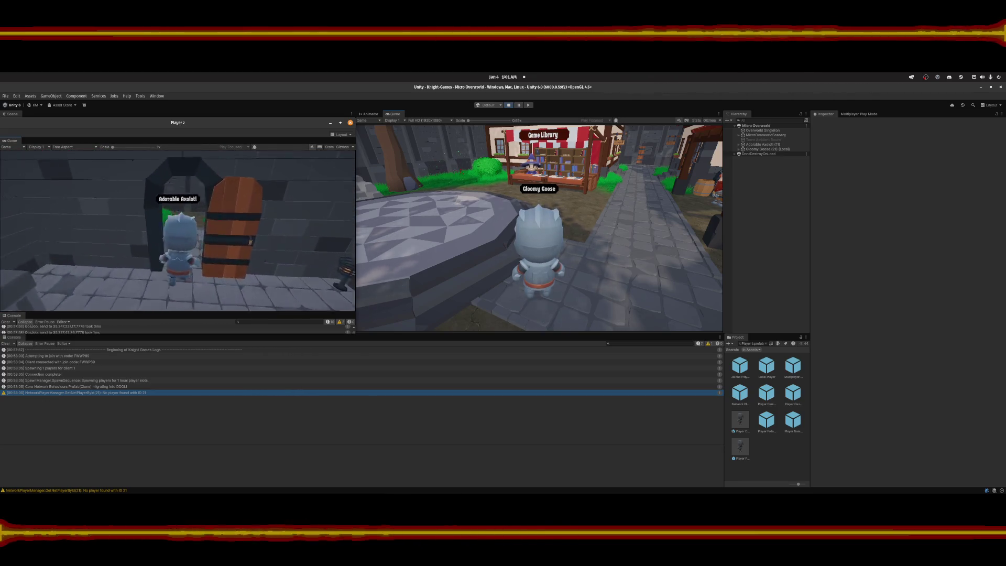
key("w")
key("w")
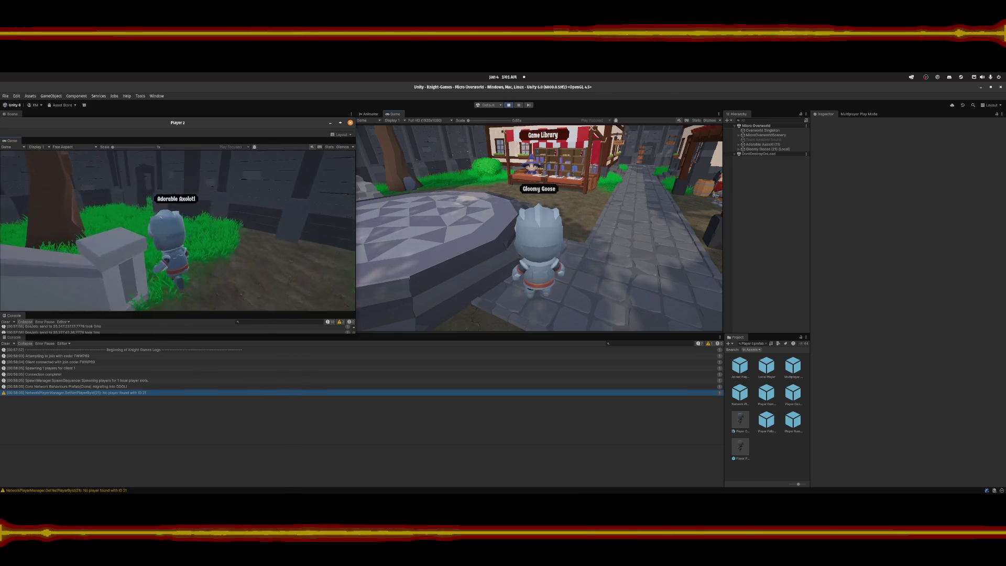
Turn toward the courtyard archway, climb the stairs, and run along the wall-top walkway.
key("s")
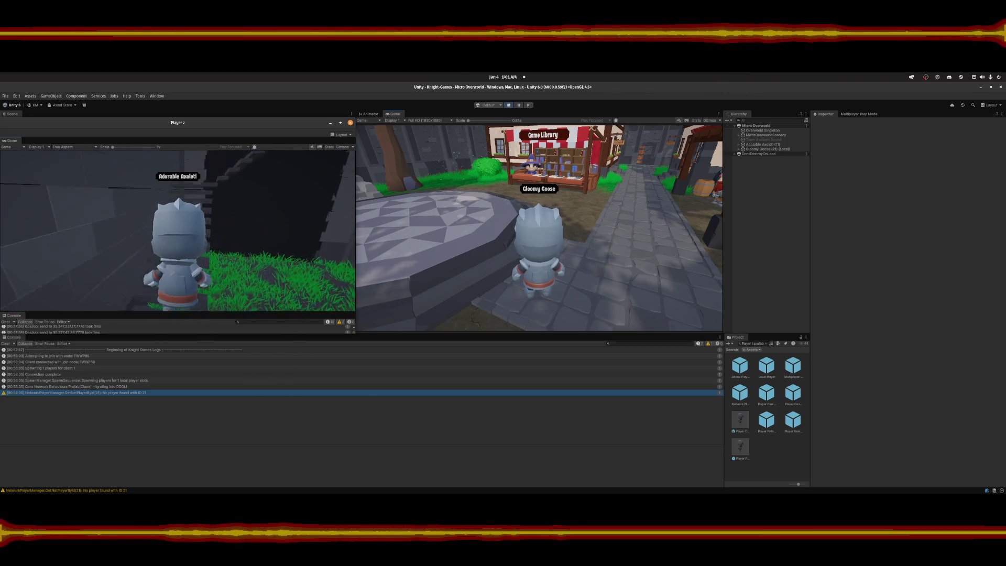
key("w")
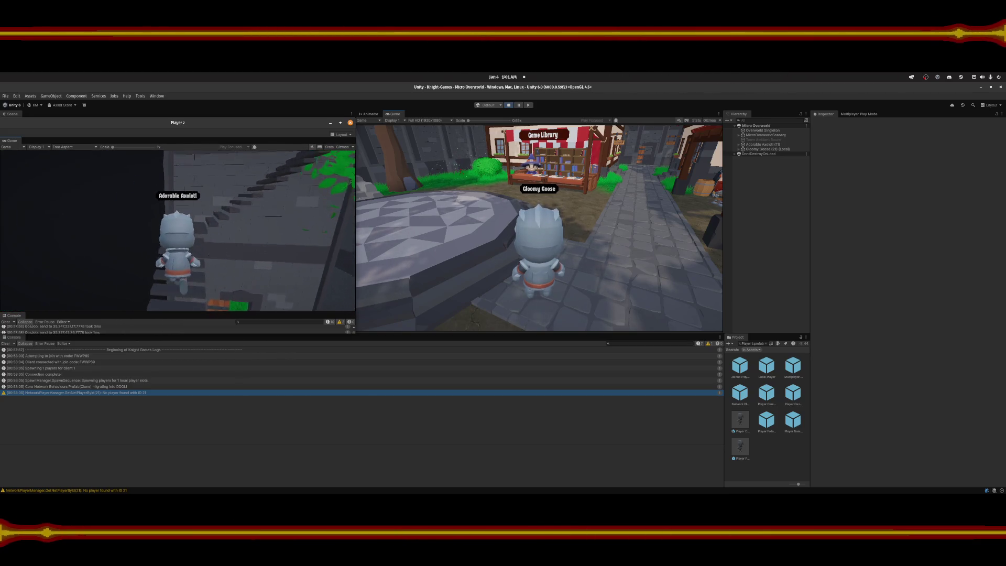
key("w")
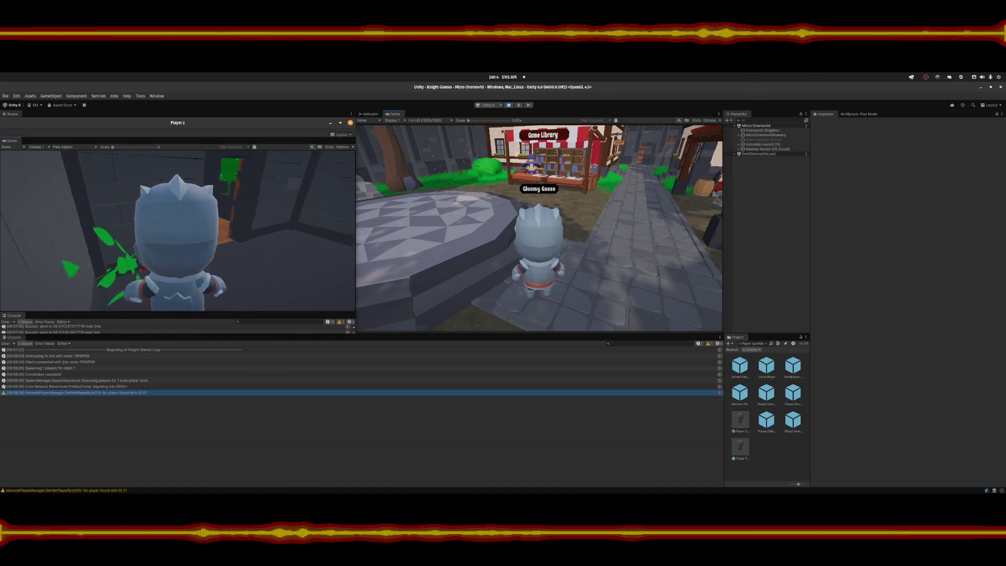
key("w")
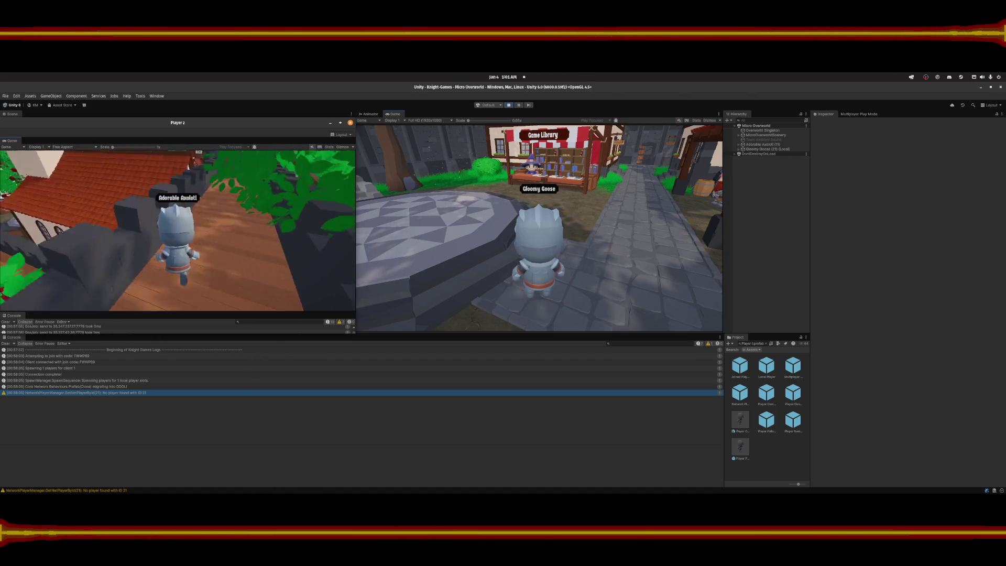
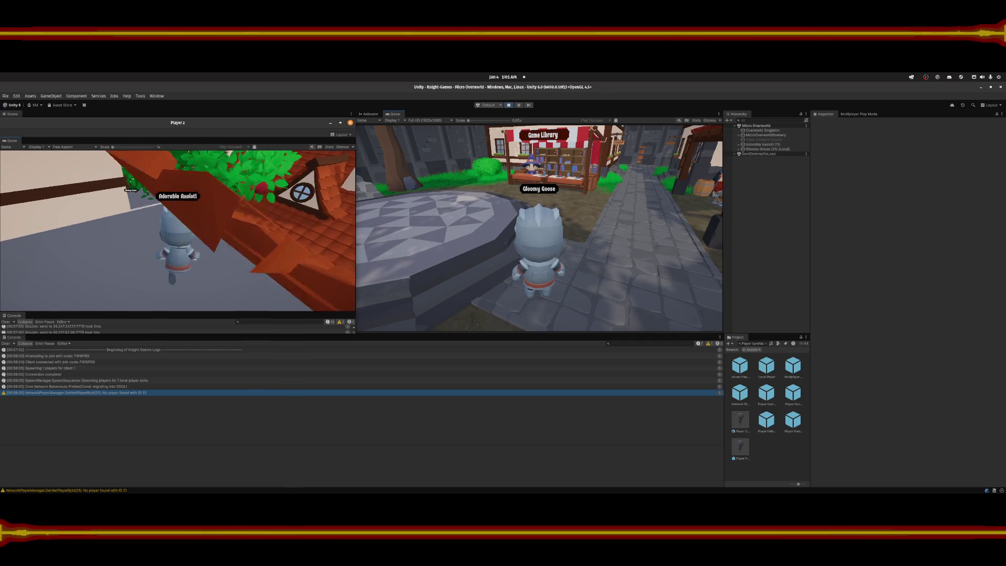
Walk Player 2's knight to the Game Library and browse the game books past Sardines.
key("w")
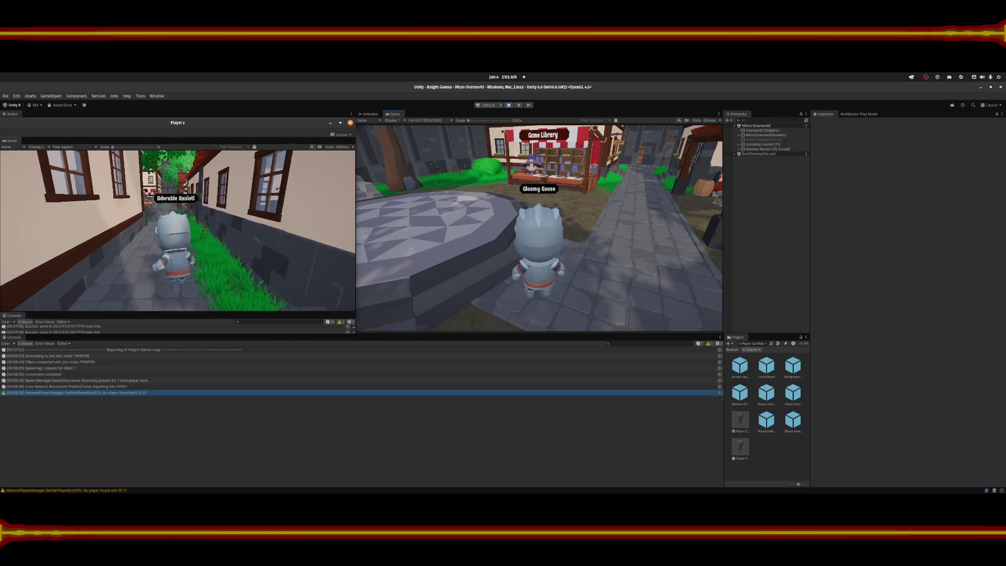
key("s")
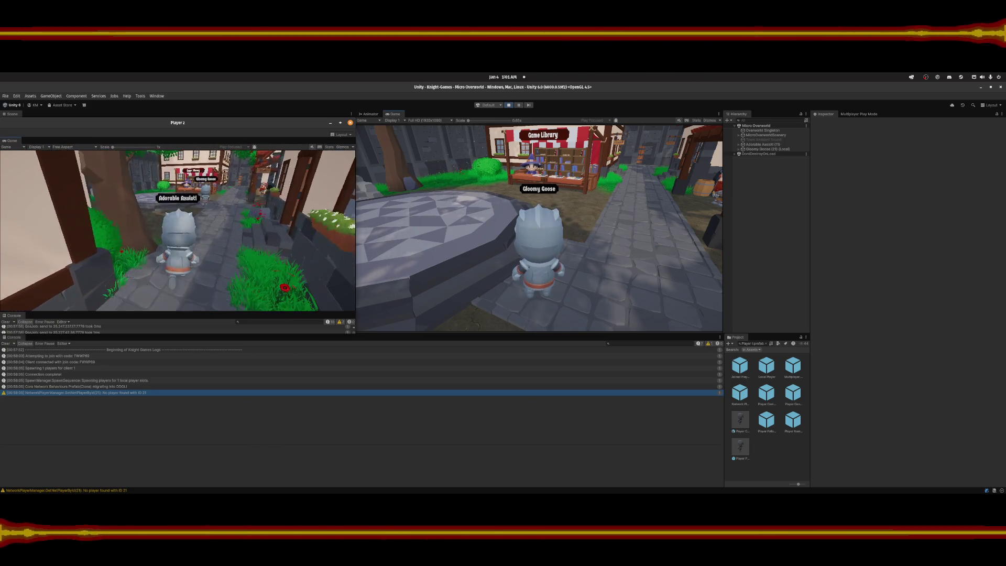
key("w")
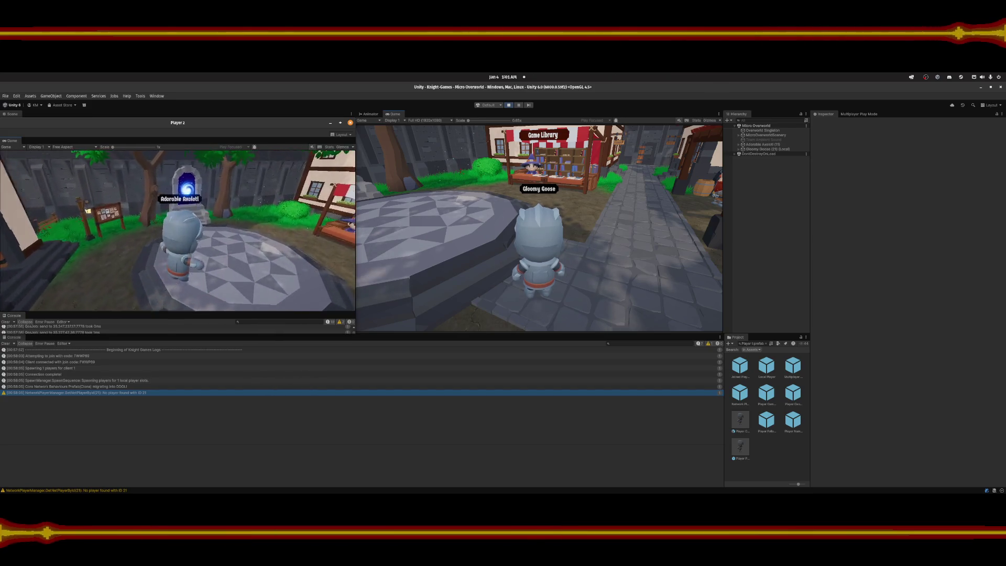
key("s")
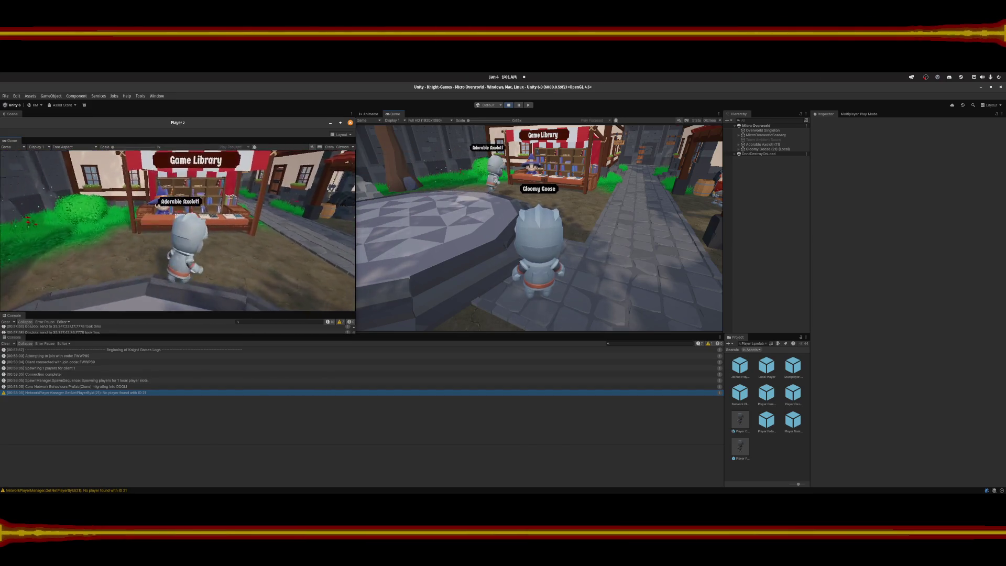
key("w")
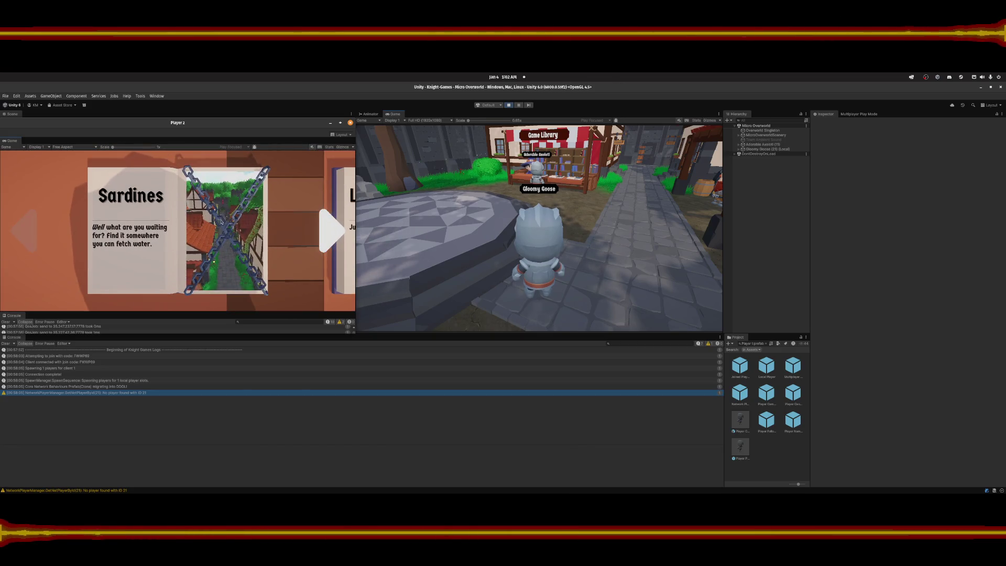
key("d")
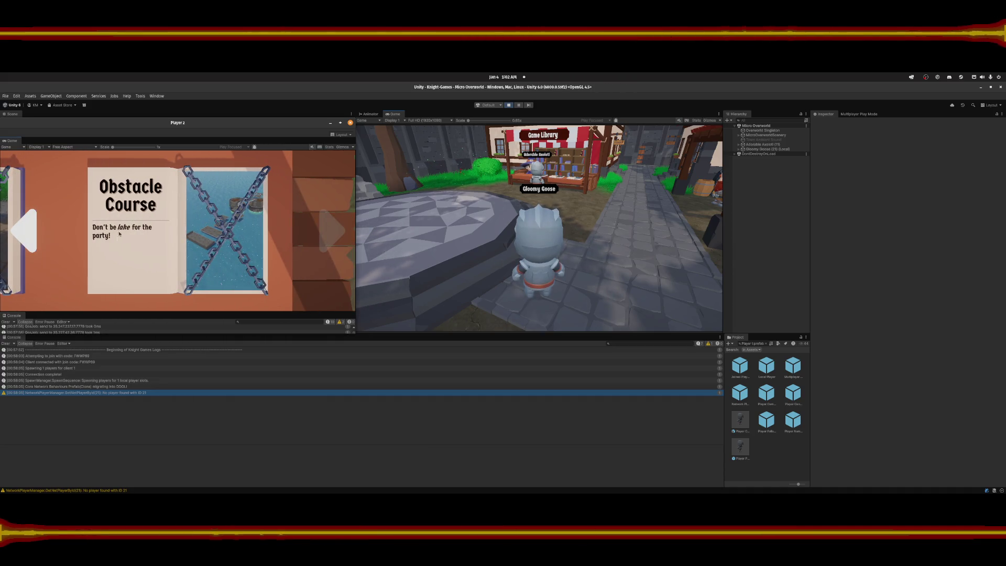
key("Escape")
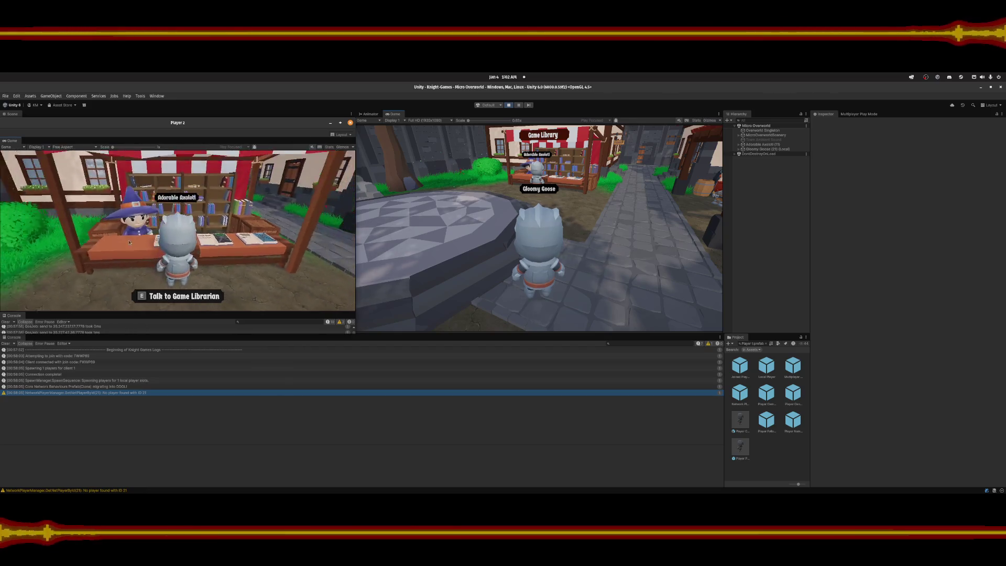
Walk the knight to the portal and travel back to Town Square.
key("s")
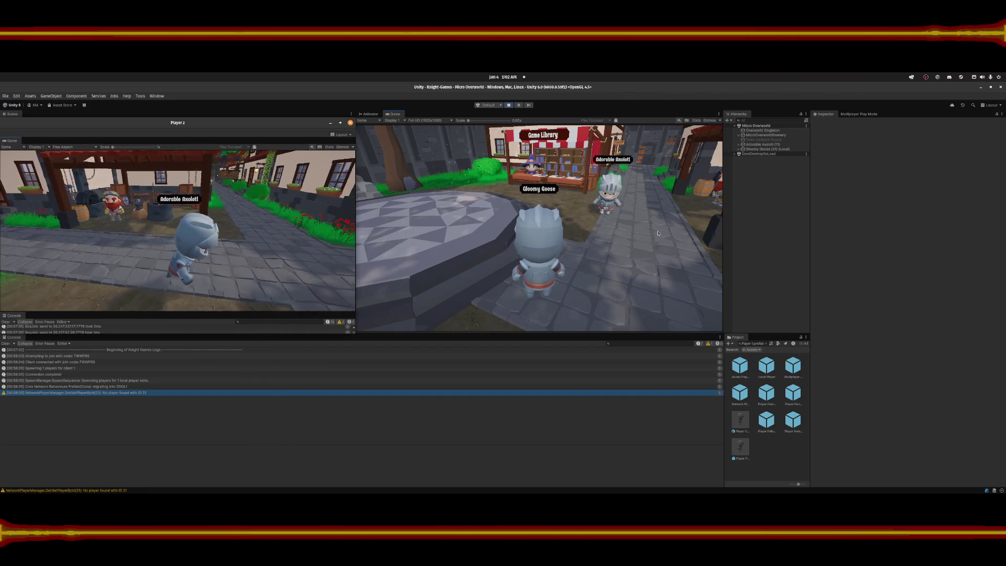
key("s")
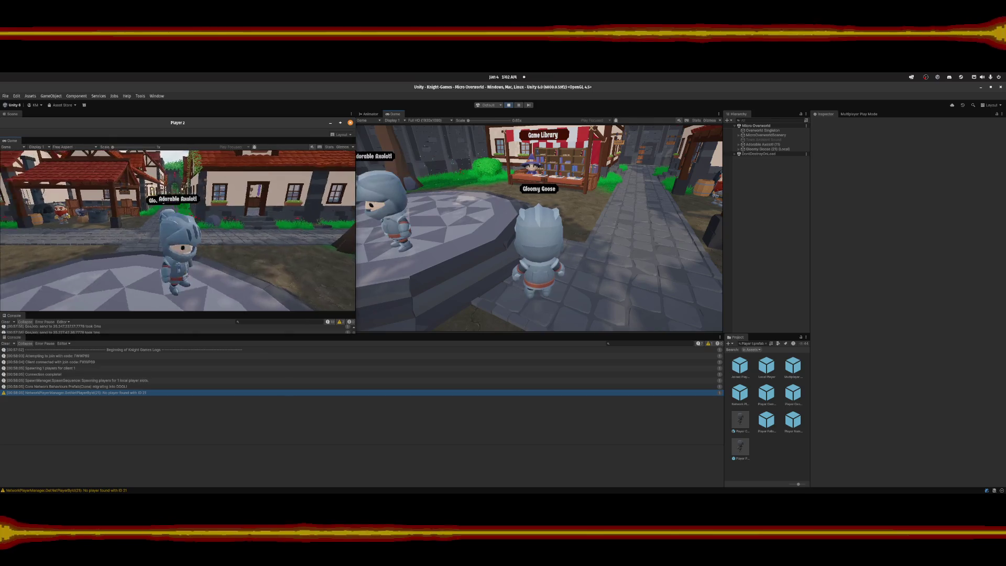
key("w")
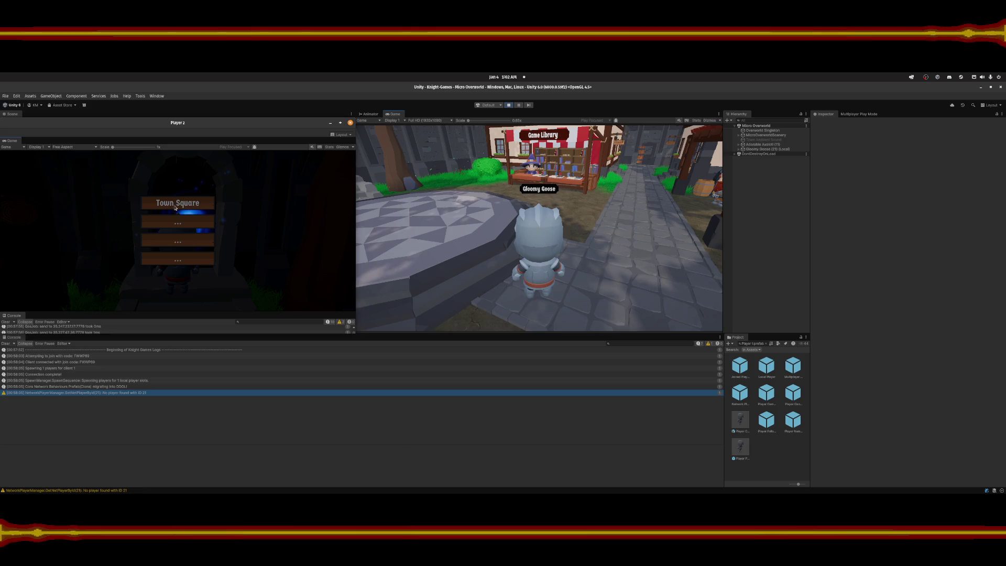
key("e")
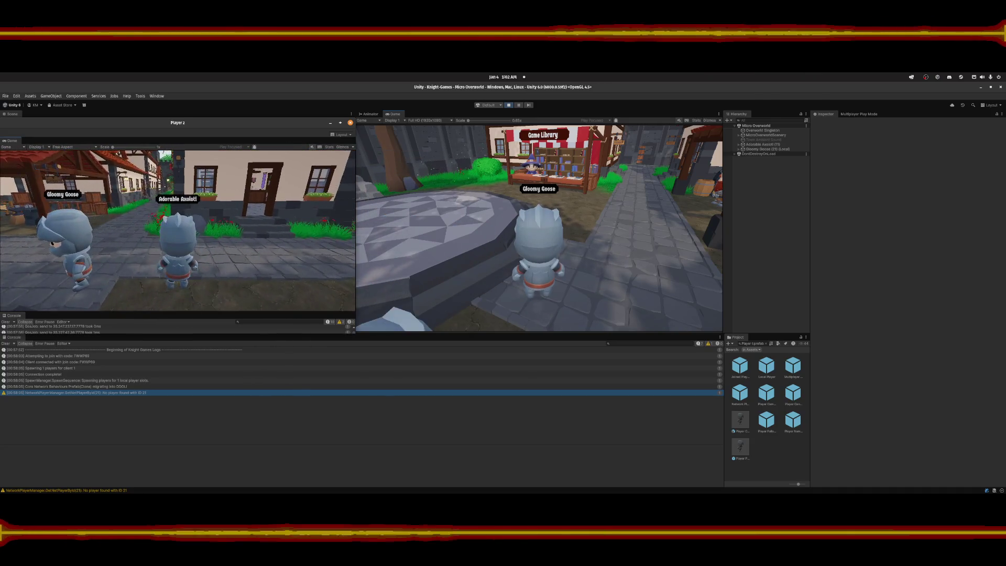
Check the map screen and audio/camera settings from Player 2's pause menu.
key("Escape")
left_click(182, 224)
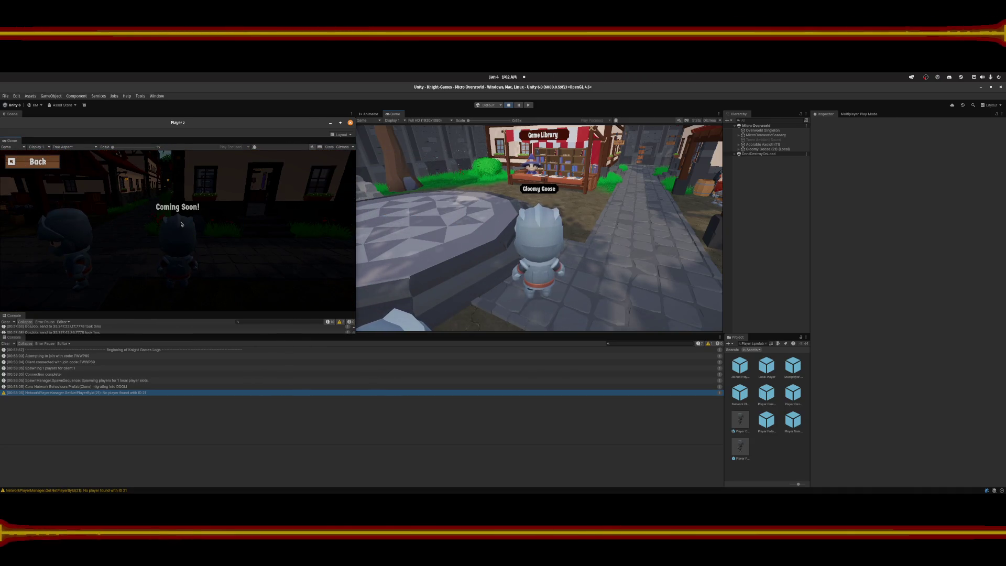
left_click(35, 166)
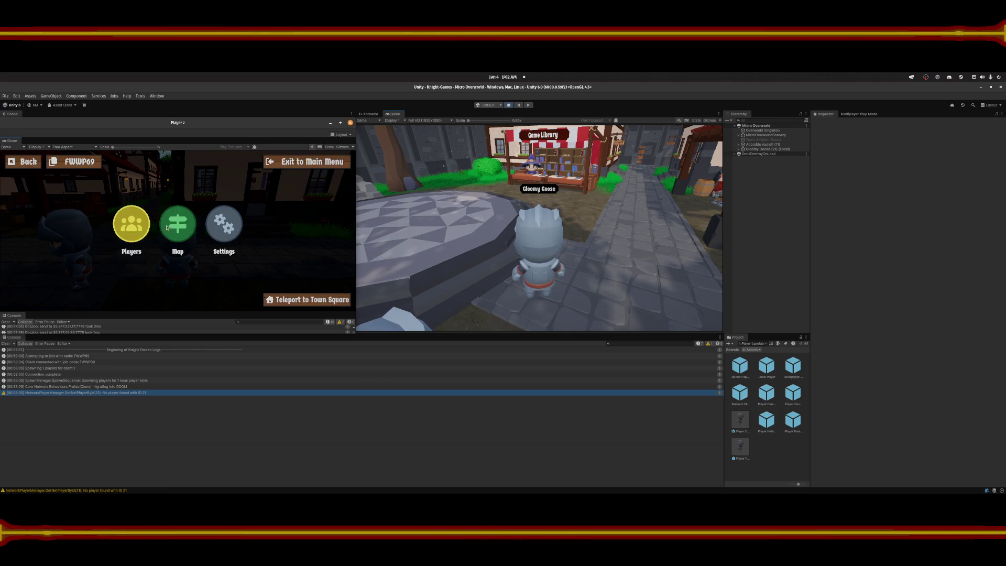
left_click(222, 225)
scroll(137, 255, "down", 5)
scroll(136, 255, "up", 5)
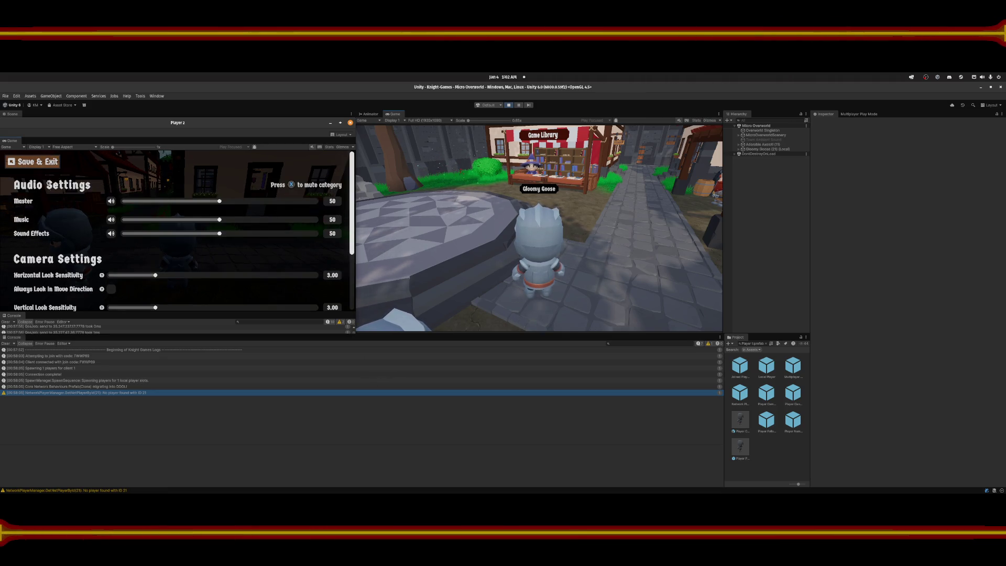
left_click(36, 163)
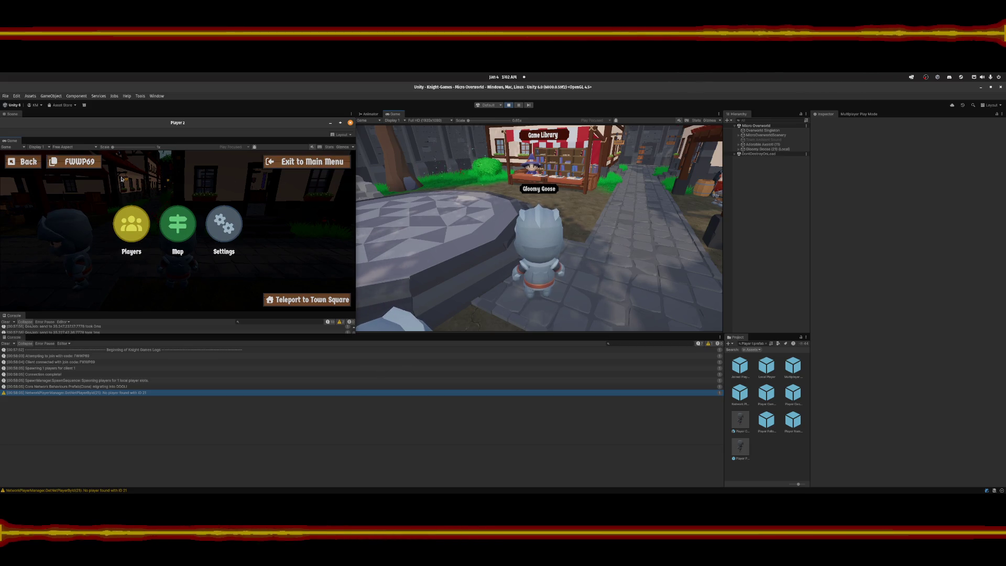
Teleport Player 2 and then the main player to Town Square.
left_click(307, 300)
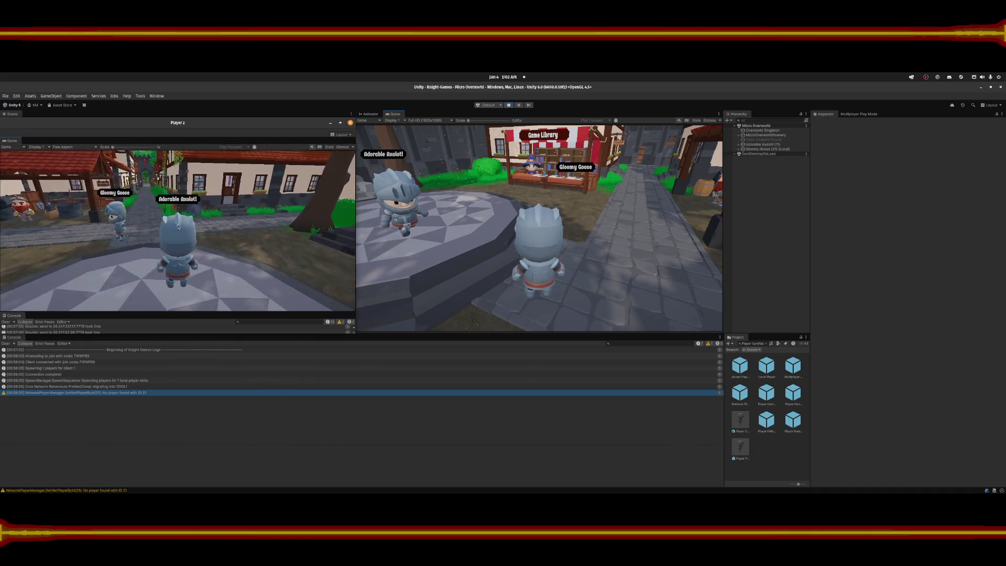
key("Escape")
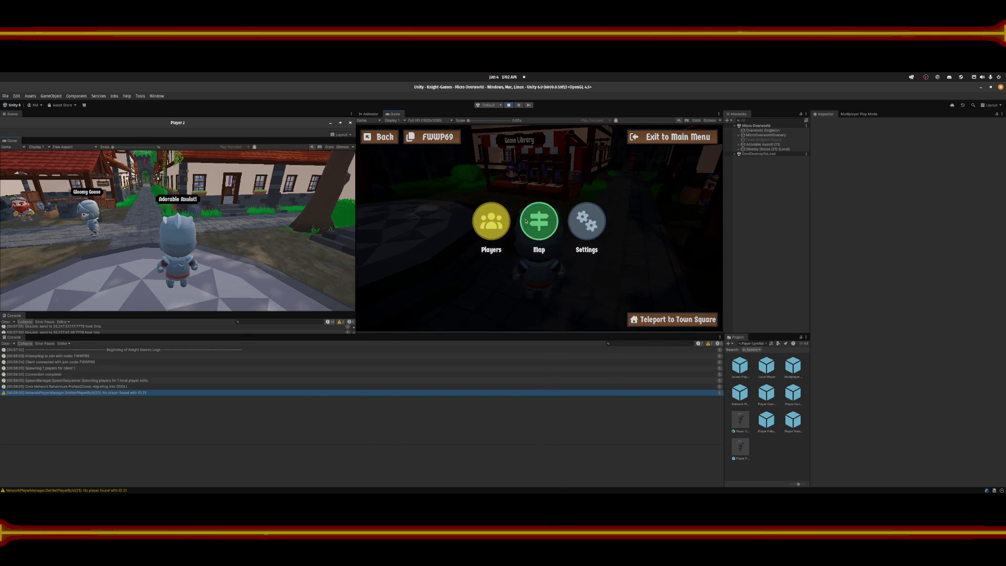
left_click(676, 319)
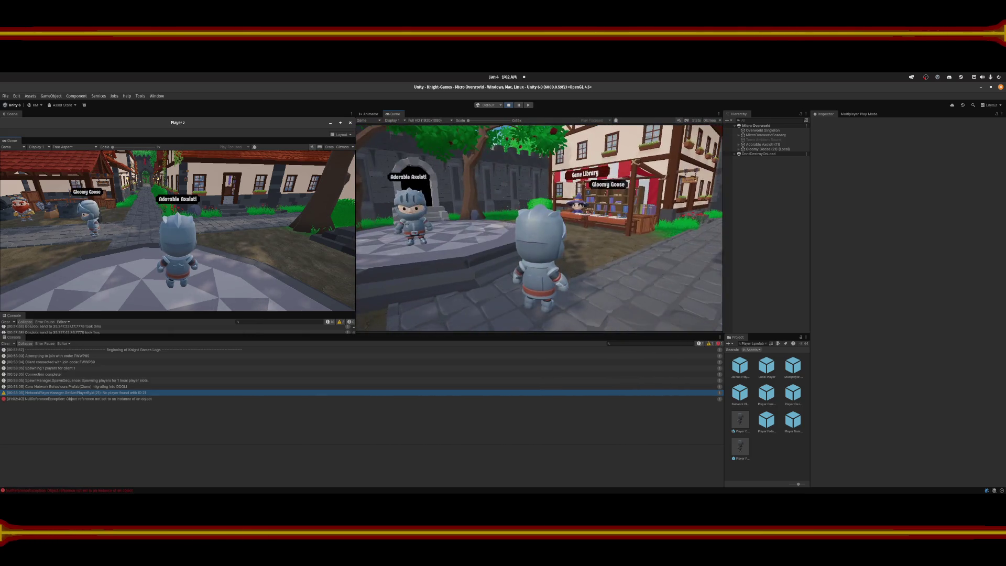
key("Escape")
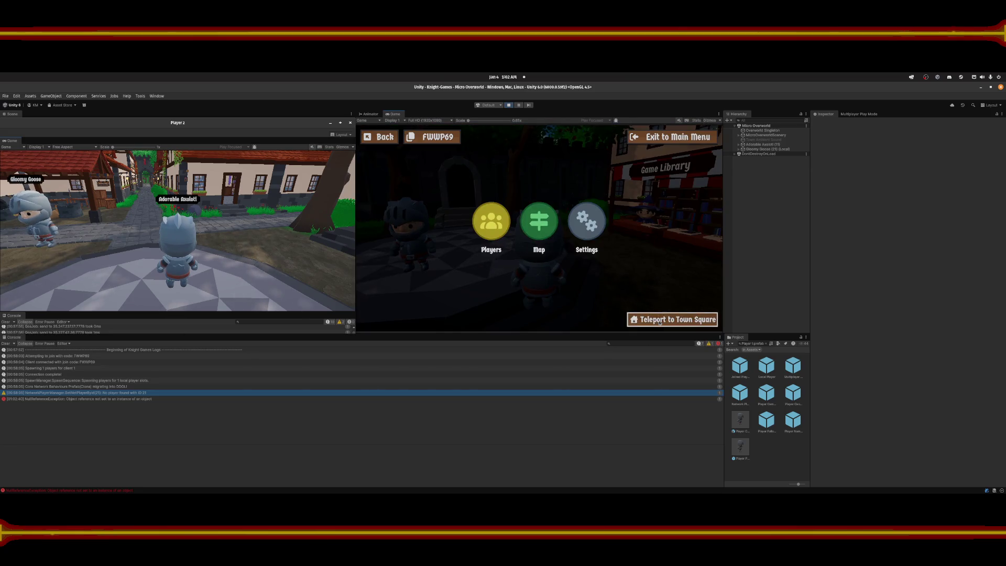
left_click(672, 318)
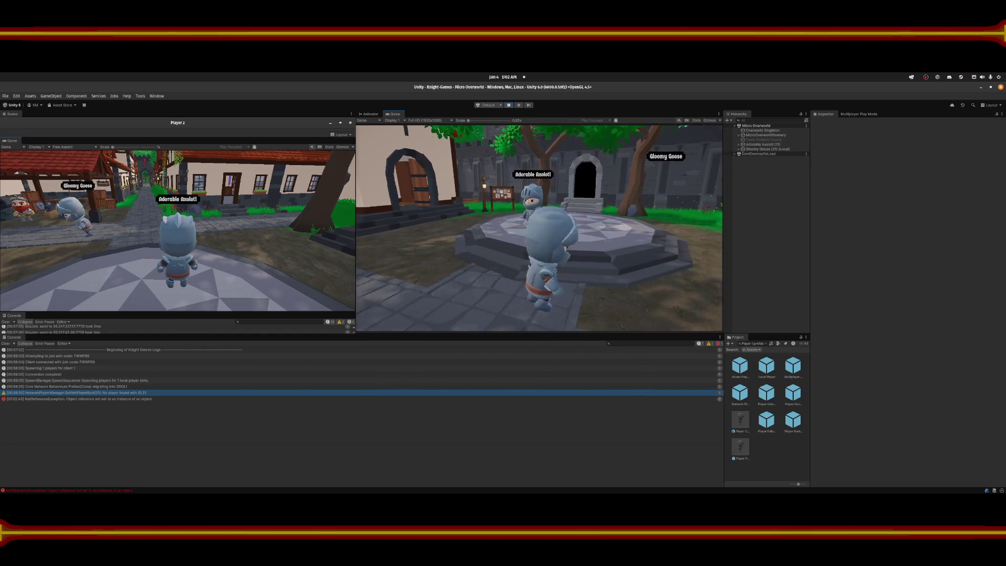
Show the NullReferenceException stack trace in the Console and switch to Visual Studio Code.
key("Escape")
left_click(279, 399)
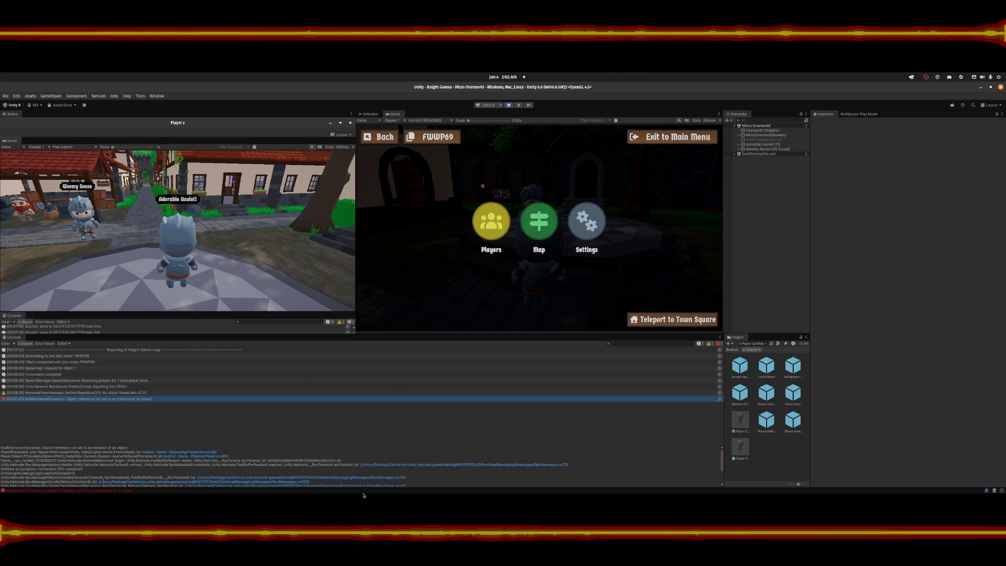
mouse_move(567, 494)
left_click(526, 486)
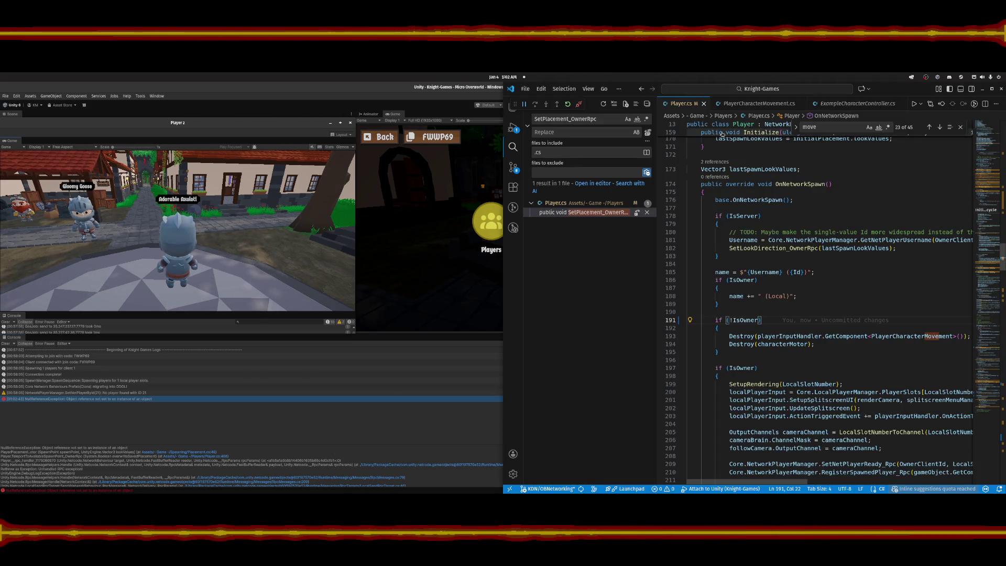
Scroll Player.cs to line 468 and highlight the TeleportToPlacement_OwnerRpc call in the spawn-point method.
scroll(923, 275, "down", 4)
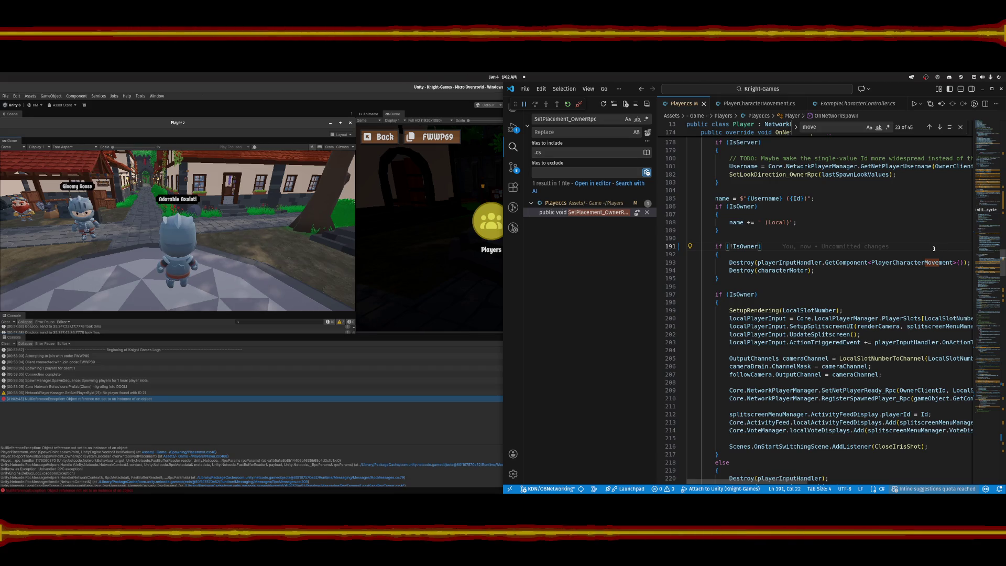
scroll(980, 251, "down", 6)
left_click_drag(980, 251, 976, 405)
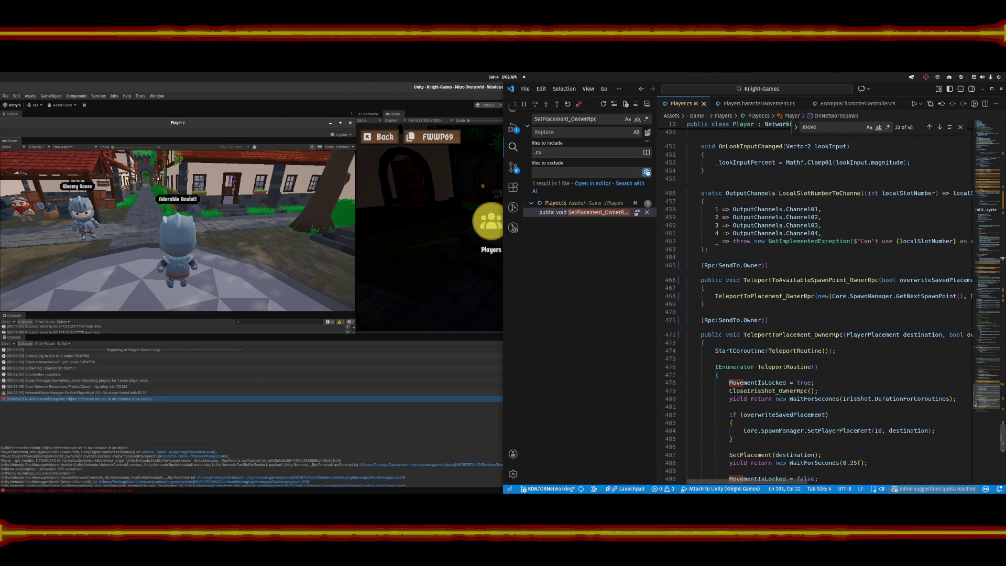
left_click(760, 303)
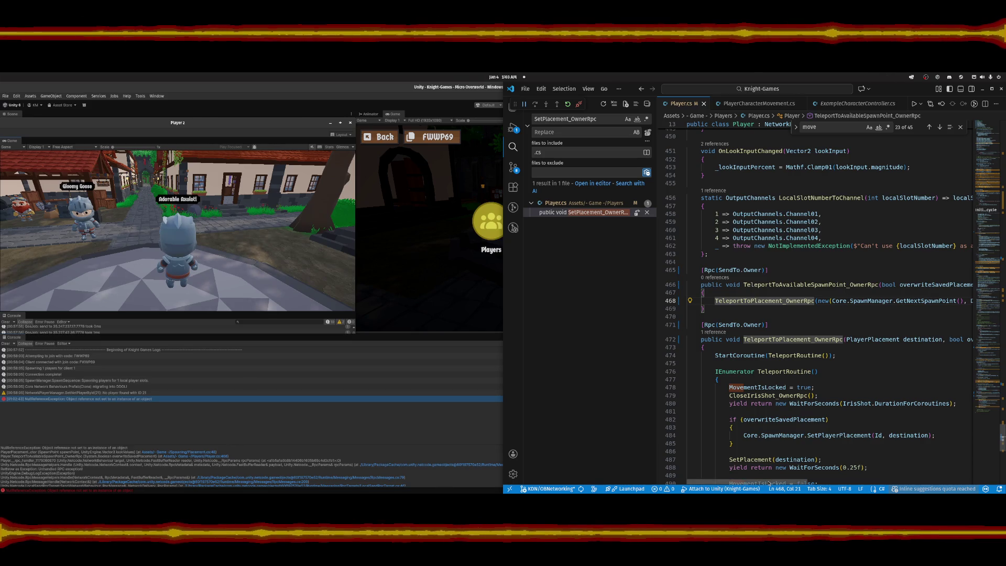
left_click_drag(769, 483, 801, 481)
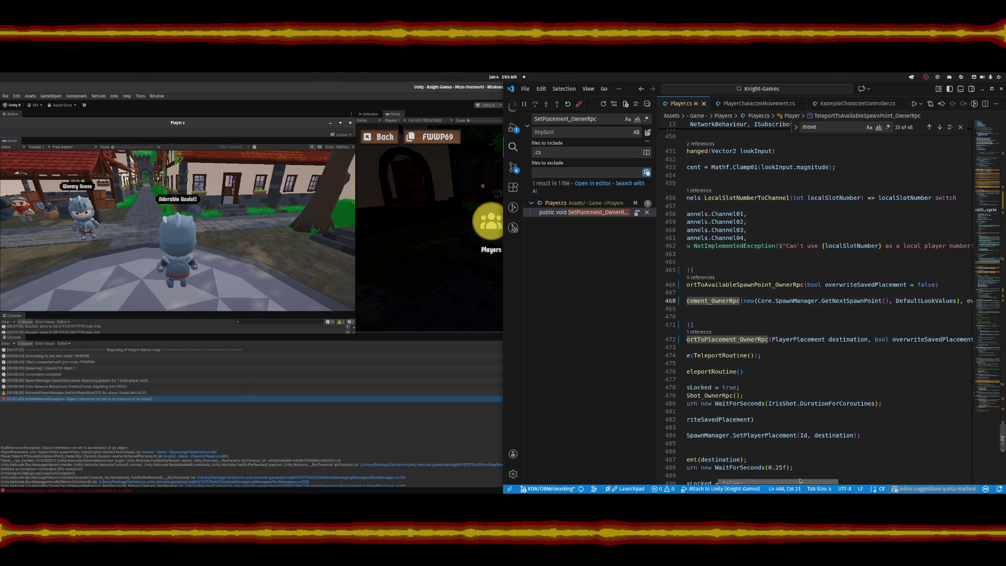
scroll(801, 480, "right", 3)
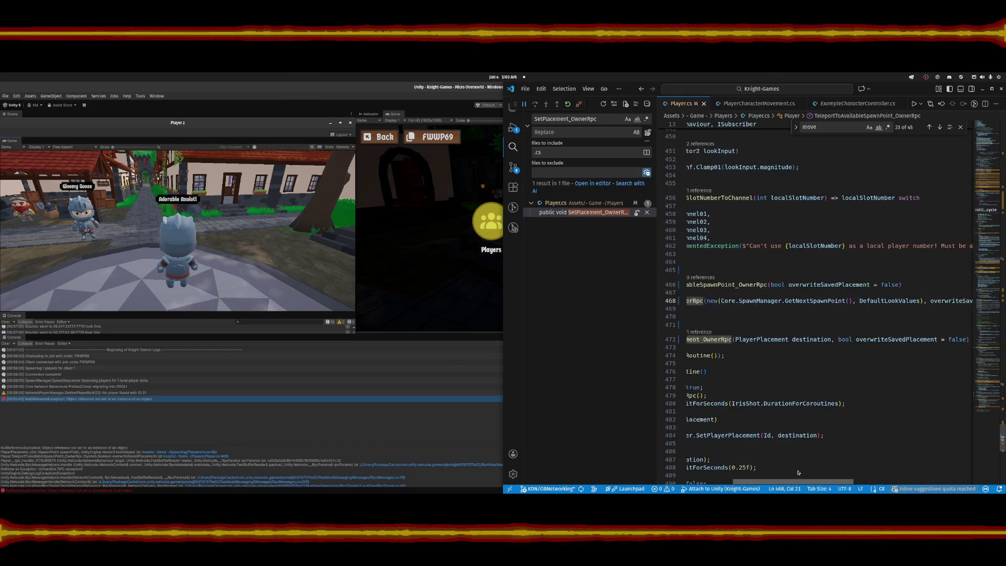
scroll(799, 473, "left", 5)
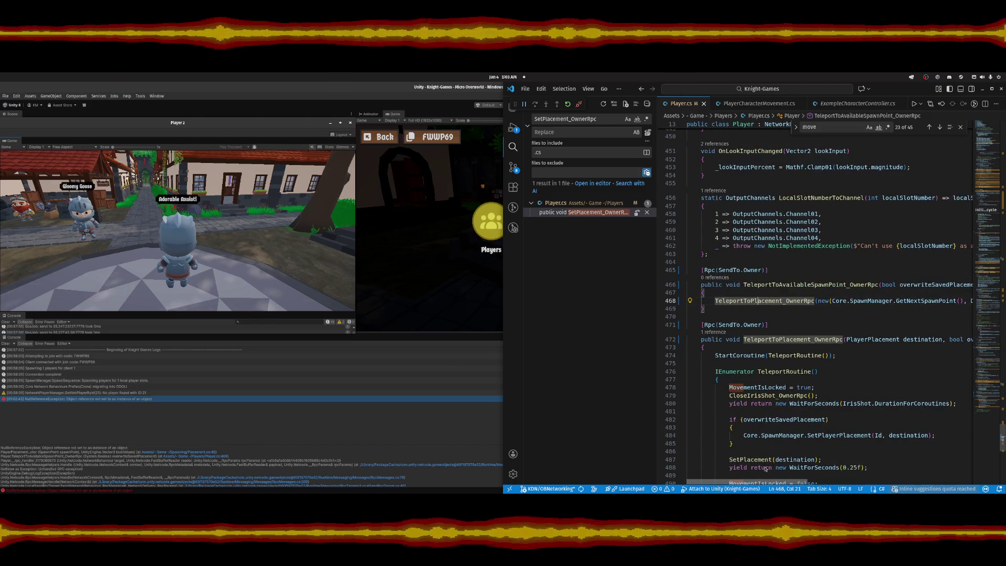
left_click(787, 301)
left_click(850, 285)
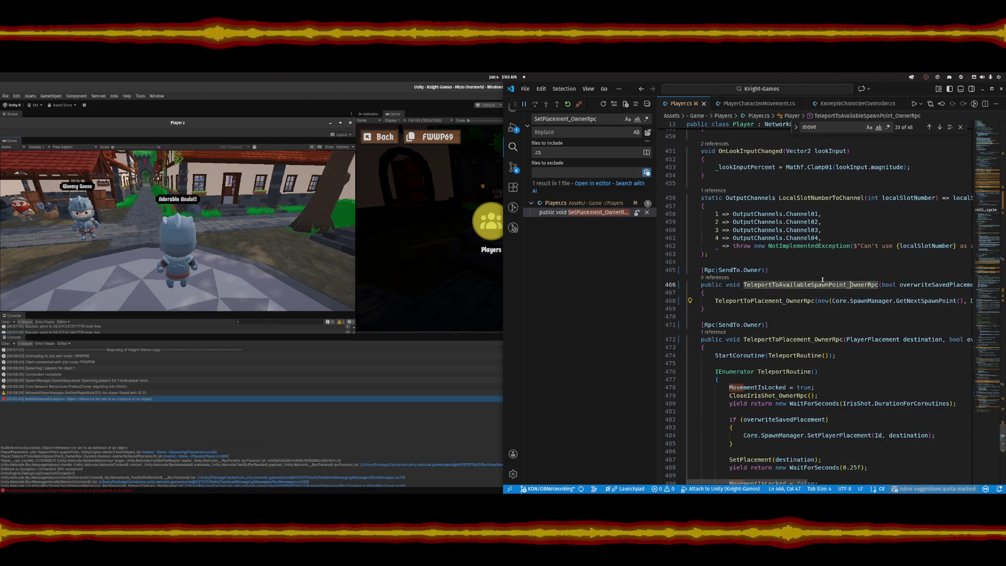
Change both teleport RPC attributes from SendTo.Owner to SendTo.Server.
double_click(750, 270)
type("Ser")
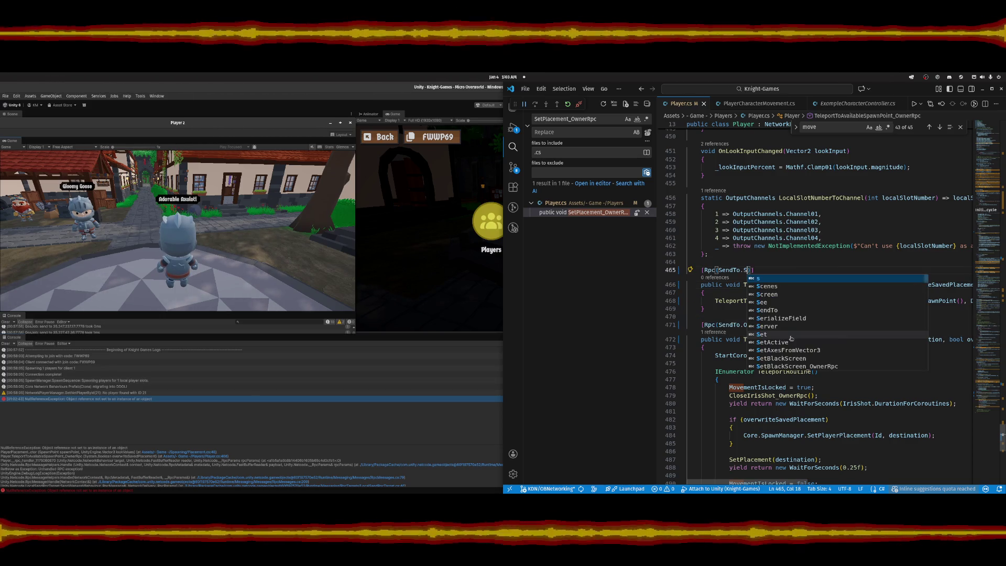
type("ver")
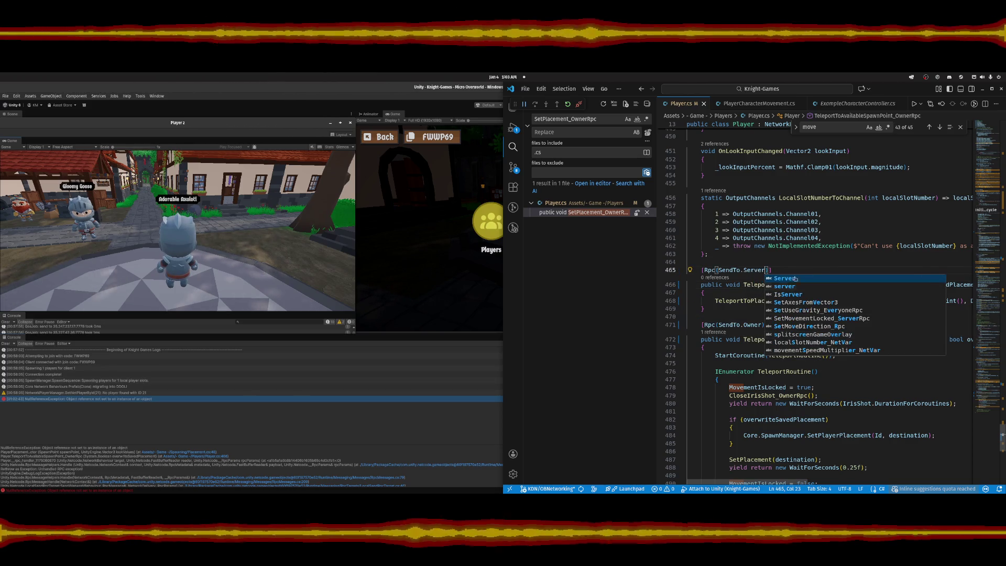
left_click(795, 269)
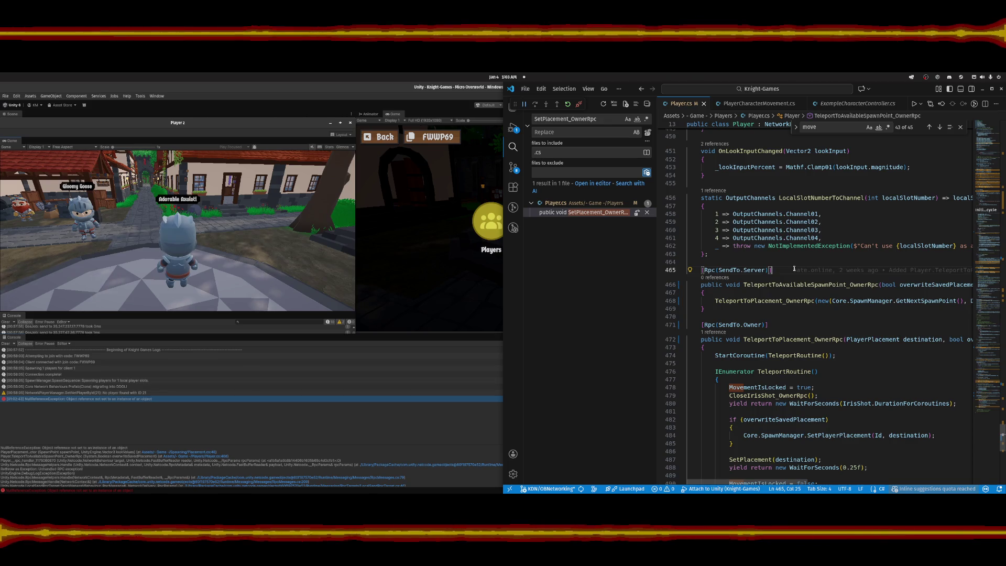
double_click(758, 325)
type("Server")
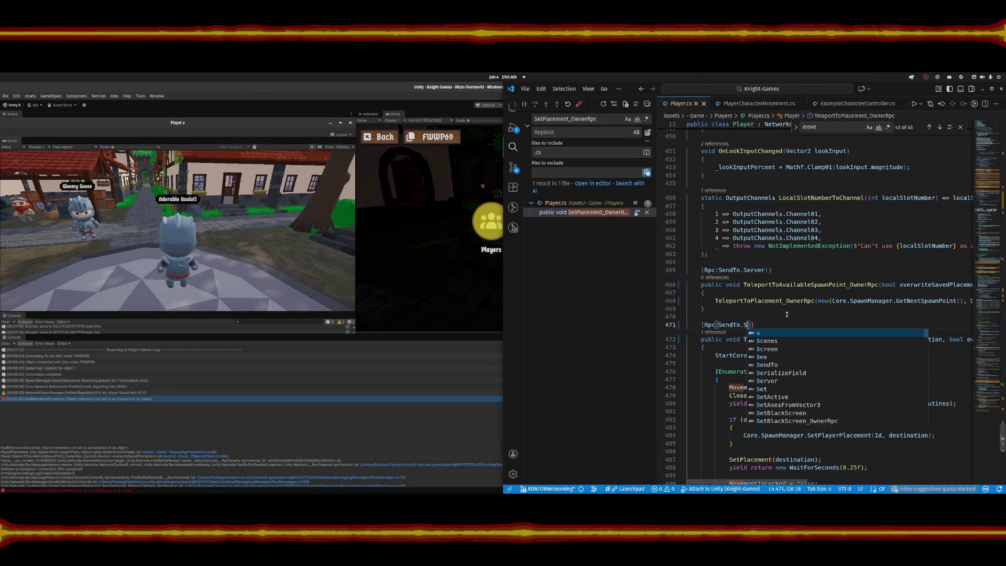
left_click(786, 315)
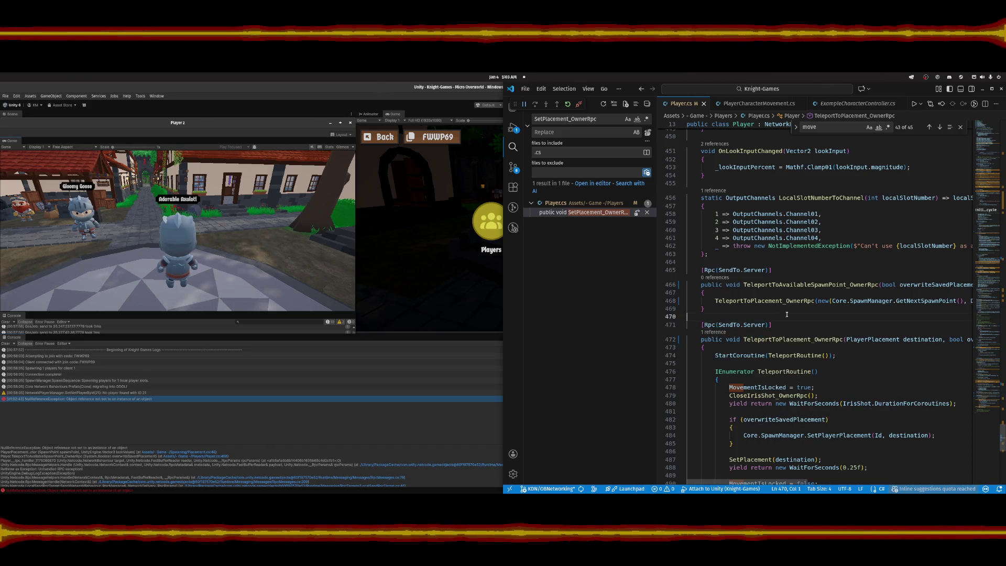
Search for TeleportToAvailableSpawnPoint_OwnerRpc and rename it to TeleportToAvailableSpawnPoint_ServerRpc in Player.cs.
double_click(859, 285)
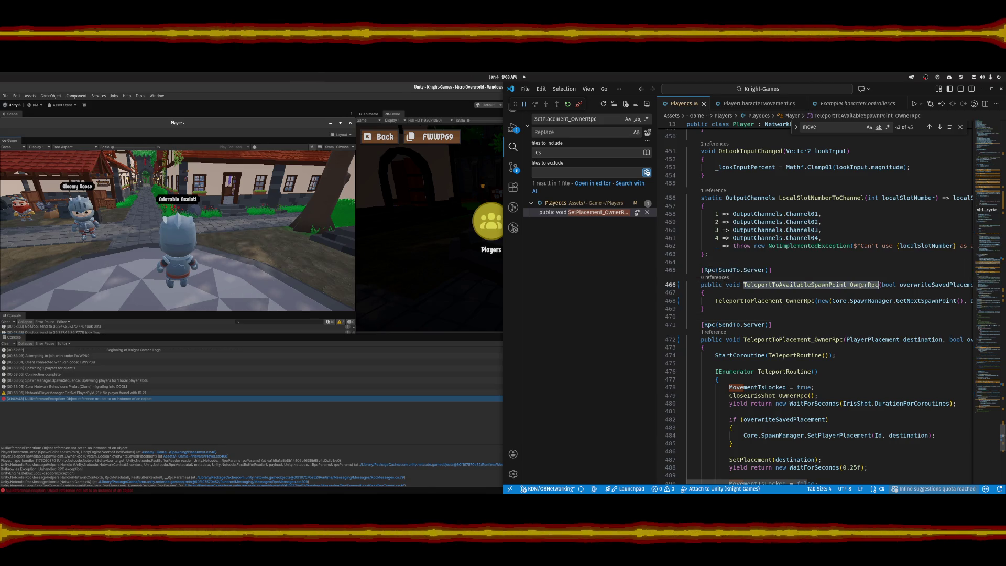
double_click(608, 121)
key("ctrl+v")
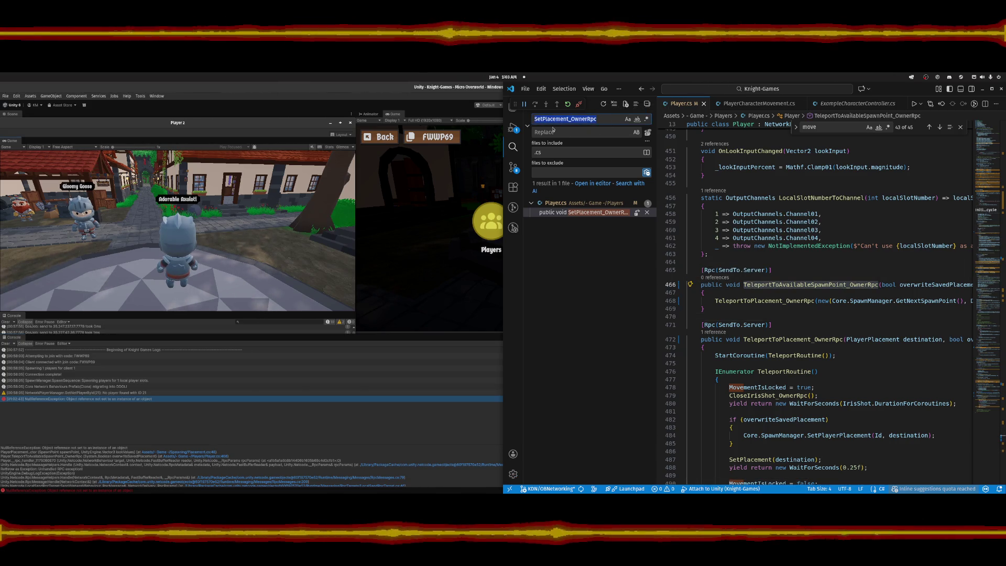
left_click(588, 221)
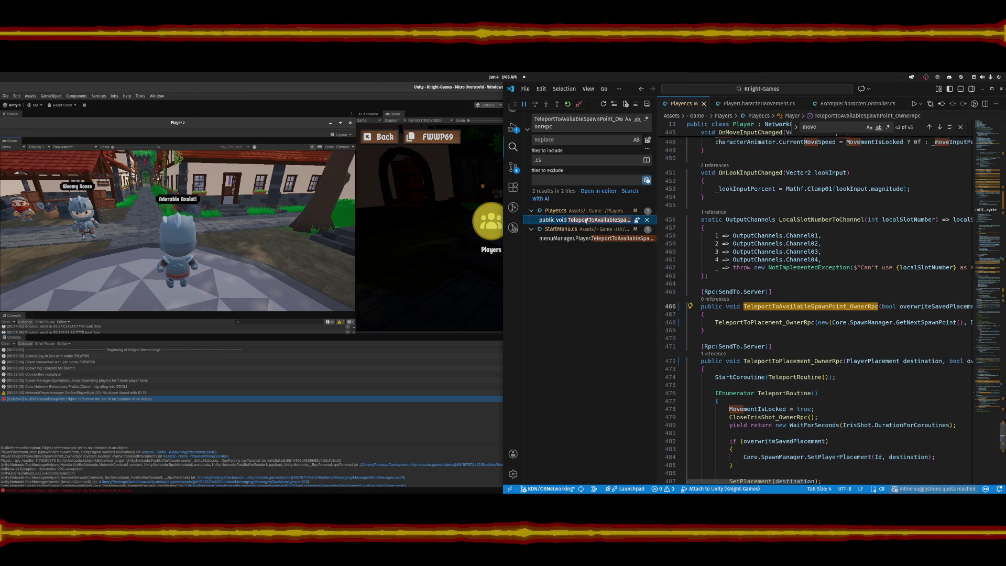
left_click(867, 306)
type("=")
key("BackSpace")
key("BackSpace")
key("BackSpace")
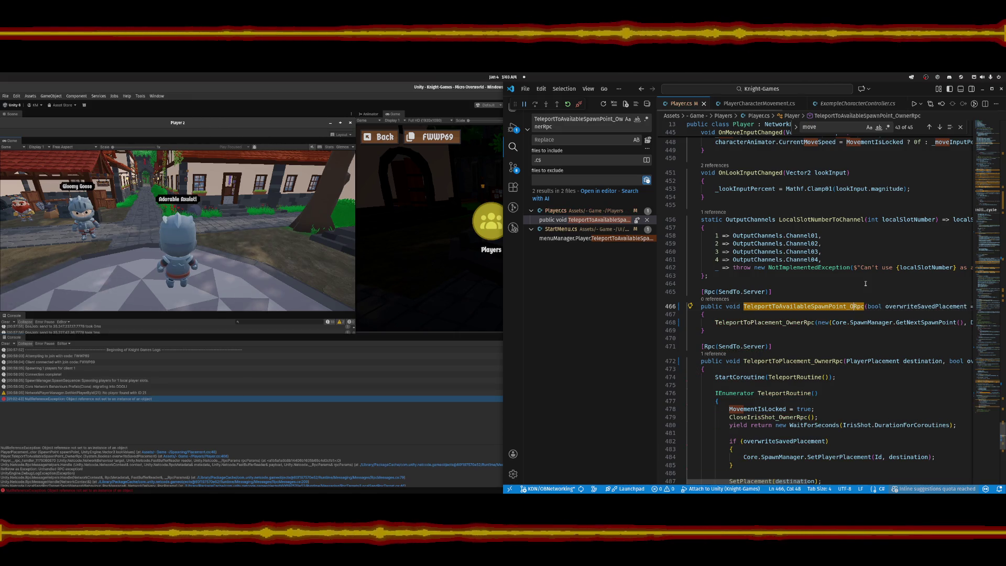
type("Server")
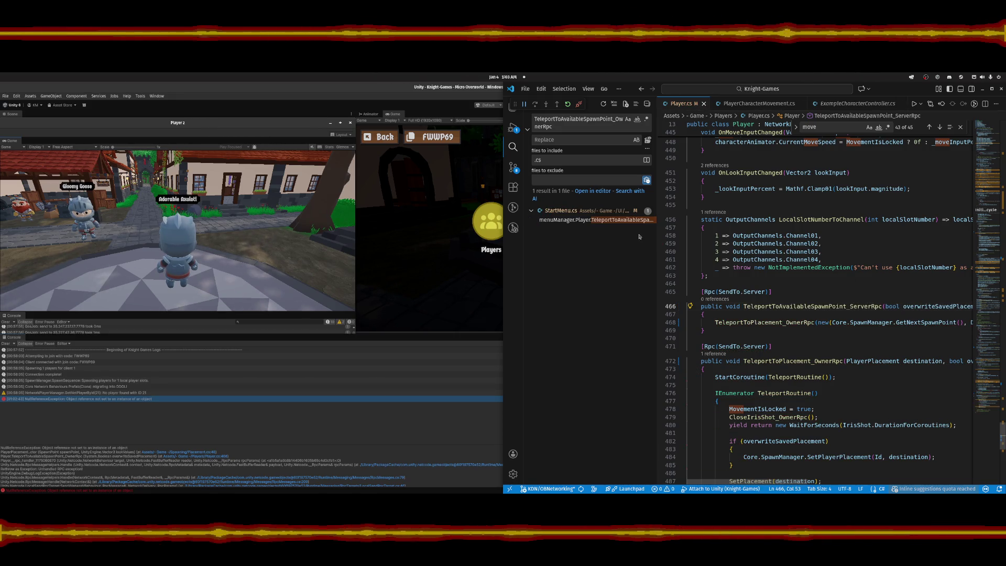
Update the StartMenu.cs call to the new name and search for the placement method signature.
left_click(602, 220)
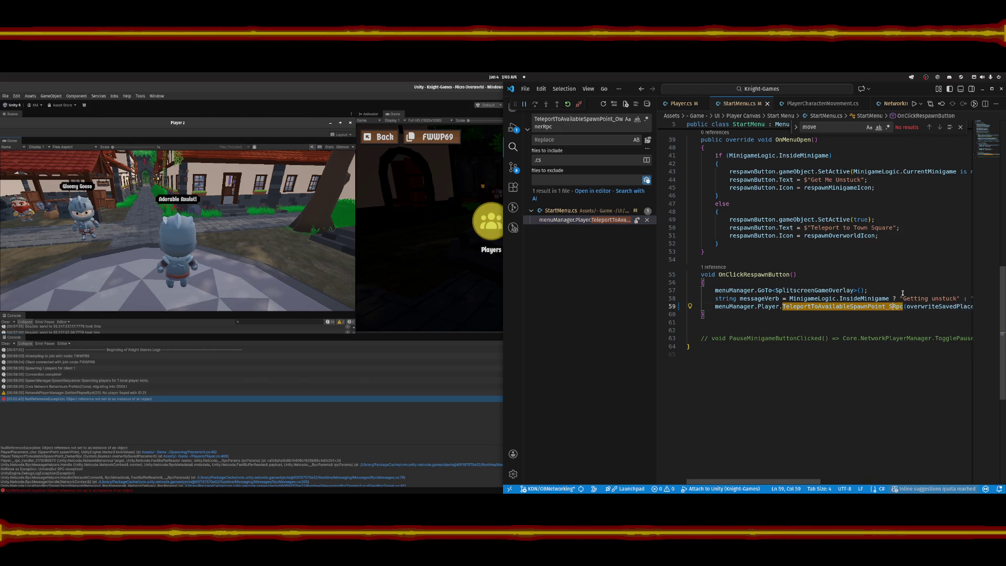
type("erver")
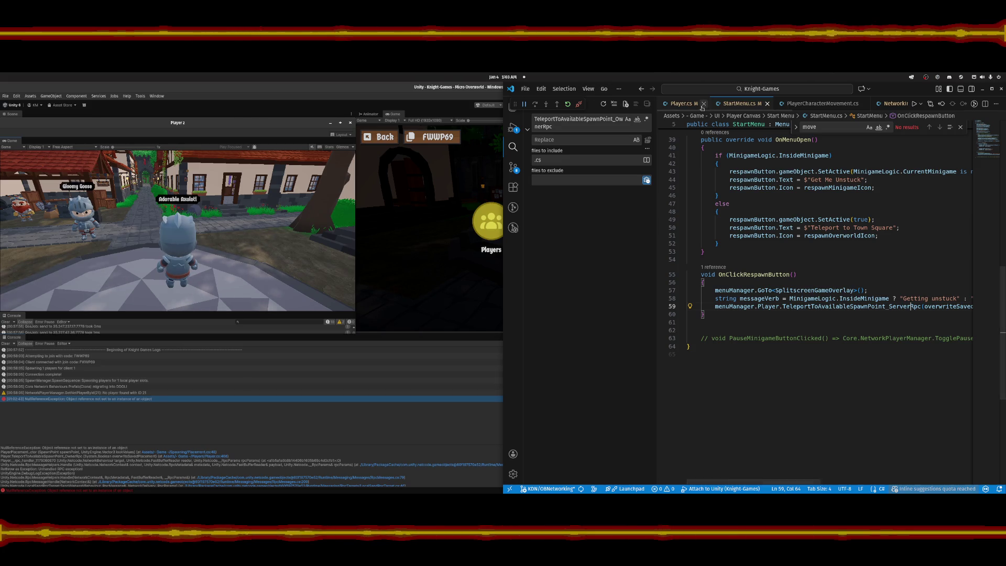
left_click(675, 105)
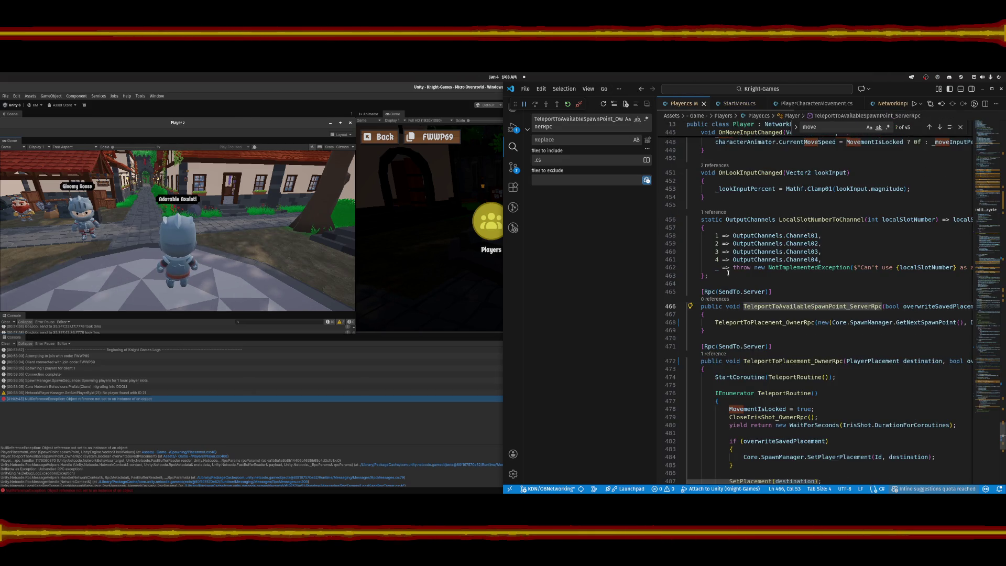
left_click(795, 361)
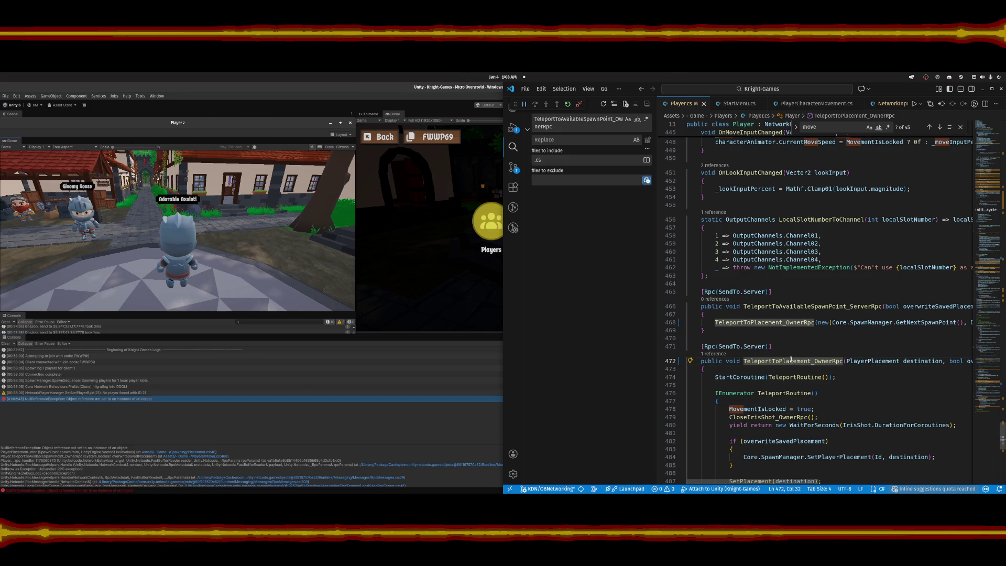
left_click(565, 127)
key("ctrl+a")
type("public void TeleportToPlacement_OwnerRpc(PlayerPlacement destination, bool overwriteSavedPlacement = false)")
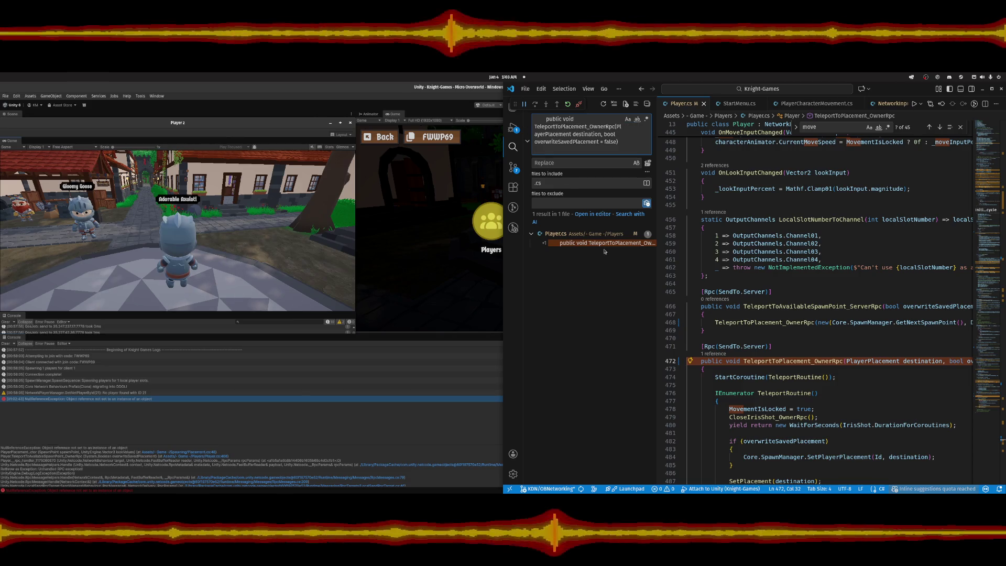
Search the project for TeleportToPlacement_OwnerRpc.
left_click(580, 146)
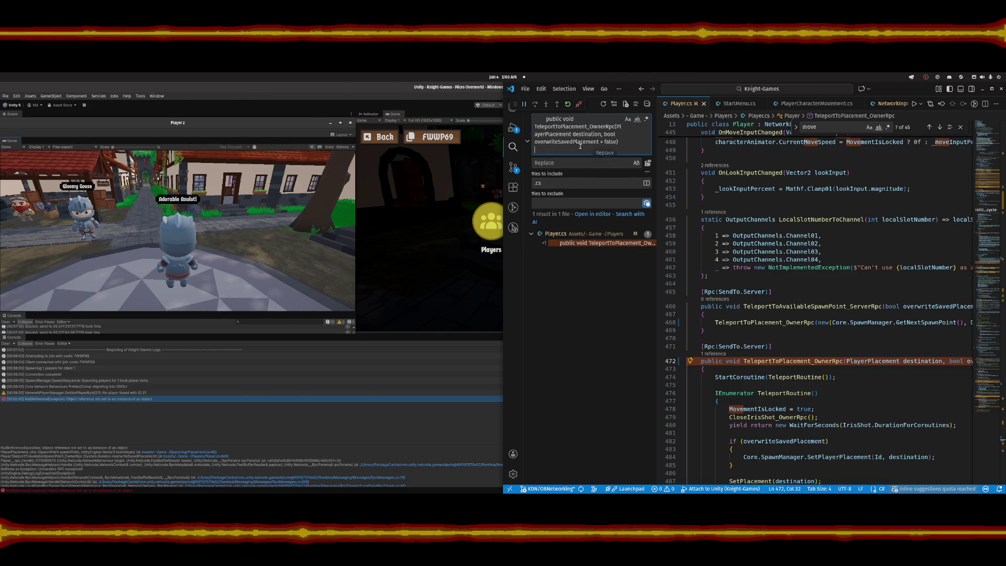
left_click(827, 361)
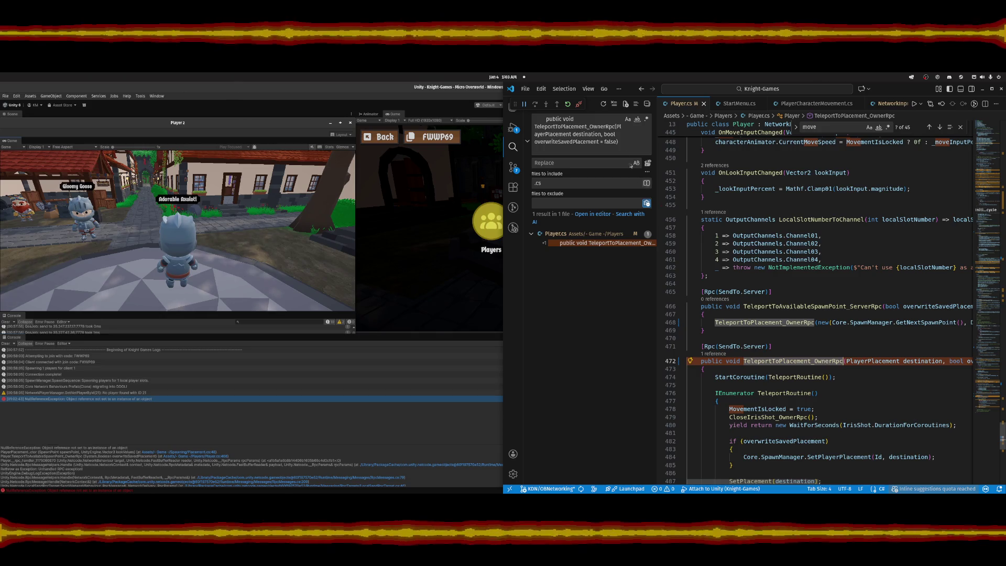
left_click(620, 138)
key("ctrl+a")
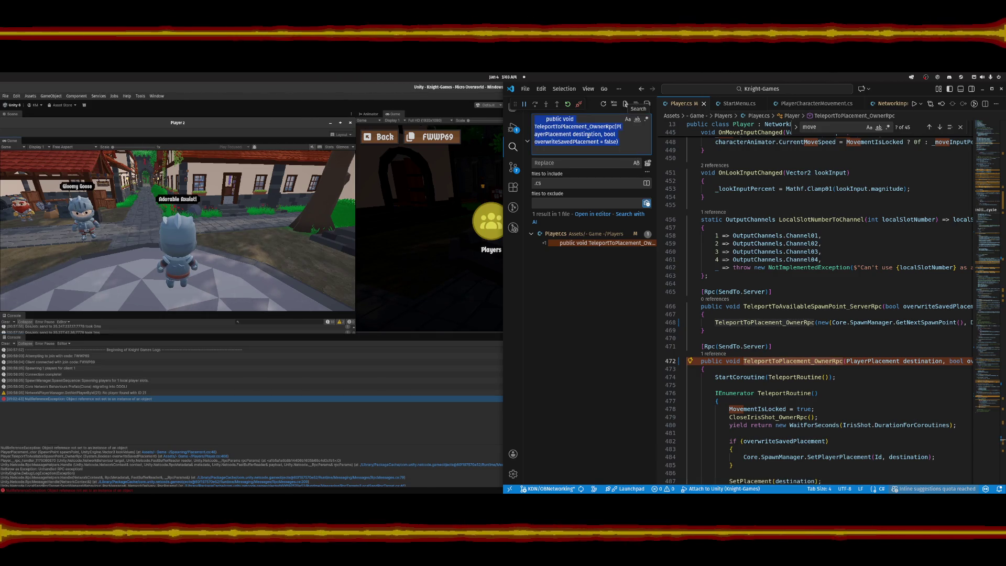
type("TeleportToPlacement_OwnerRpc")
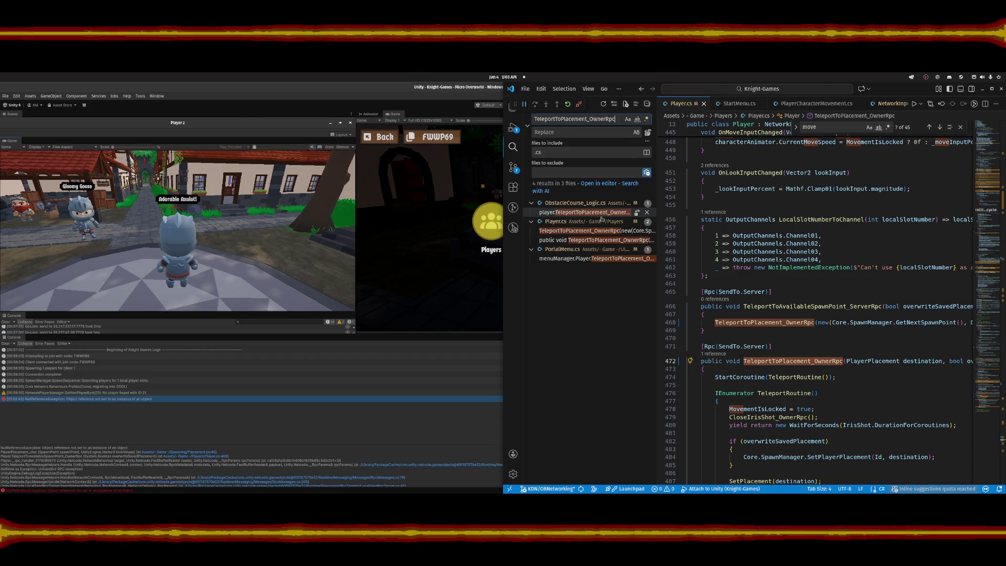
Rename the line 468 call and line 472 method to TeleportToPlacement_ServerRpc in Player.cs.
left_click(808, 323)
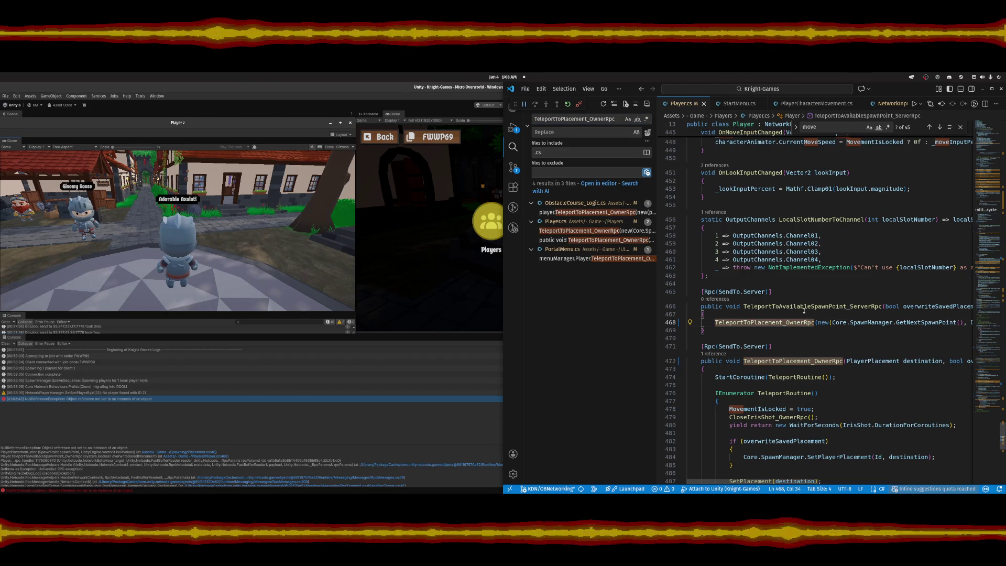
key("BackSpace")
key("BackSpace")
key("BackSpace")
type("Serv")
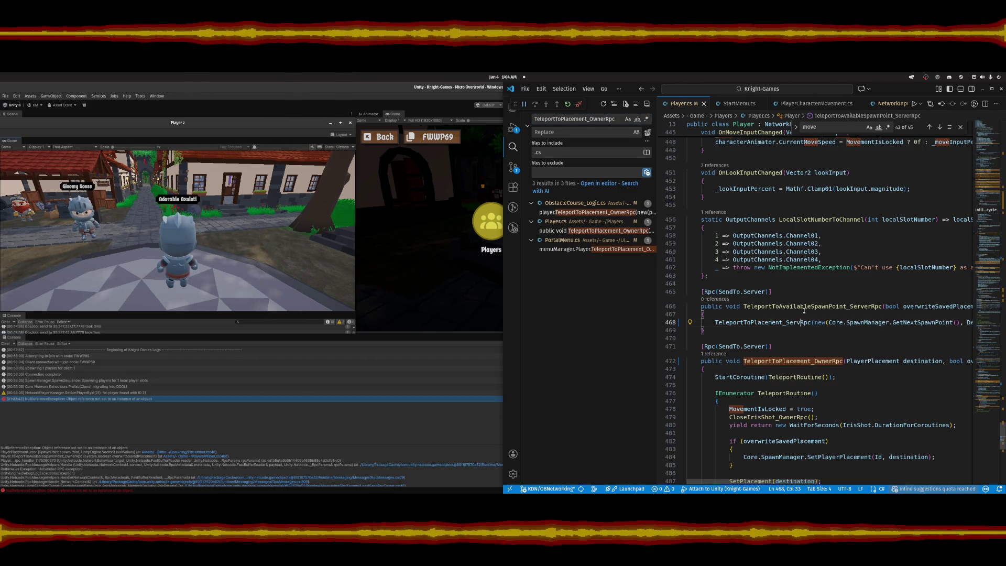
type("er")
left_click(832, 361)
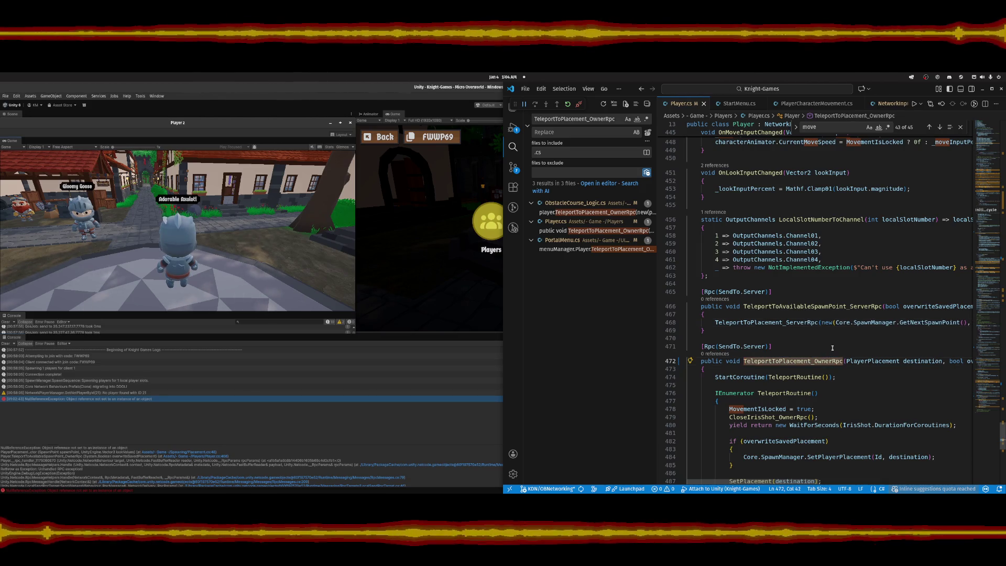
key("BackSpace")
key("BackSpace")
key("BackSpace")
type("Server")
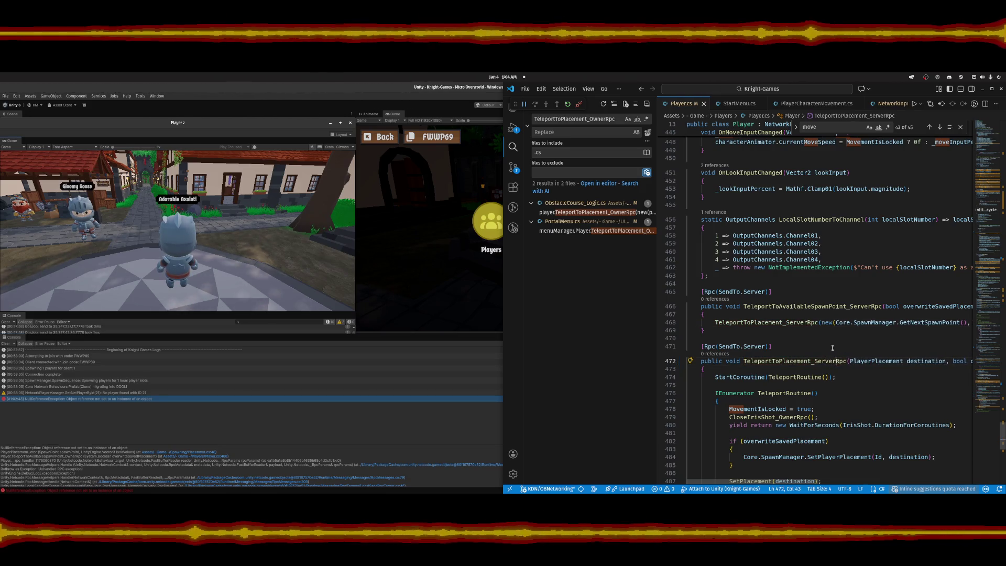
Update the ObstacleCourse_Logic.cs and PortalMenu.cs calls to TeleportToPlacement_ServerRpc and save.
left_click(585, 212)
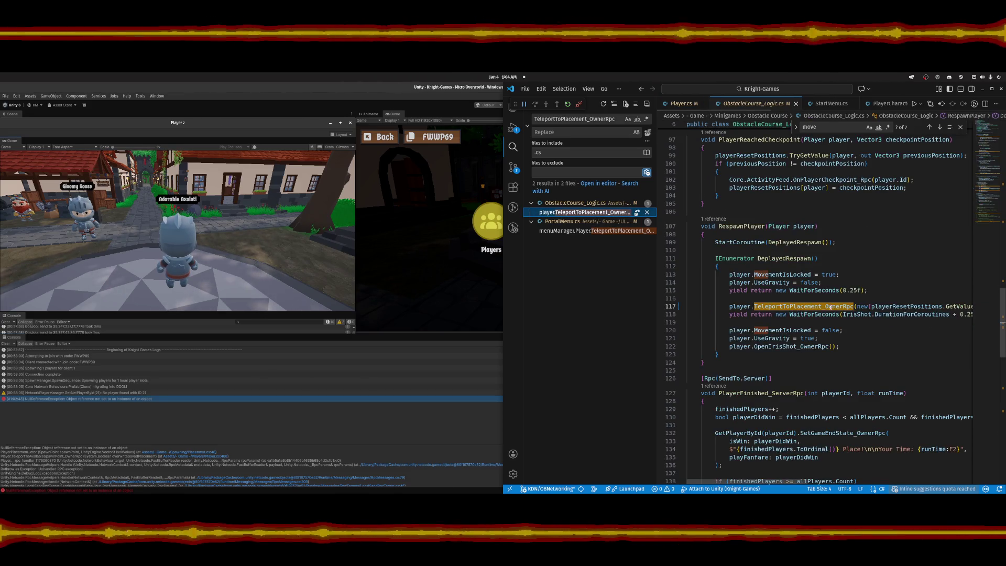
left_click(845, 307)
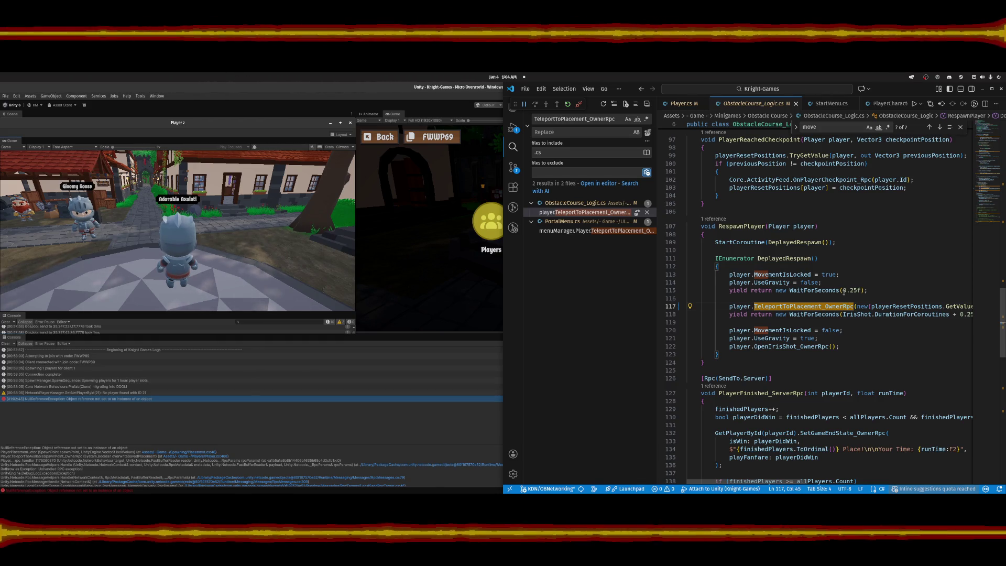
key("BackSpace")
key("BackSpace")
key("BackSpace")
type("Server")
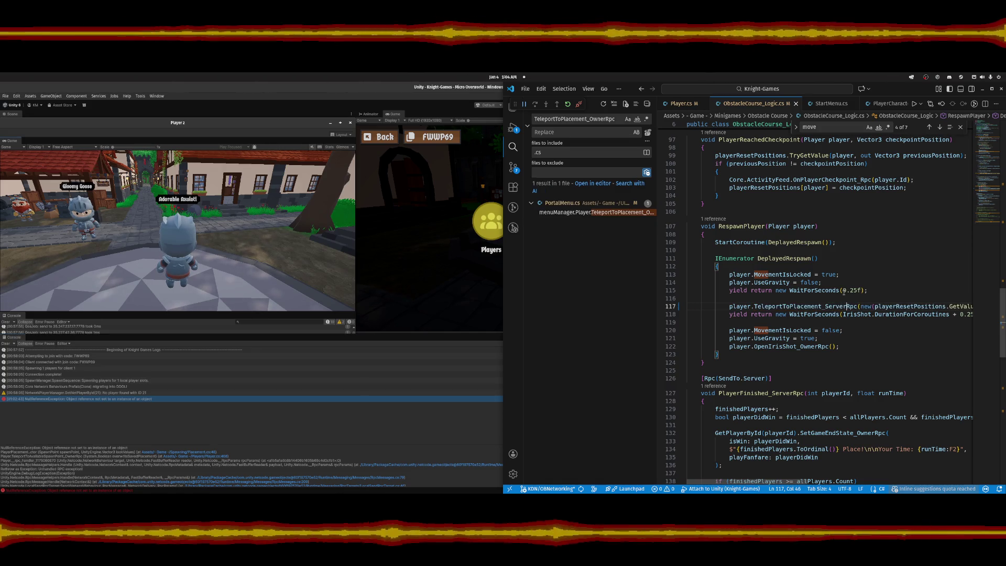
left_click(577, 212)
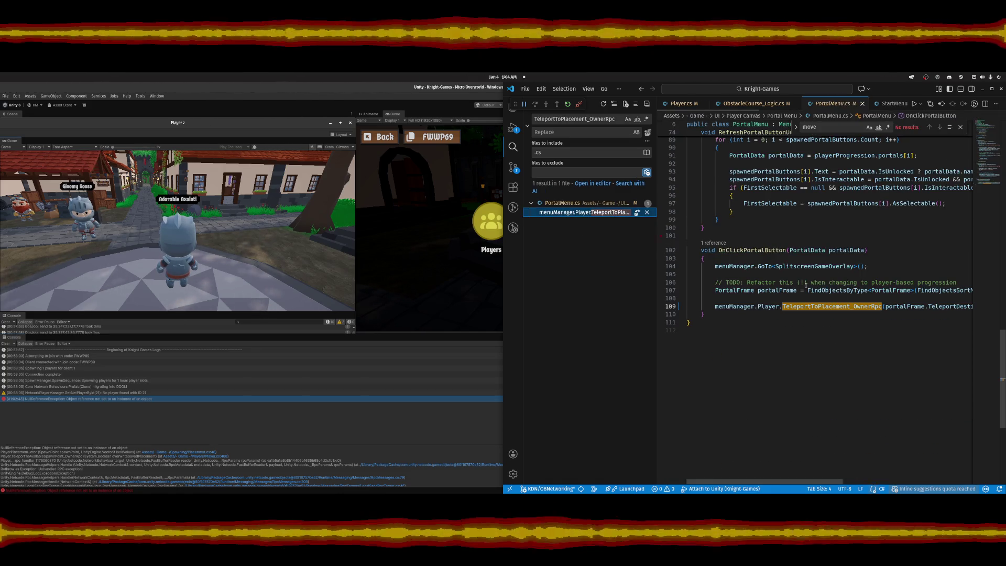
left_click(871, 306)
key("BackSpace")
key("BackSpace")
key("BackSpace")
type("Server")
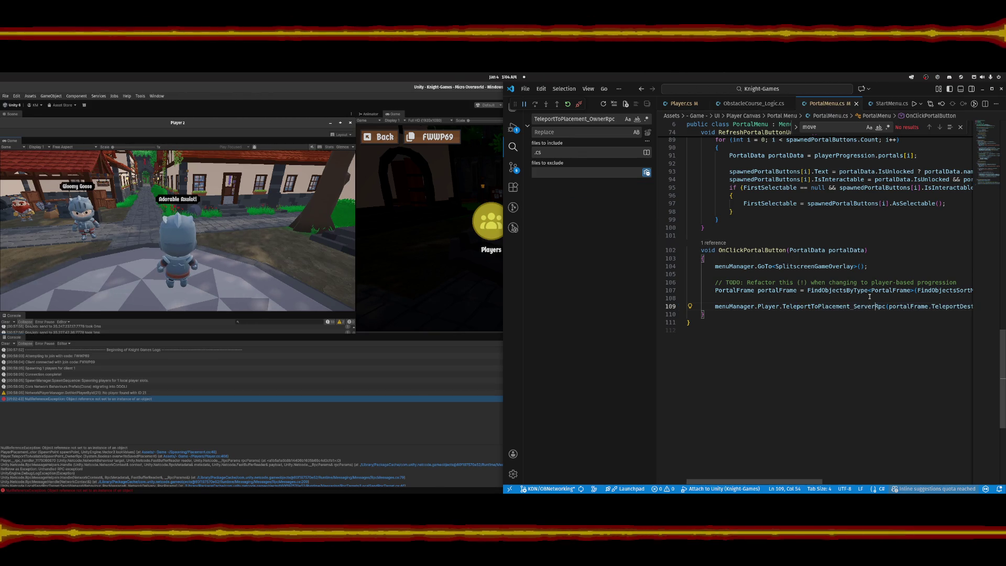
key("ctrl+s")
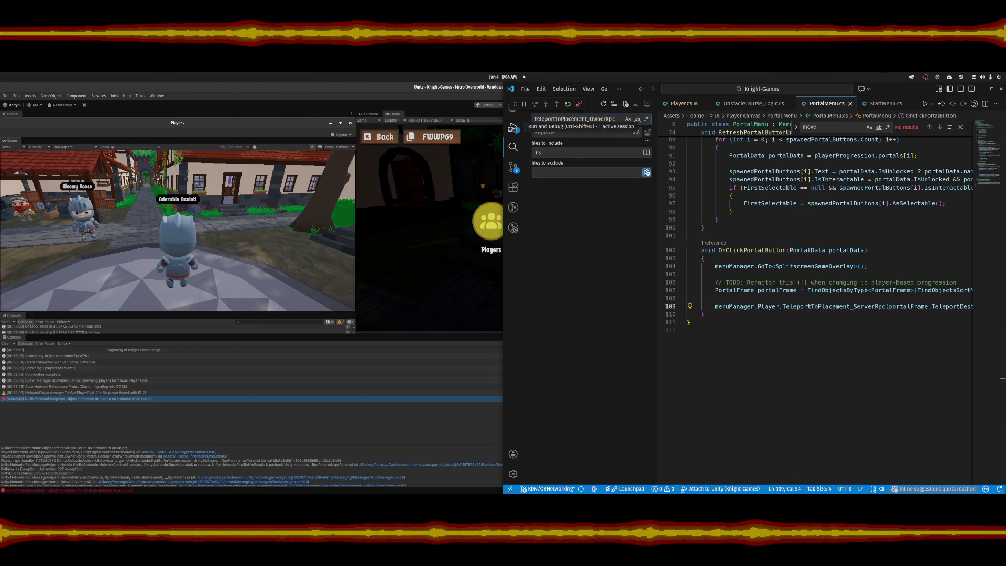
Review the Working Tree diffs of NetworkInputSender.cs, Player Prefab.prefab and Player.cs in Source Control.
left_click(513, 167)
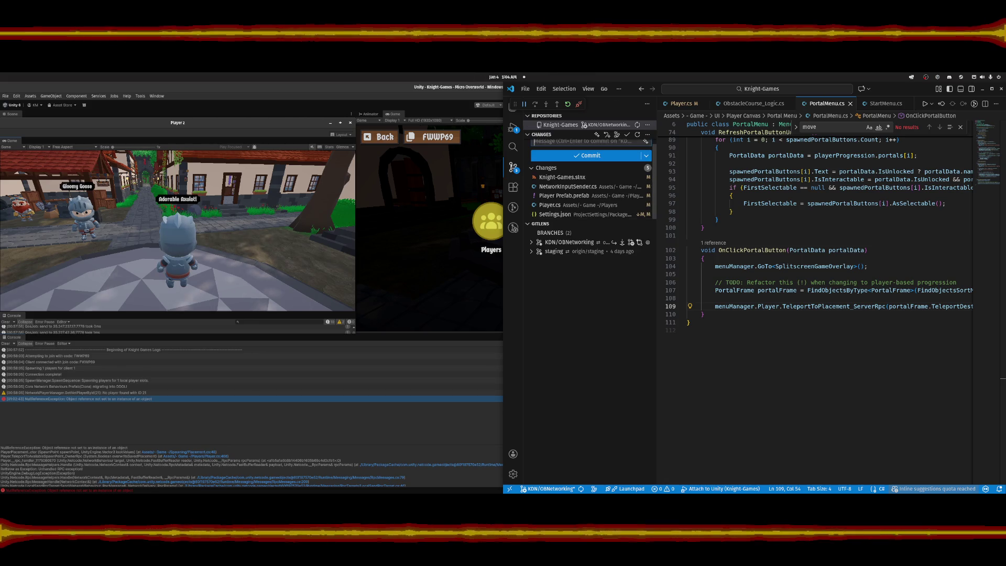
left_click(567, 186)
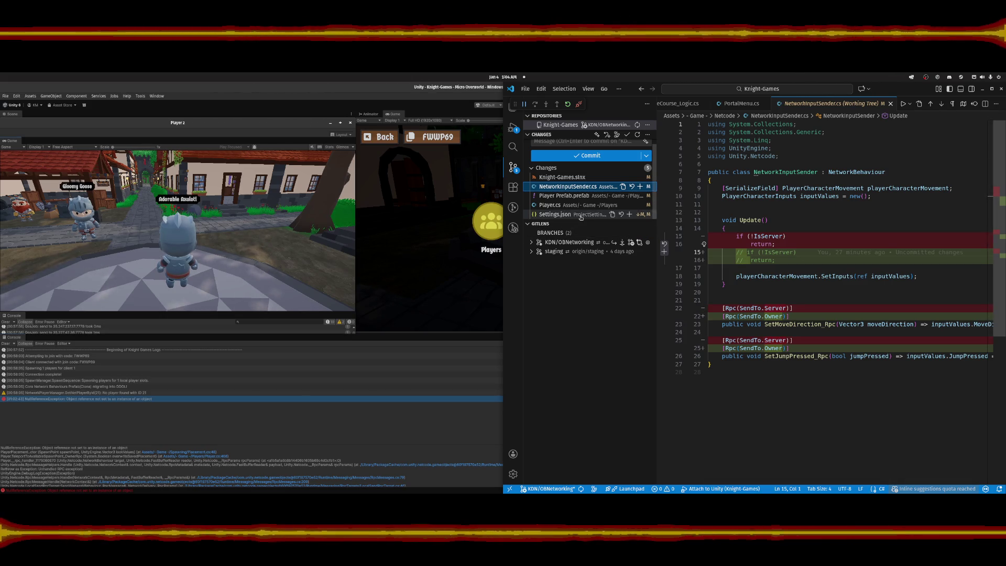
left_click(555, 196)
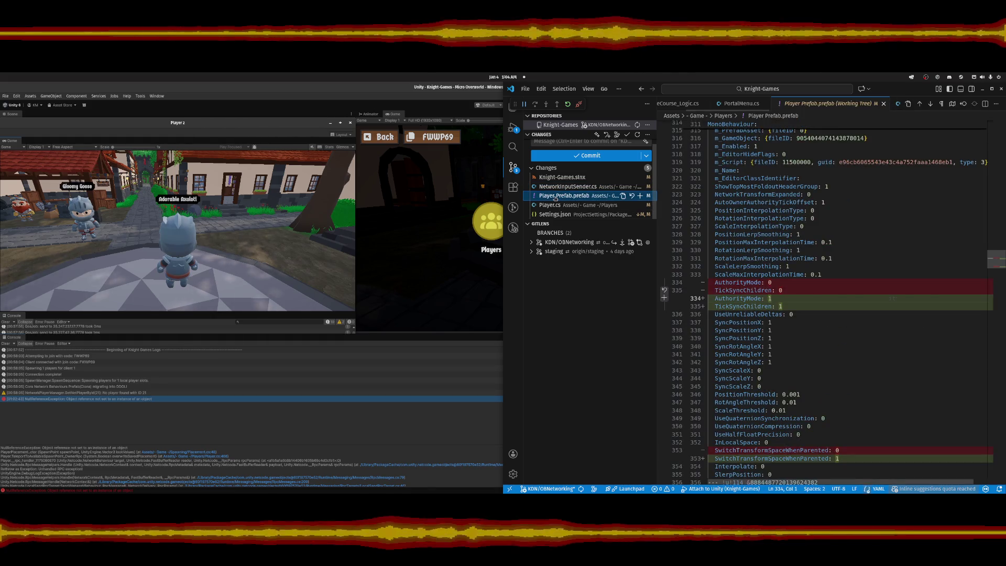
left_click(554, 206)
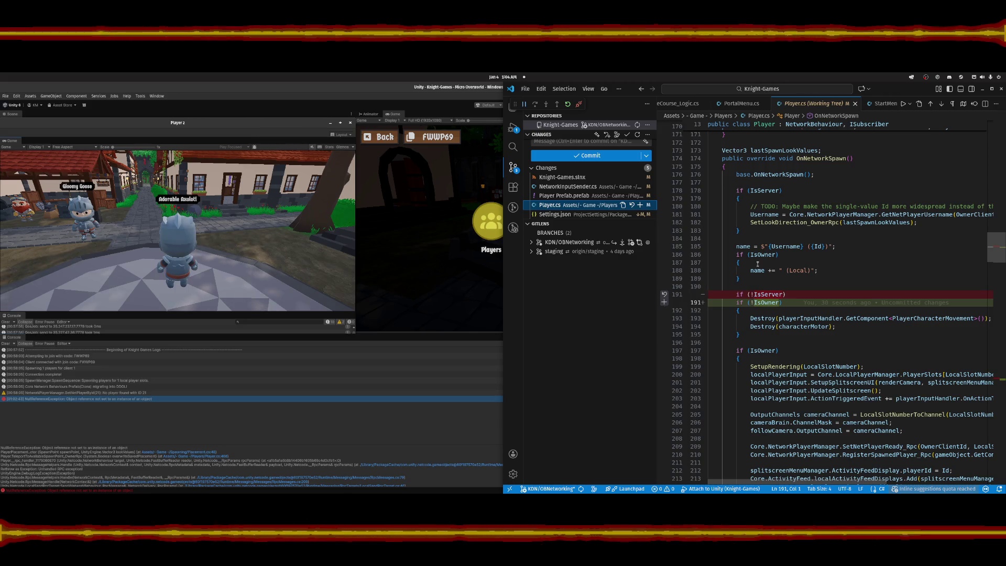
scroll(893, 278, "down", 5)
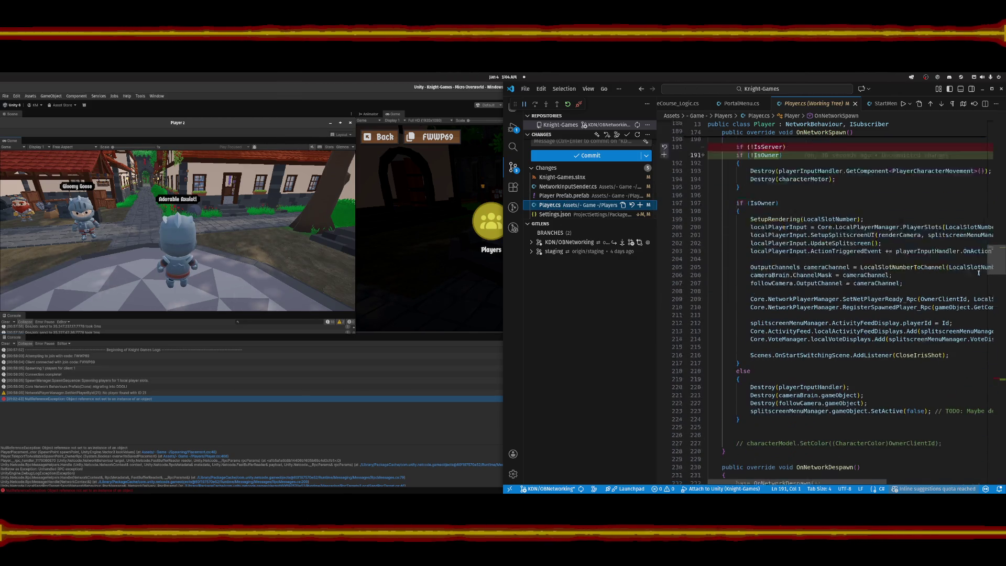
left_click_drag(996, 262, 987, 390)
scroll(987, 390, "up", 2)
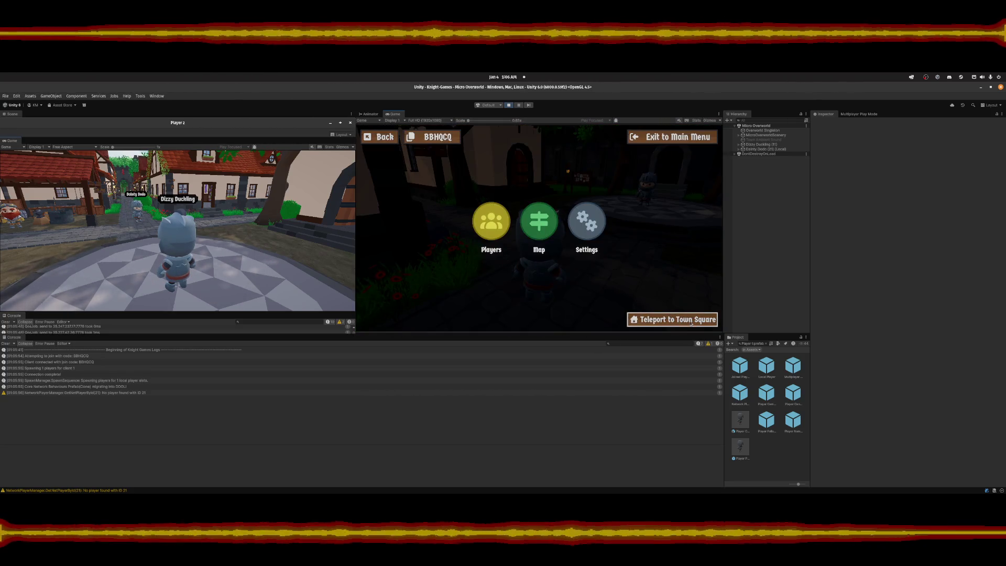
Teleport Dainty Dodo to Town Square, walk beside Dizzy Duckling, then return to Player.cs.
left_click(540, 223)
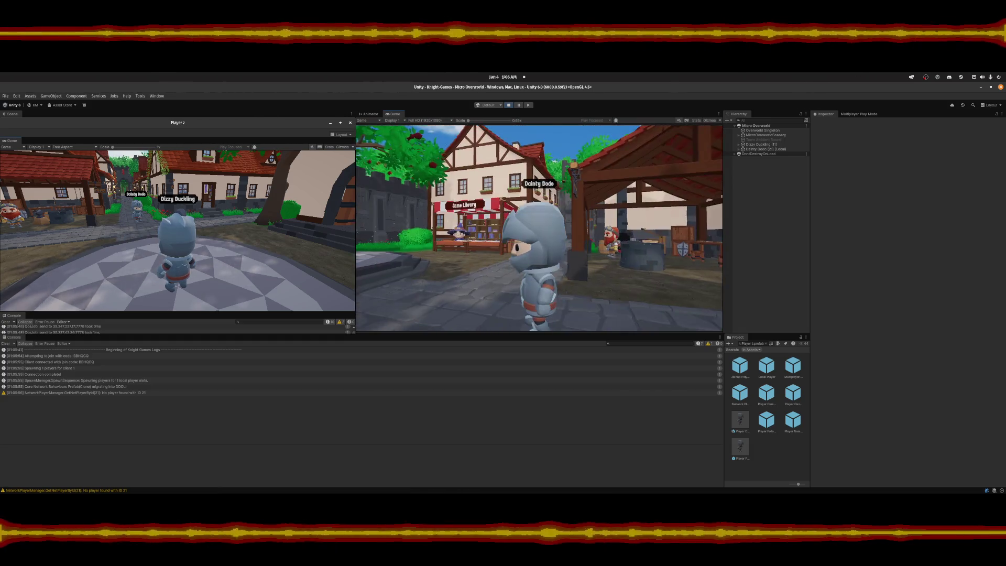
key("w")
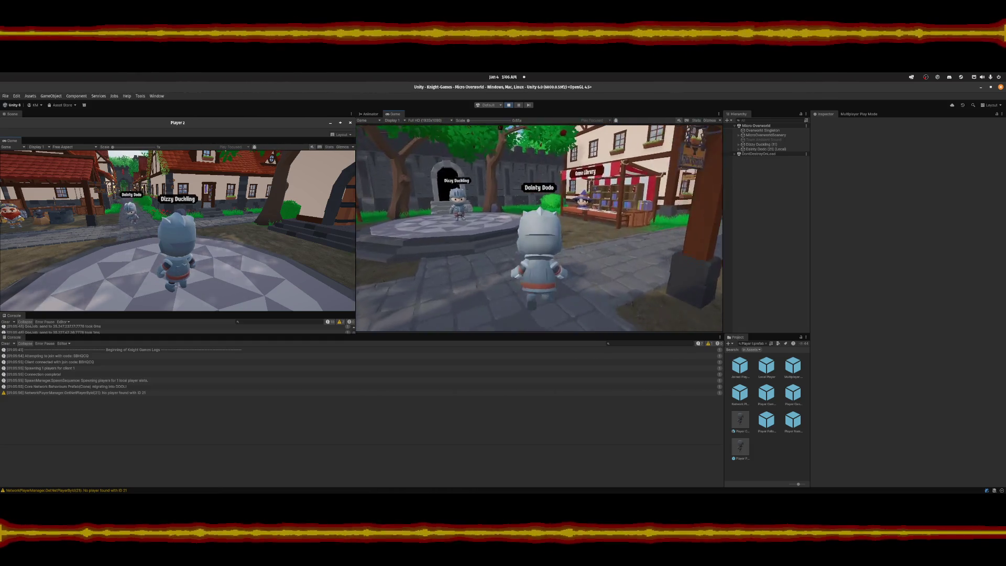
key("s")
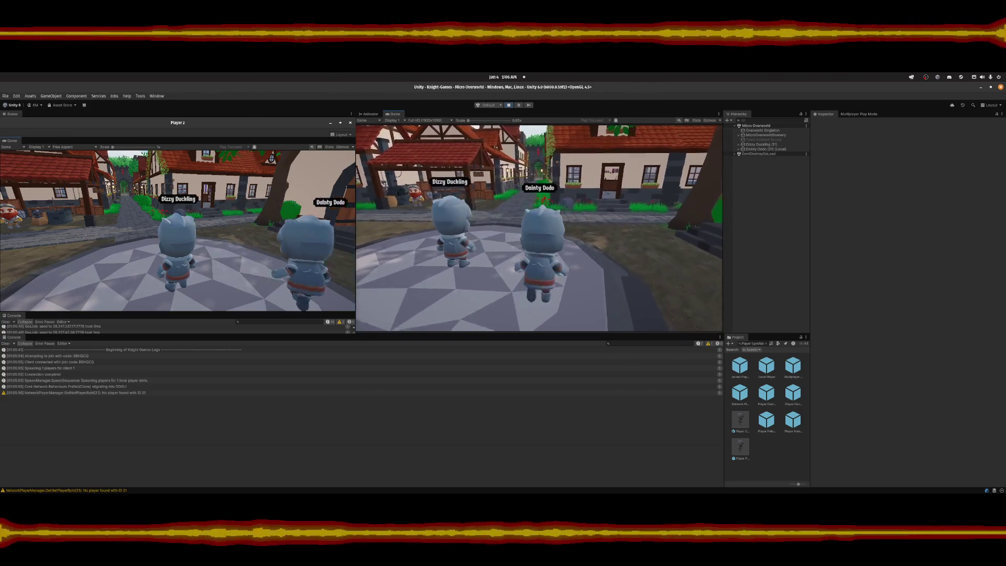
key("Escape")
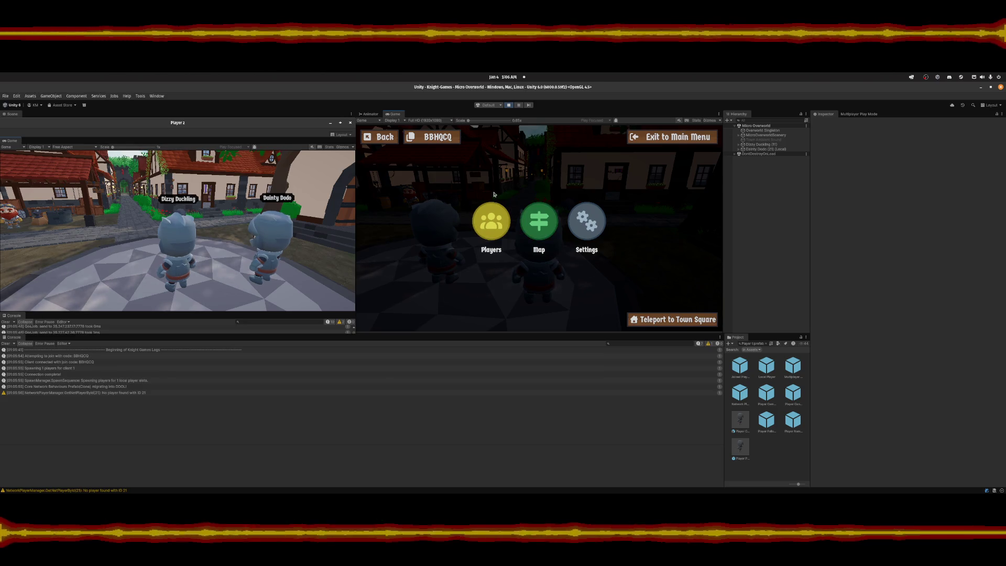
left_click(526, 485)
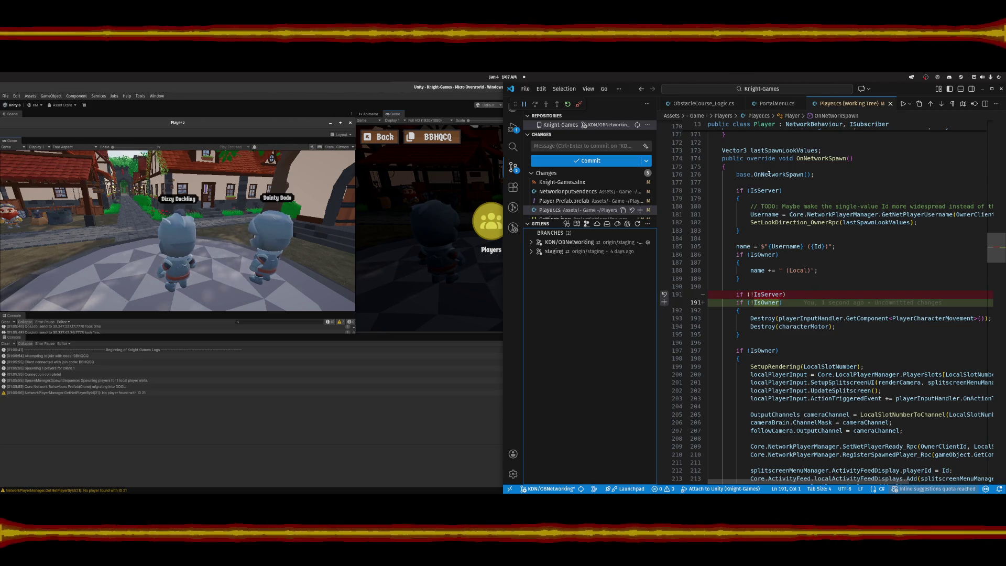
Close the Player.cs diff and inspect the SetPlacement_ServerRpc method.
left_click(890, 103)
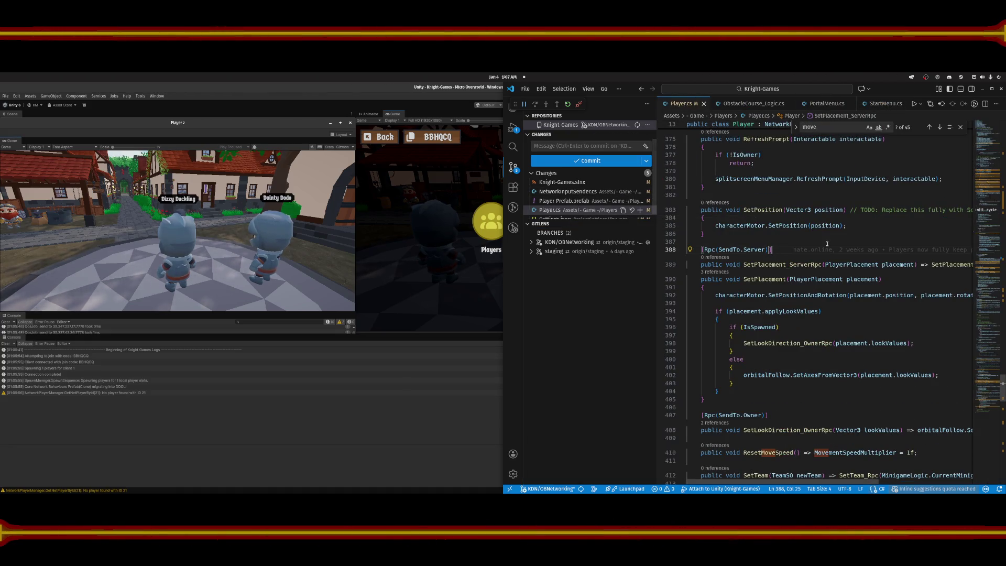
double_click(797, 264)
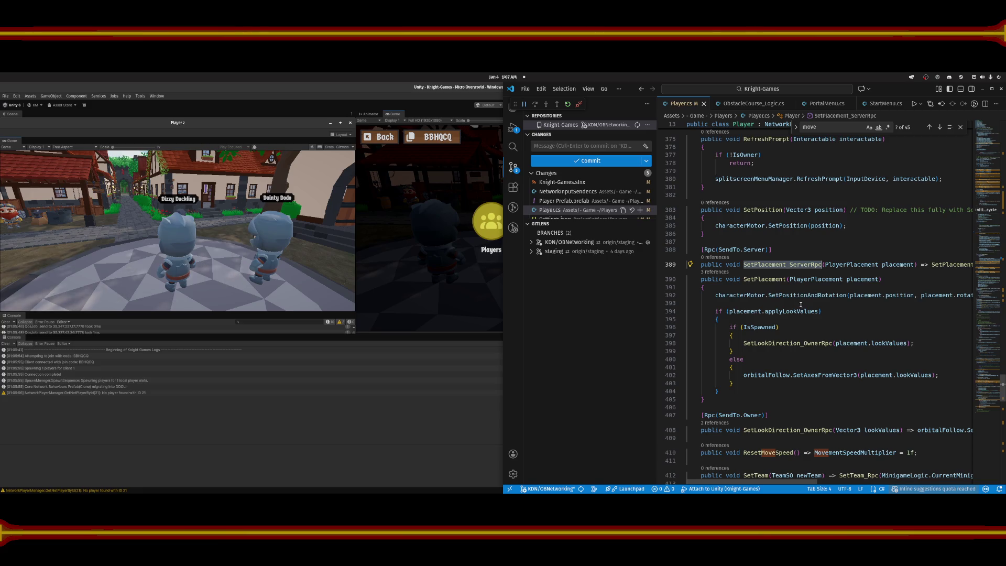
left_click(750, 293)
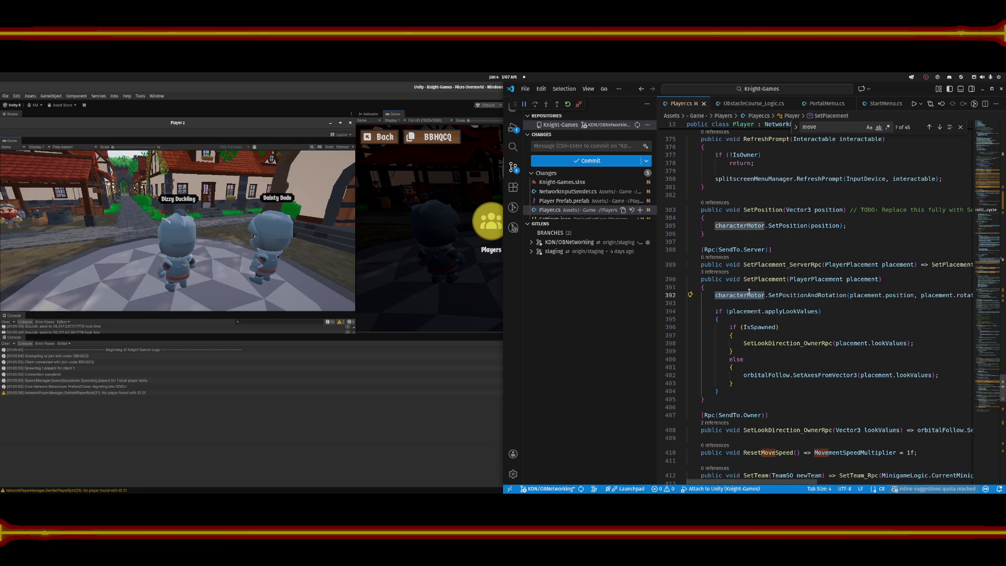
scroll(787, 262, "down", 10)
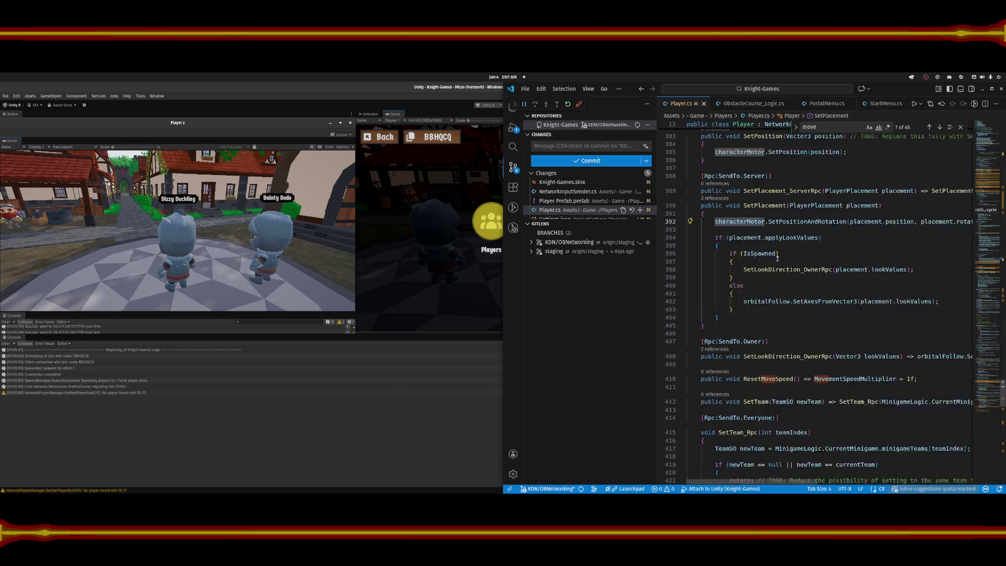
scroll(774, 258, "down", 4)
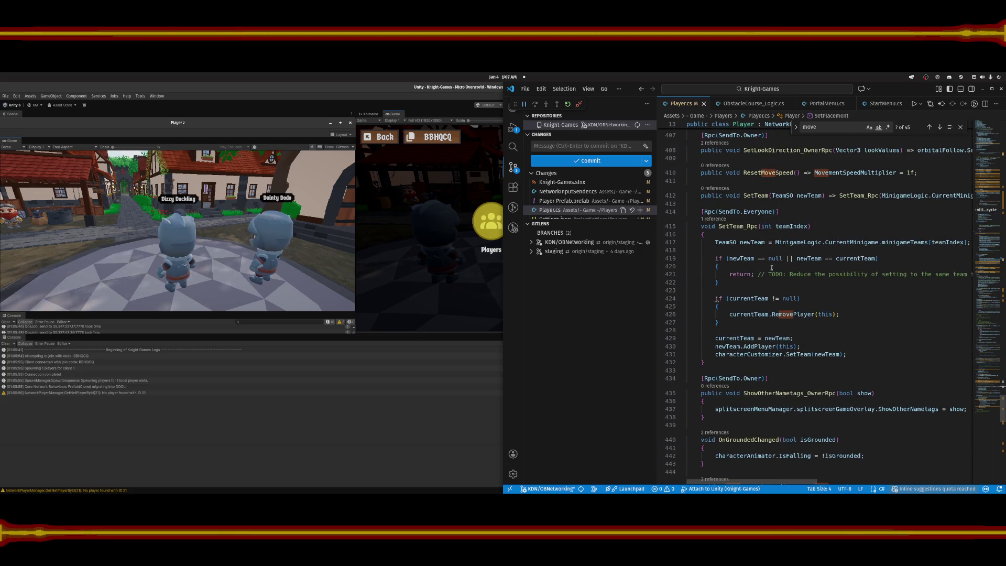
scroll(771, 268, "down", 7)
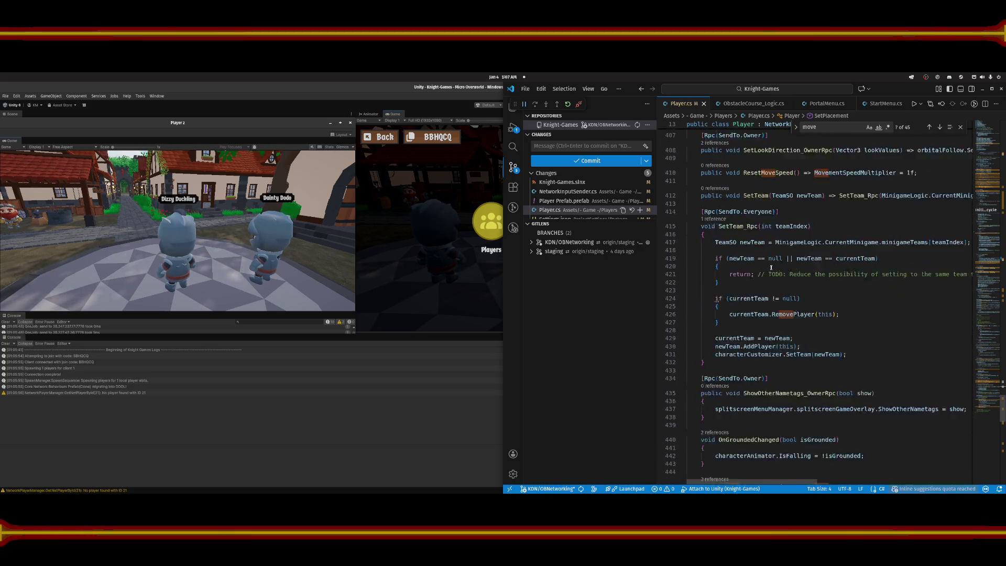
scroll(768, 269, "down", 6)
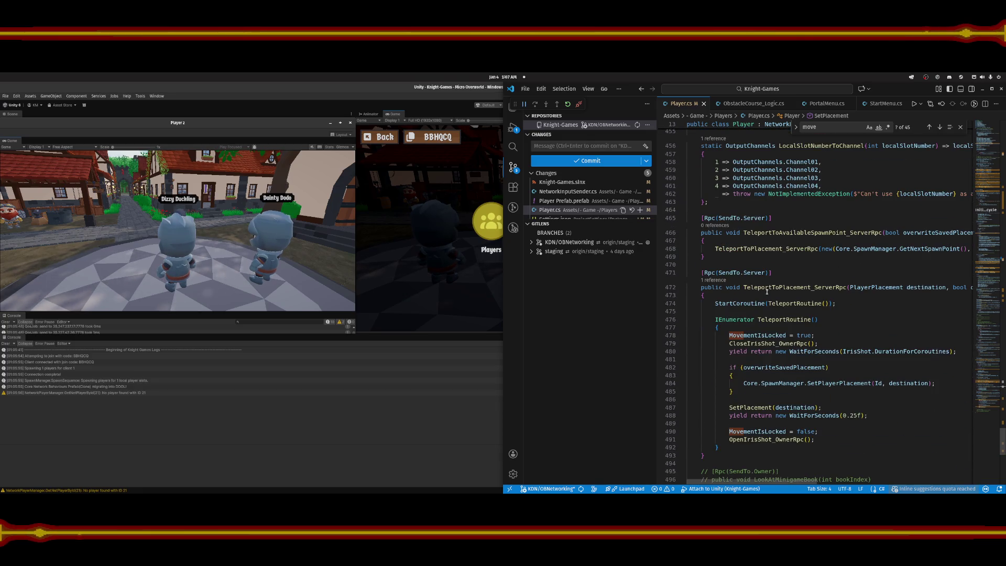
Trace the uses of TeleportToPlacement_ServerRpc, TeleportRoutine and SpawnManager in Player.cs.
left_click(812, 286)
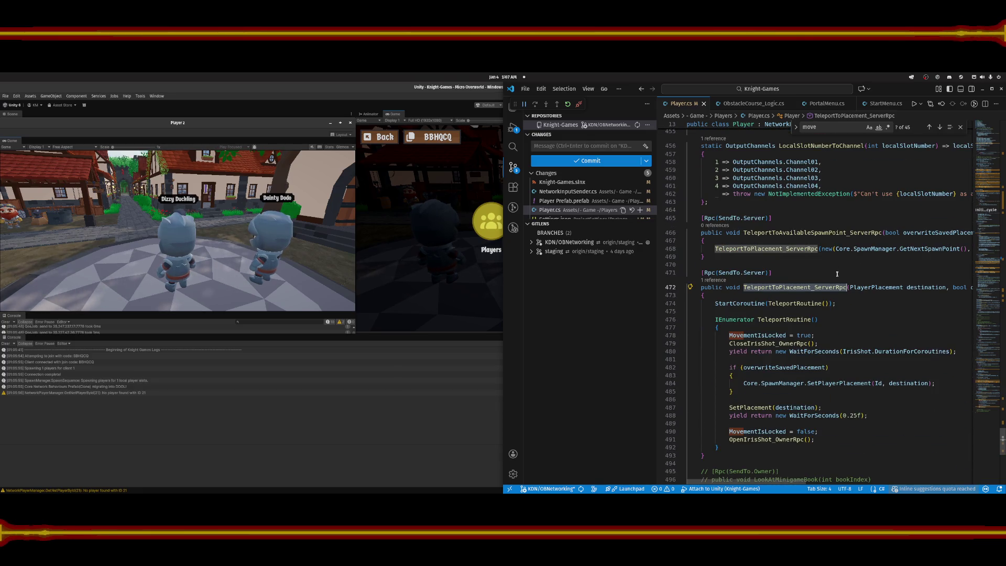
scroll(860, 334, "down", 1)
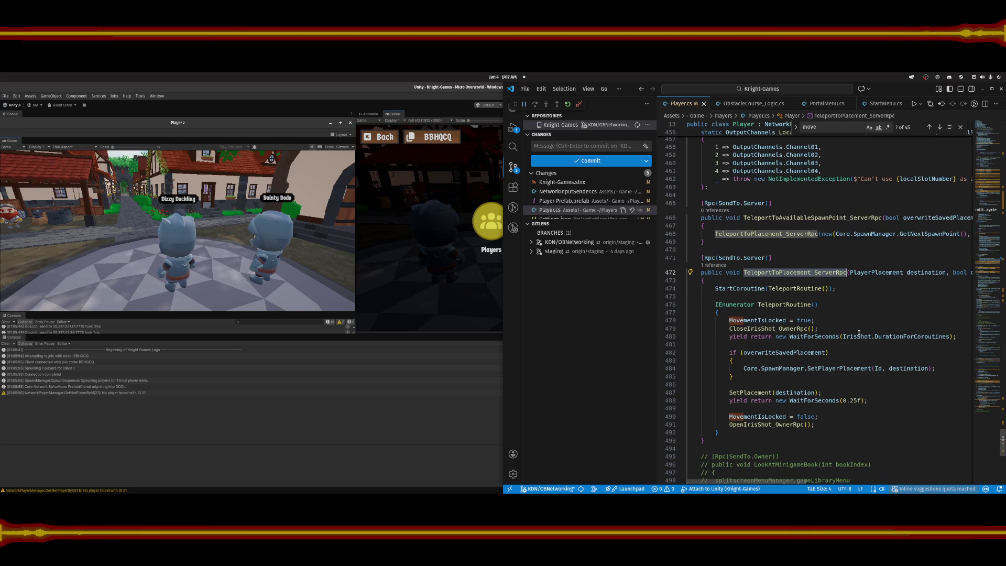
left_click(821, 289)
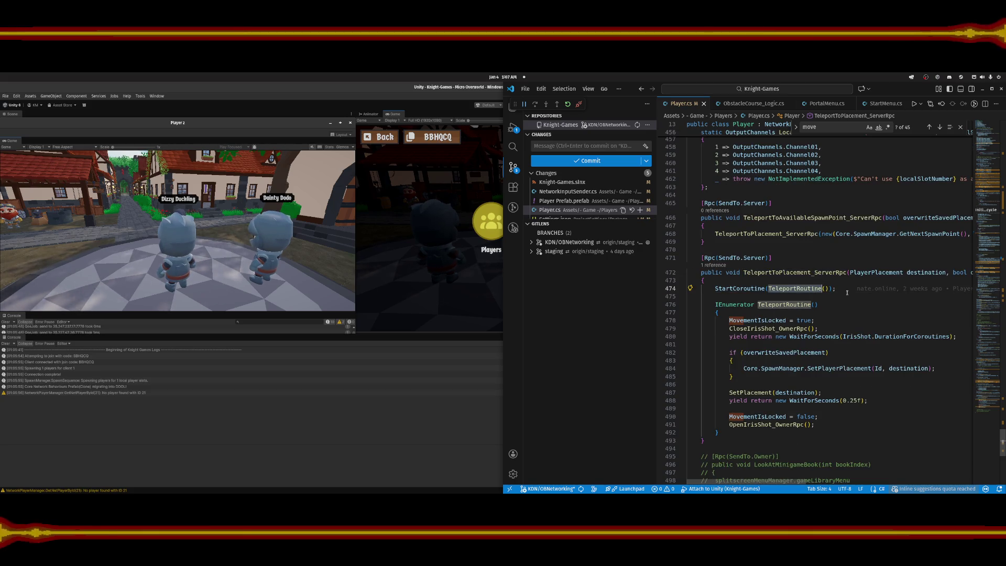
scroll(786, 473, "right", 5)
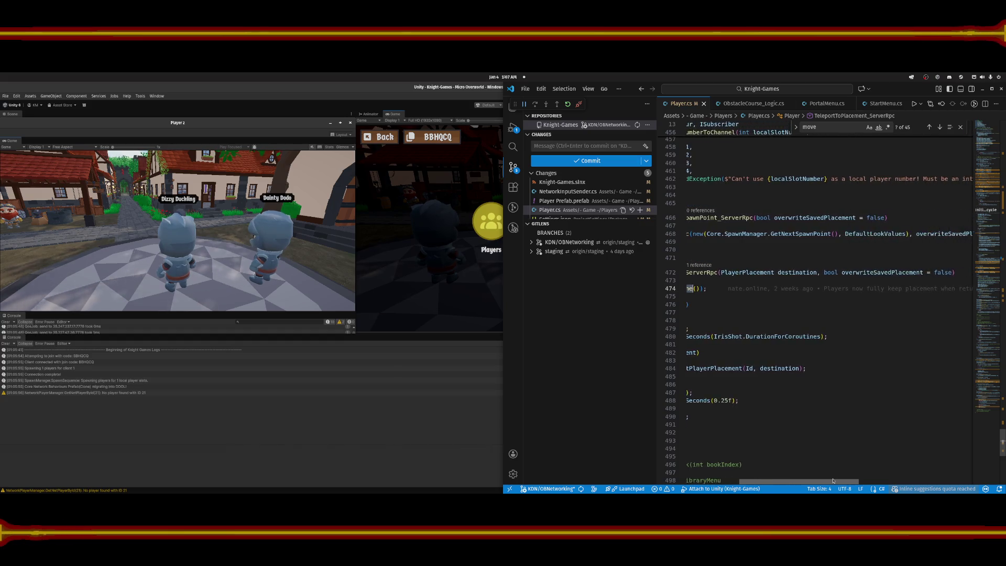
scroll(765, 471, "left", 5)
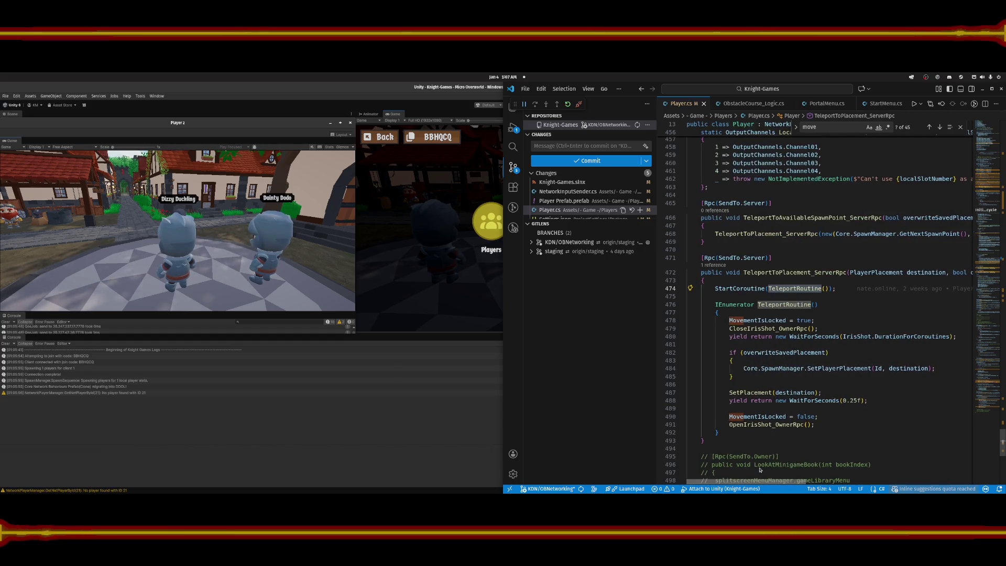
left_click(759, 258)
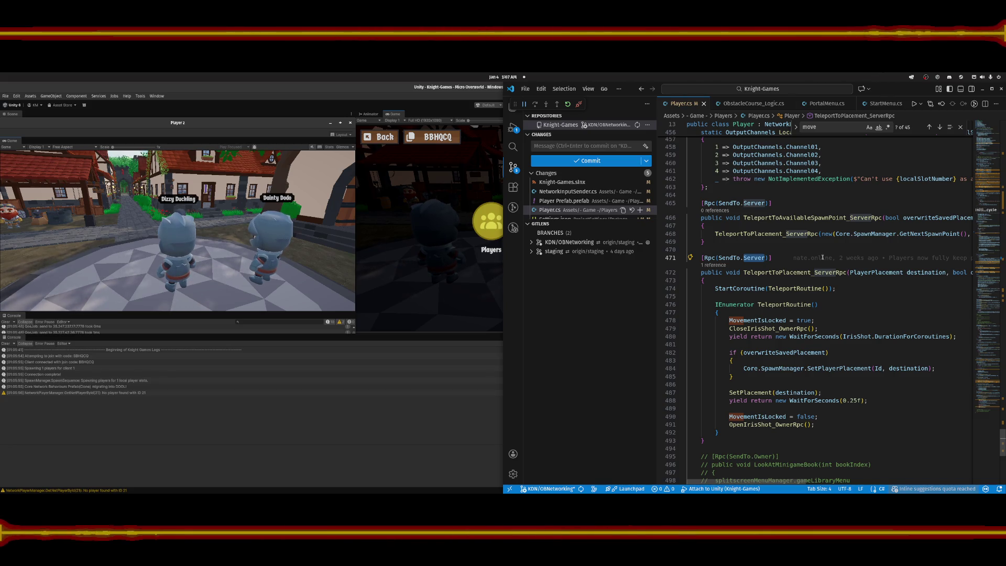
left_click(864, 234)
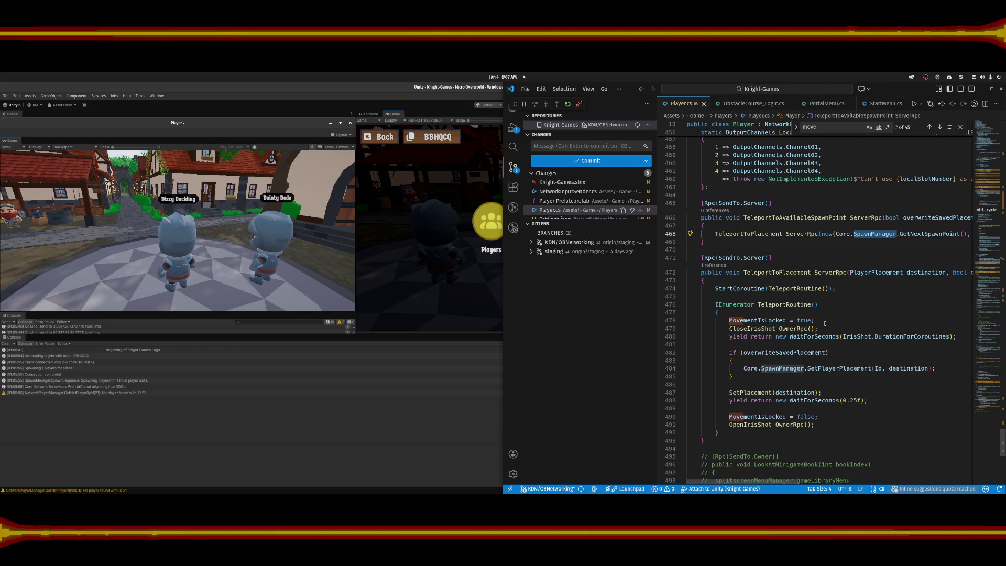
Inspect the Core.SpawnManager.SetPlayerPlacement call on line 484 and quick-open 'spawnman'.
double_click(824, 368)
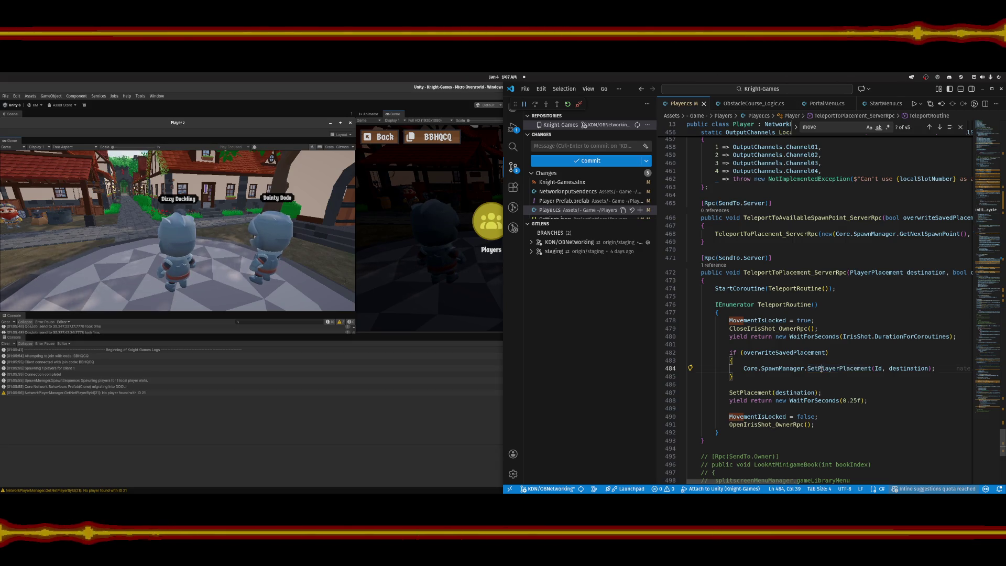
double_click(790, 369)
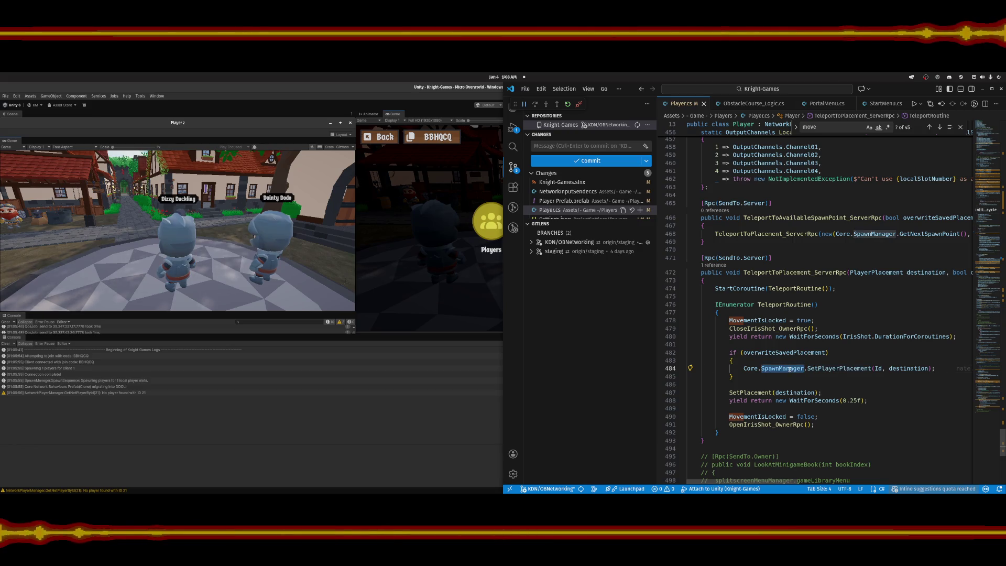
left_click(755, 369)
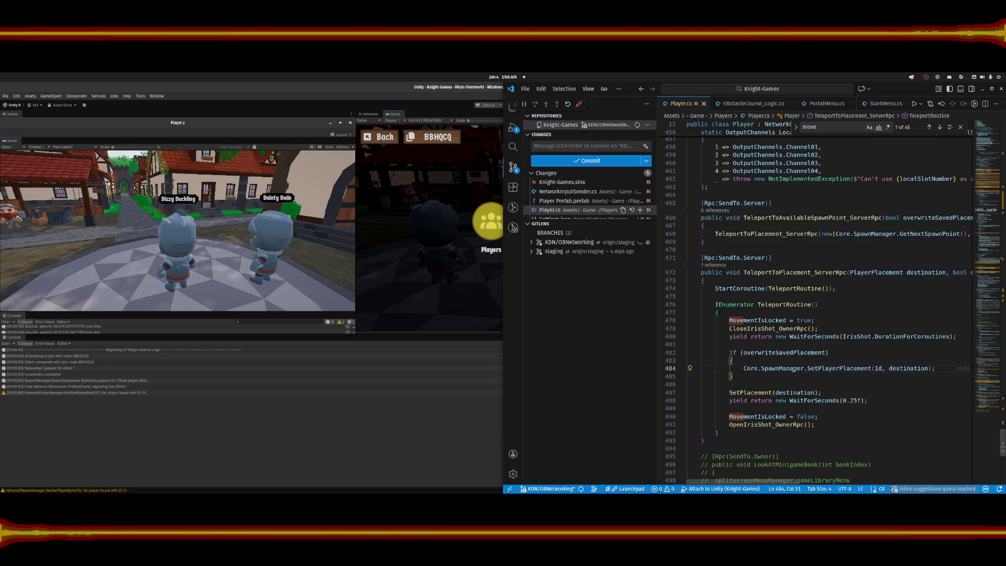
key("ctrl+p")
type("spw")
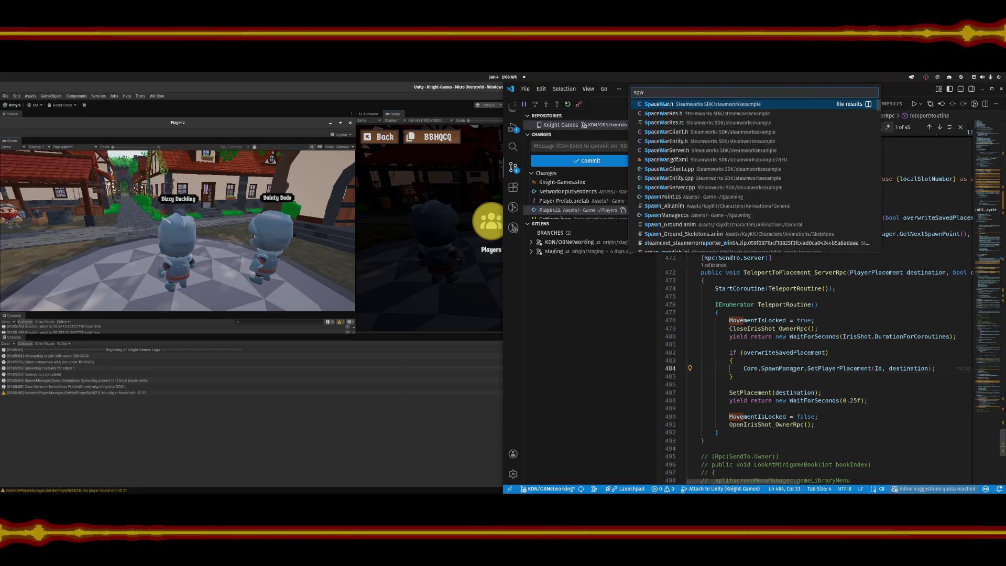
type("spawnman")
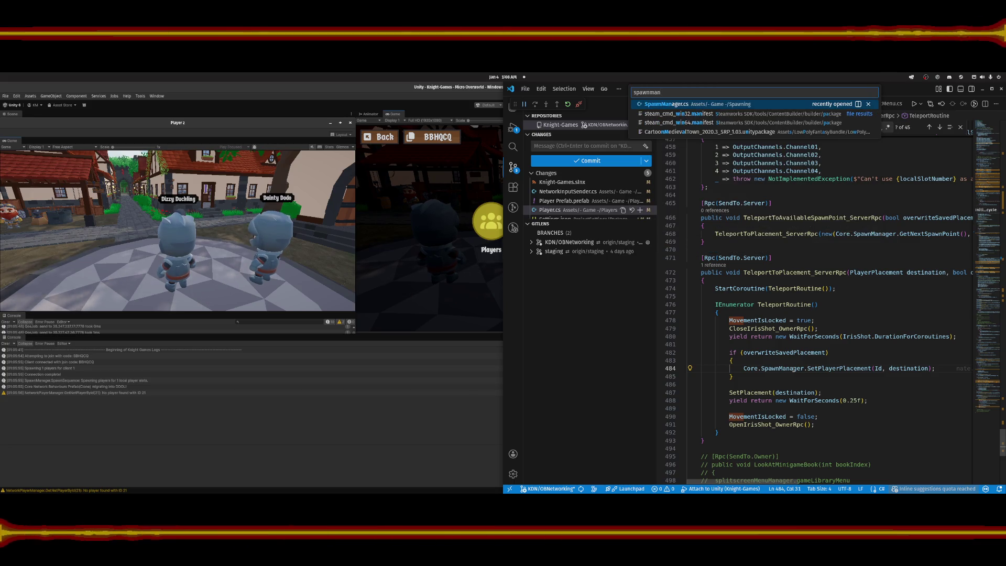
Open SpawnManager.cs, find 'setplayerplacement', and change line 35's target to SendTo.Owner.
key("Return")
key("ctrl+f")
type("set")
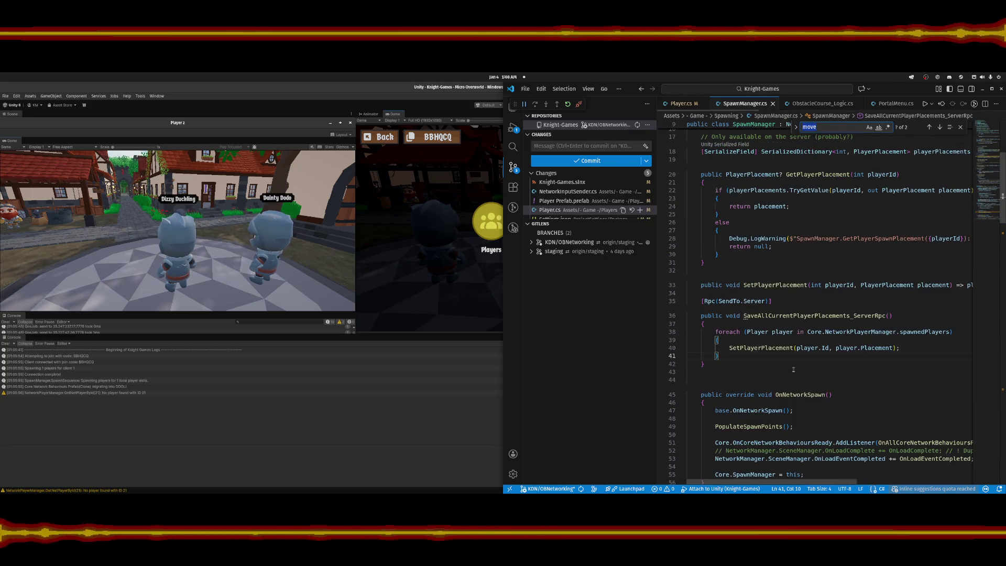
type("player")
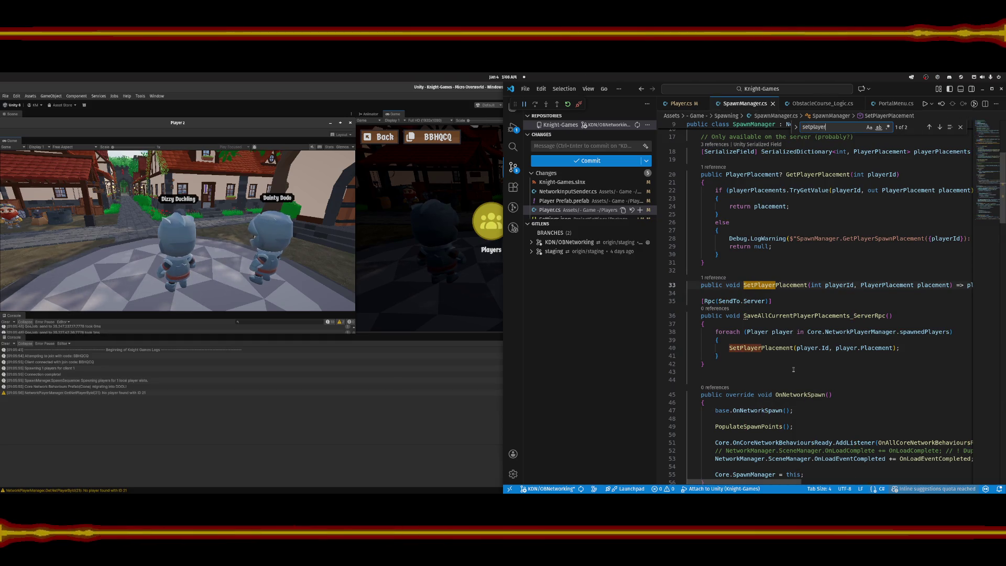
type("placement")
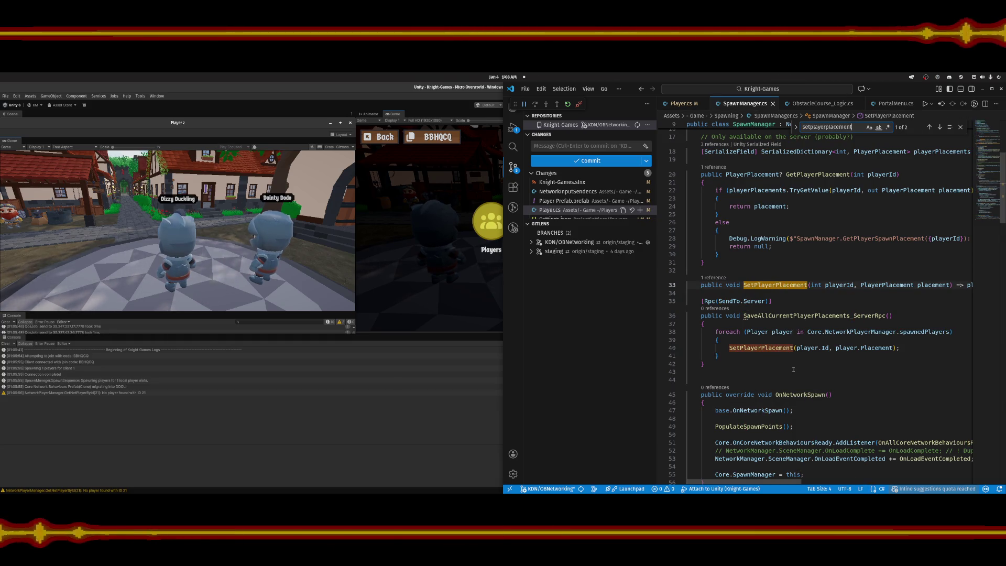
left_click(750, 301)
type("Ower")
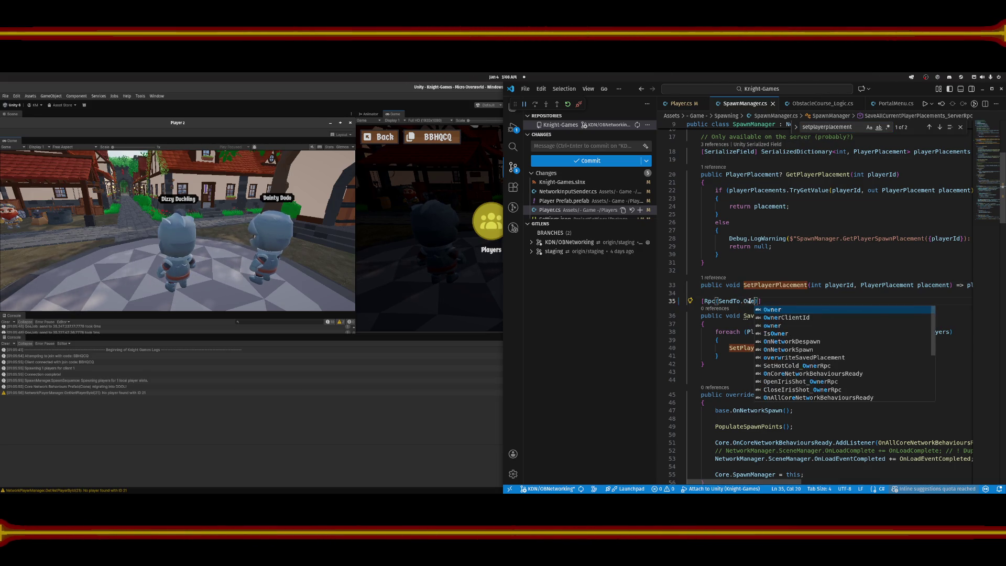
key("Tab")
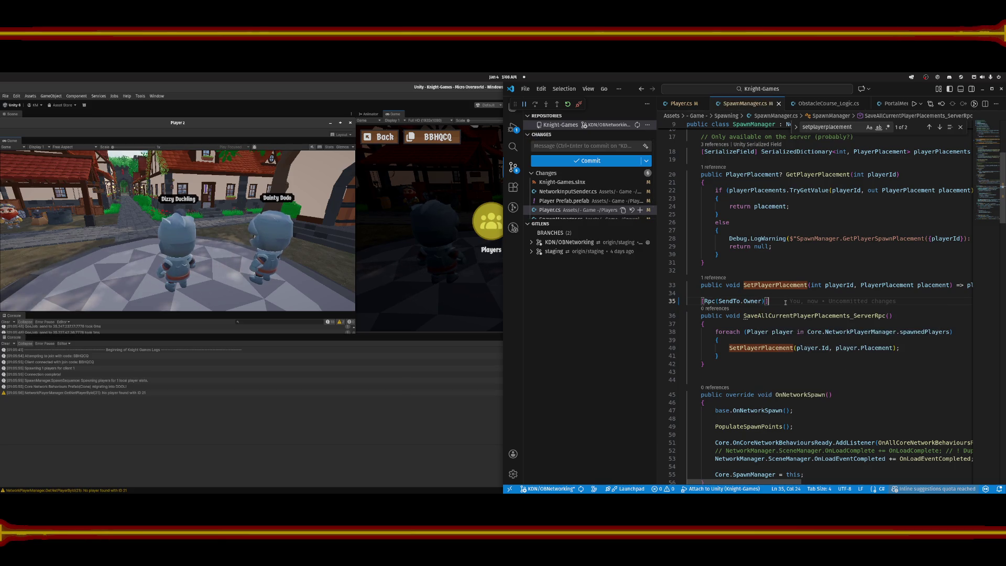
Revert the line 35 RPC attribute back to SendTo.Server.
left_click(823, 314)
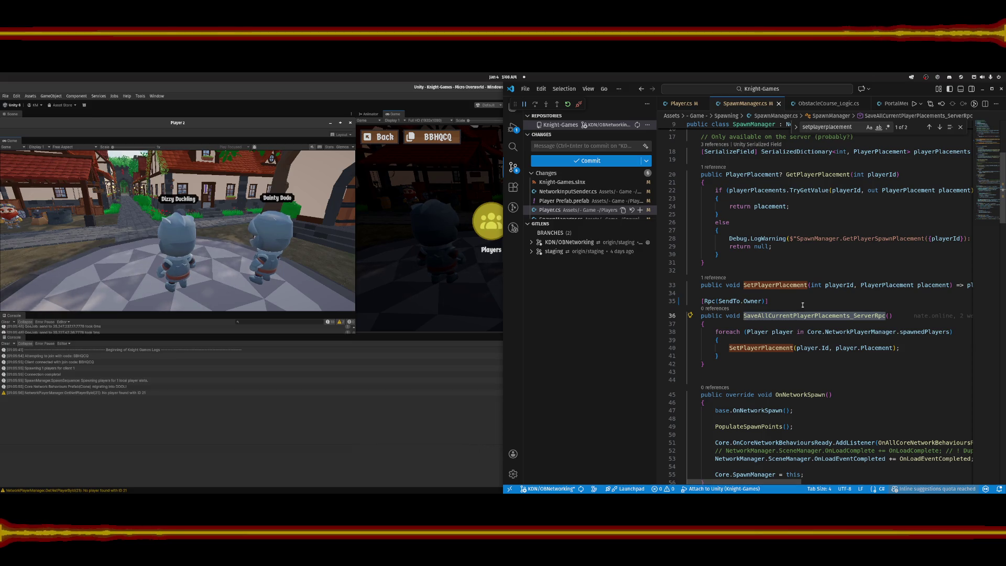
key("Up")
key("Left")
key("Left")
key("ctrl+BackSpace")
type("Server")
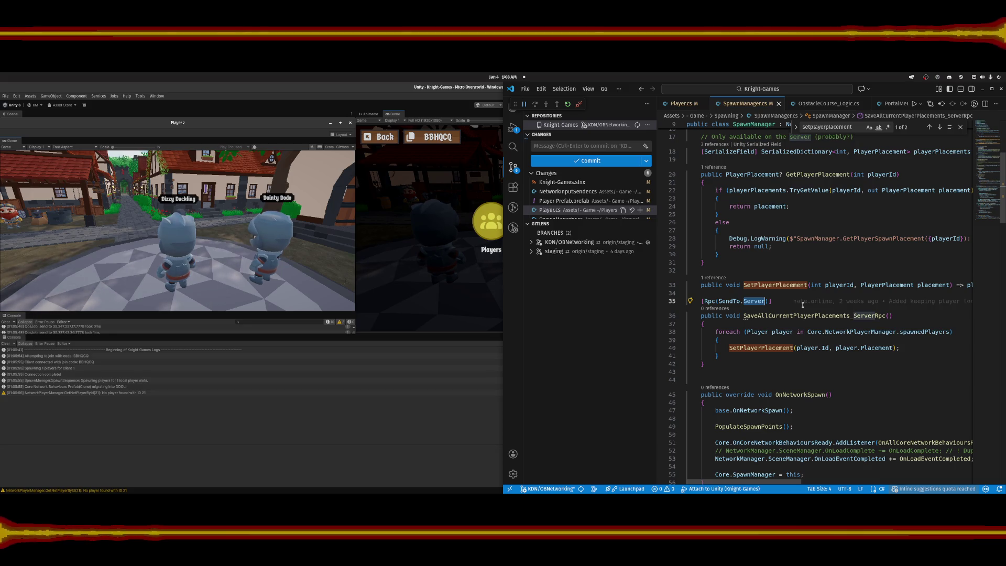
Inspect how SetPlayerPlacement on line 33 stores placement in playerPlacements.
mouse_move(802, 302)
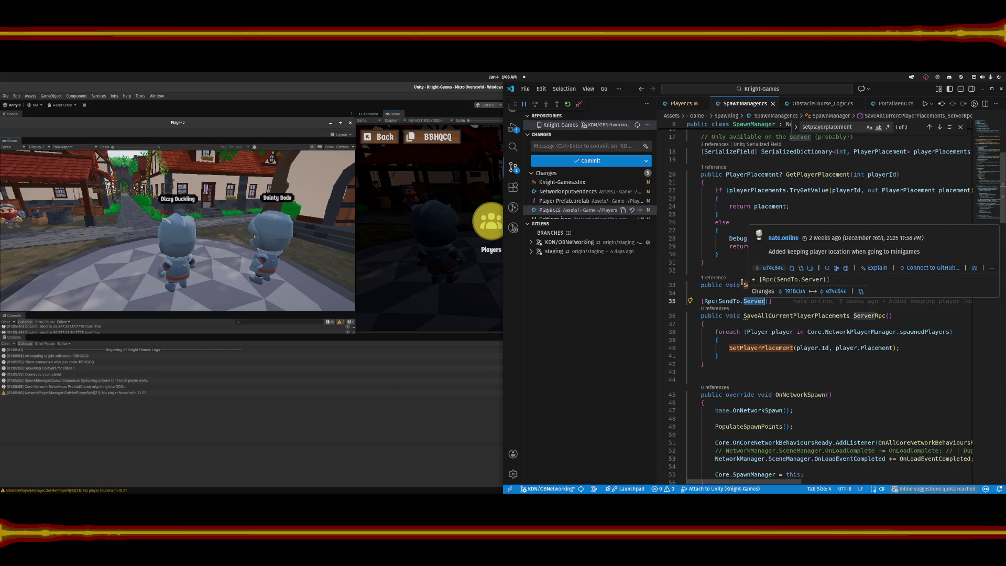
left_click(745, 284)
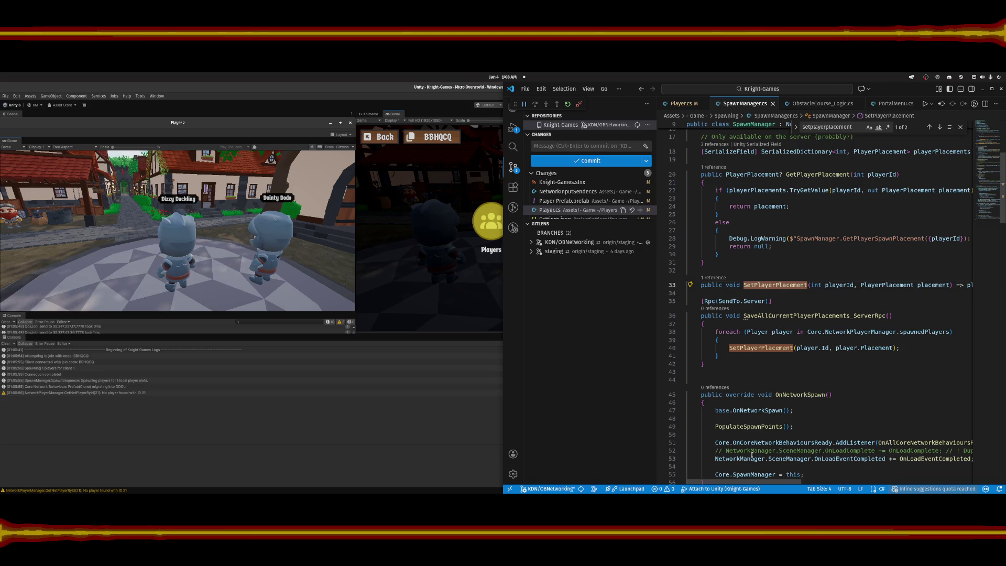
scroll(820, 472, "right", 5)
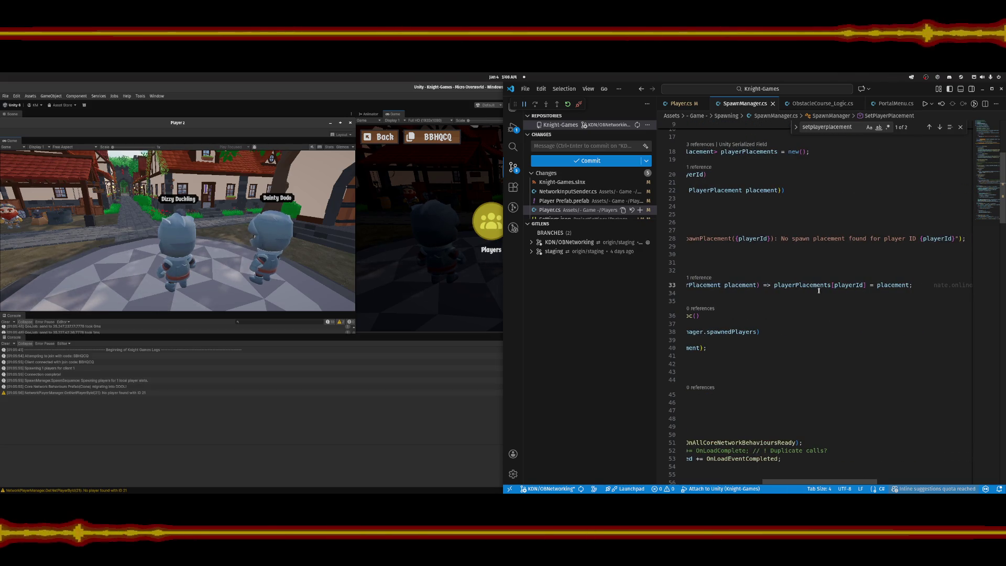
left_click(802, 286)
left_click(849, 286)
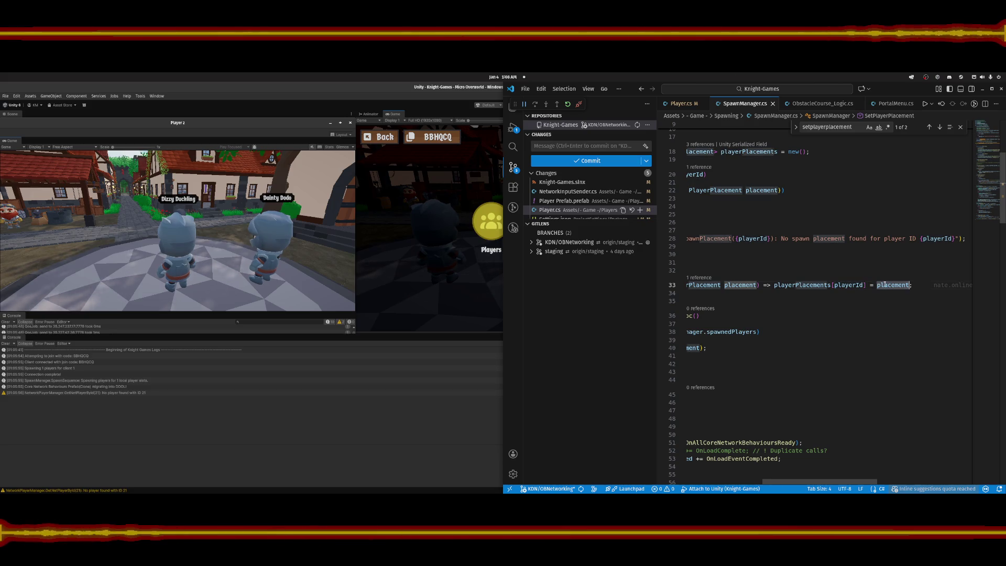
left_click_drag(787, 481, 712, 482)
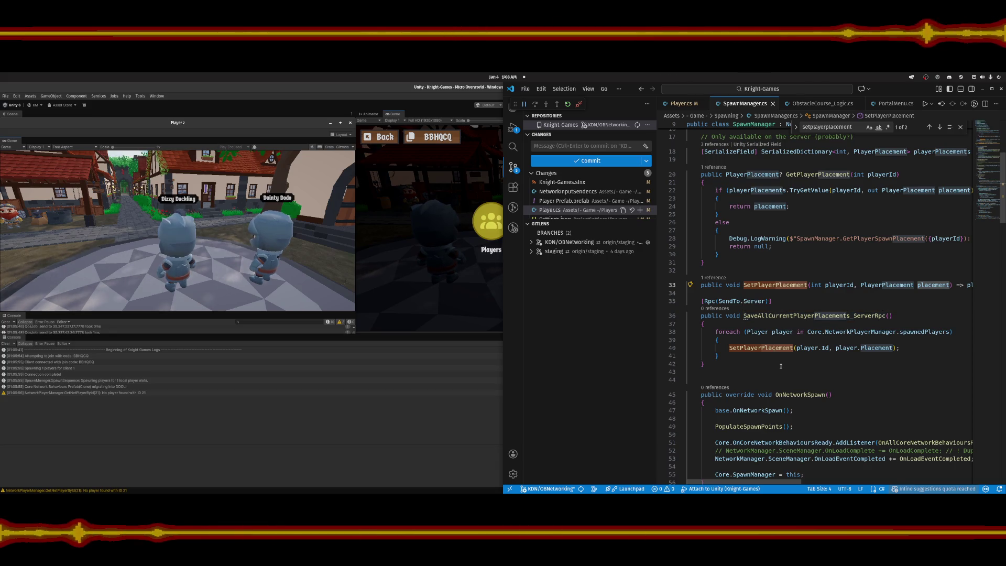
mouse_move(752, 481)
left_mouse_down()
mouse_move(801, 483)
mouse_move(766, 484)
mouse_move(734, 435)
left_mouse_up()
Put the caret on SetPlayerPlacement and start a project-wide search.
left_click(768, 286)
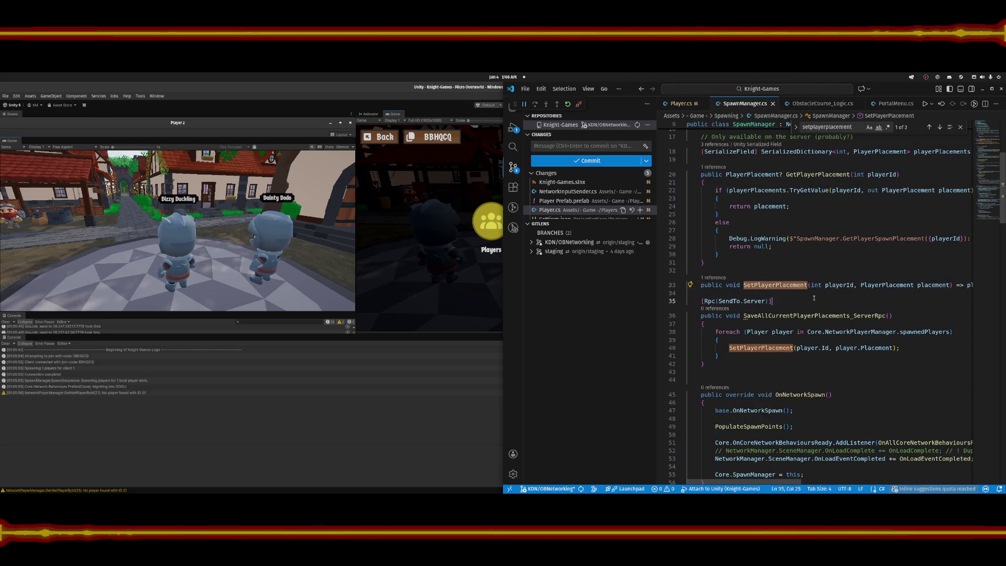
left_click(816, 301)
left_click(777, 286)
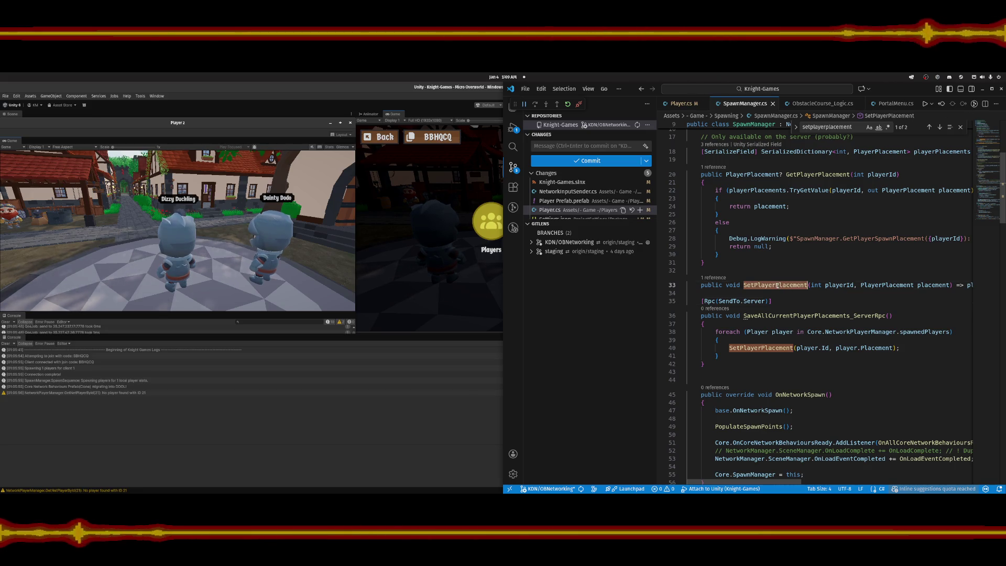
key("ctrl+shift+f")
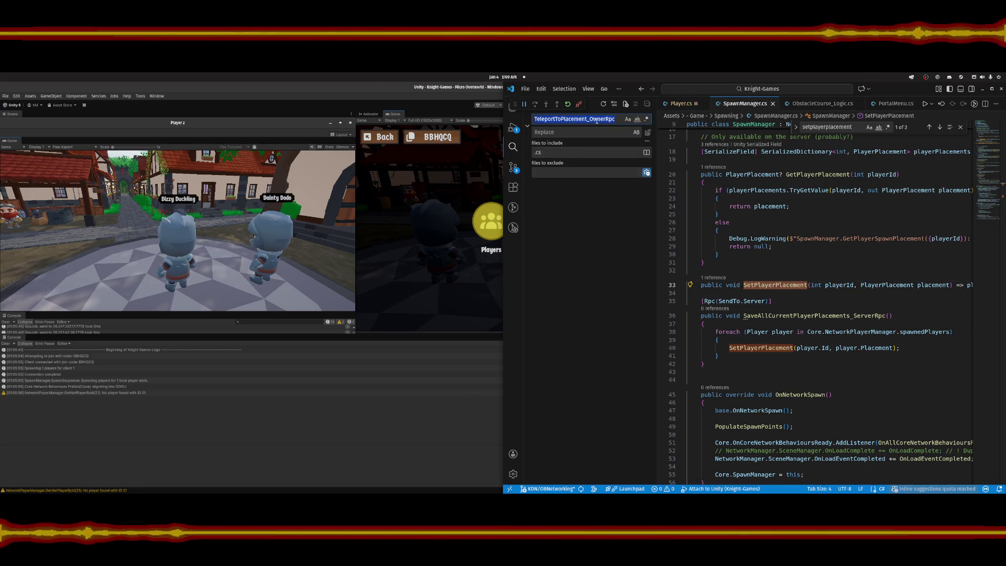
Step through the three SetPlayerPlacement matches in Player.cs and SpawnManager.cs, ending on line 33.
left_click(597, 120)
type("SetPlayerPlacement")
left_click(602, 212)
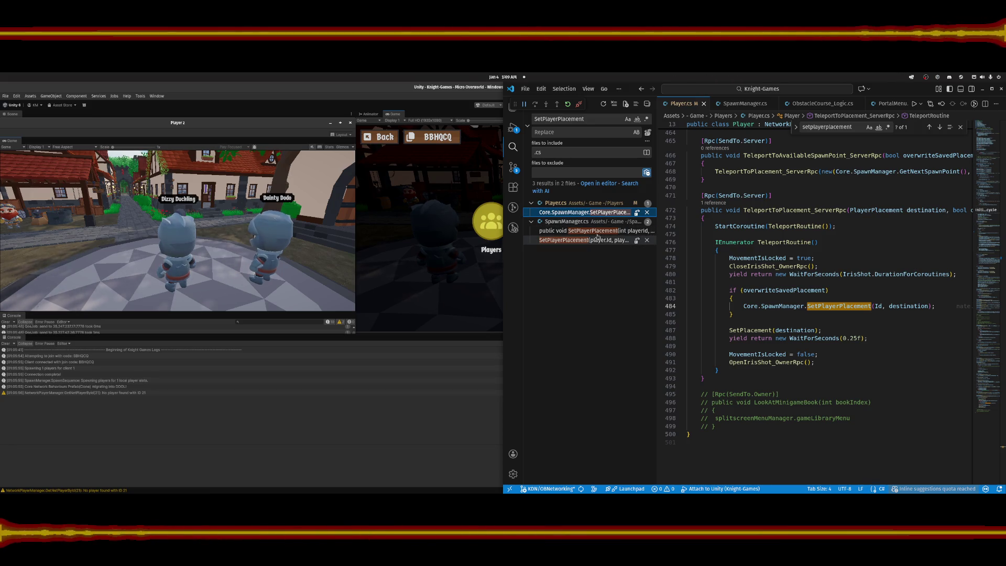
left_click(592, 230)
left_click(596, 241)
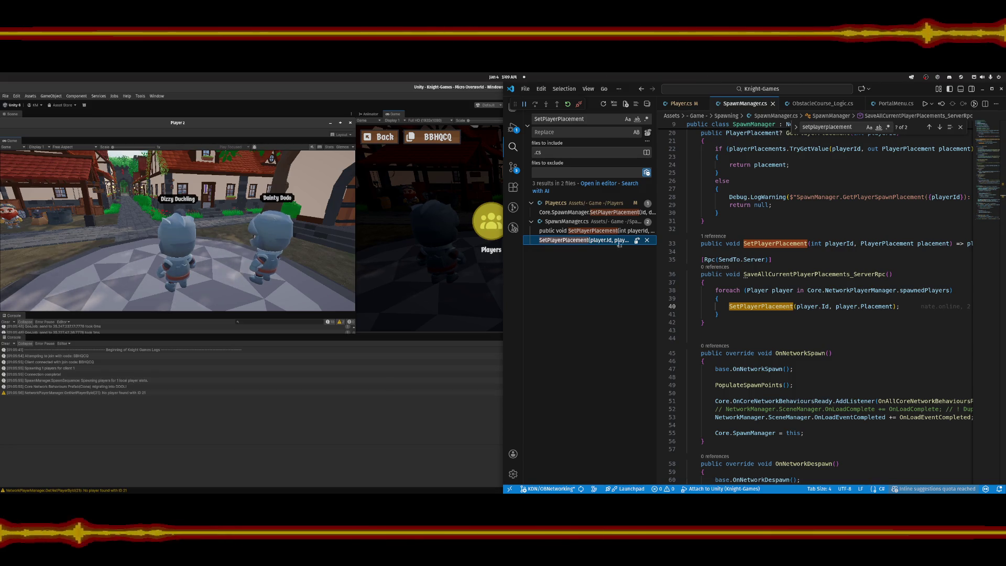
left_click(808, 243)
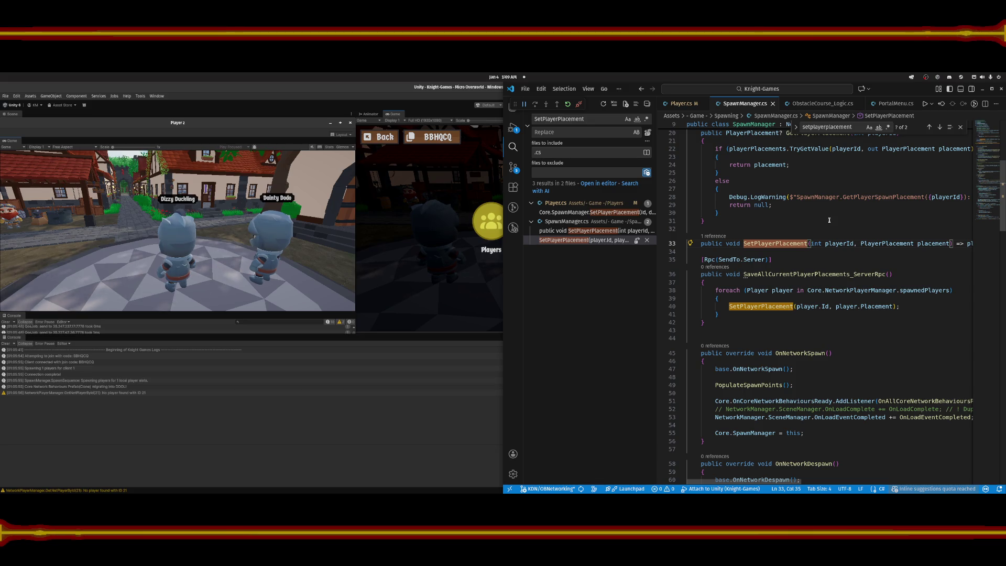
Append _Rpc to the method name and mark it [Rpc(SendTo.Owner)].
type("_R")
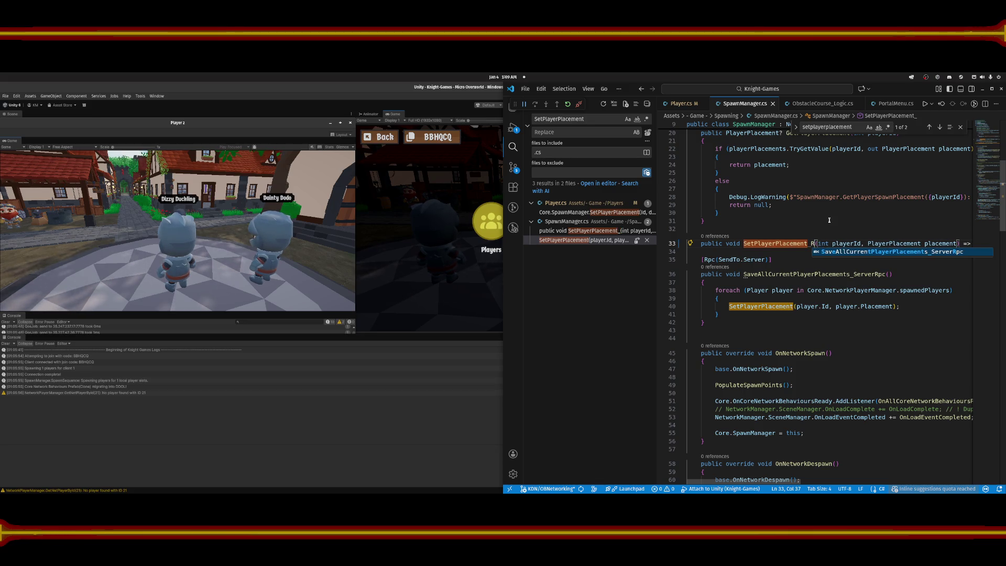
type("pc")
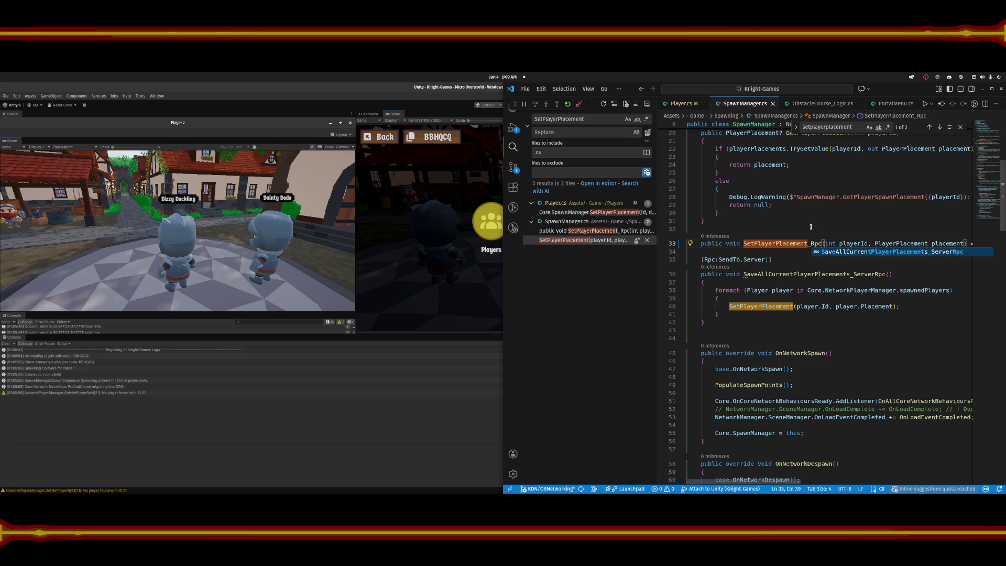
key("Escape")
key("ctrl+shift+Return")
type("[")
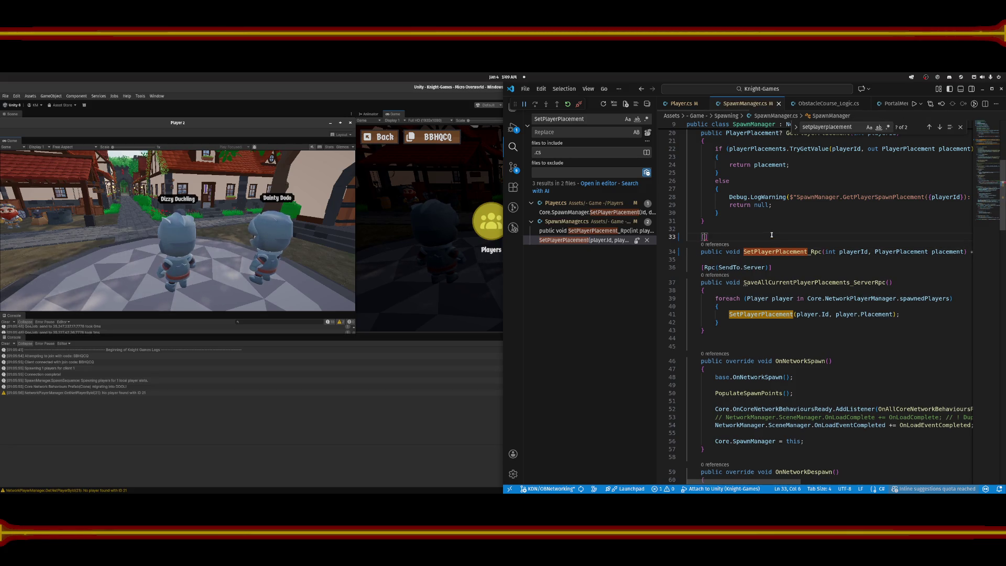
type("RuntimeCompatibility")
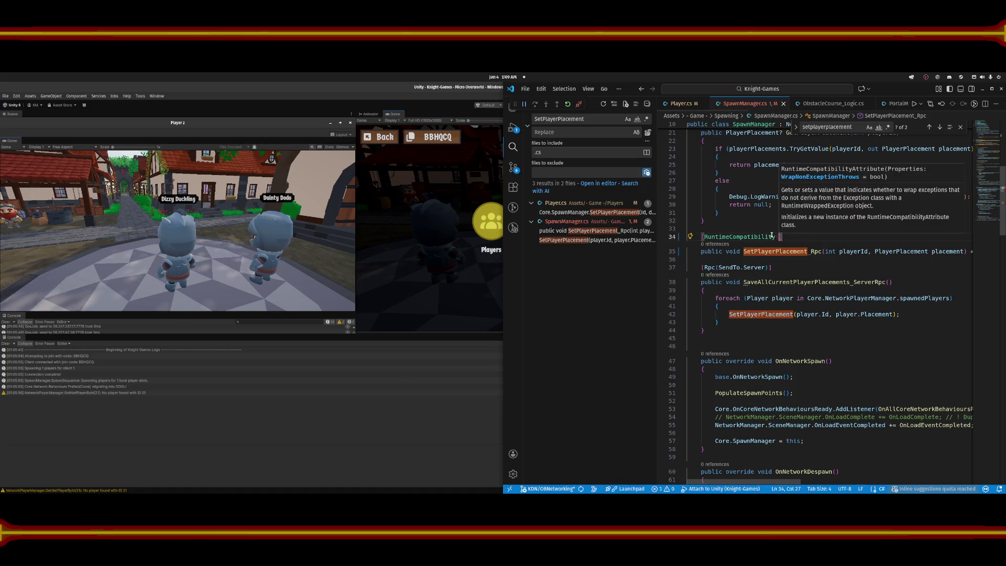
key("ctrl+z")
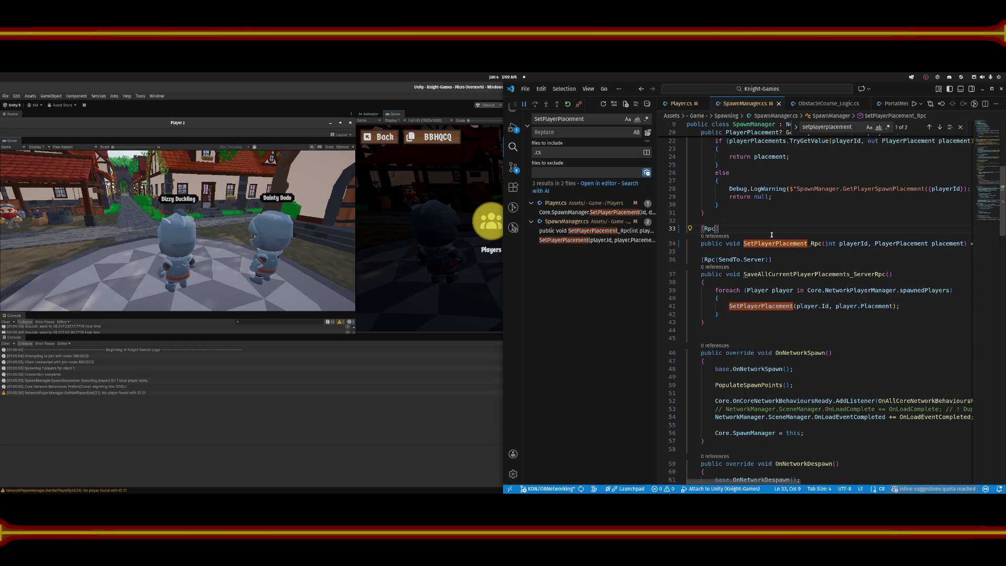
type("(SendT")
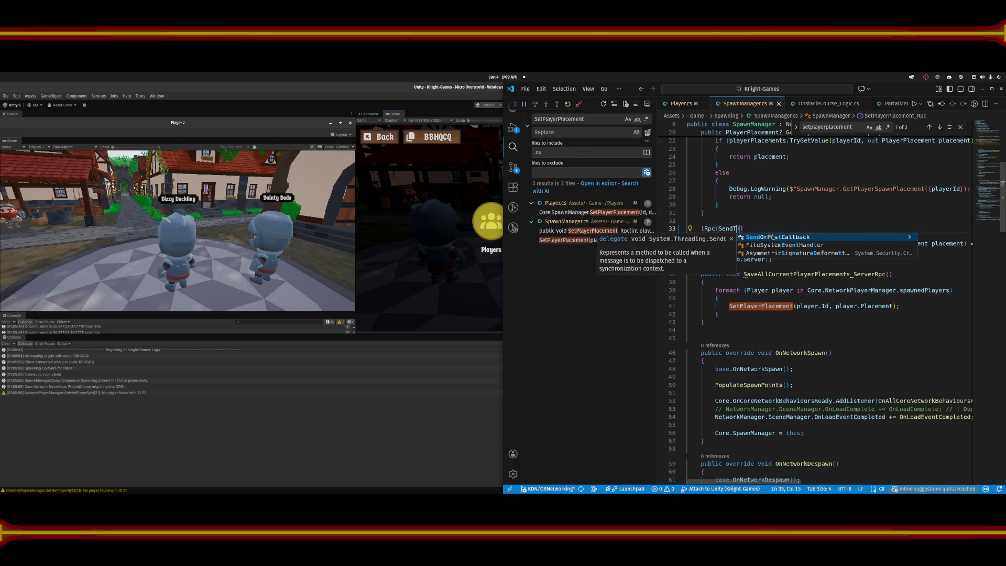
type("o")
type(".")
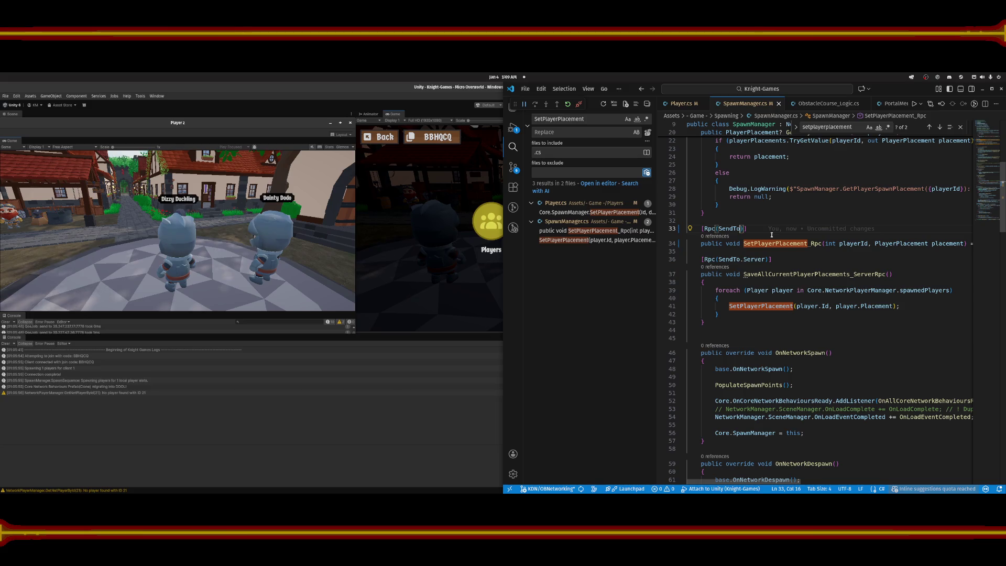
type("Owner")
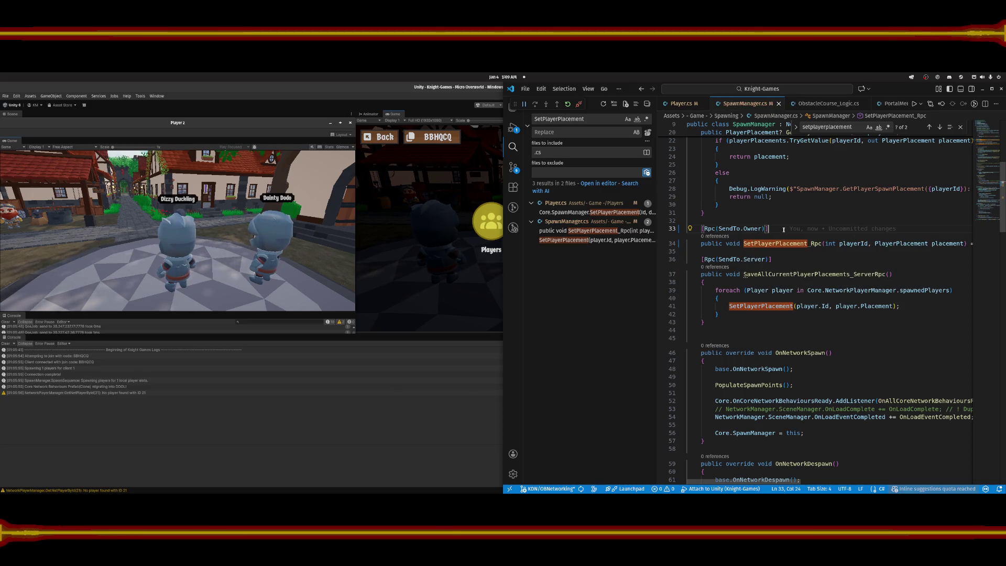
Rename the line 41 call to SetPlayerPlacement_Rpc and verify the Player.cs and SpawnManager.cs matches.
left_click(781, 259)
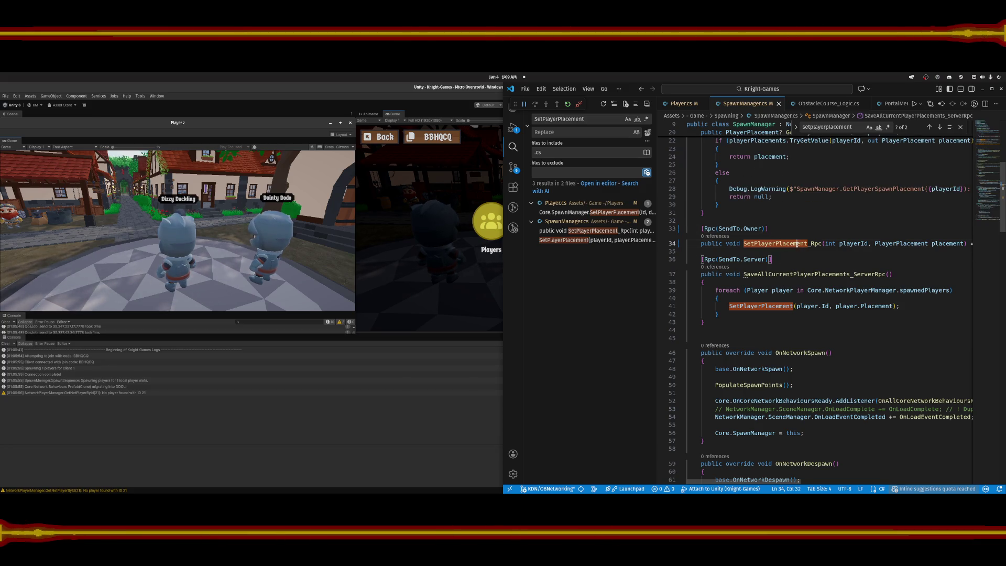
double_click(797, 245)
key("ctrl+c")
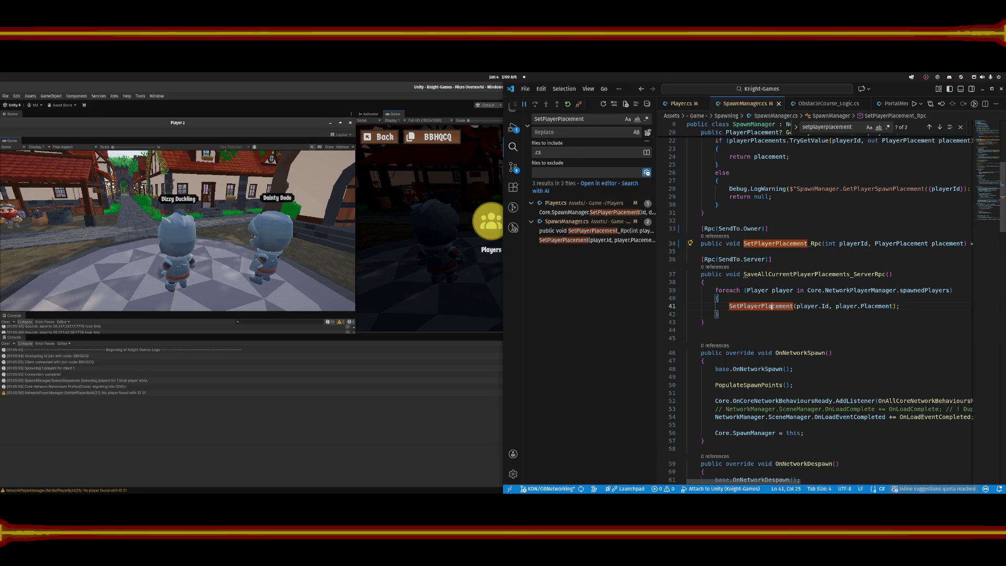
double_click(772, 306)
key("ctrl+v")
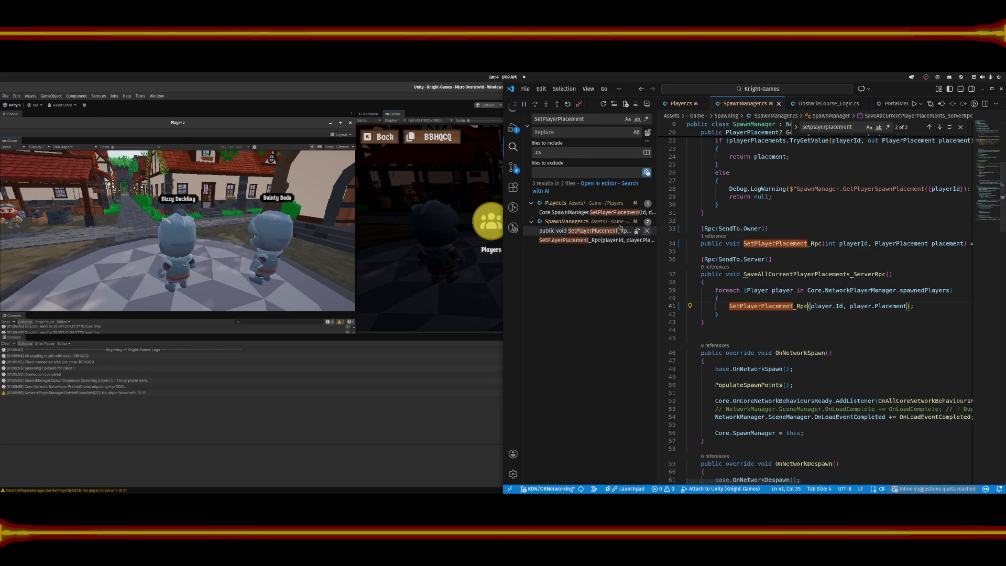
left_click(585, 213)
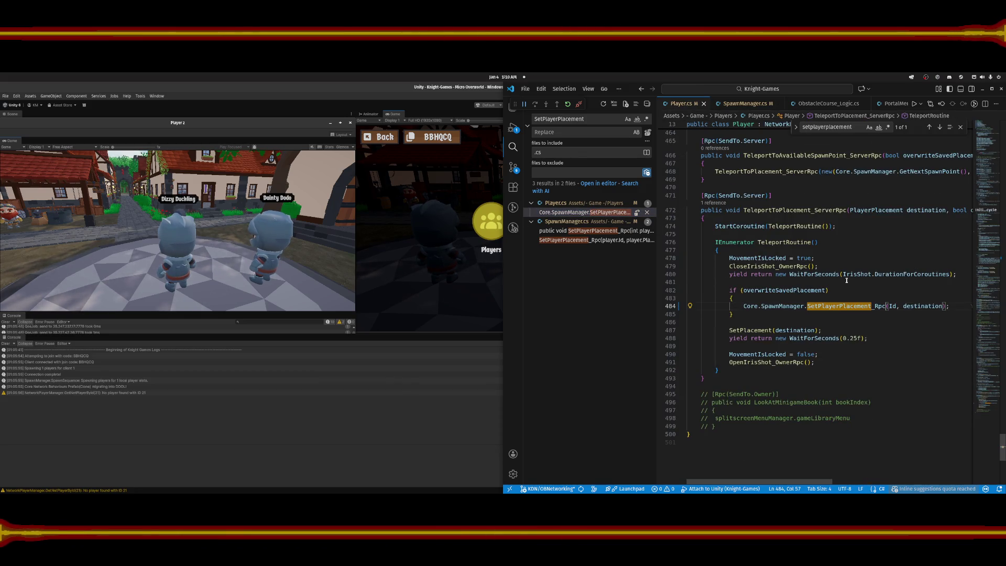
key("Down")
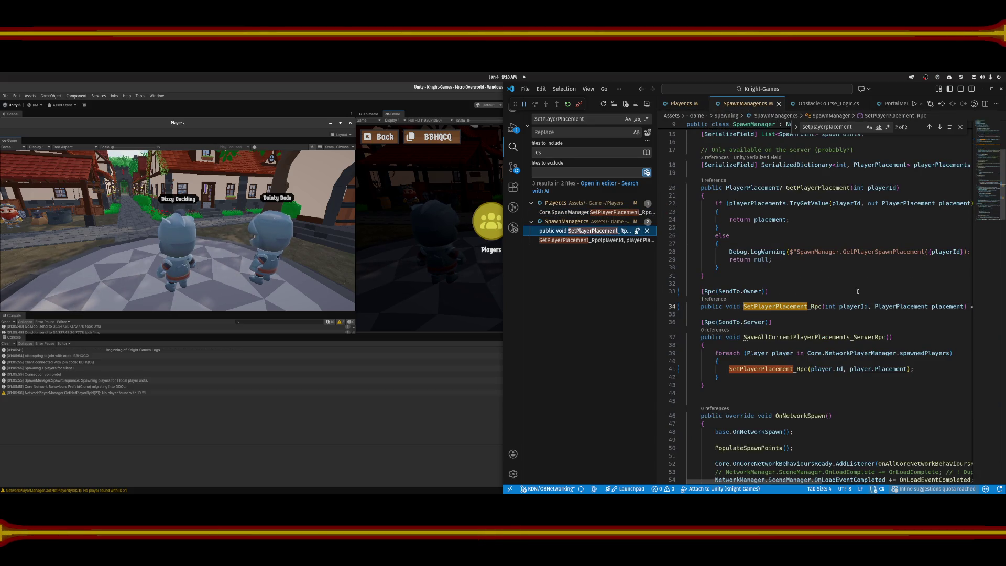
key("alt+Tab")
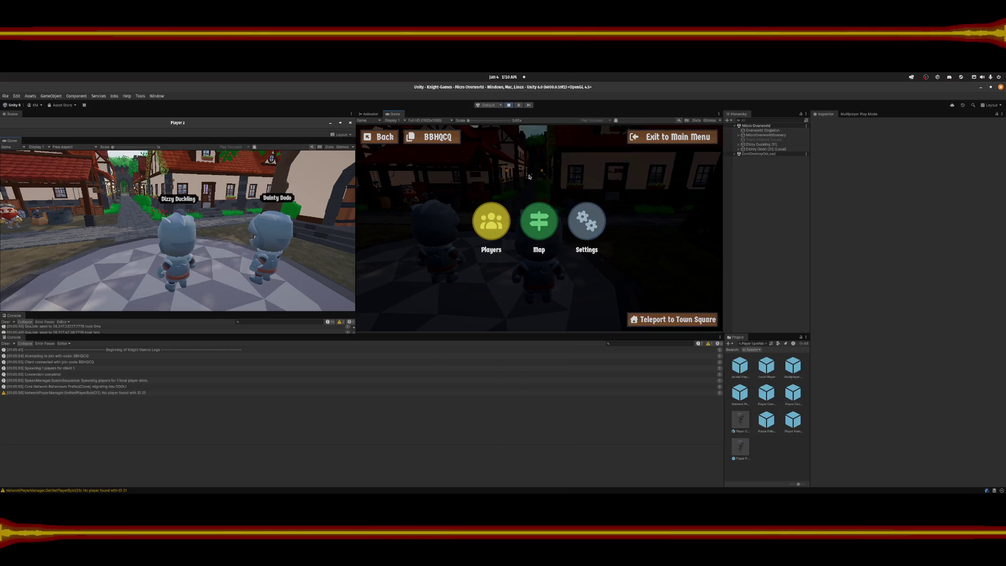
Stop Play mode to recompile, restart play, and get Player 2 past its start screen.
left_click(508, 106)
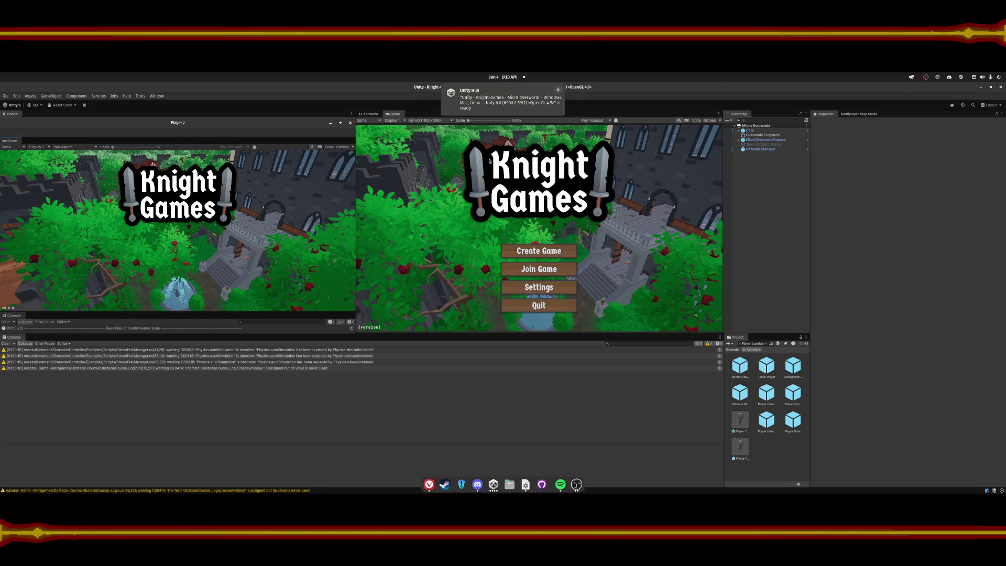
key("ctrl+p")
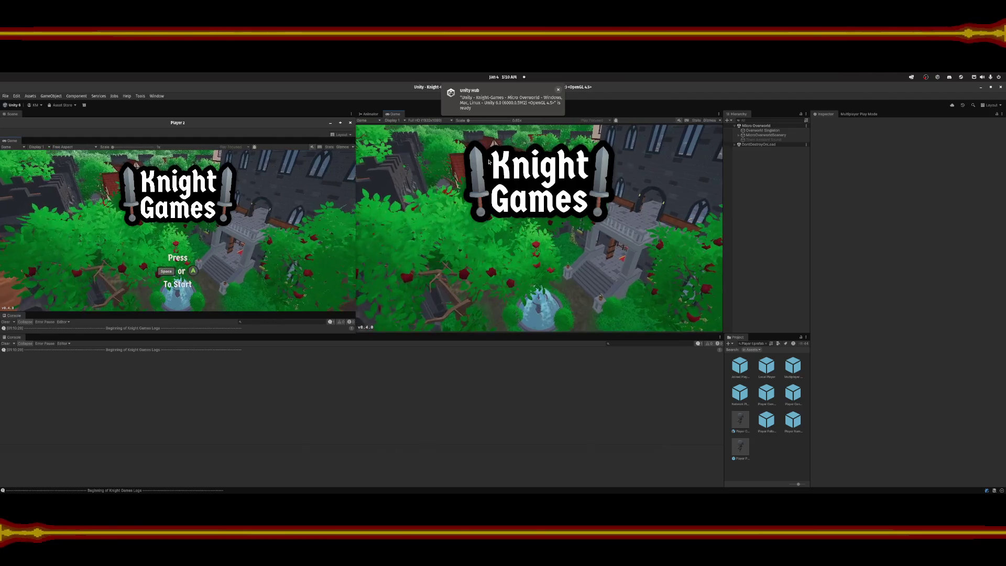
left_click(271, 232)
key("space")
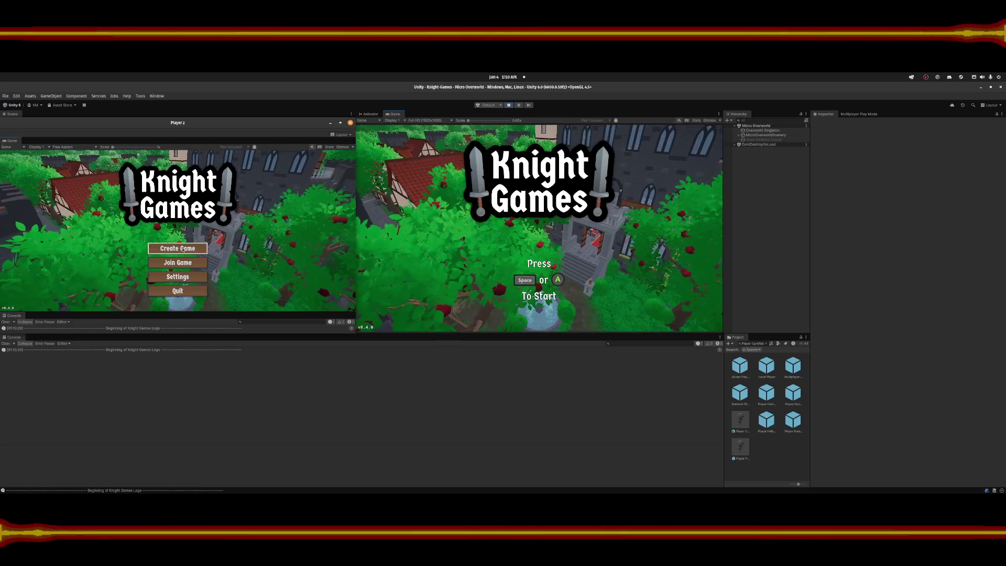
Create a game as Player 2, then join it from the main view with the host's join code.
left_click(178, 247)
key("space")
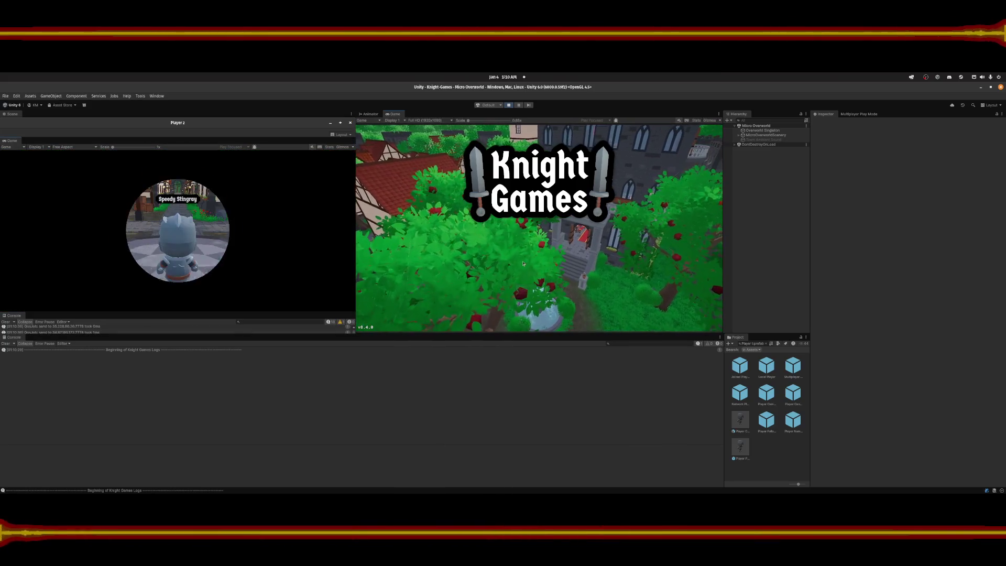
left_click(514, 269)
left_click(119, 198)
key("Escape")
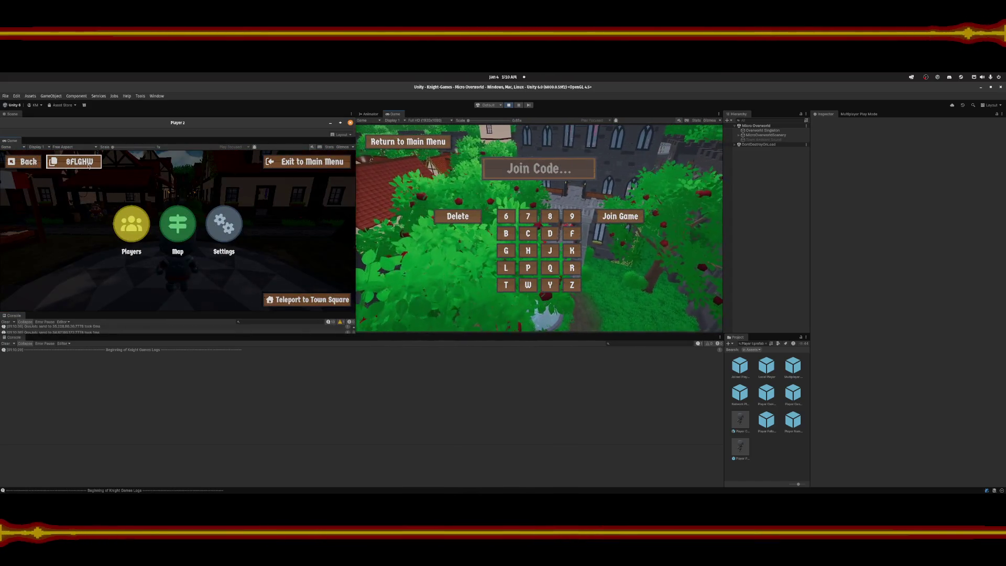
left_click(89, 162)
left_click(552, 172)
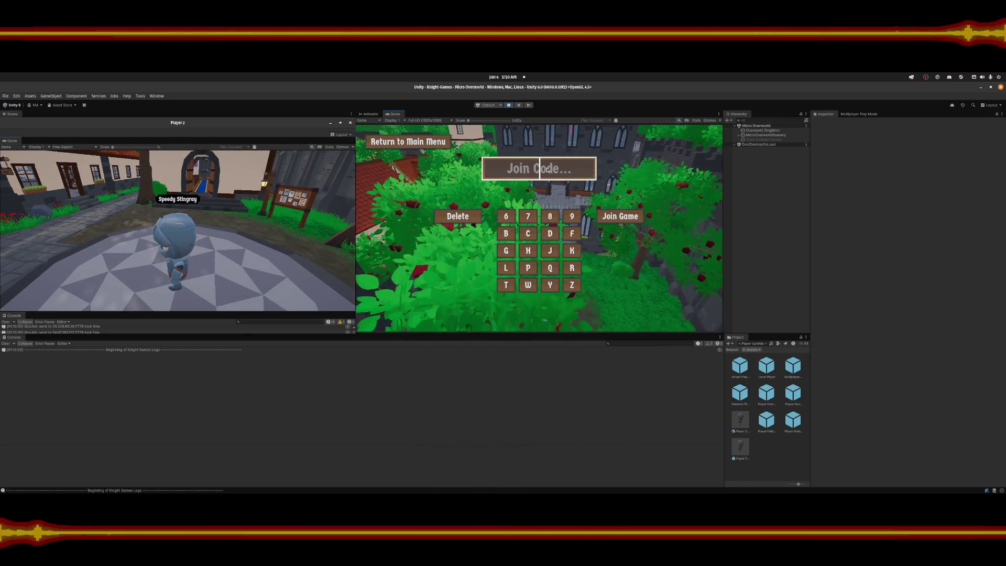
key("Return")
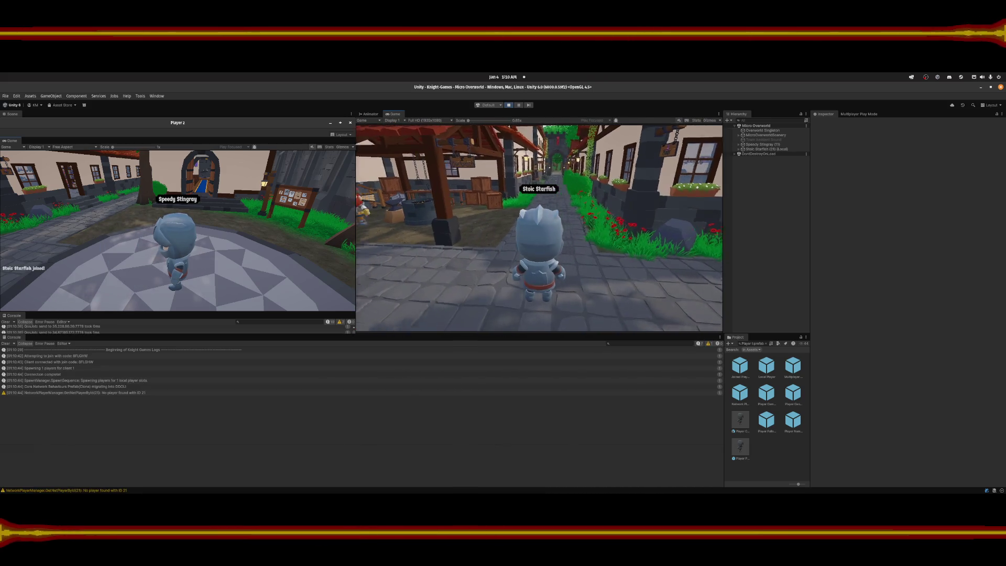
Walk the joined knight across the plaza, pausing to briefly check the code editor.
key("s")
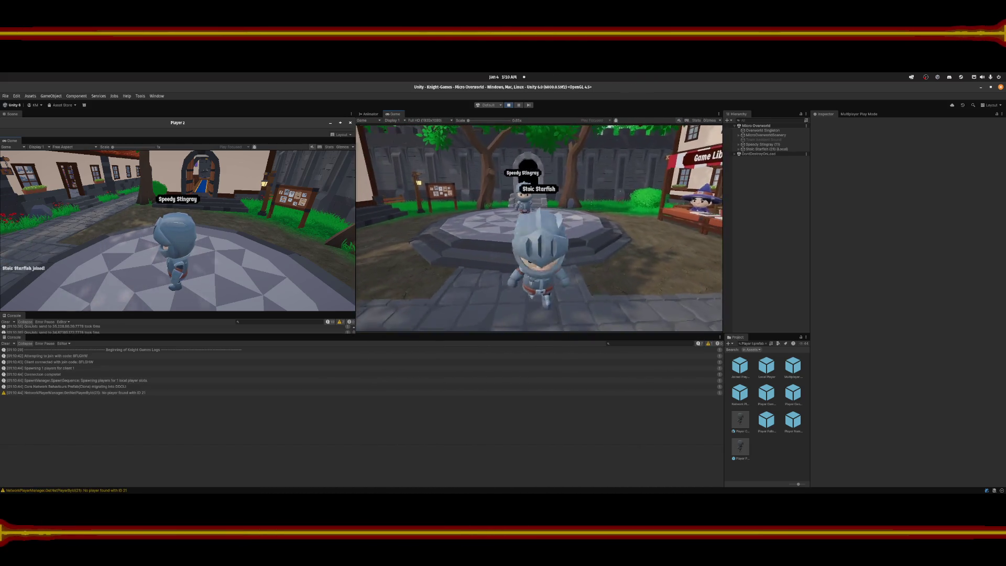
key("Escape")
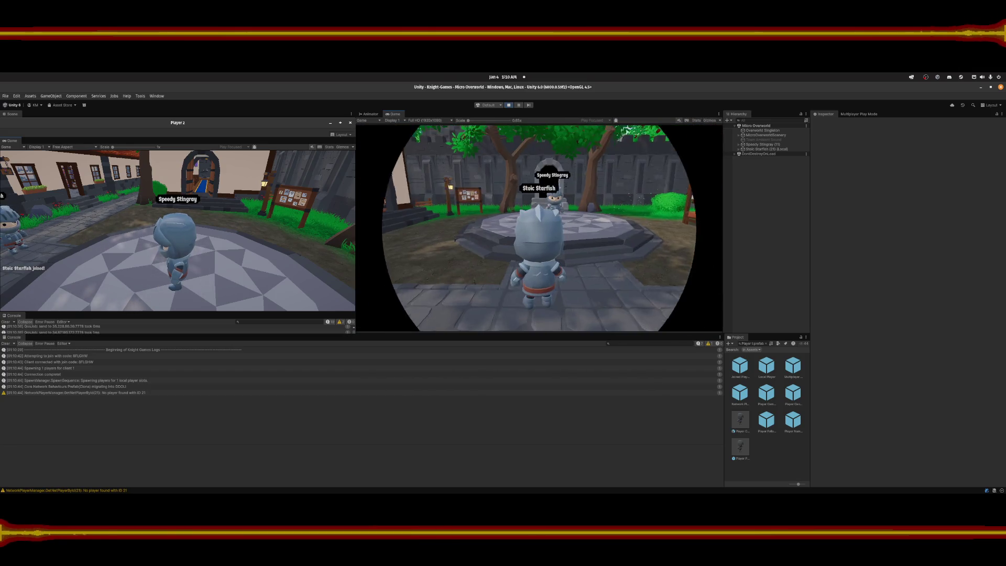
key("a")
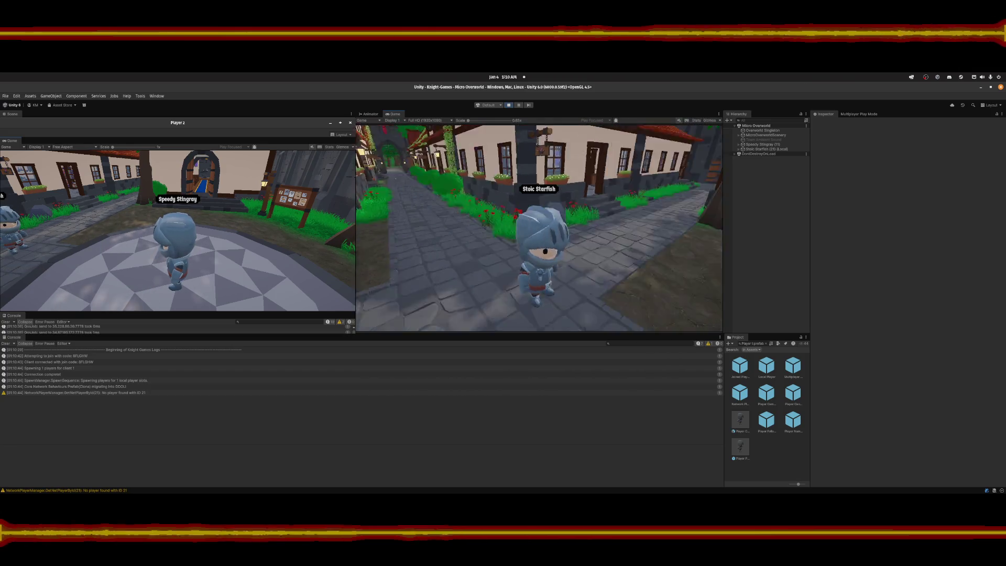
key("d")
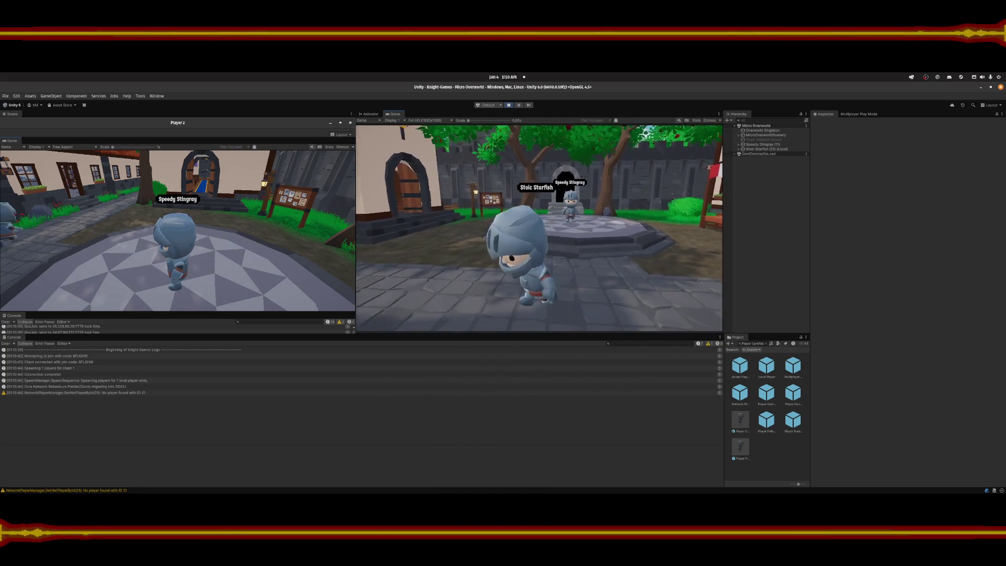
key("s")
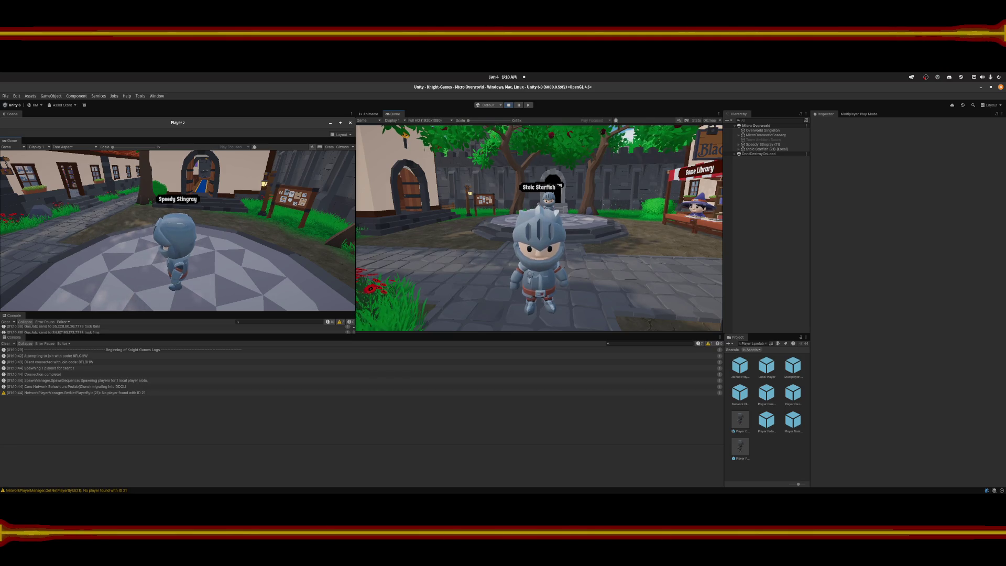
key("Escape")
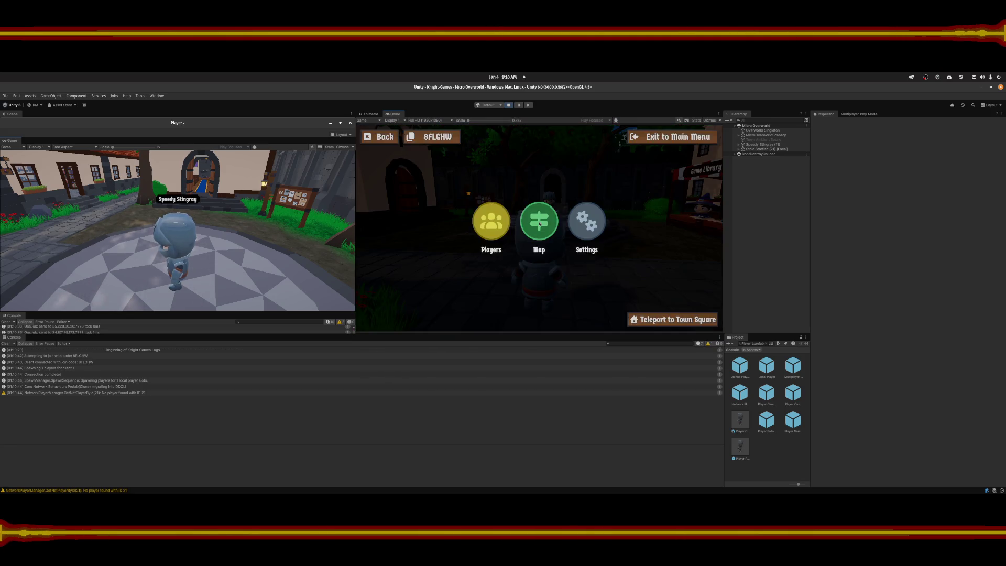
left_click(526, 484)
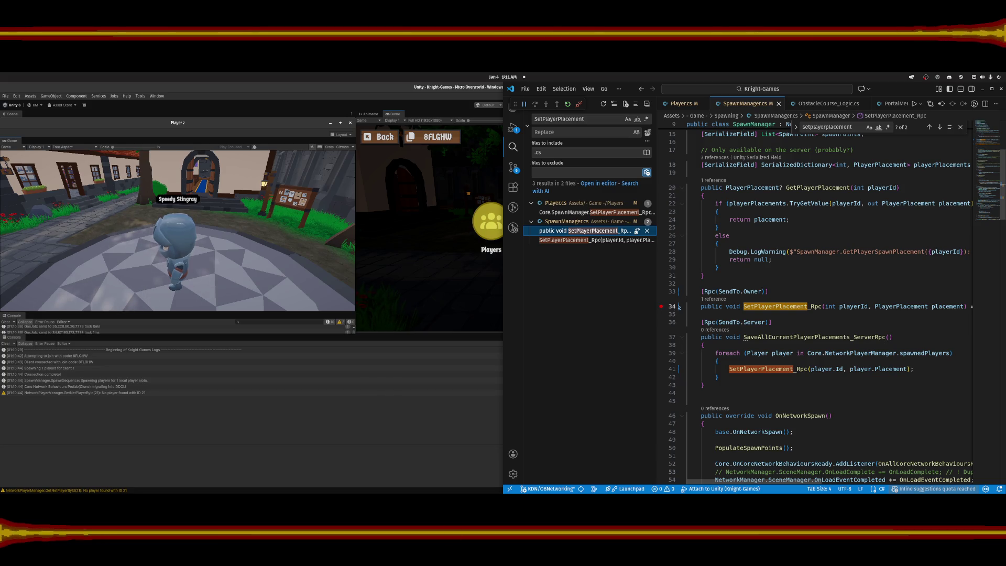
key("alt+Tab")
key("Escape")
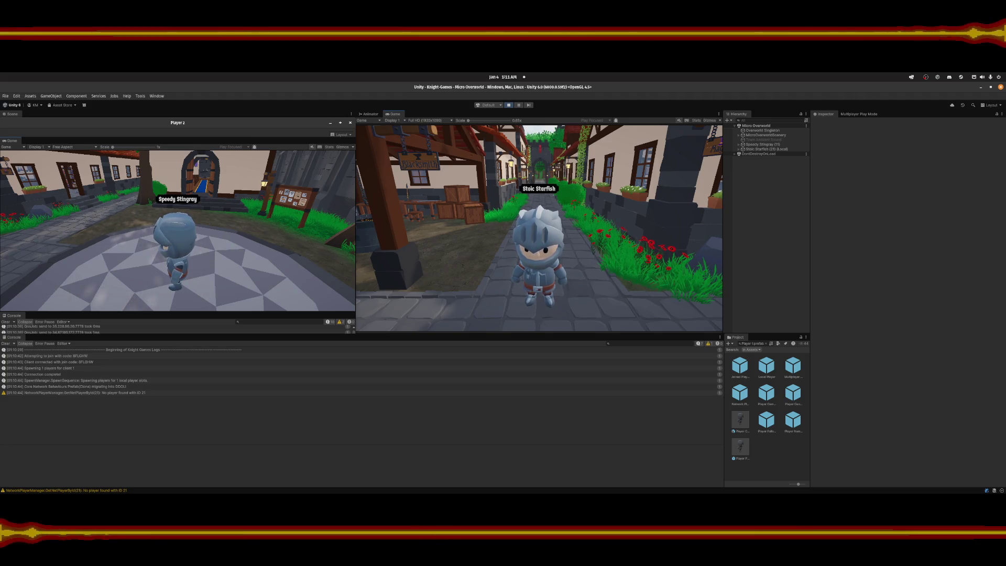
Walk the knight across the fountain plaza up to the arched Town Square portal.
key("w")
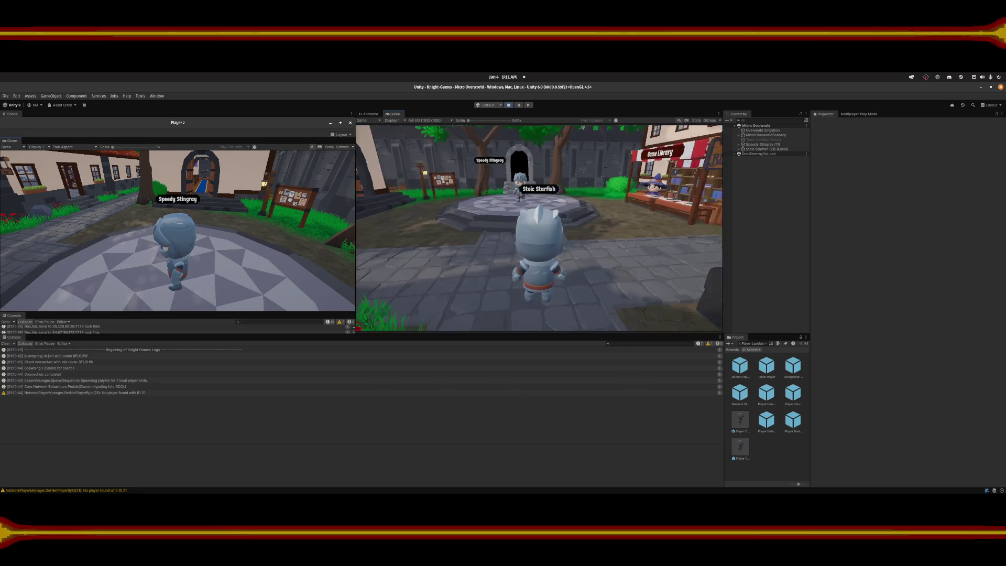
key("w")
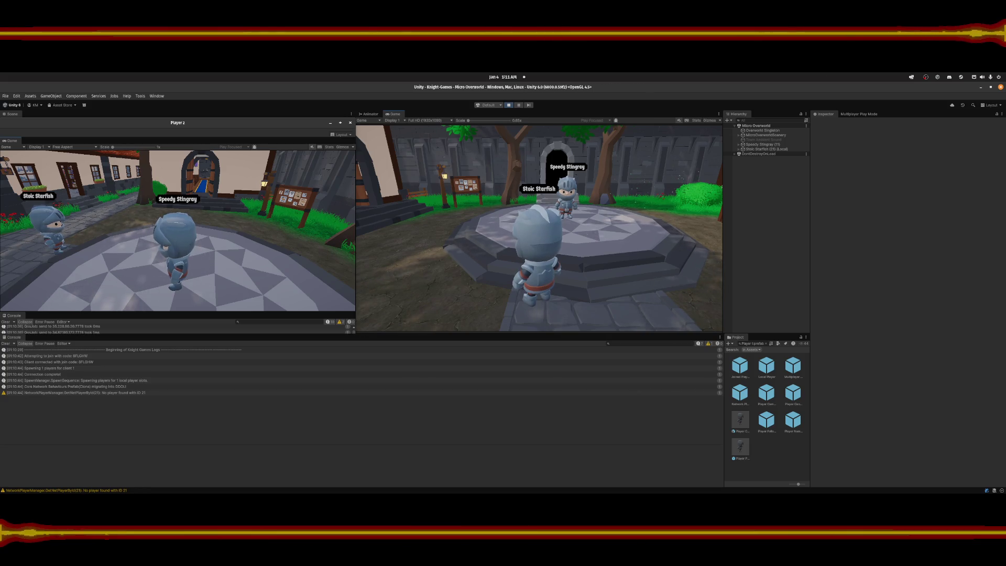
key("d")
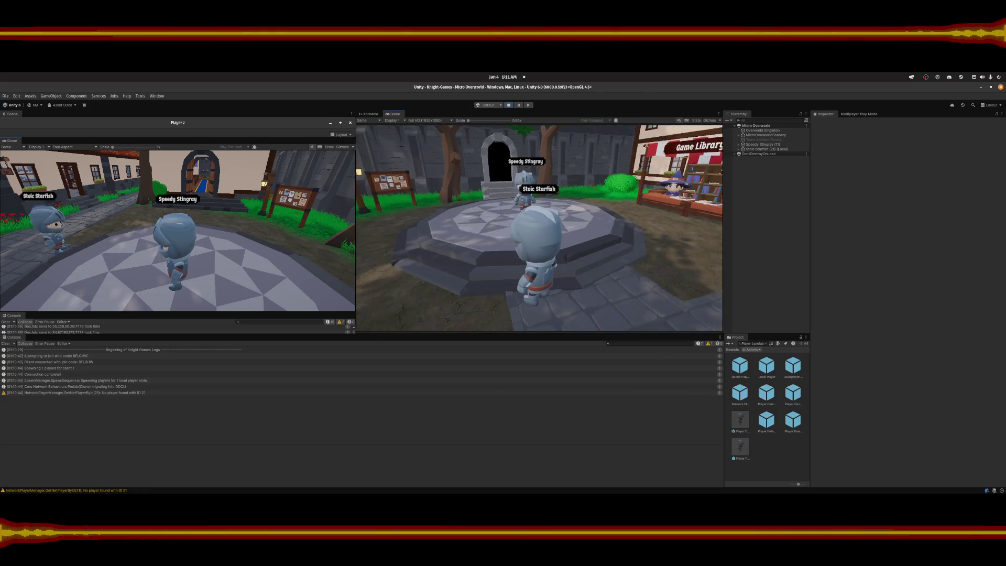
key("w")
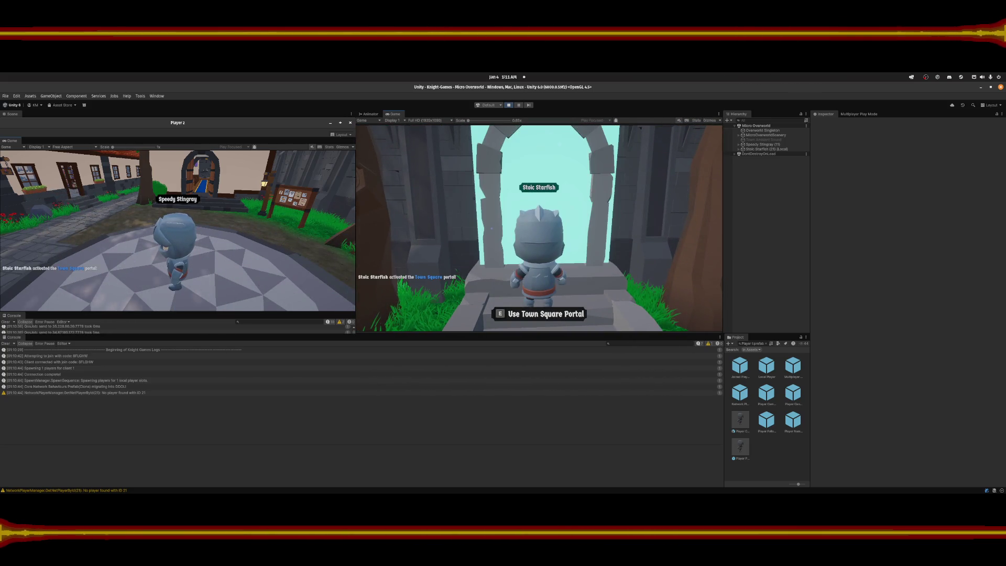
key("Escape")
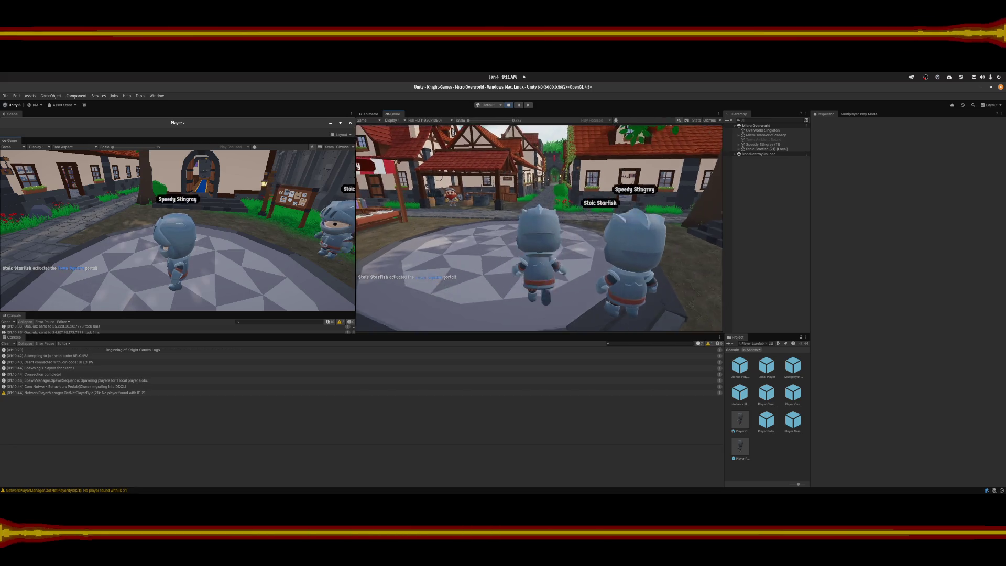
Use Teleport to Town Square twice from the pause menu, then reopen the pause menu.
key("w")
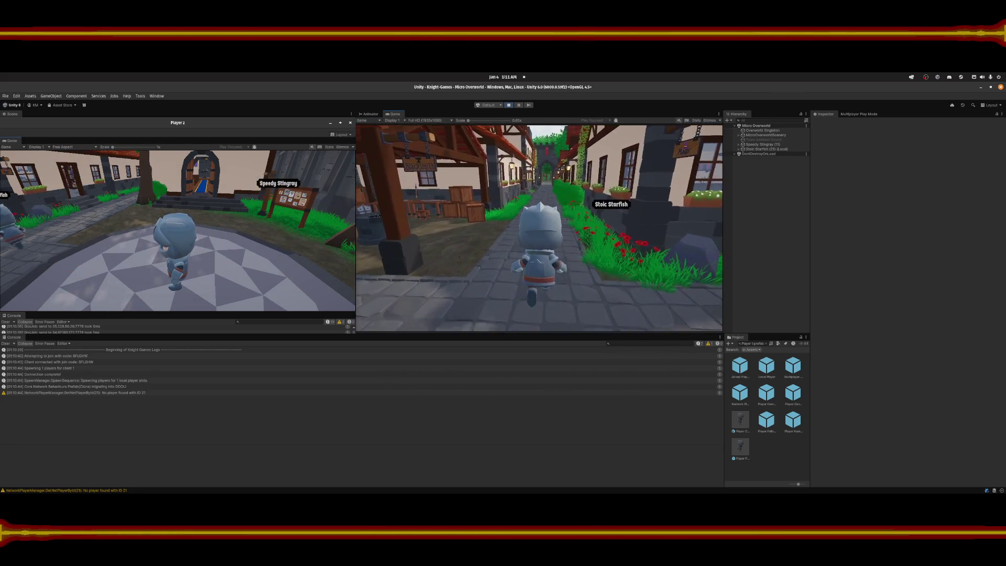
key("Escape")
left_click(669, 319)
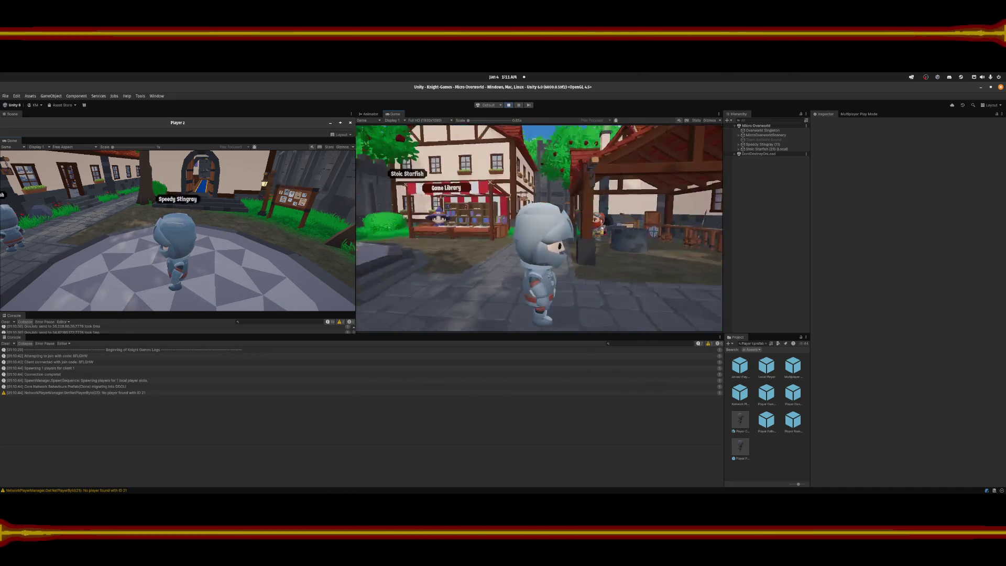
key("Escape")
left_click(662, 321)
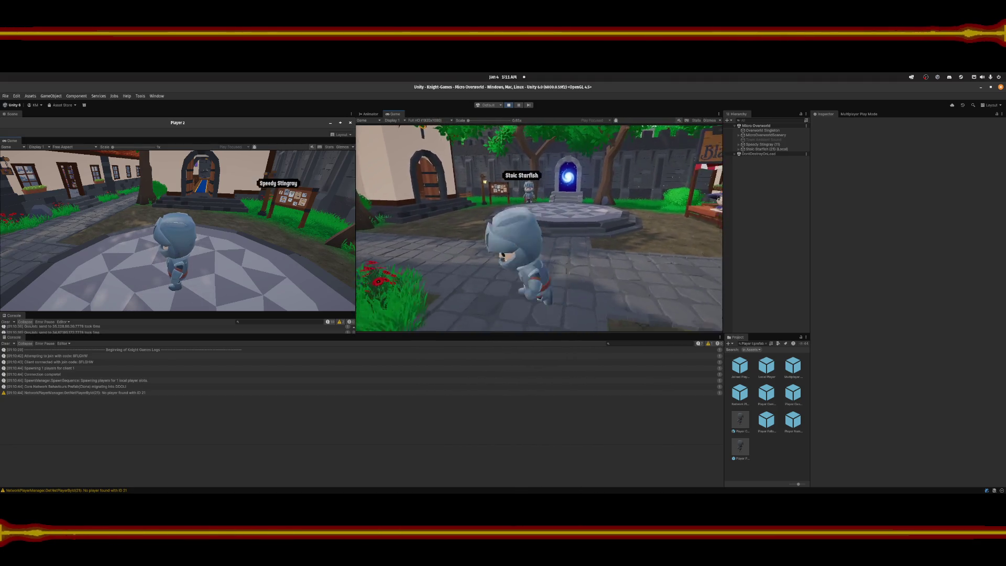
key("Escape")
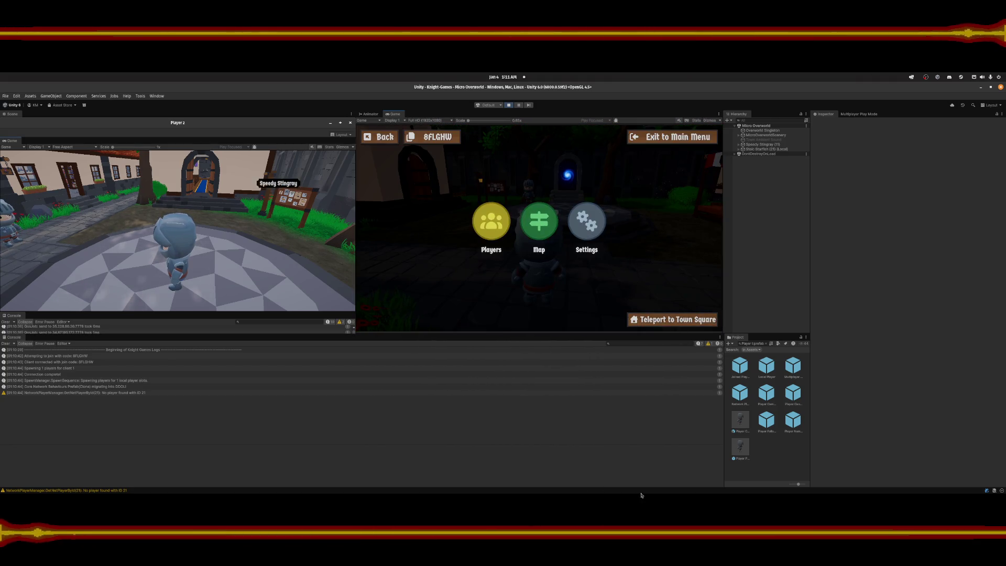
Highlight SetPlayerPlacement_Rpc's uses and review the SendTo.Owner line's change history in SpawnManager.cs.
left_click(525, 485)
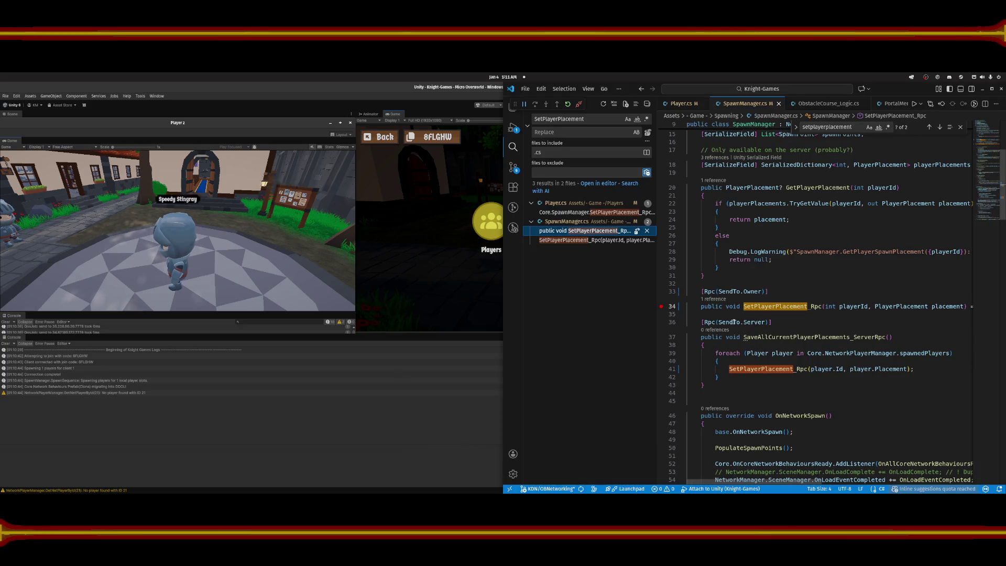
left_click(772, 307)
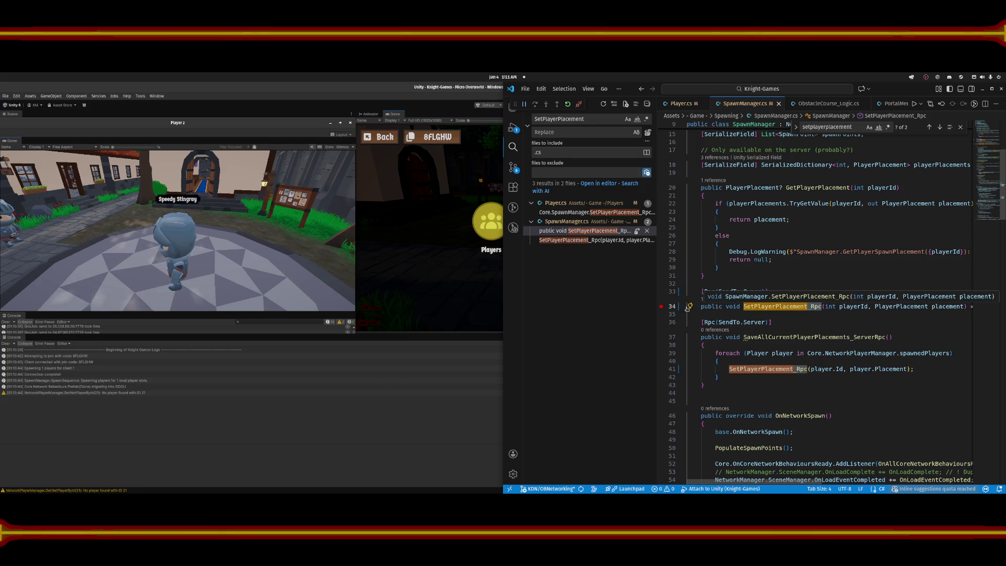
left_click(477, 269)
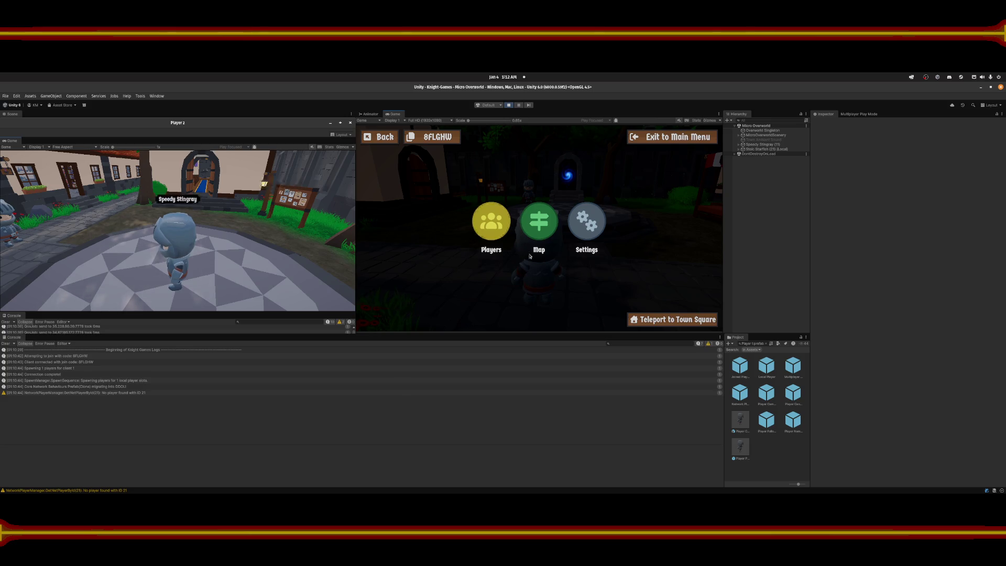
left_click(526, 486)
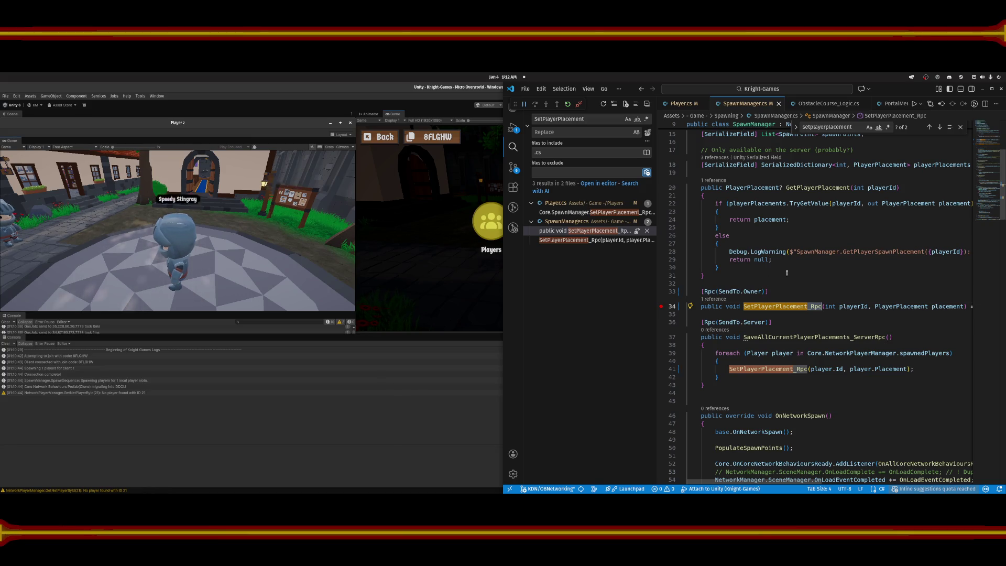
left_click(784, 291)
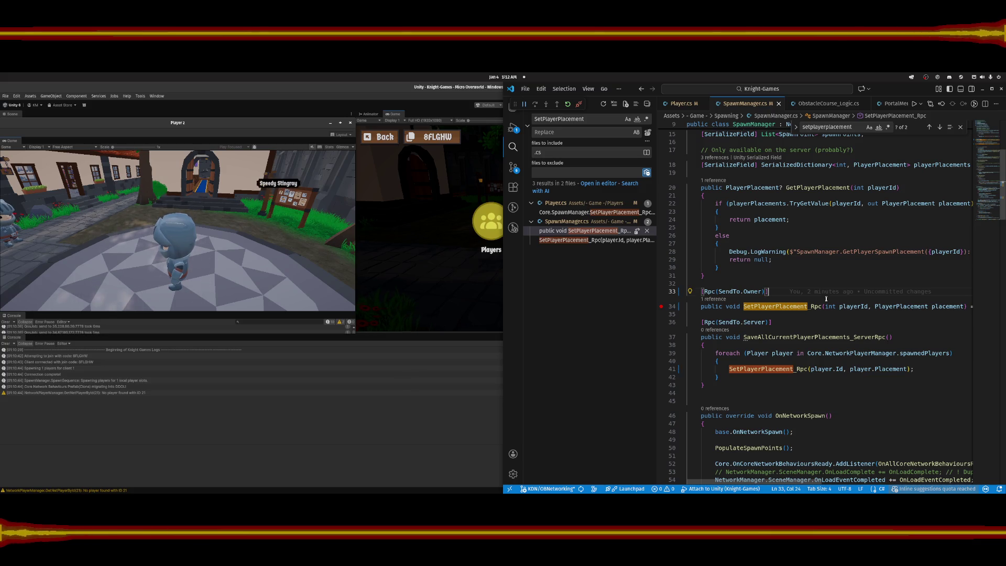
mouse_move(829, 296)
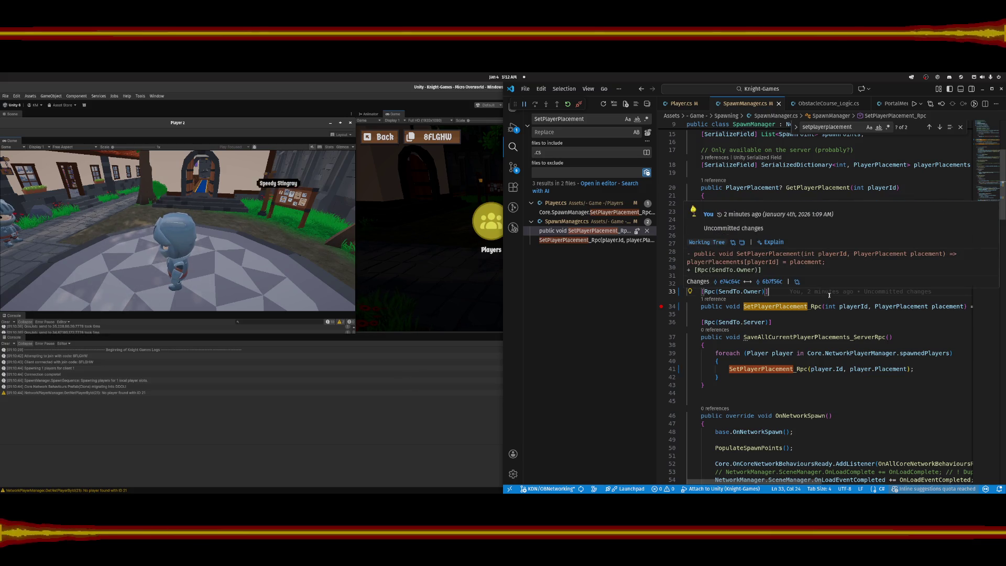
left_click(820, 307)
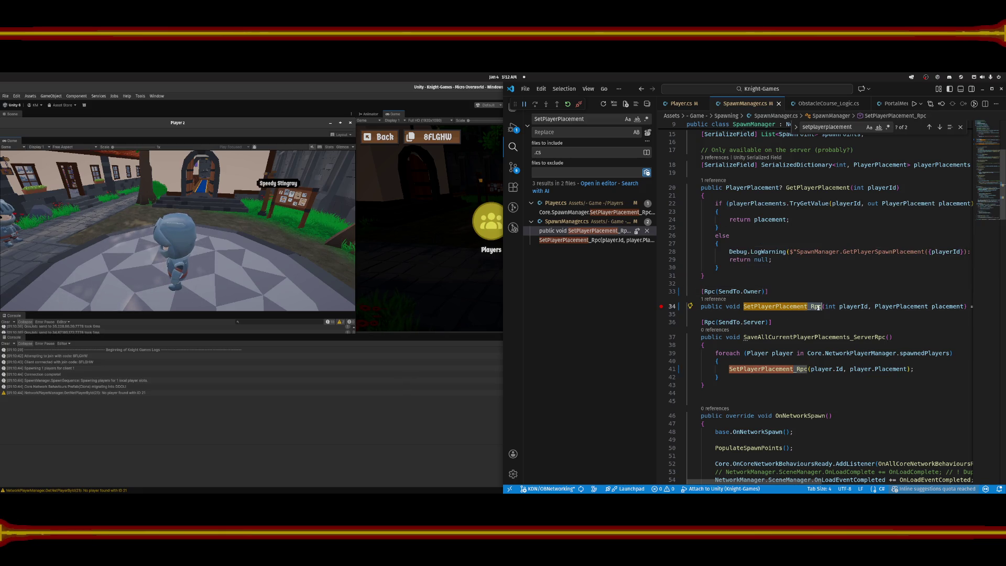
Inspect lines 37 and 41, remove the line 34 breakpoint, and open the Player.cs call.
left_click(777, 369)
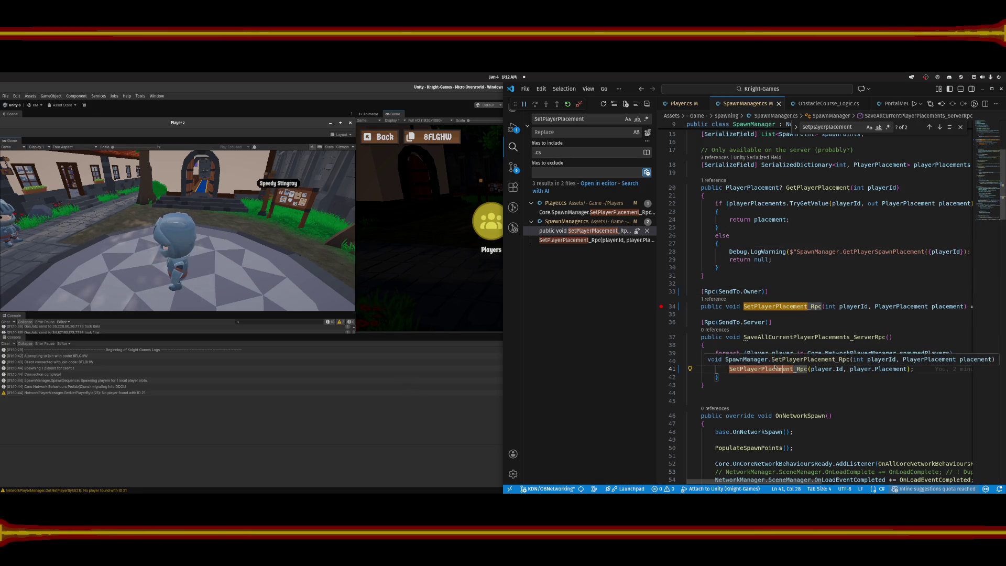
left_click(753, 337)
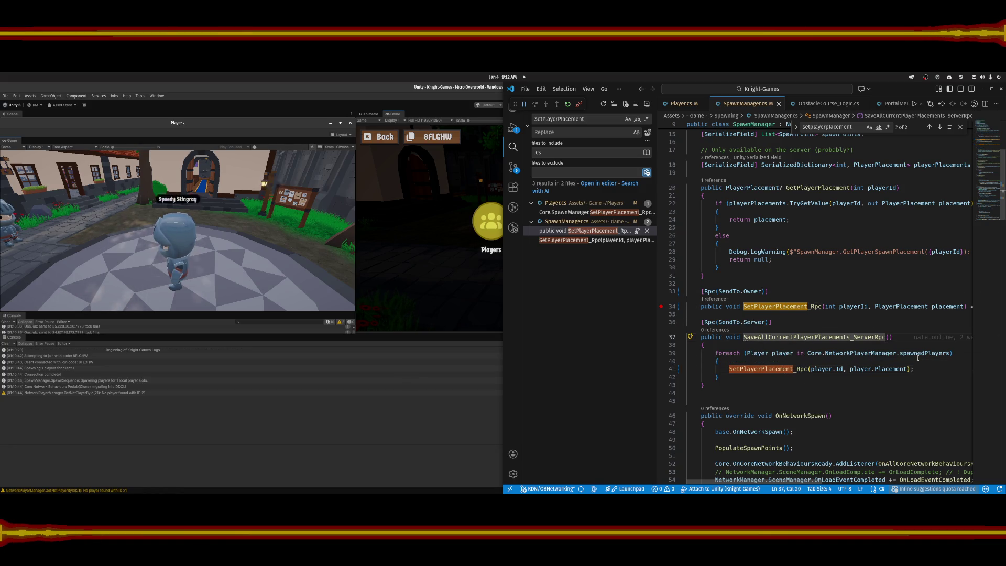
left_click(887, 337)
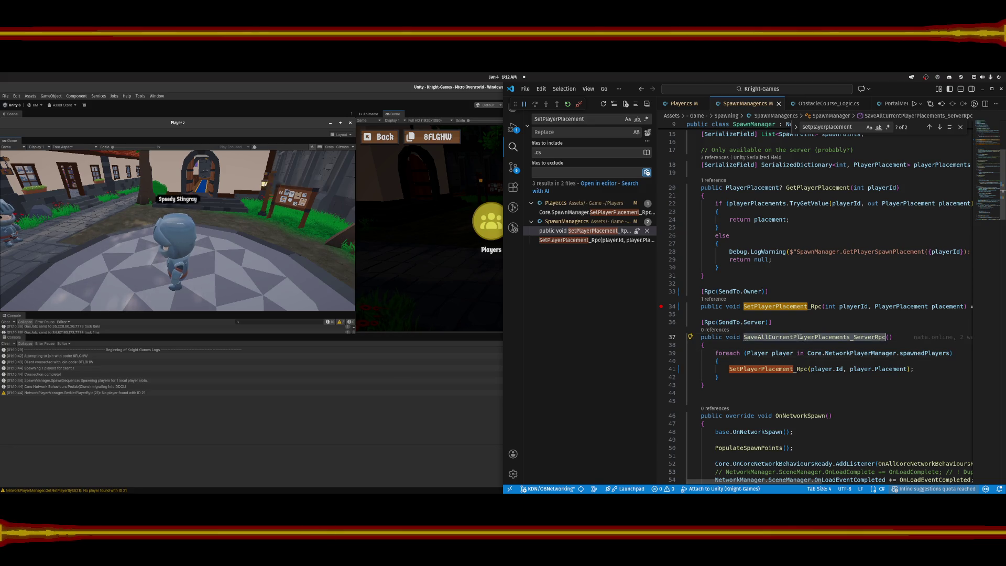
left_click(808, 369)
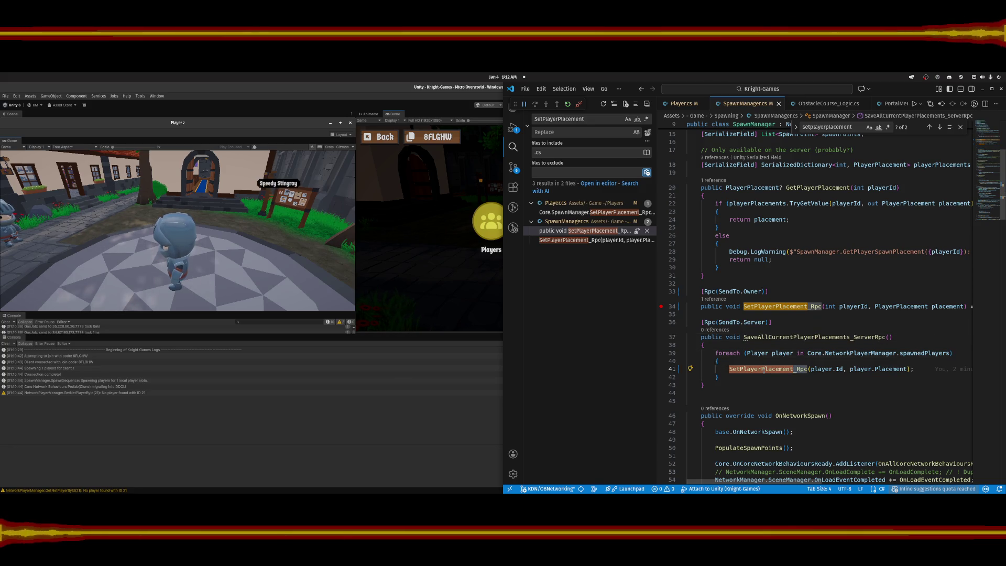
left_click(662, 307)
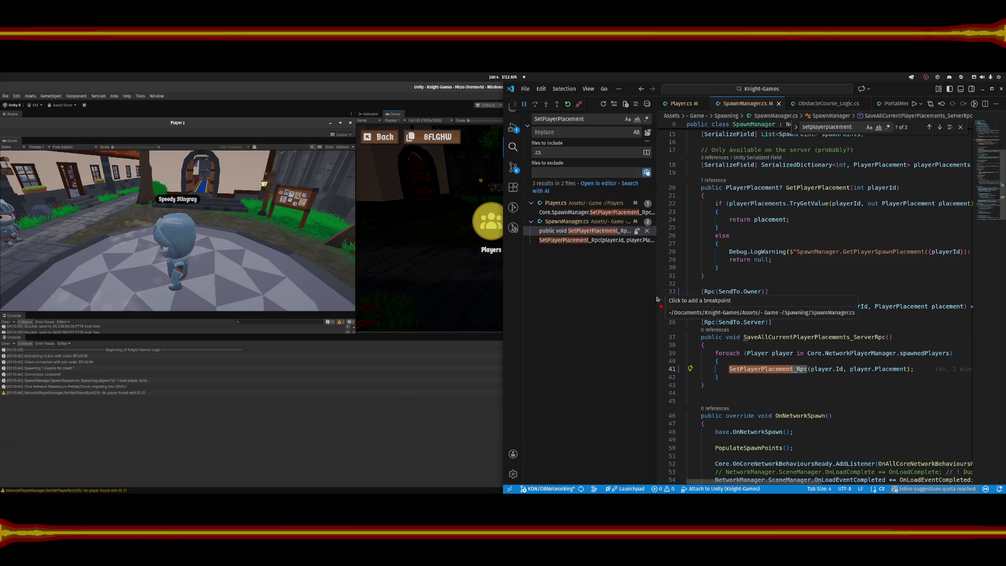
left_click(573, 232)
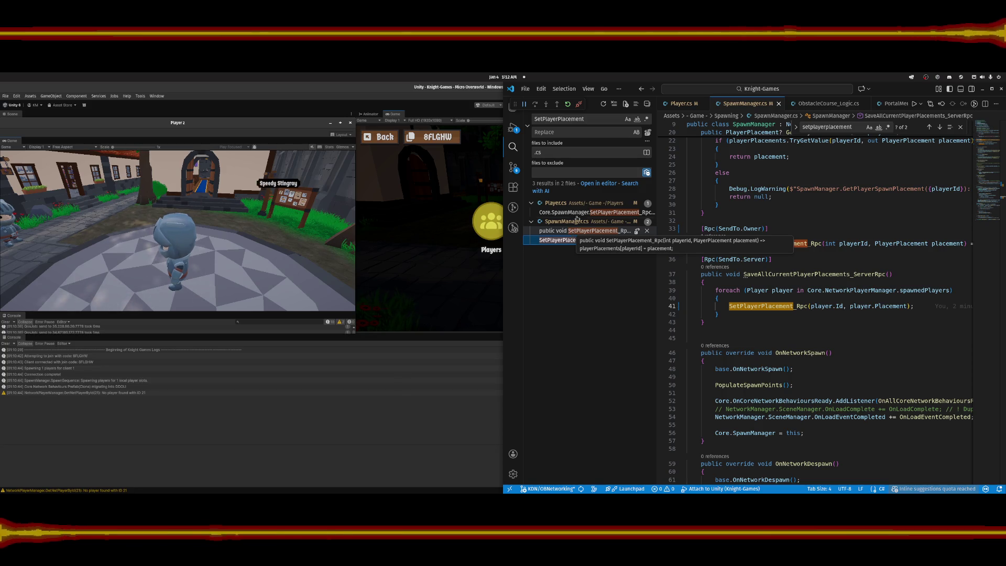
left_click(576, 212)
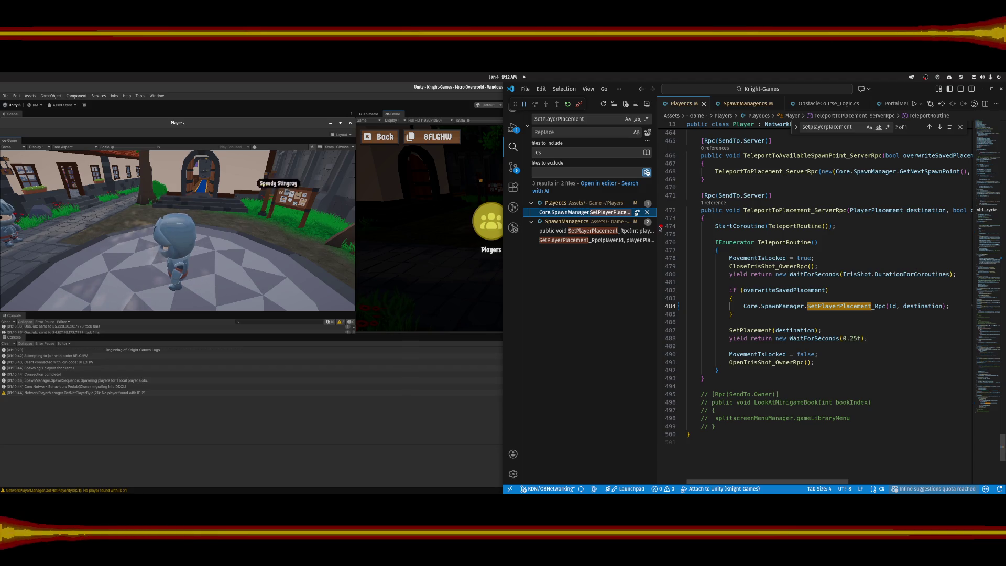
Set a breakpoint on line 474 and review the teleport RPCs' SendTo.Server targets.
left_click(661, 226)
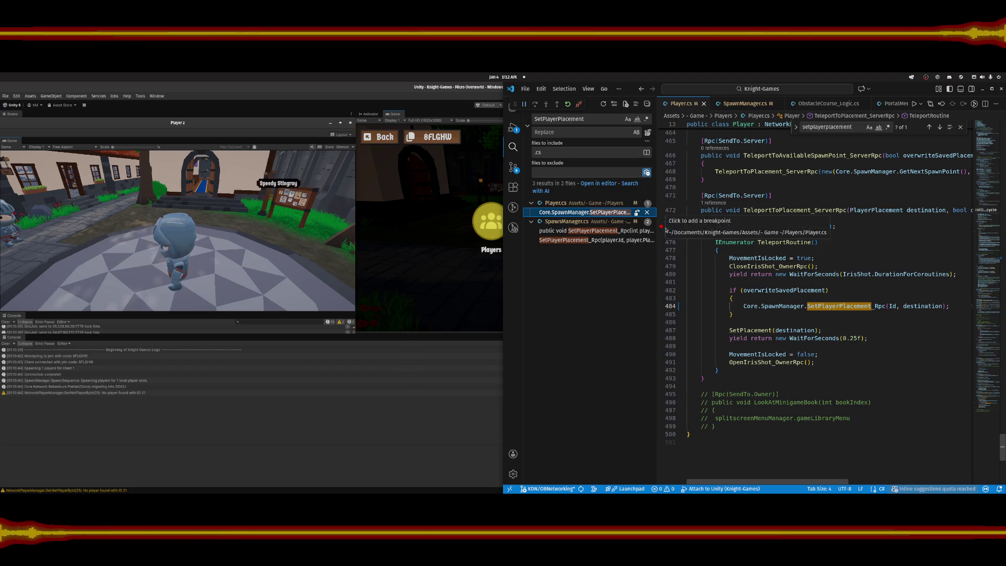
left_click(757, 195)
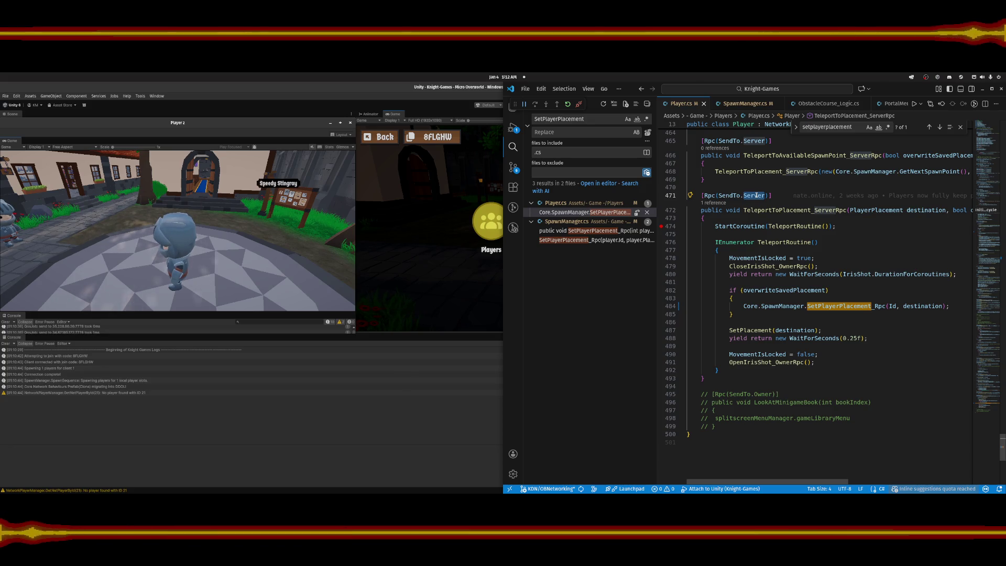
scroll(759, 211, "up", 5)
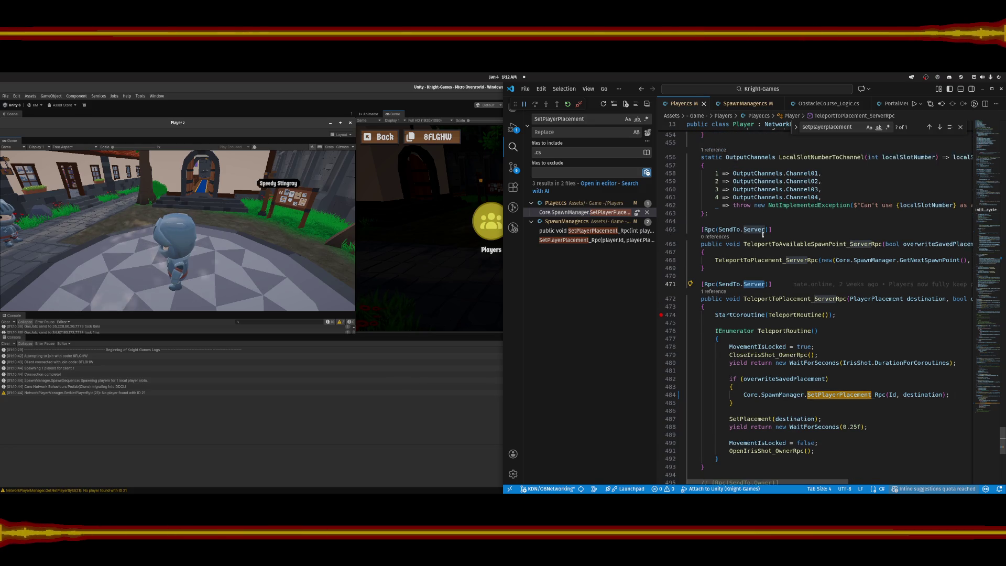
scroll(762, 234, "up", 5)
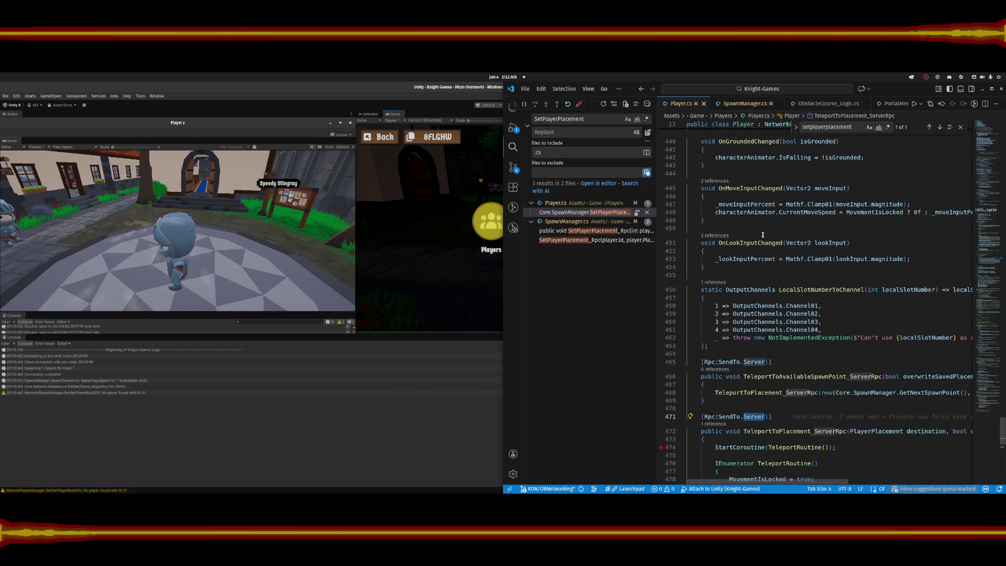
scroll(763, 235, "down", 3)
scroll(763, 234, "down", 2)
Change lines 465 and 471 to SendTo.Owner, then go back twice to SpawnManager.cs.
left_click(755, 230)
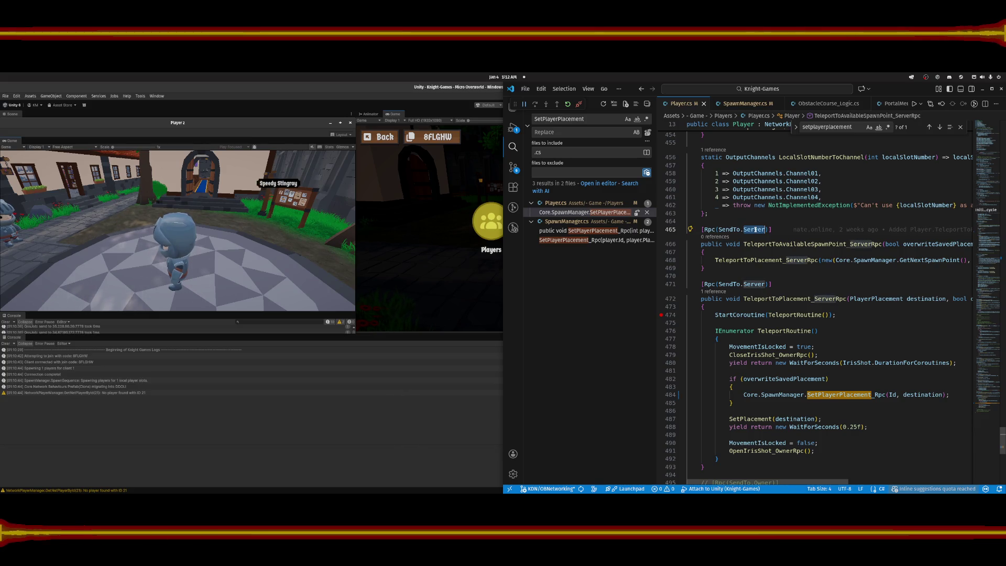
type("Ow")
key("Tab")
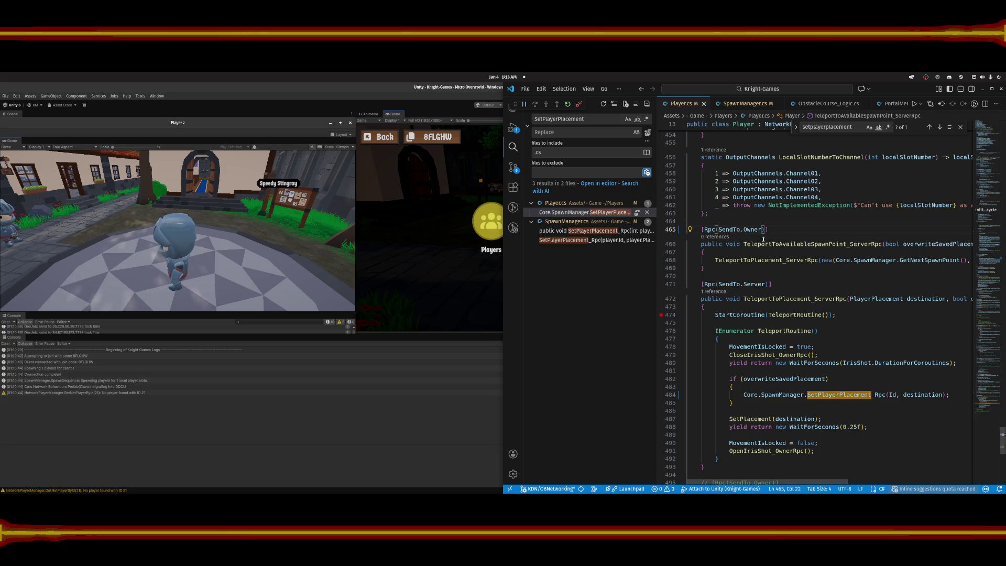
double_click(752, 286)
type("Own")
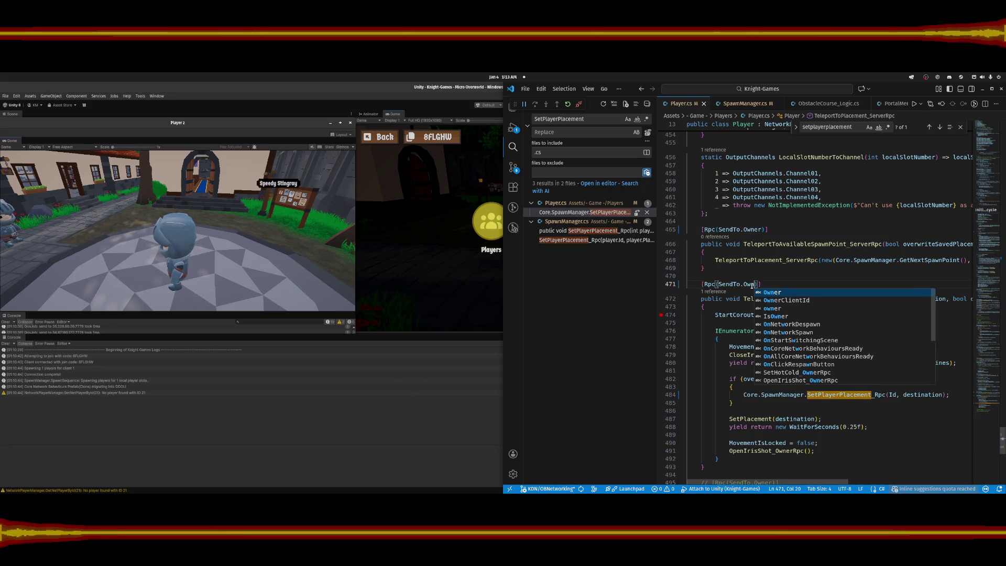
key("Tab")
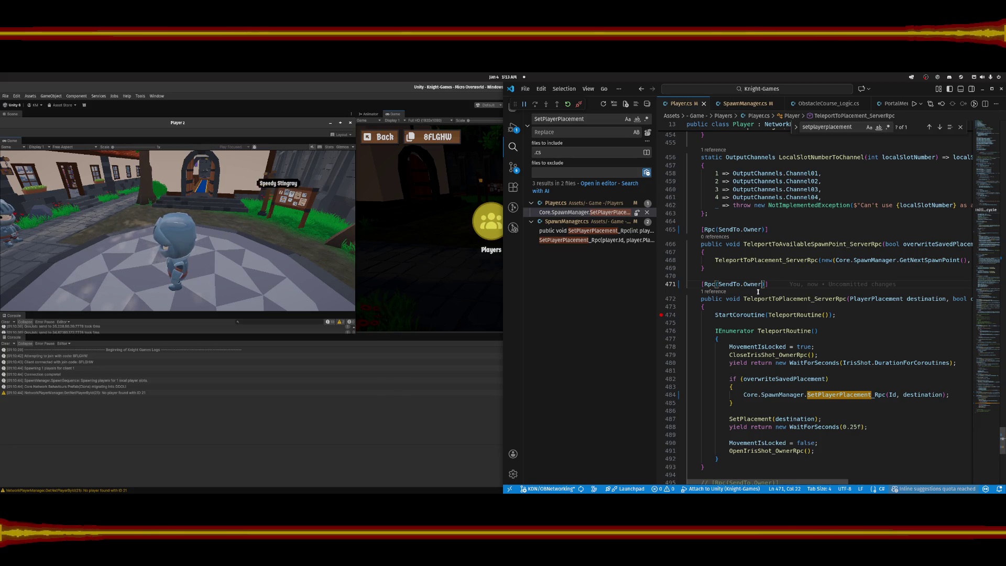
scroll(753, 302, "down", 1)
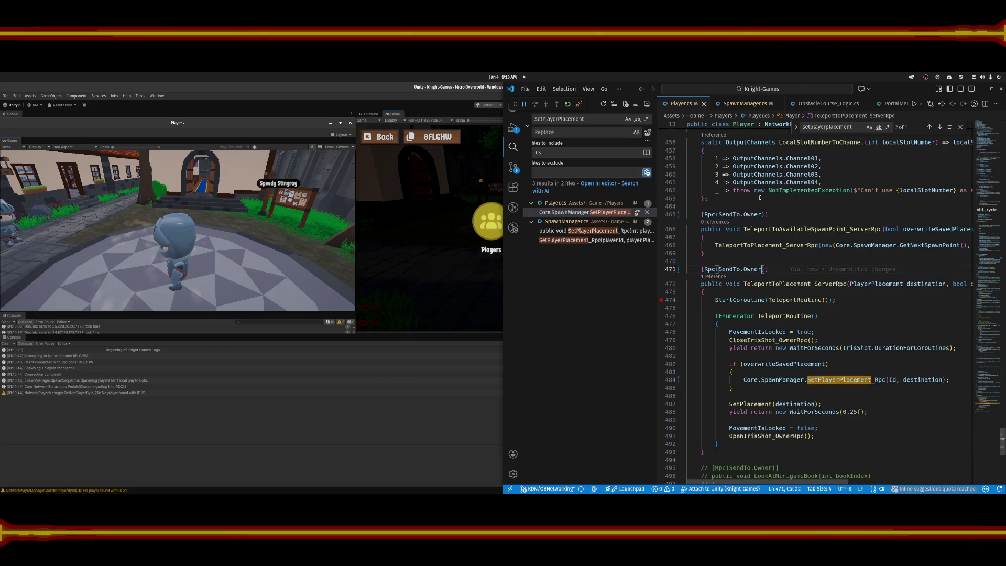
left_click(642, 89)
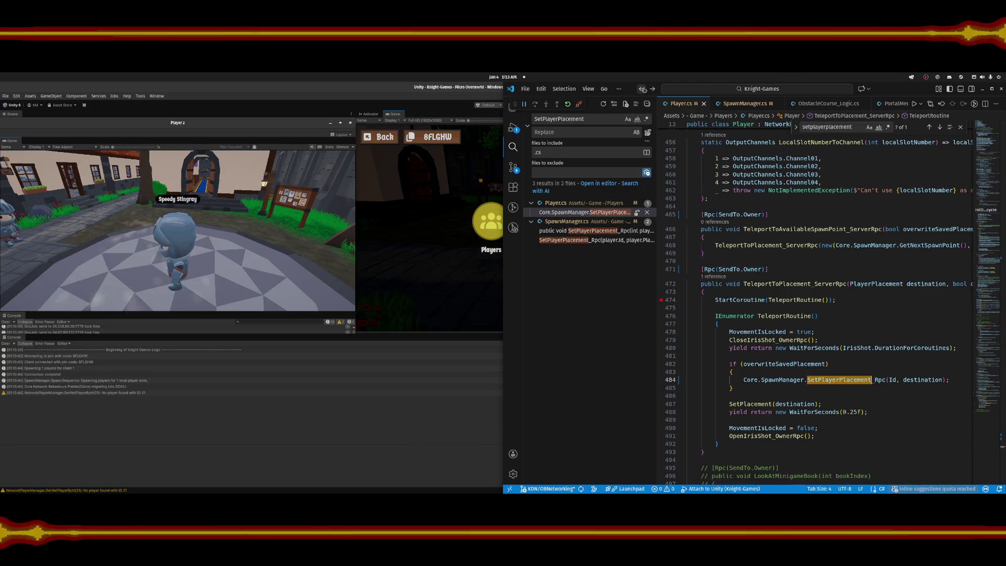
left_click(642, 89)
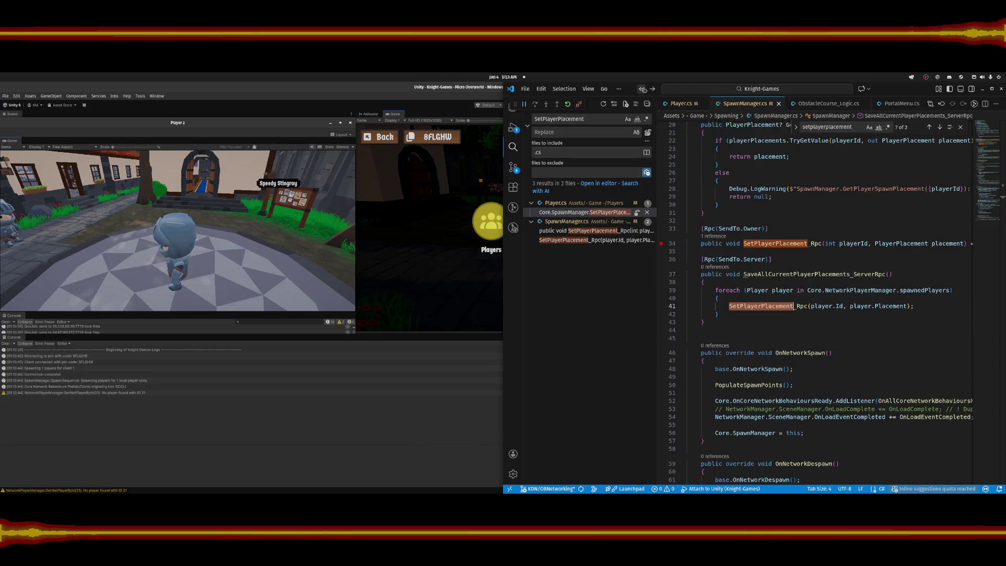
Delete the [Rpc(SendTo.Owner)] attribute line and strip _Rpc from the method name.
left_click(752, 260)
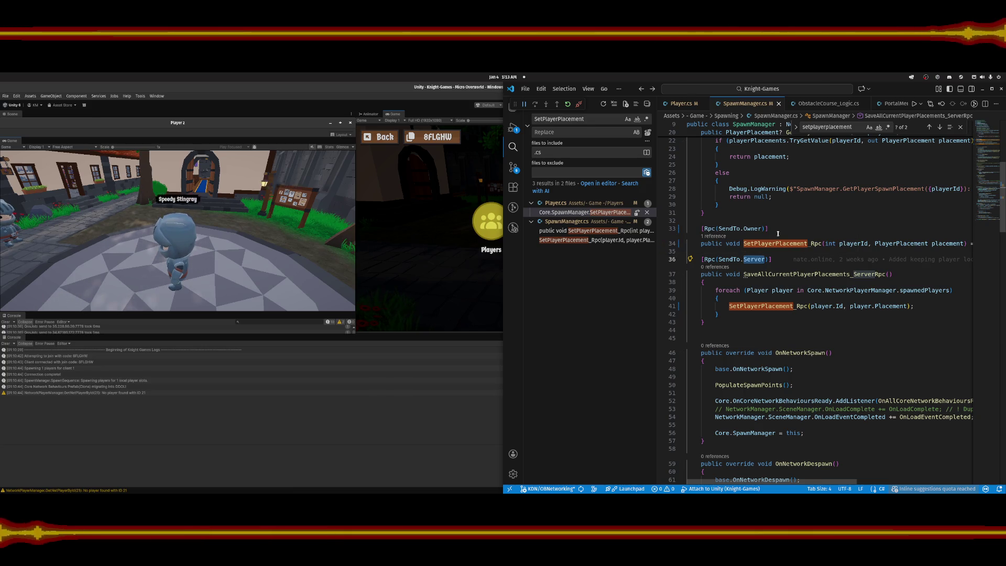
left_click_drag(778, 234, 778, 220)
key("BackSpace")
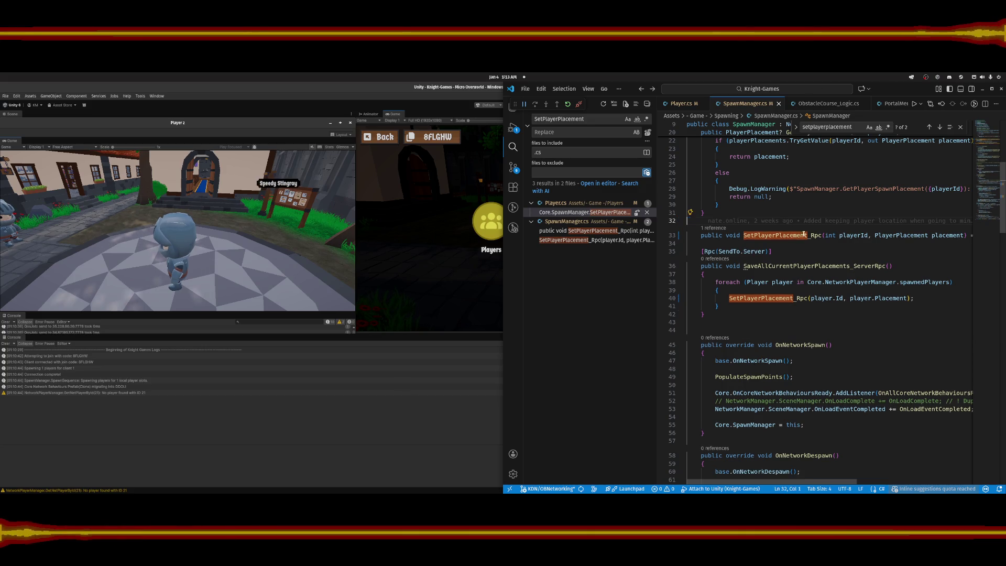
left_click(821, 235)
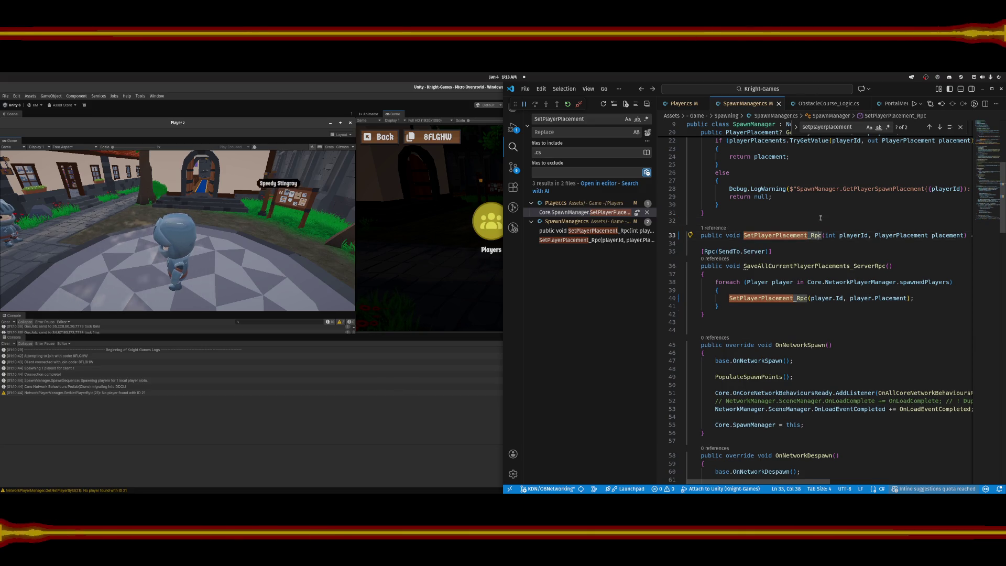
key("Delete")
key("BackSpace")
key("BackSpace")
key("BackSpace")
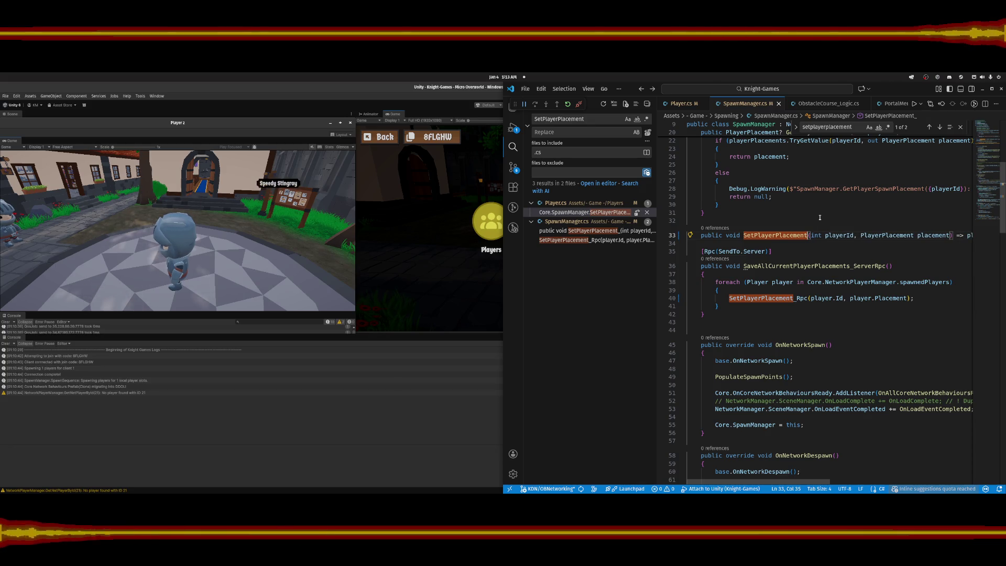
Remove the _Rpc suffix from the line 40 call and save SpawnManager.cs.
left_click(595, 213)
left_click(944, 306)
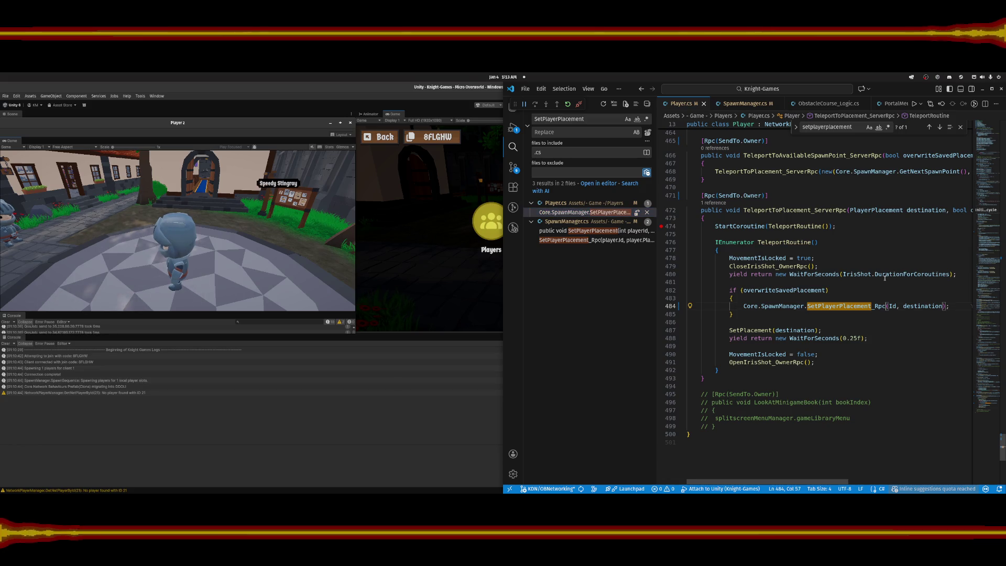
left_click(586, 231)
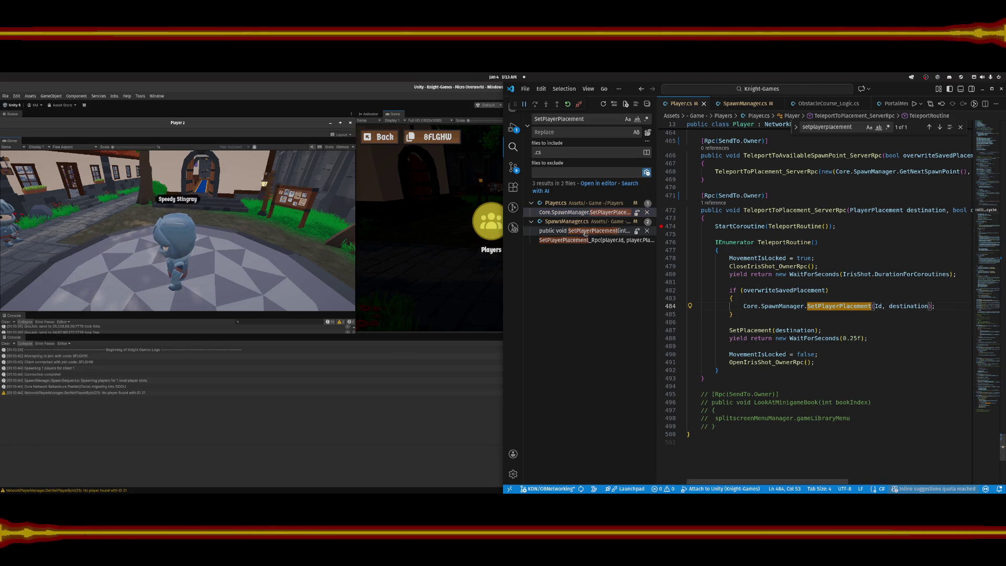
left_click(588, 241)
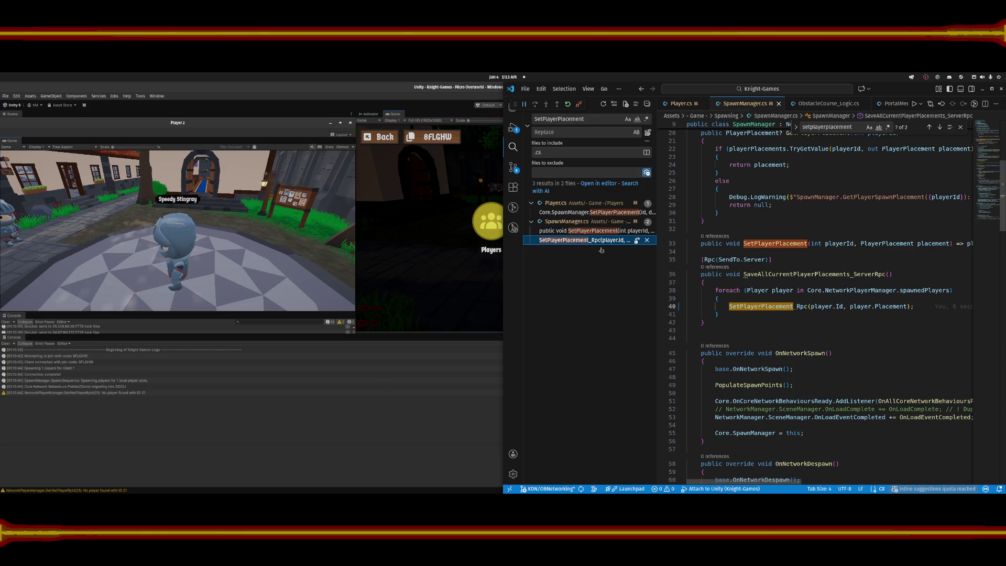
left_click(809, 306)
key("BackSpace")
key("BackSpace")
key("BackSpace")
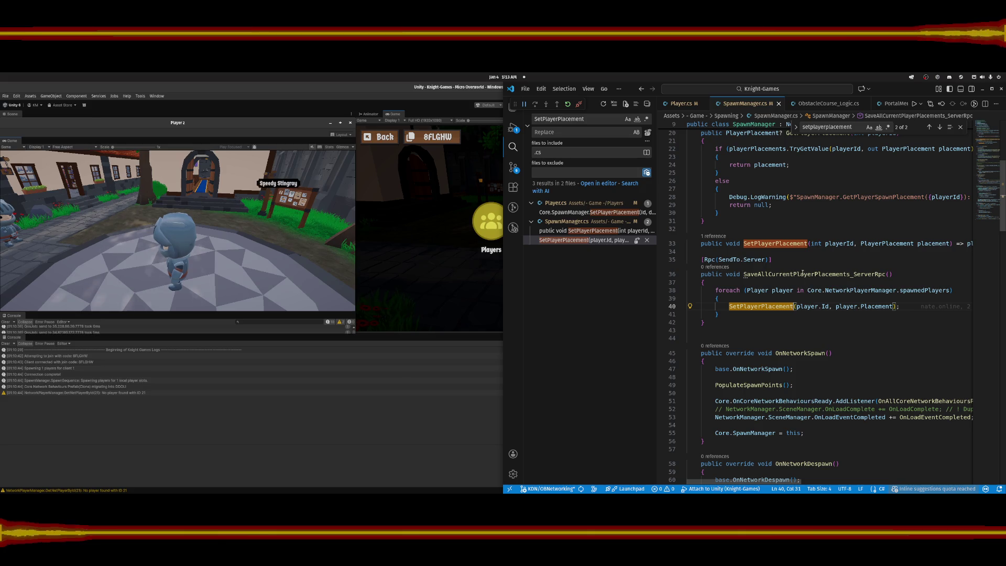
key("ctrl+s")
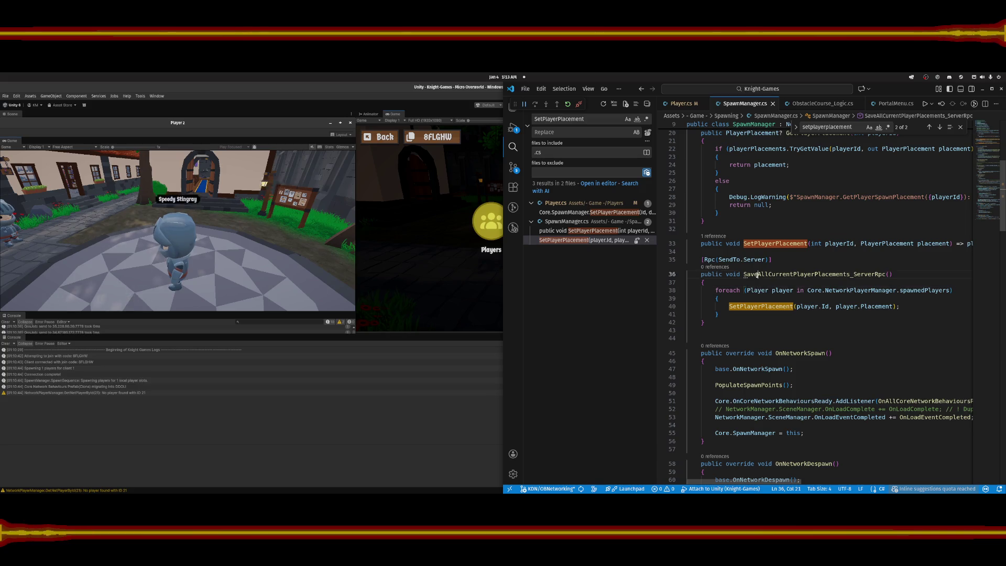
Retype the _Rpc suffix after SetPlayerPlacement in the line 40 call.
left_click(761, 305)
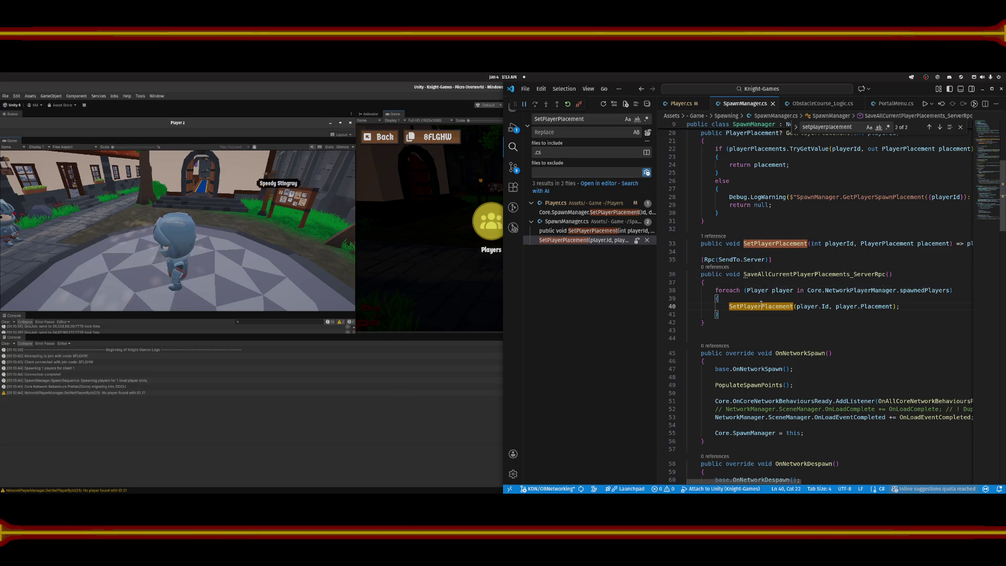
left_click(912, 305)
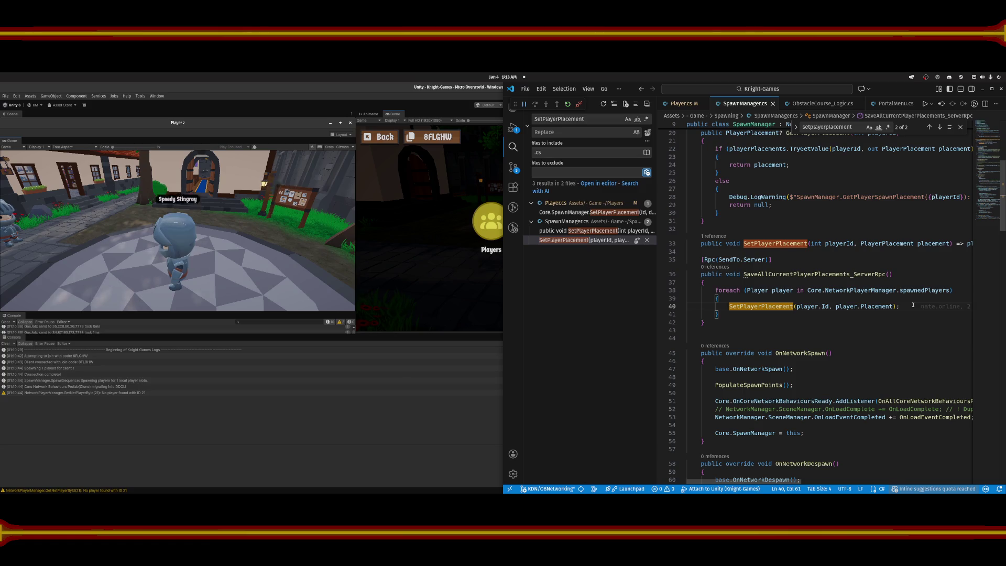
mouse_move(913, 305)
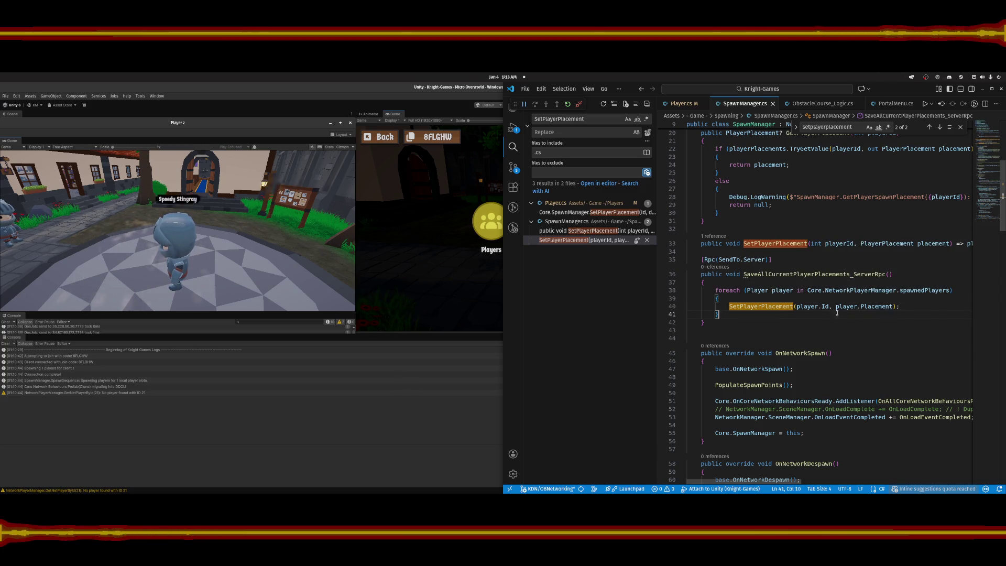
left_click(874, 313)
left_click(794, 306)
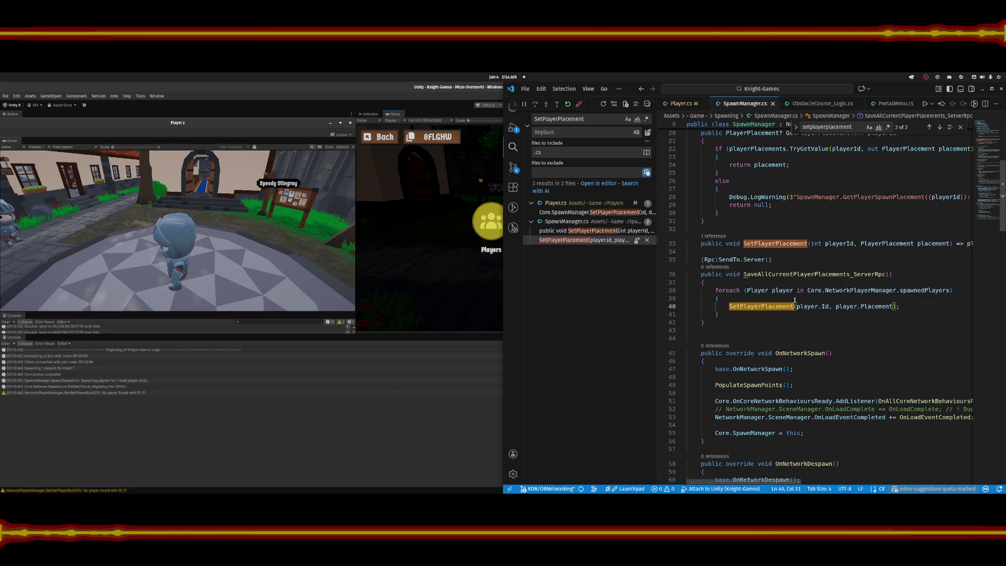
type("_Rpc")
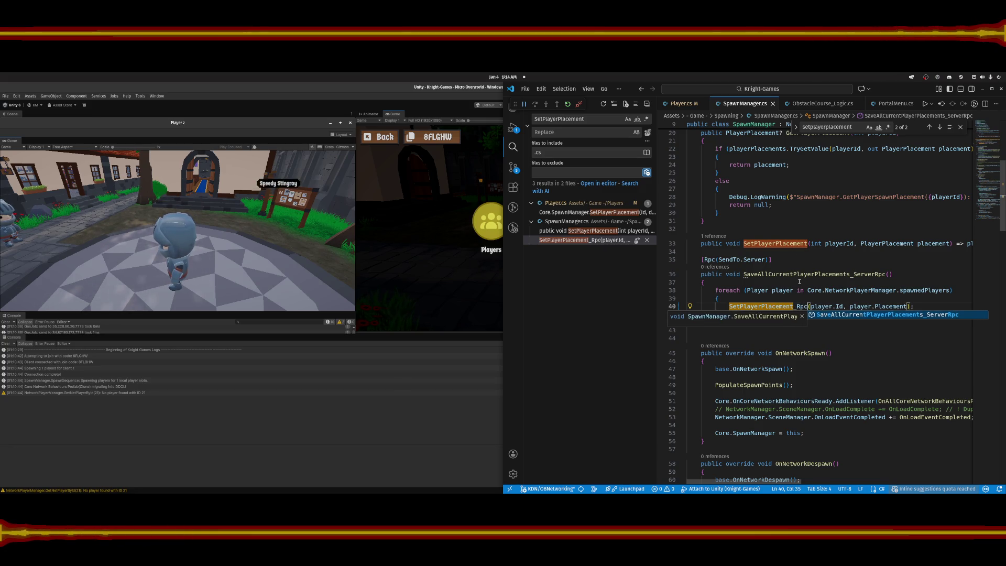
Append _Rpc to the SetPlayerPlacement declaration on line 33.
left_click(808, 242)
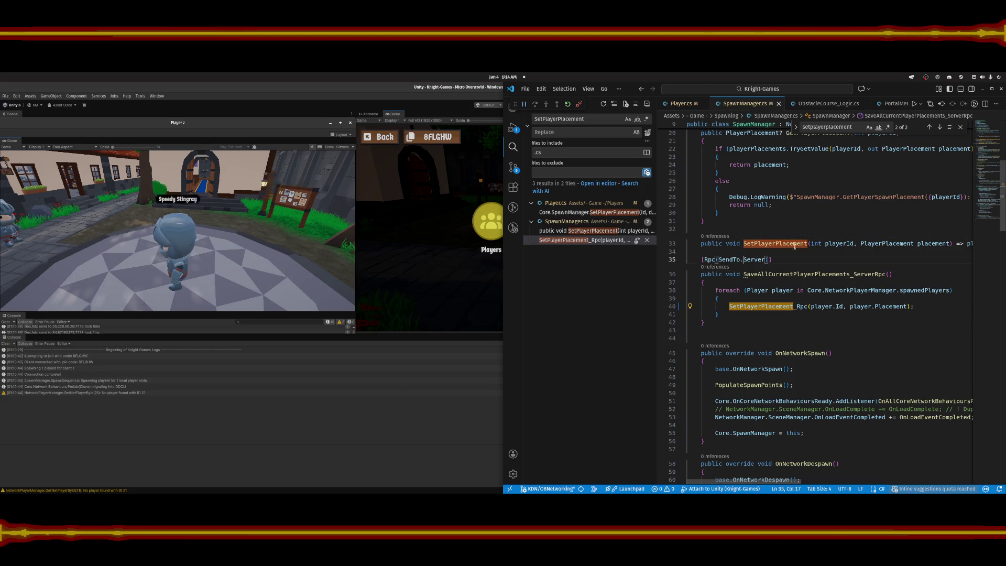
type("_RP")
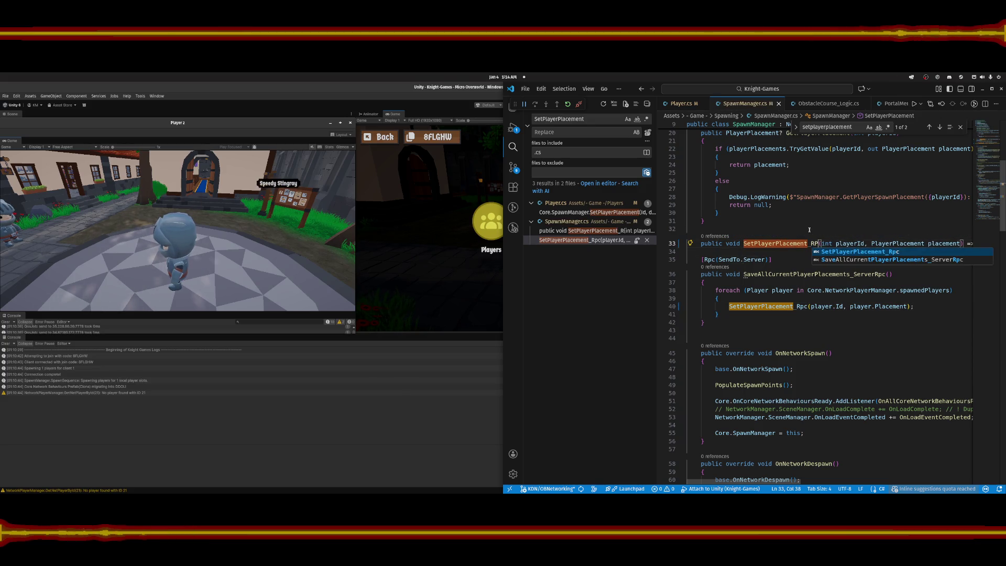
key("BackSpace")
type("pc")
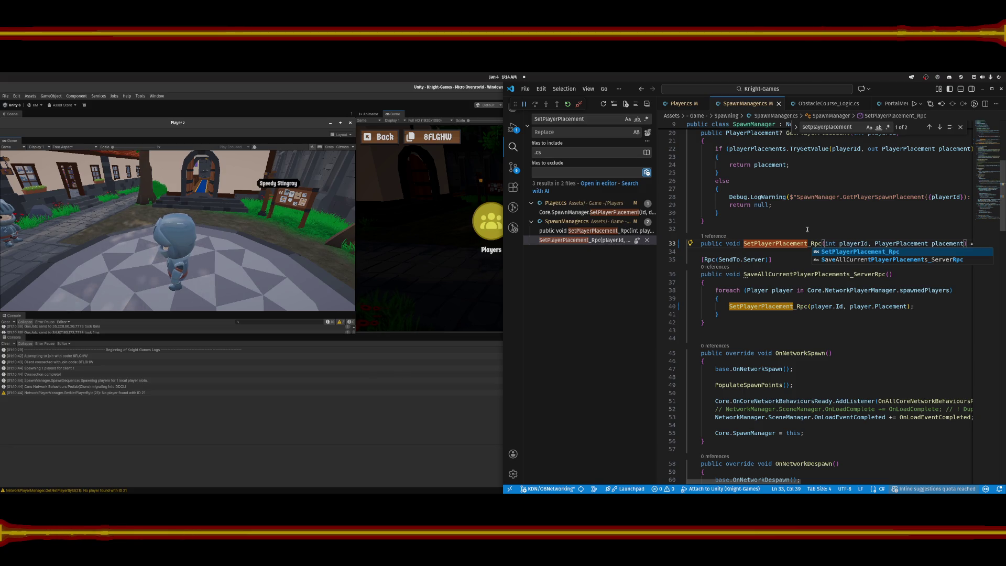
Add [Rpc(SendTo.Owner)] above the method and jump to the next search result.
left_click(808, 229)
key("Return")
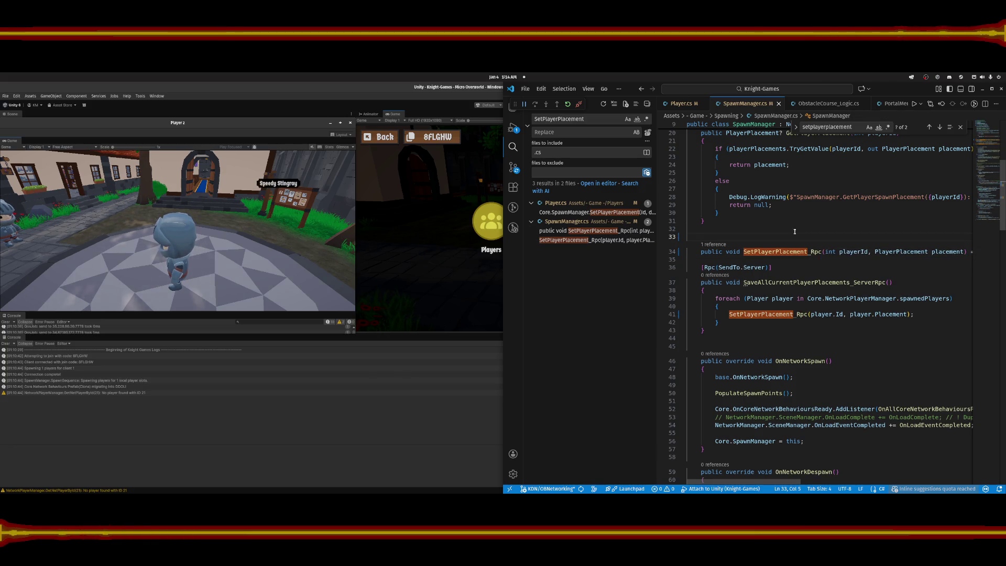
type("[")
type("Rpc")
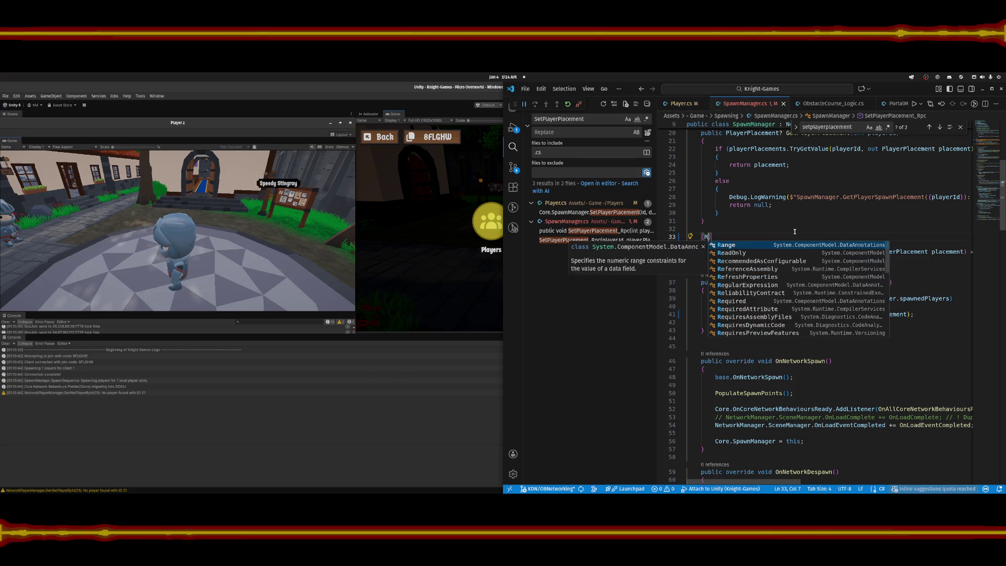
key("Escape")
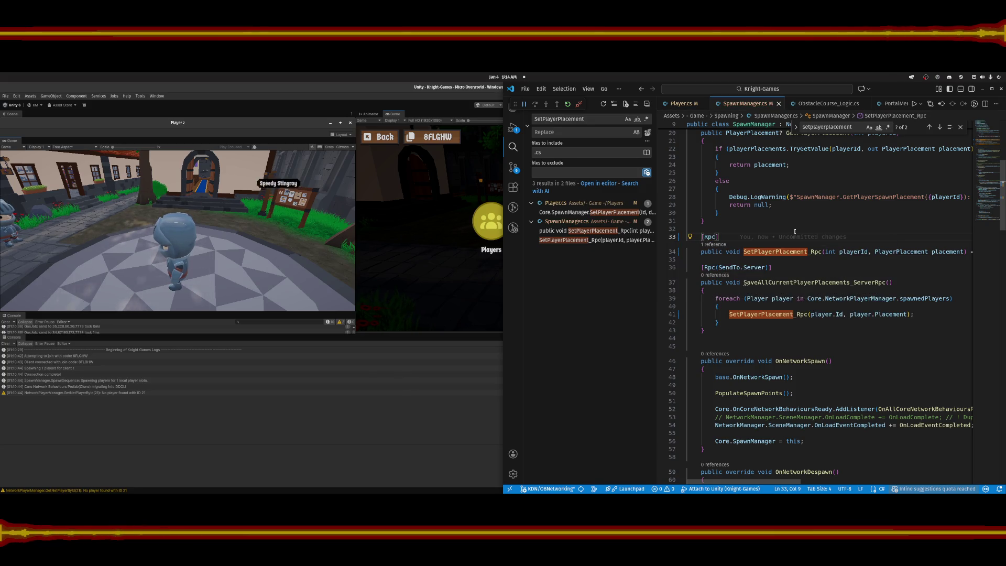
type("SendTo")
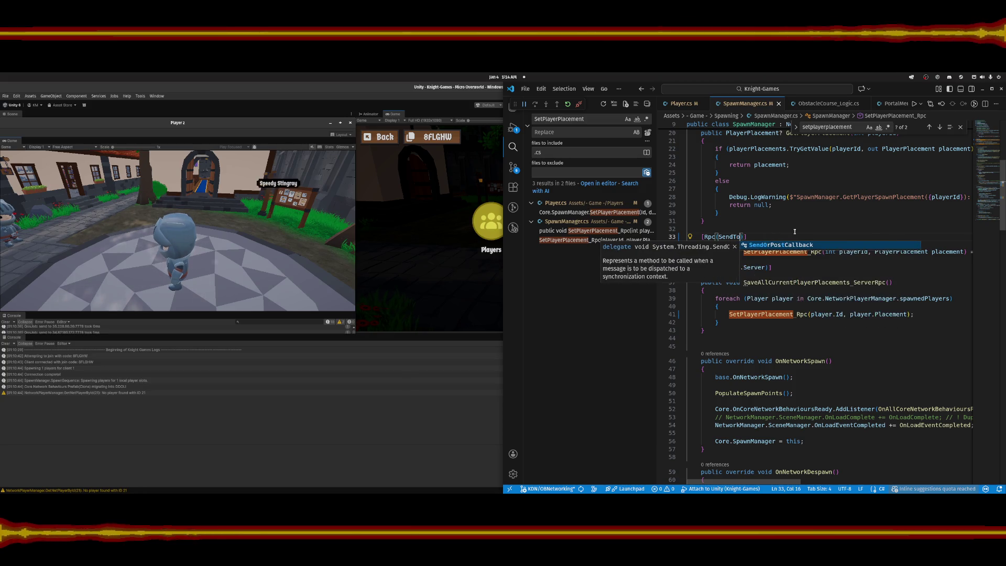
key("Escape")
type(".O")
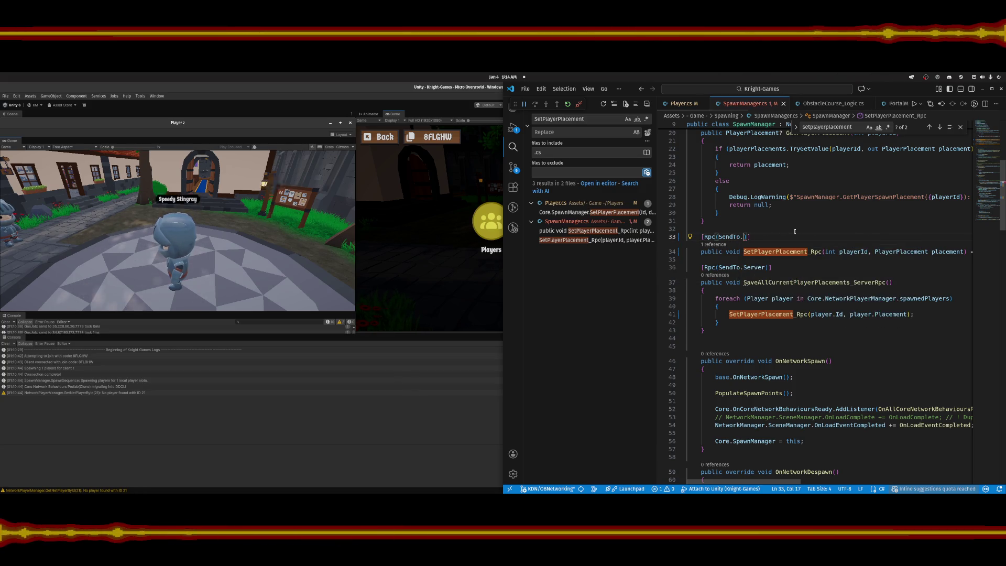
type("wner)]")
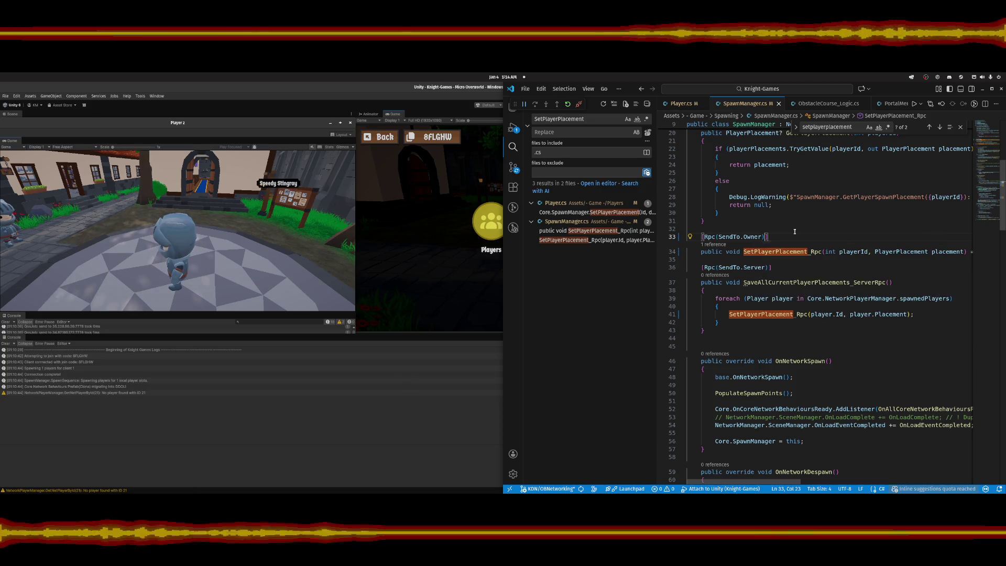
key("F4")
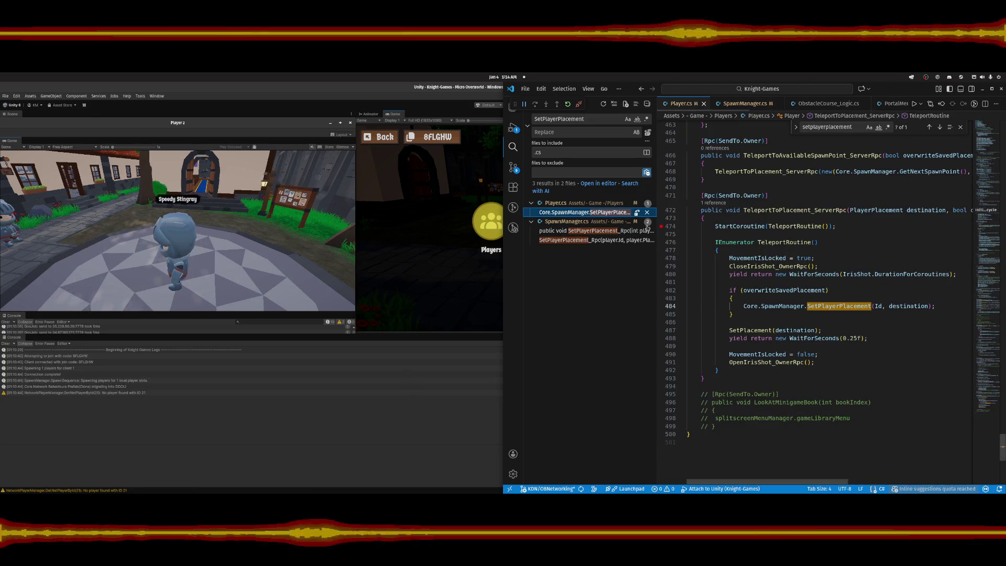
Rename the Player.cs line 484 call to SetPlayerPlacement_Rpc.
type("_Rp")
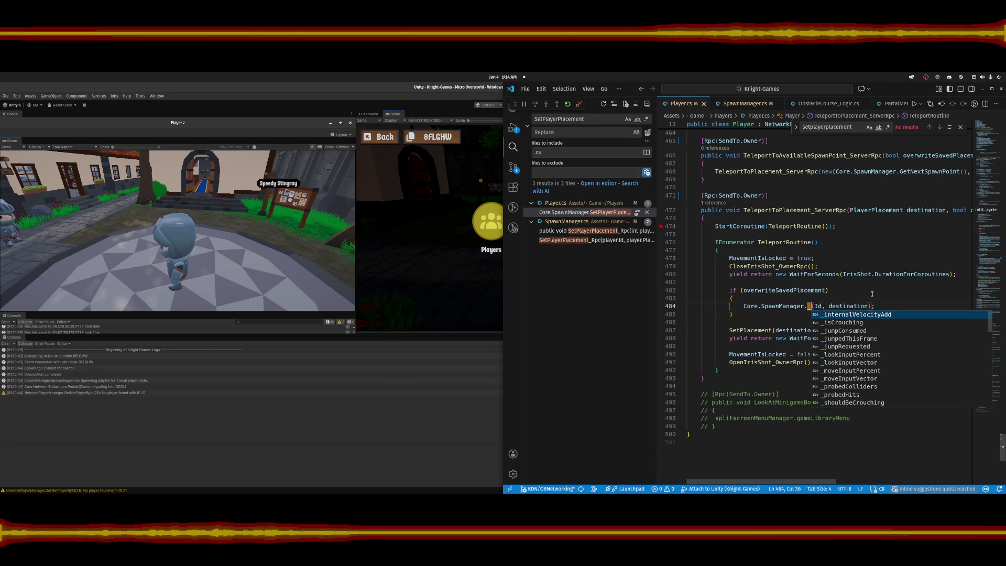
key("ctrl+z")
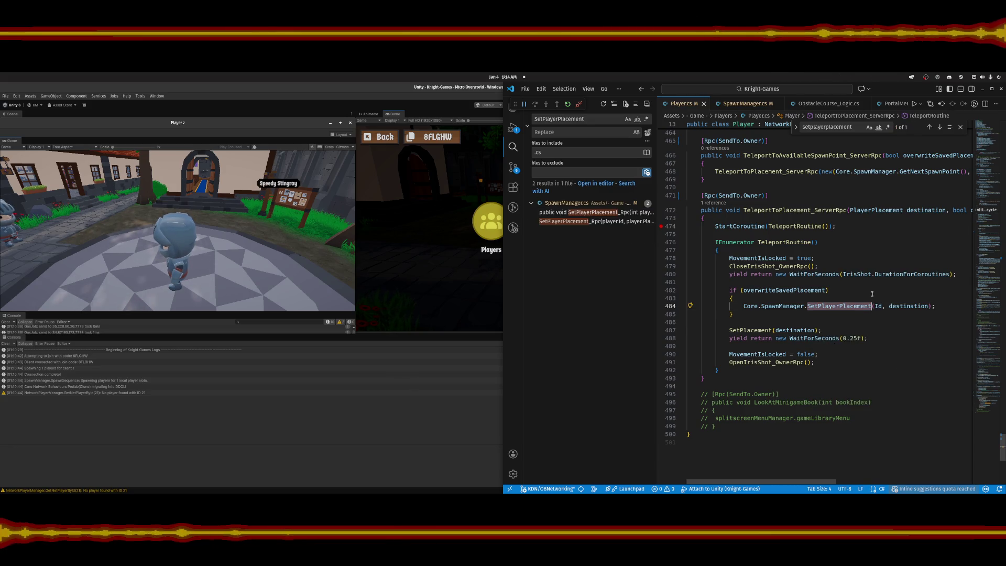
key("Right")
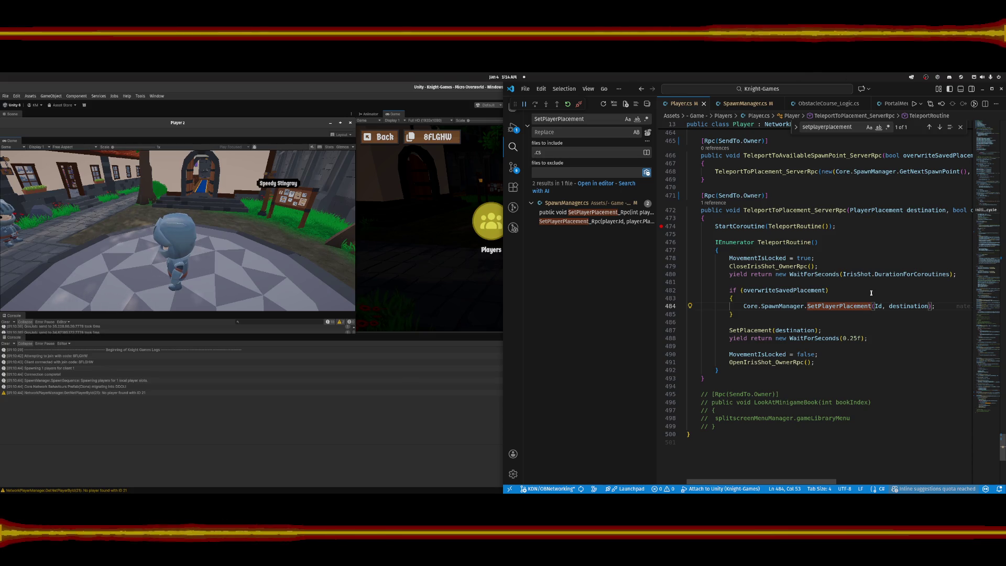
type("_Rpc")
left_click(872, 292)
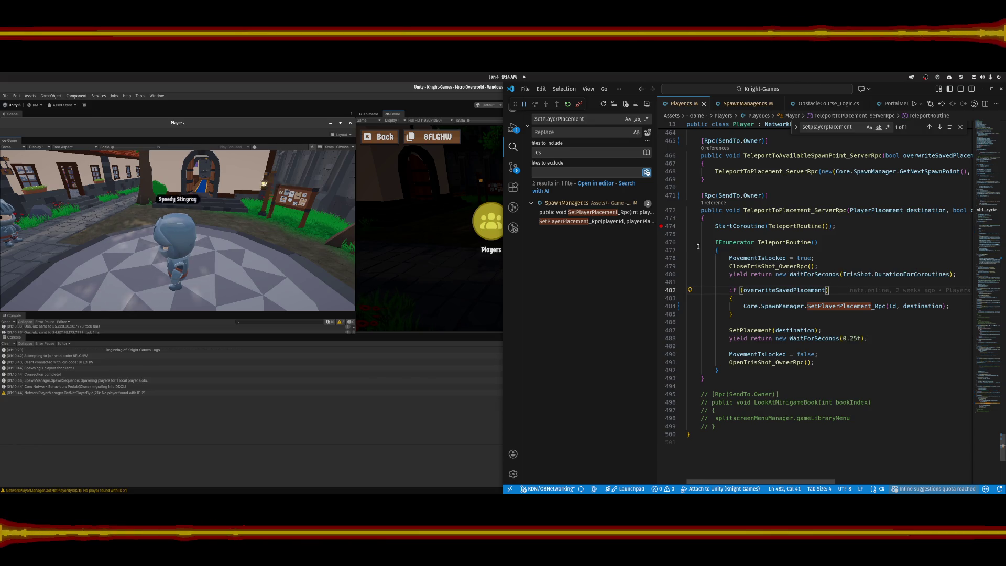
Refine the project search to SetPlayerPlacement_Rpc and return to SpawnManager.cs.
left_click(613, 214)
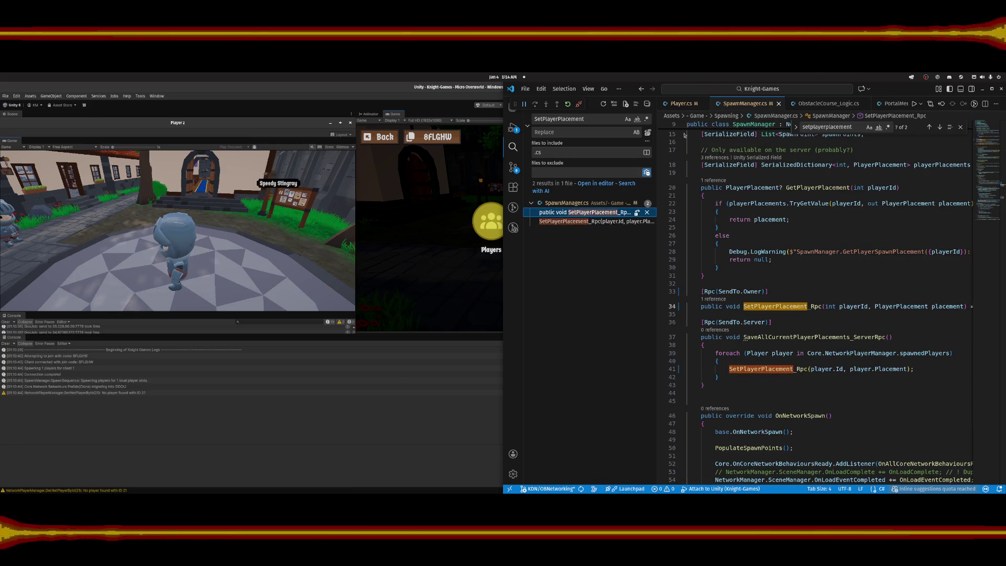
key("ctrl+alt+minus")
double_click(824, 306)
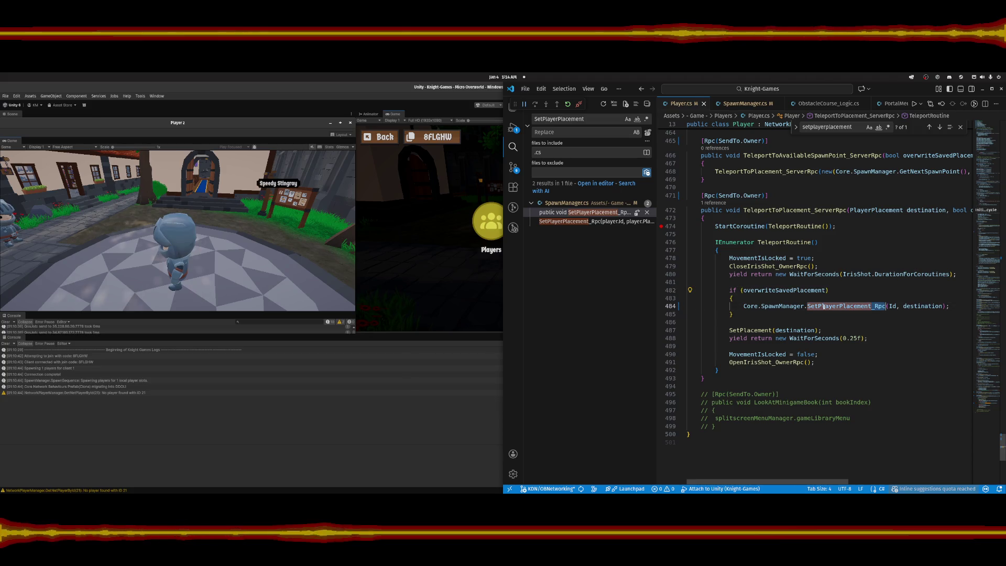
left_click(597, 118)
type("_Rpc")
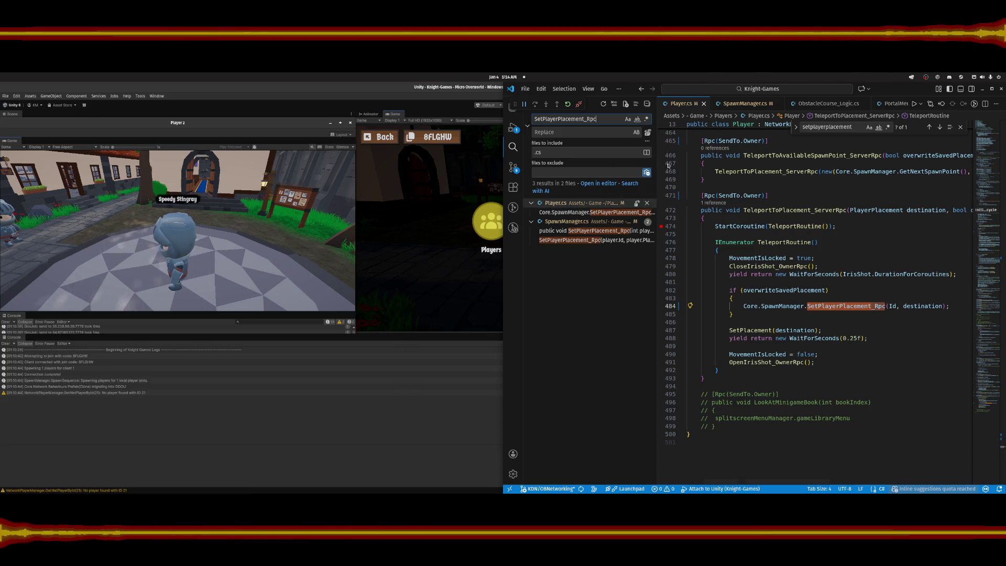
left_click(744, 104)
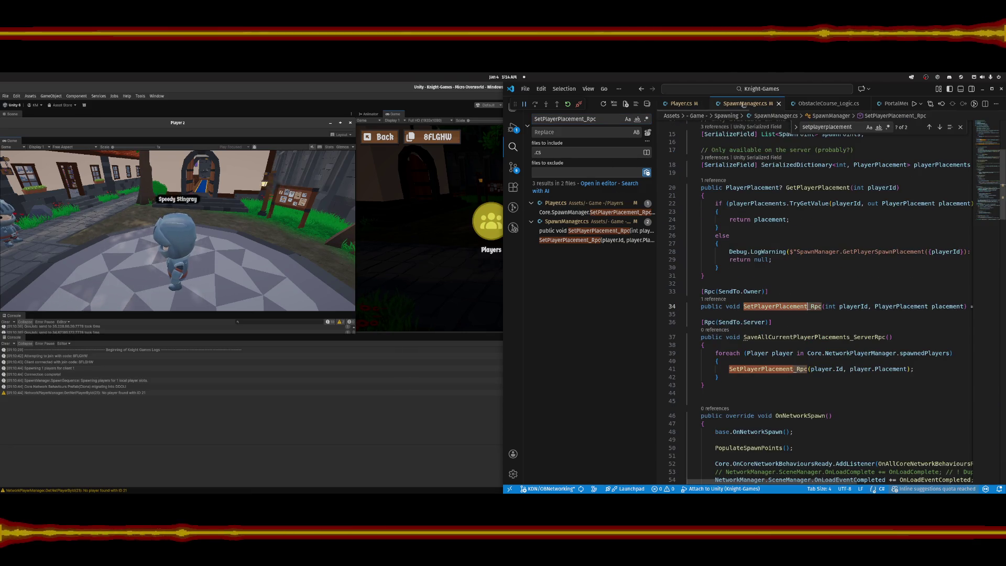
double_click(753, 291)
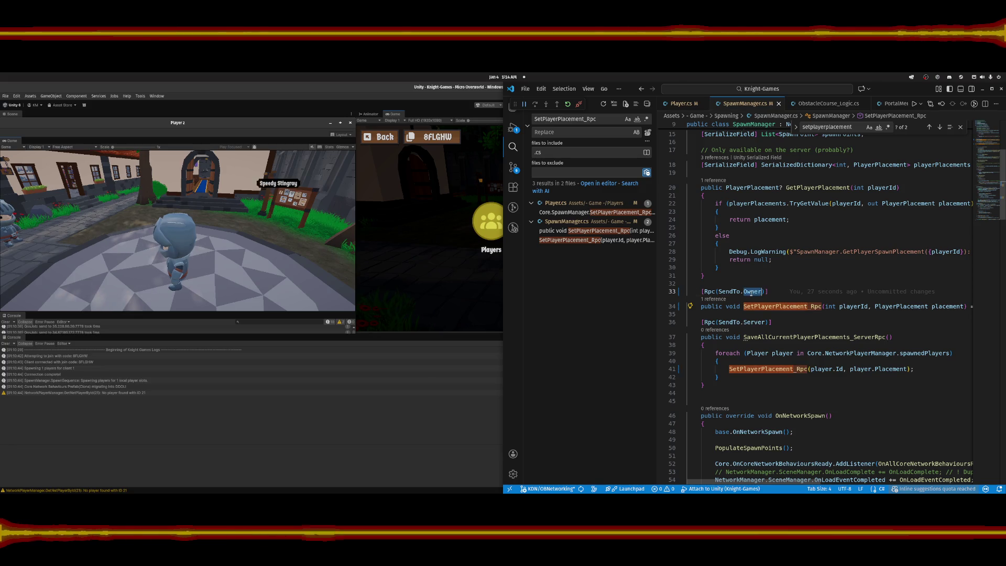
left_click(589, 231)
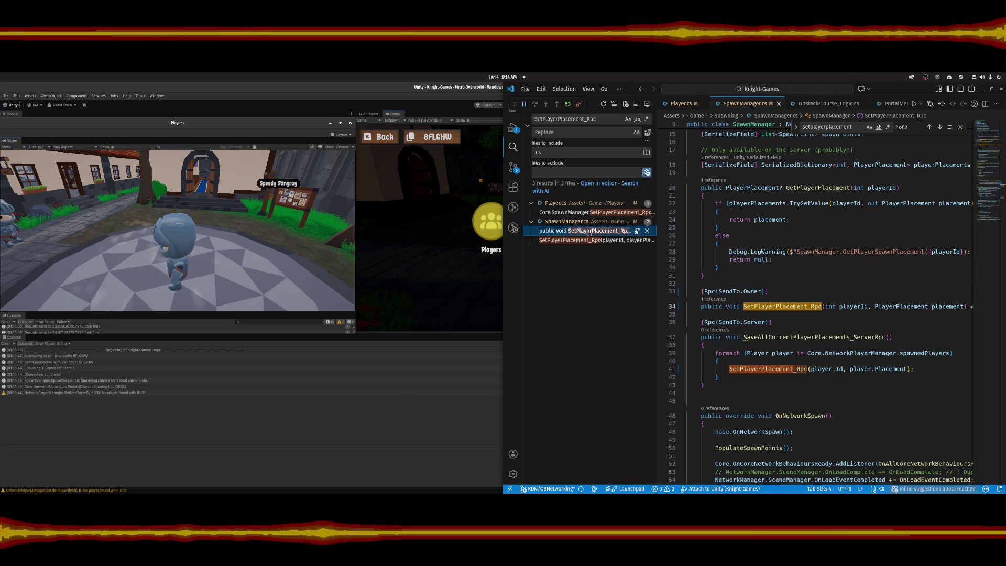
scroll(819, 263, "down", 10)
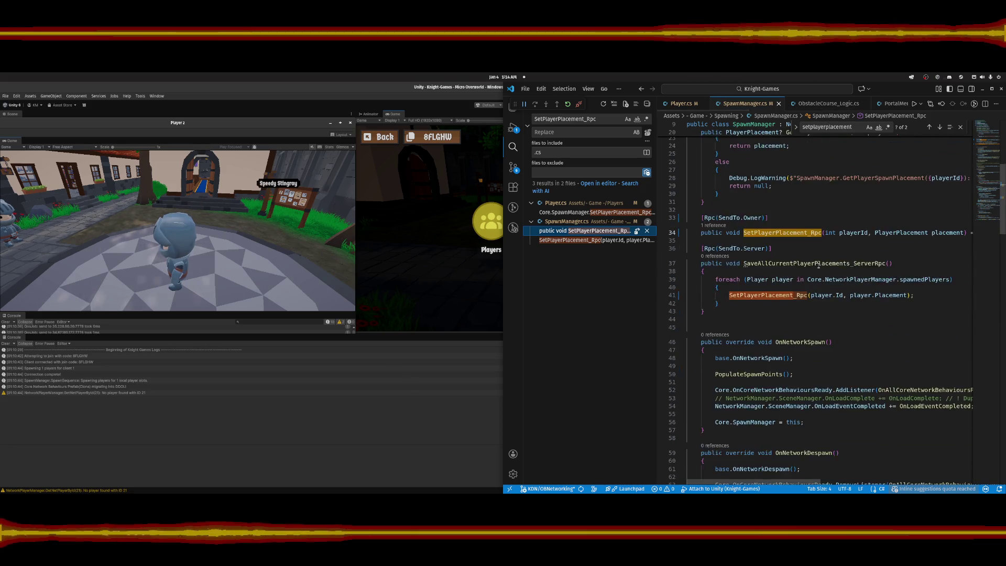
scroll(818, 264, "up", 5)
scroll(822, 262, "down", 3)
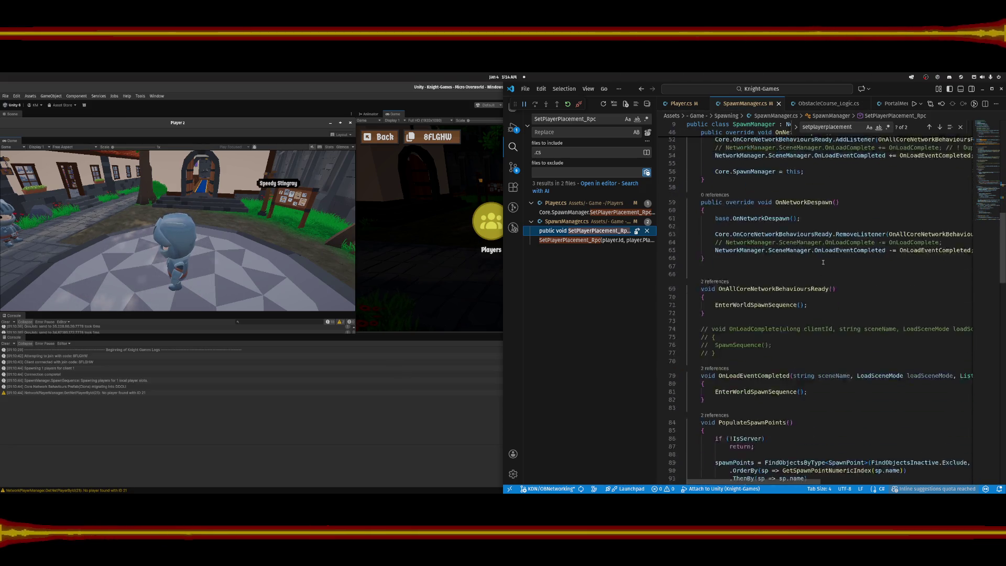
scroll(824, 263, "down", 18)
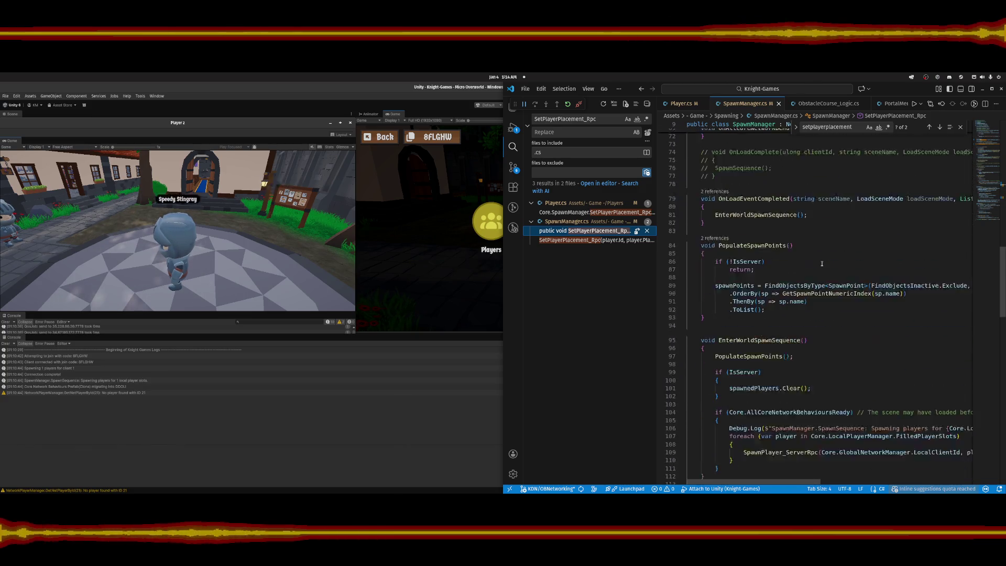
scroll(820, 264, "down", 4)
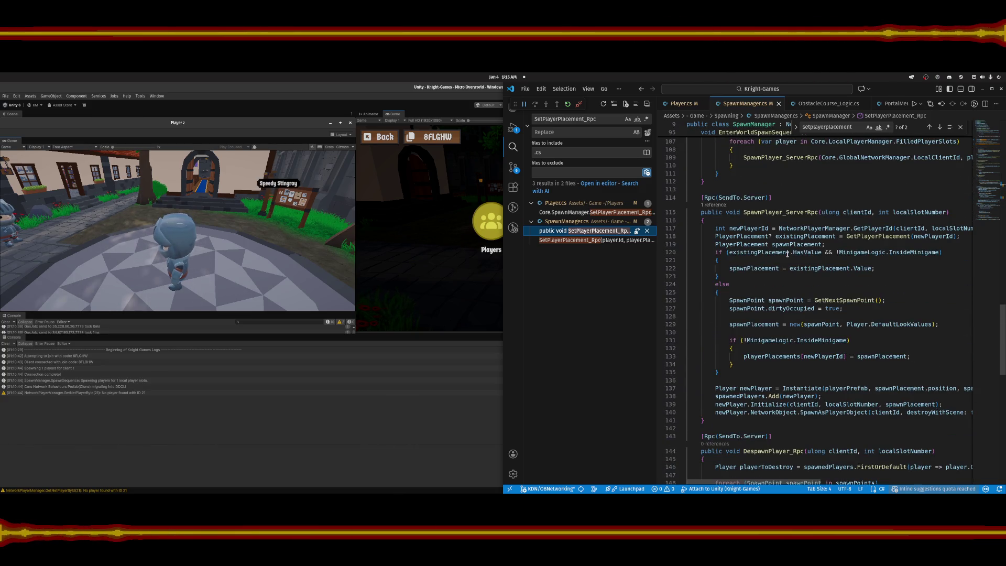
left_click(747, 198)
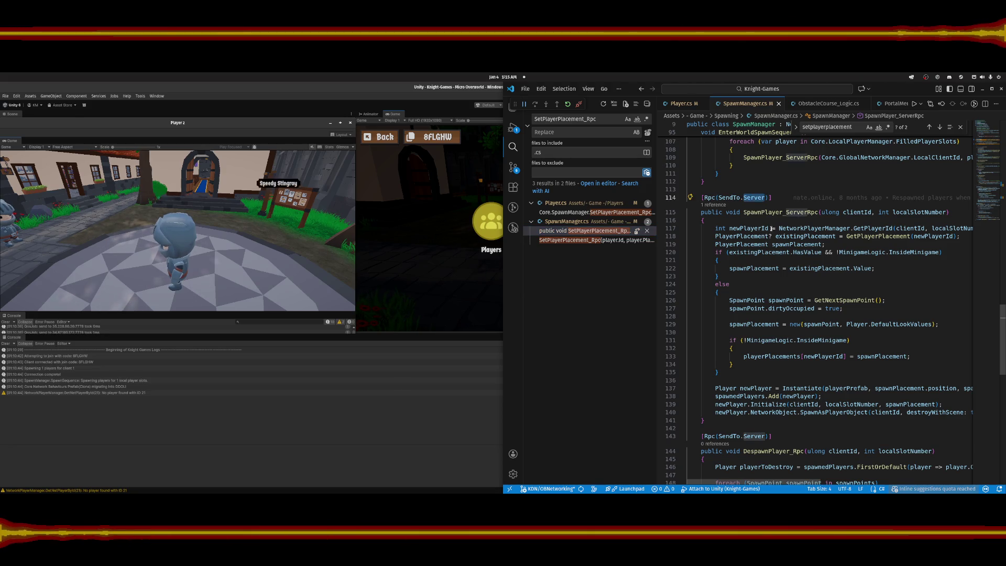
scroll(802, 216, "down", 1)
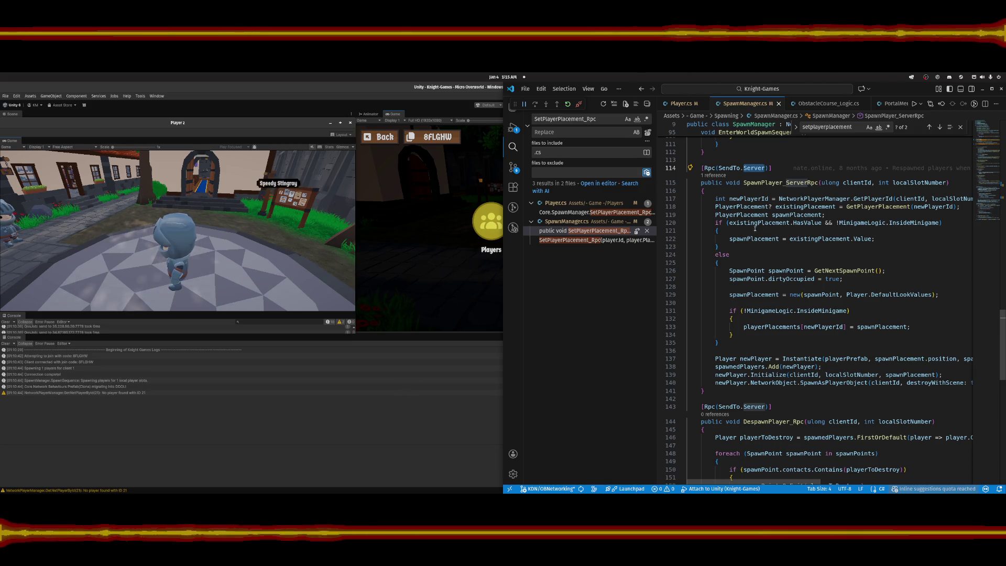
double_click(879, 207)
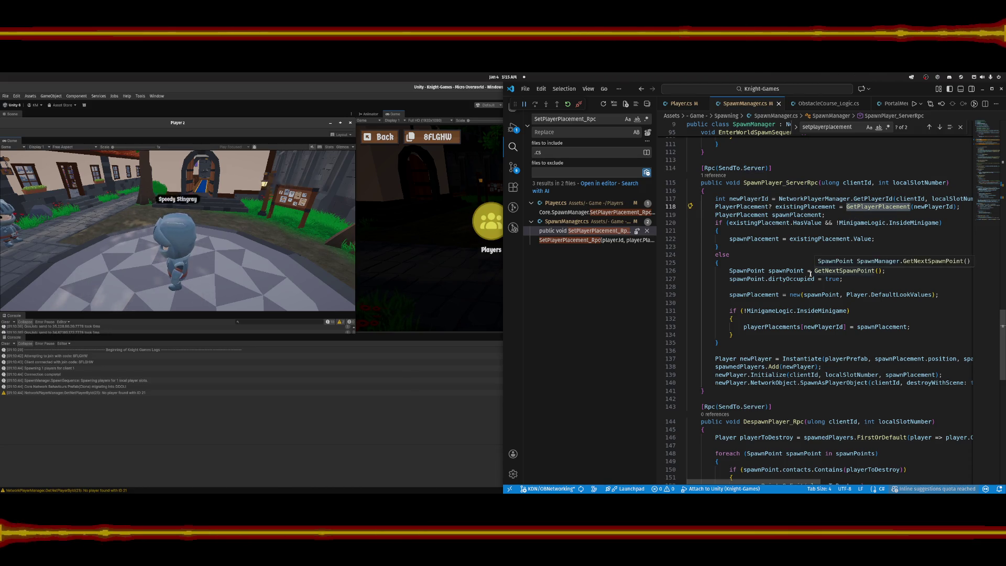
scroll(772, 318, "down", 5)
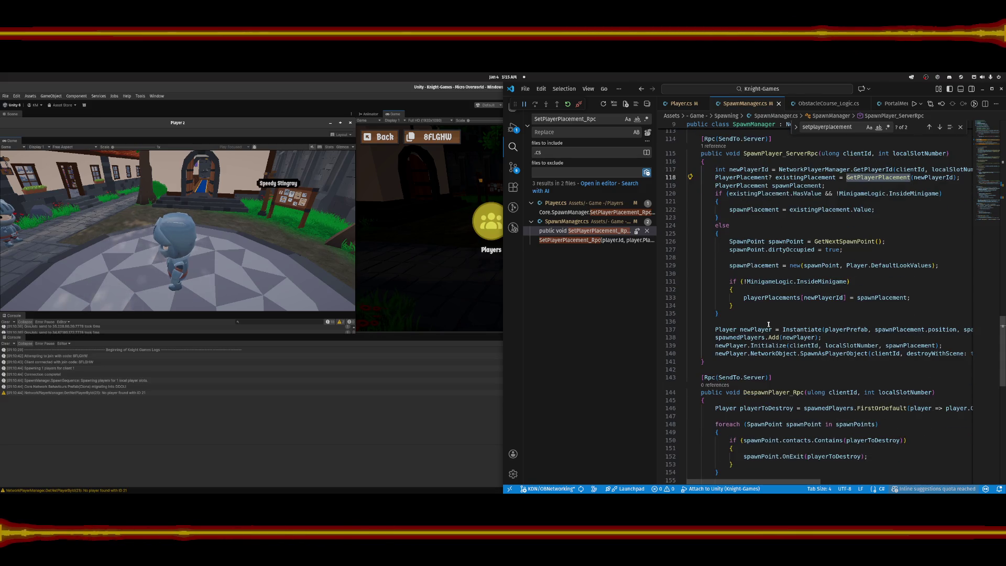
scroll(769, 324, "down", 2)
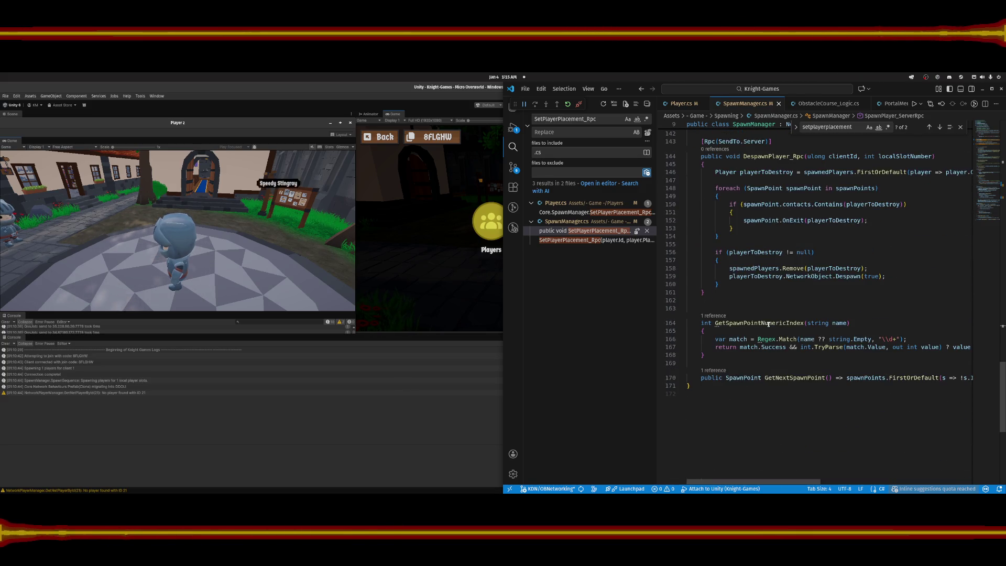
scroll(808, 330, "up", 15)
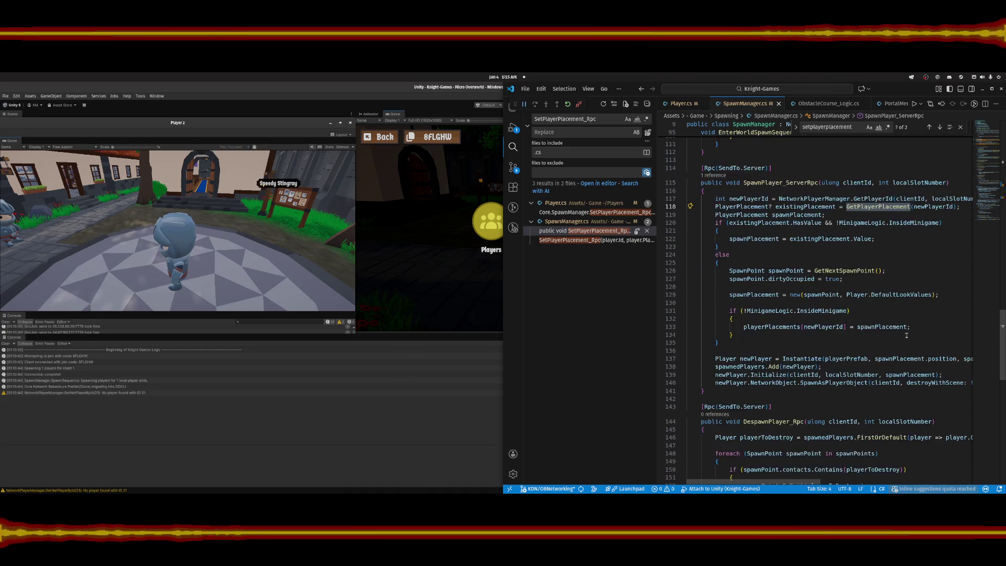
scroll(905, 334, "up", 2)
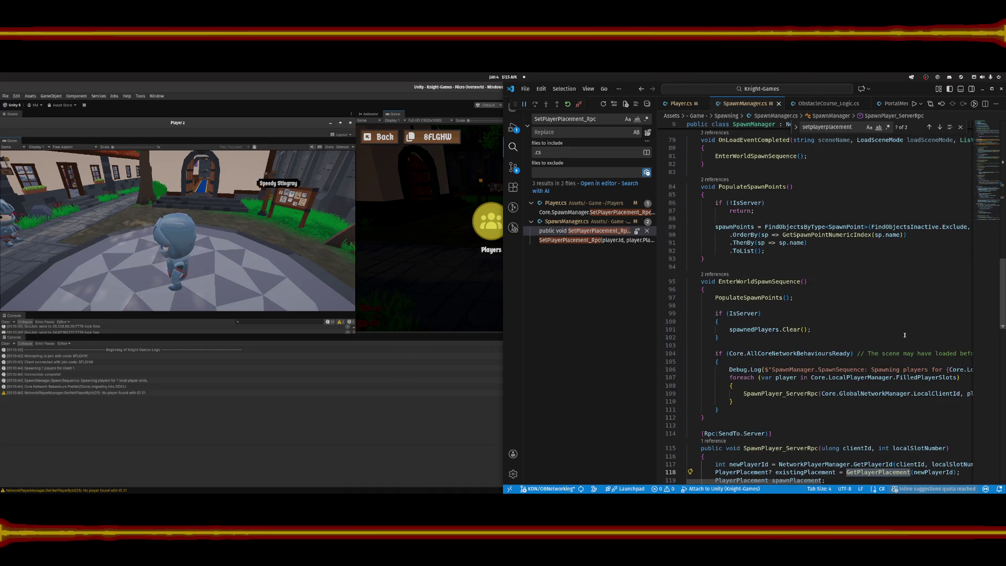
scroll(905, 335, "up", 3)
scroll(869, 334, "up", 8)
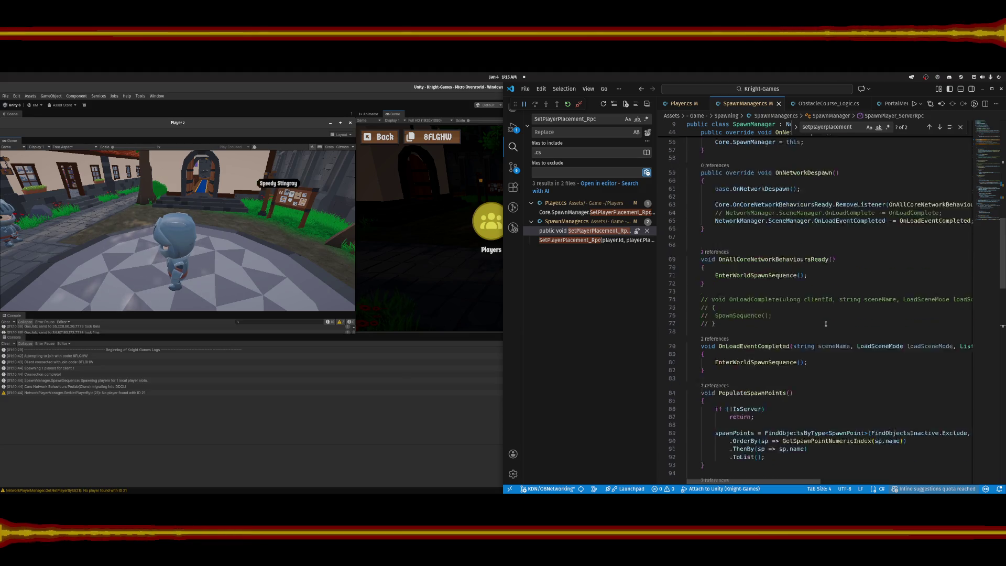
scroll(825, 323, "up", 5)
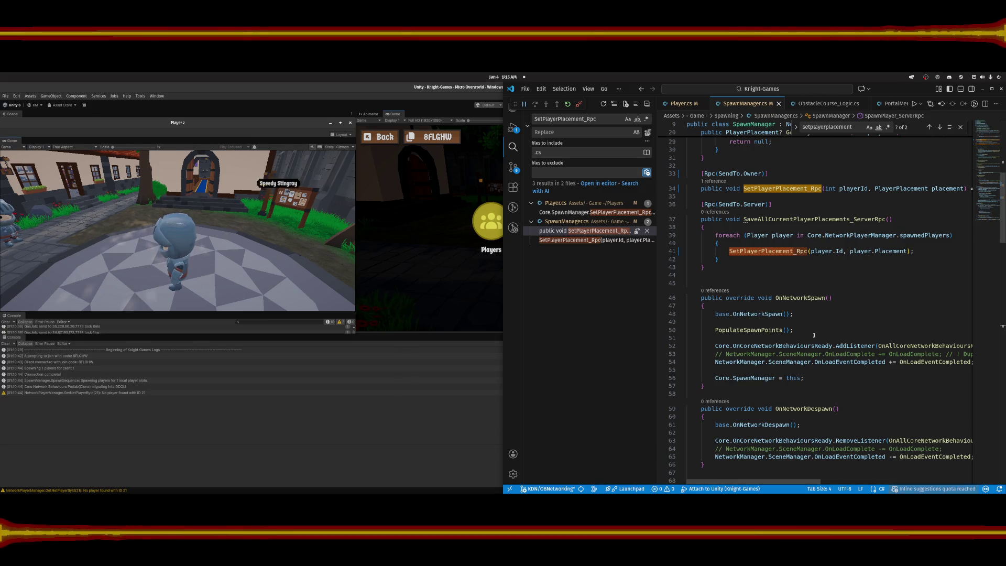
scroll(814, 335, "up", 1)
scroll(815, 335, "up", 5)
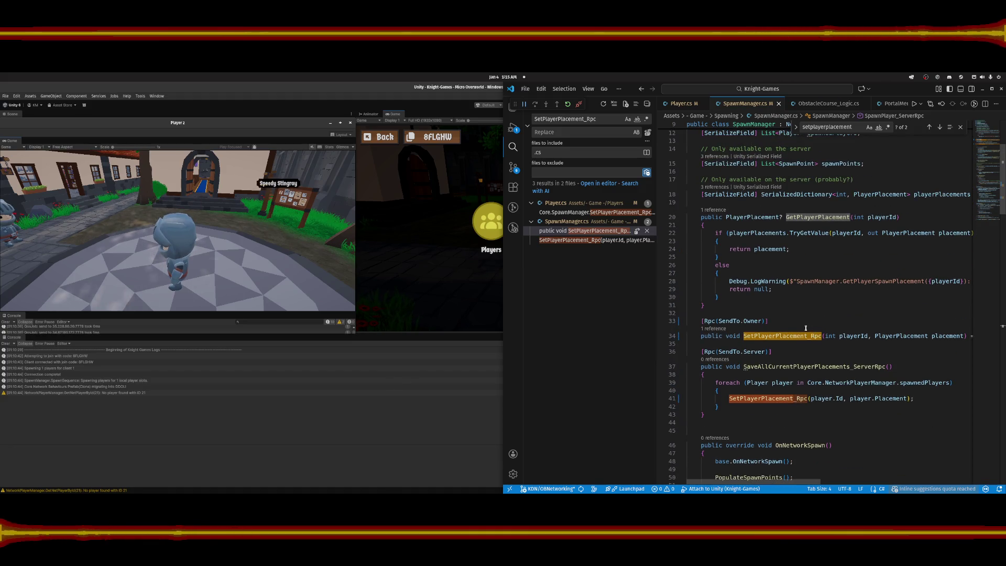
scroll(806, 328, "up", 3)
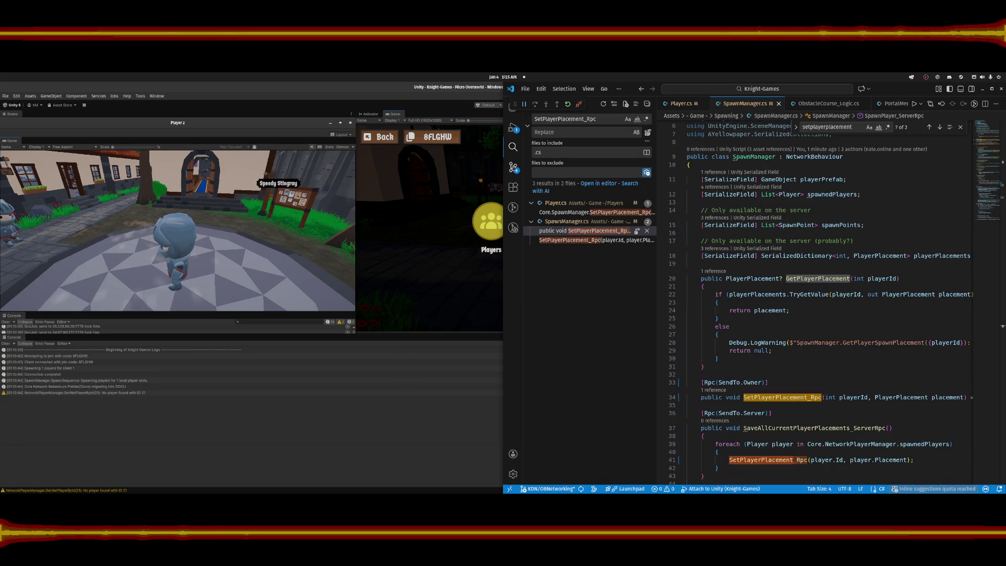
left_click(511, 172)
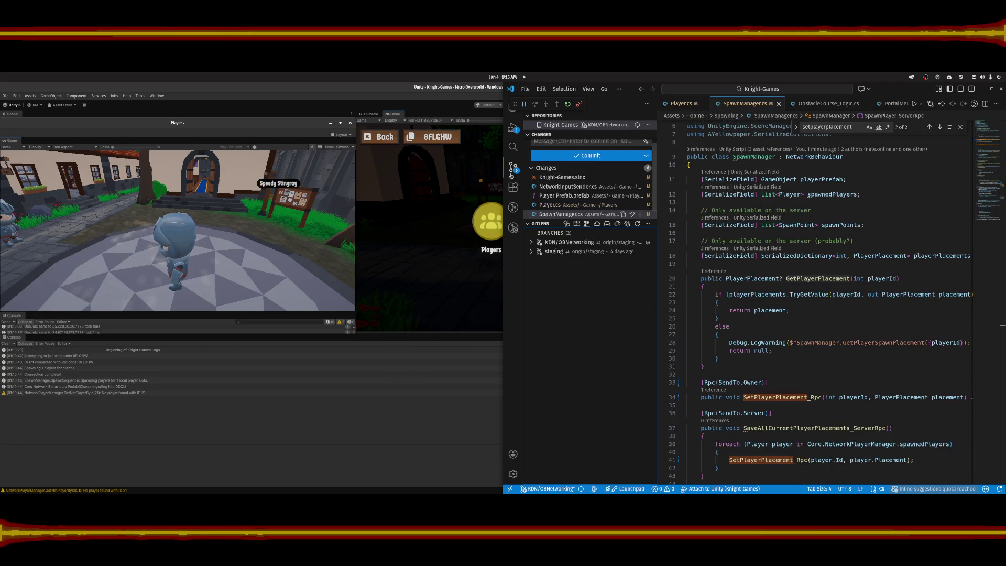
Review the NetworkInputSender.cs, SpawnManager.cs and Player.cs diffs, then open Player.cs at its edit.
left_click(575, 187)
left_click(568, 205)
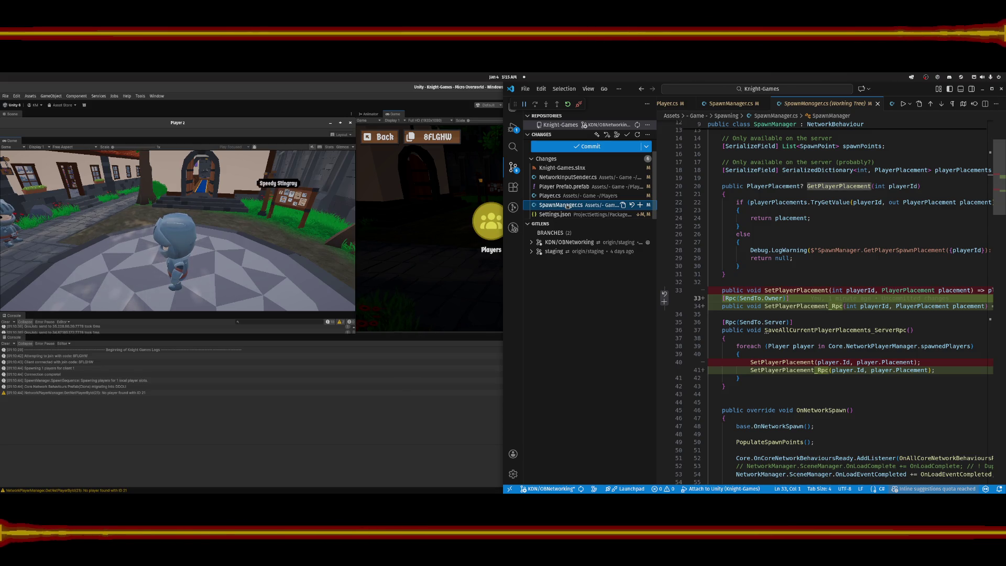
left_click(553, 196)
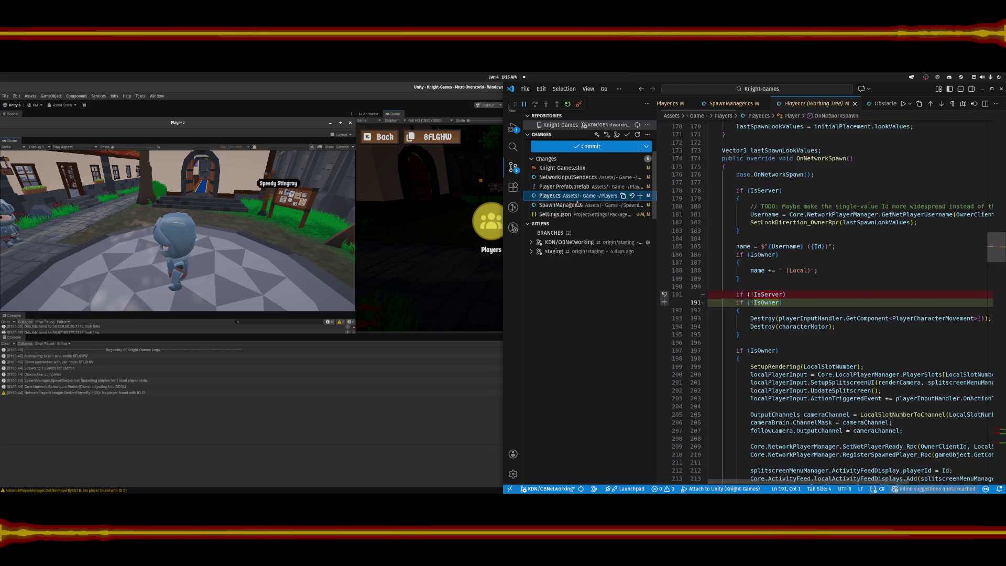
scroll(873, 288, "down", 20)
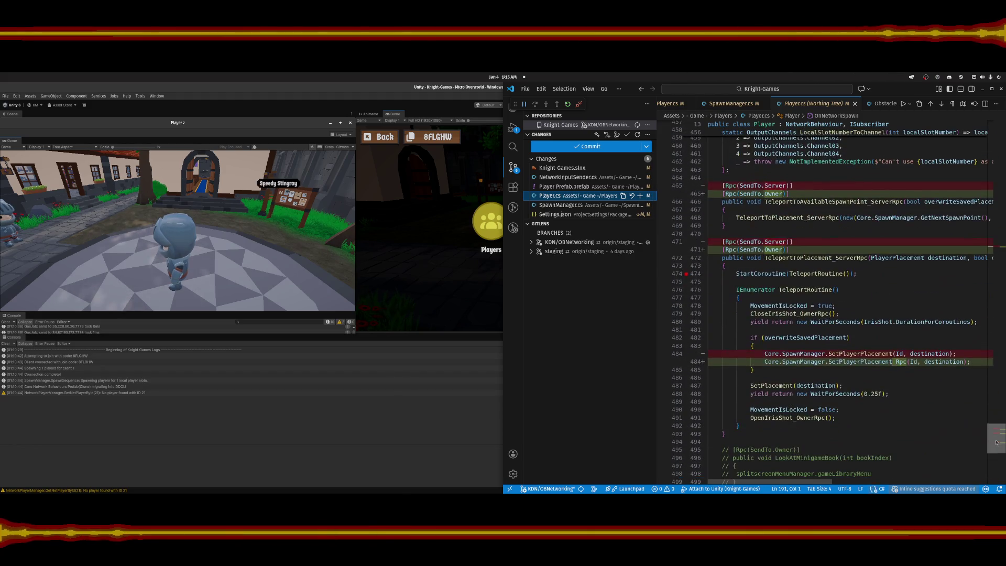
scroll(854, 299, "up", 1)
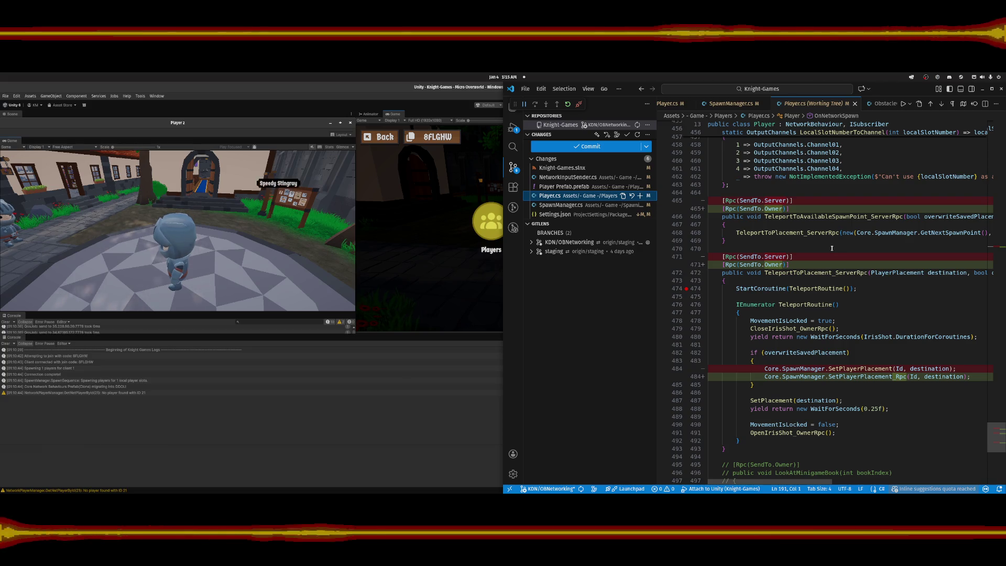
left_click(623, 195)
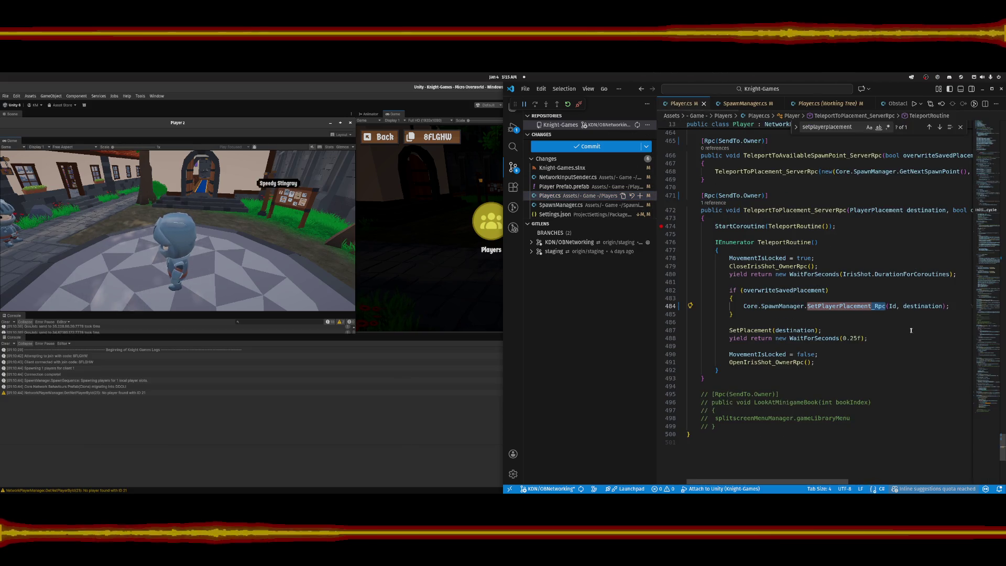
Review the TeleportToAvailableSpawnPoint and TeleportToPlacement RPC declarations, then stop Play mode in Unity.
scroll(766, 215, "up", 2)
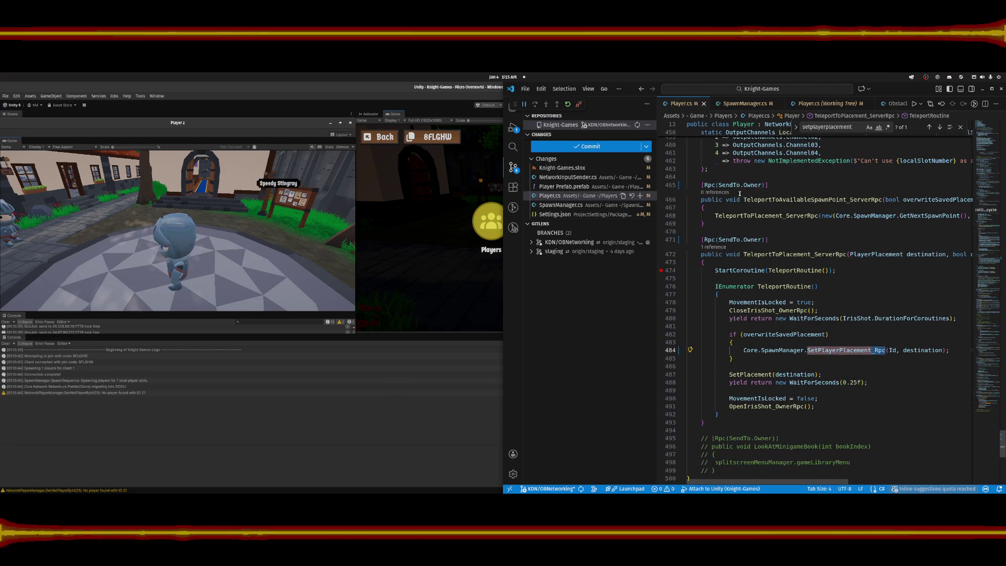
left_click(783, 199)
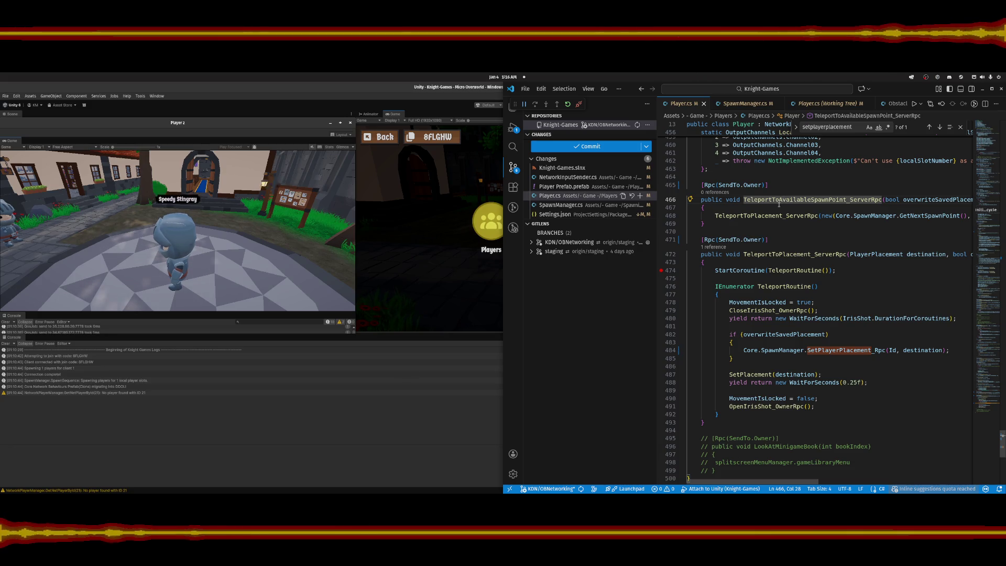
left_click(775, 255)
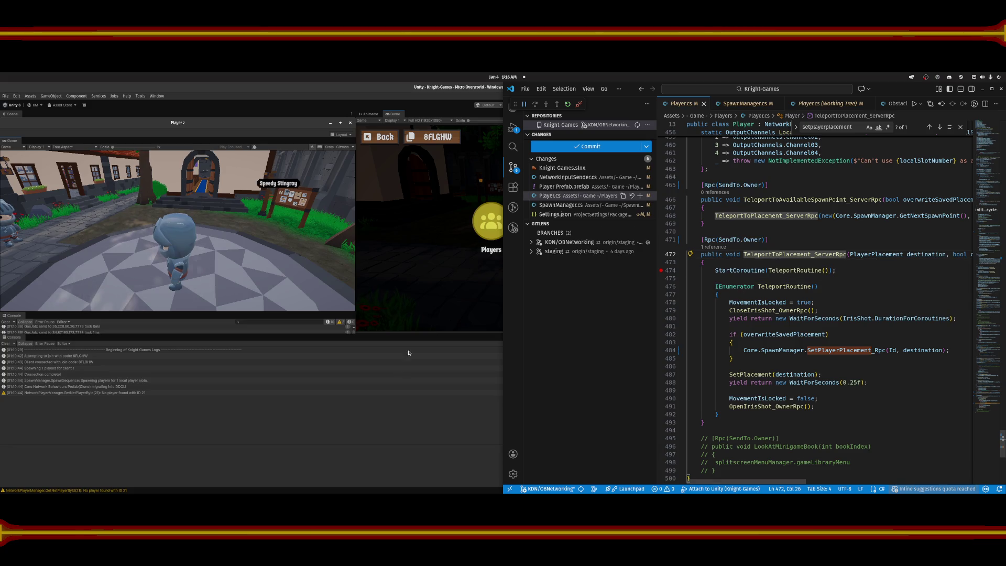
left_click(410, 385)
left_click(509, 105)
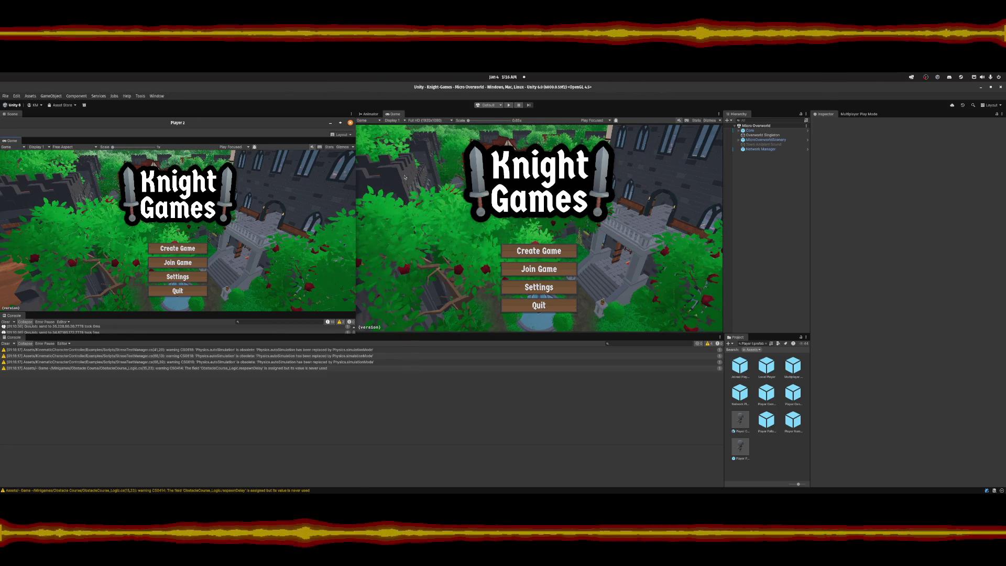
Enter Play mode and advance both player windows past the Knight Games start screen.
left_click(404, 204)
key("ctrl+p")
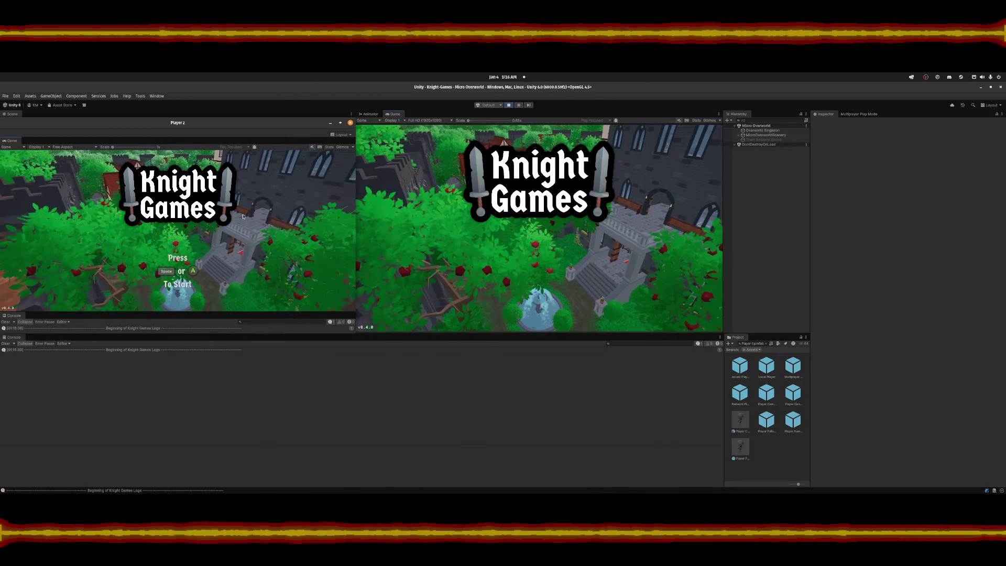
key("space")
key("Return")
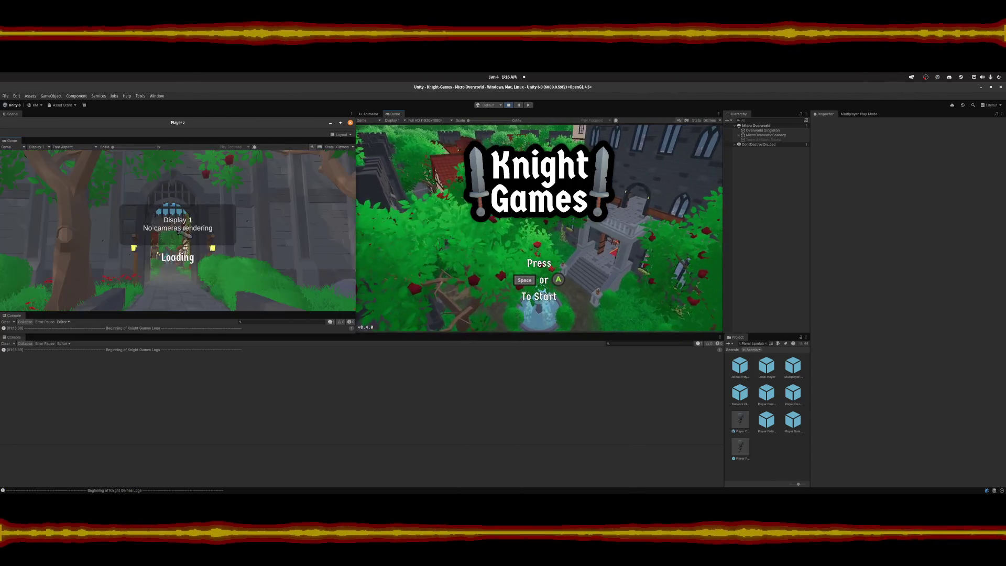
left_click(477, 227)
key("space")
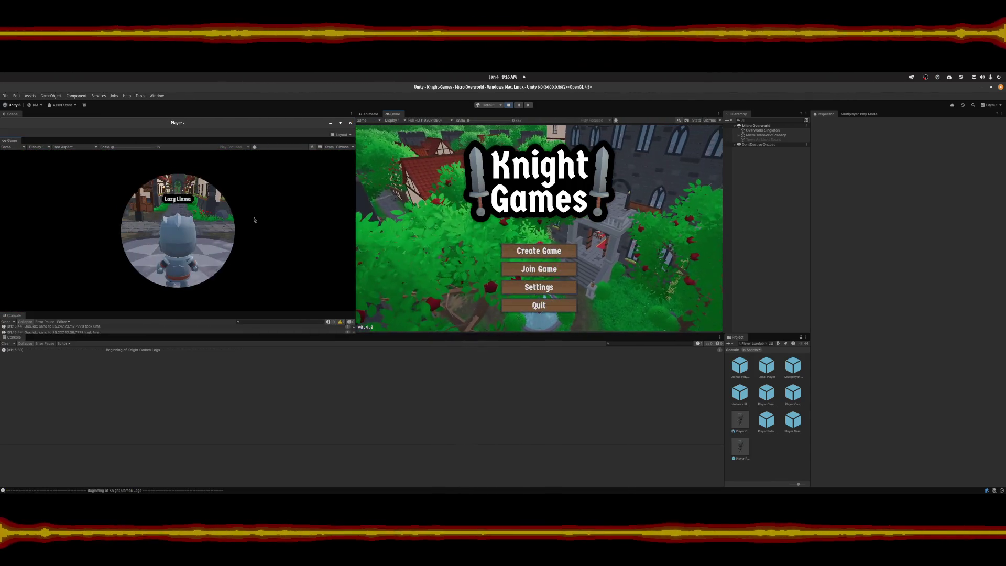
key("Escape")
key("Escape")
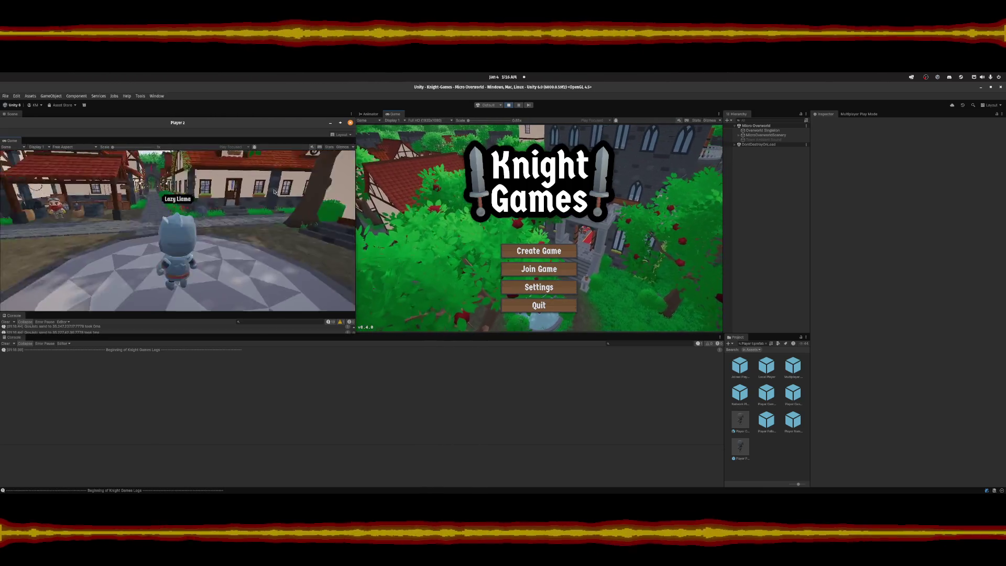
Join the hosted game as Player 2 using the host's join code.
left_click(567, 269)
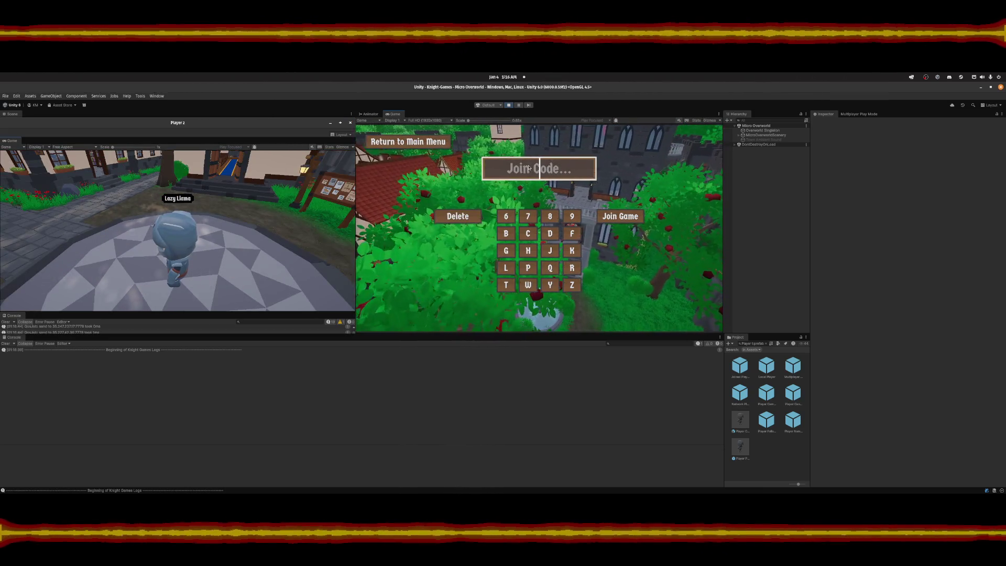
type("TRLCDW")
left_click(632, 217)
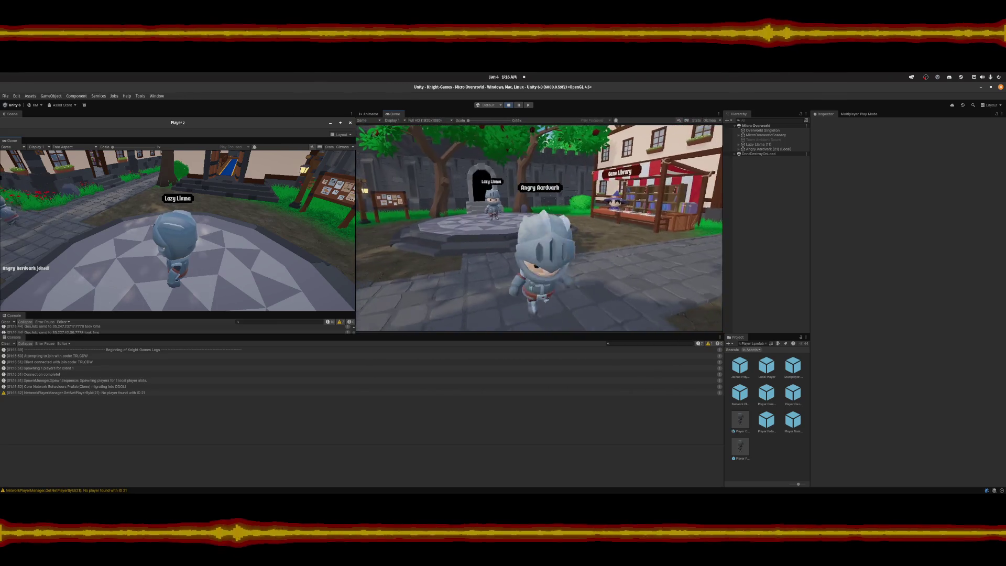
Reproduce the NullReferenceException, view its stack trace, and bring Player.cs forward in VS Code.
key("Escape")
left_click(674, 320)
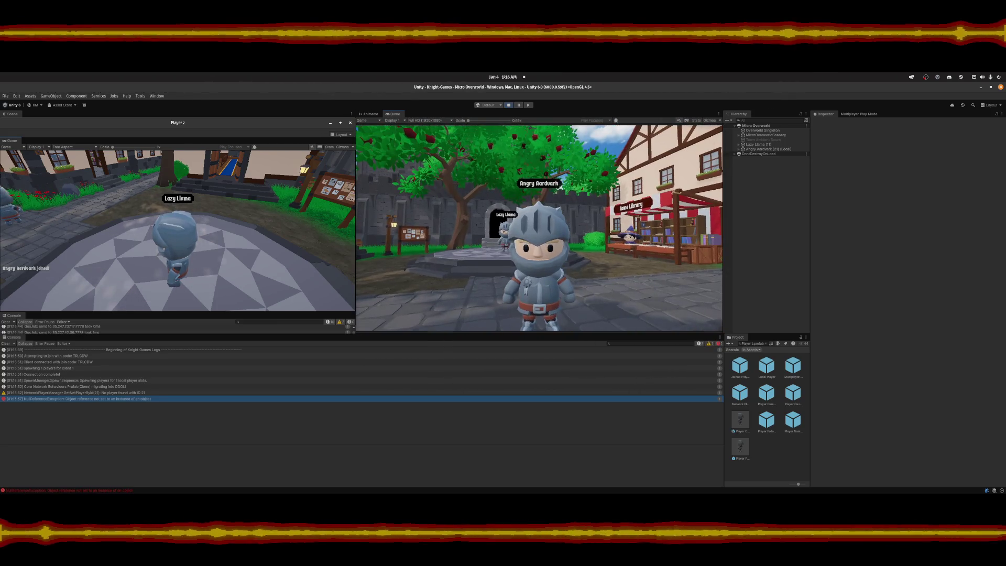
key("Escape")
left_click(183, 399)
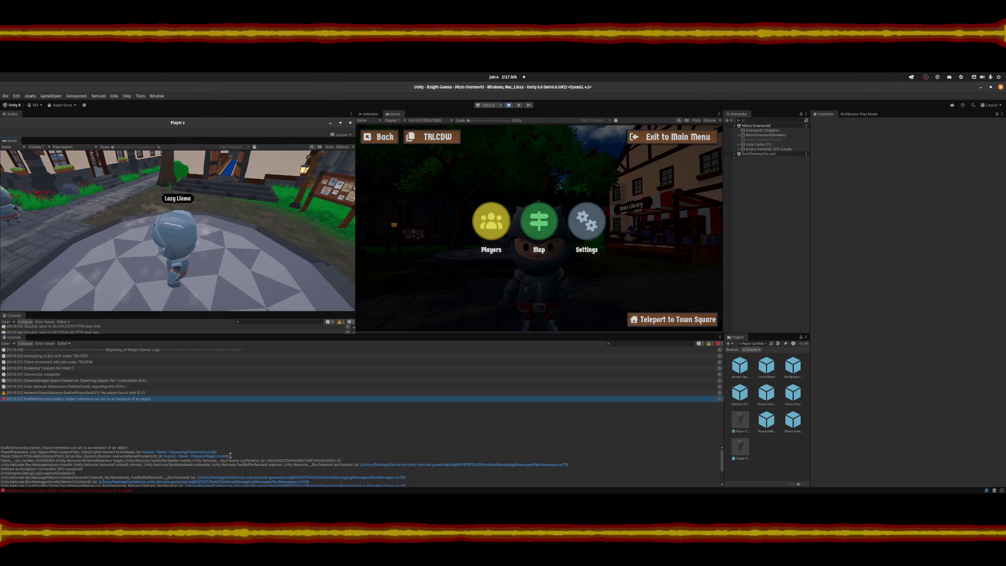
left_click(527, 488)
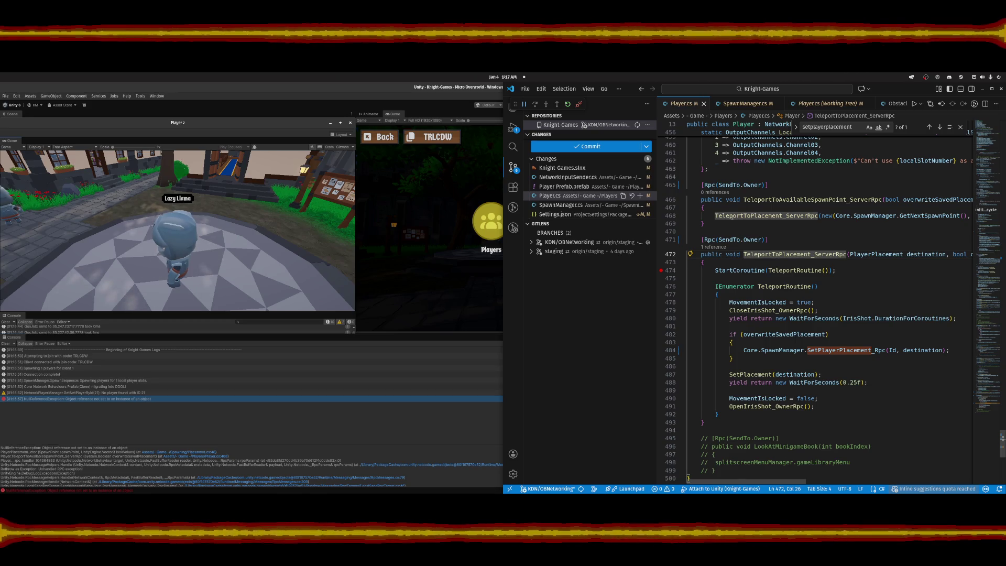
left_click(750, 216)
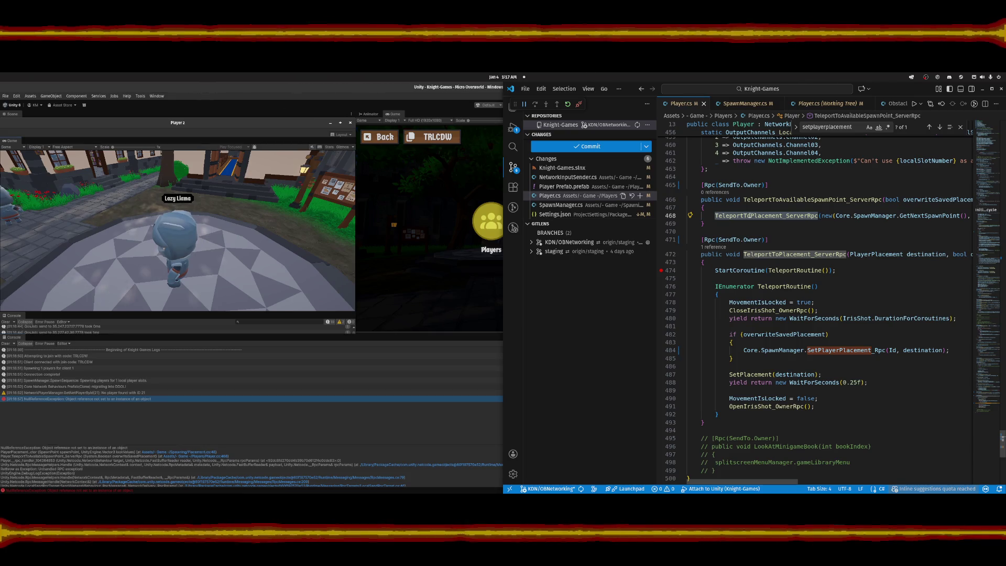
left_click(780, 224)
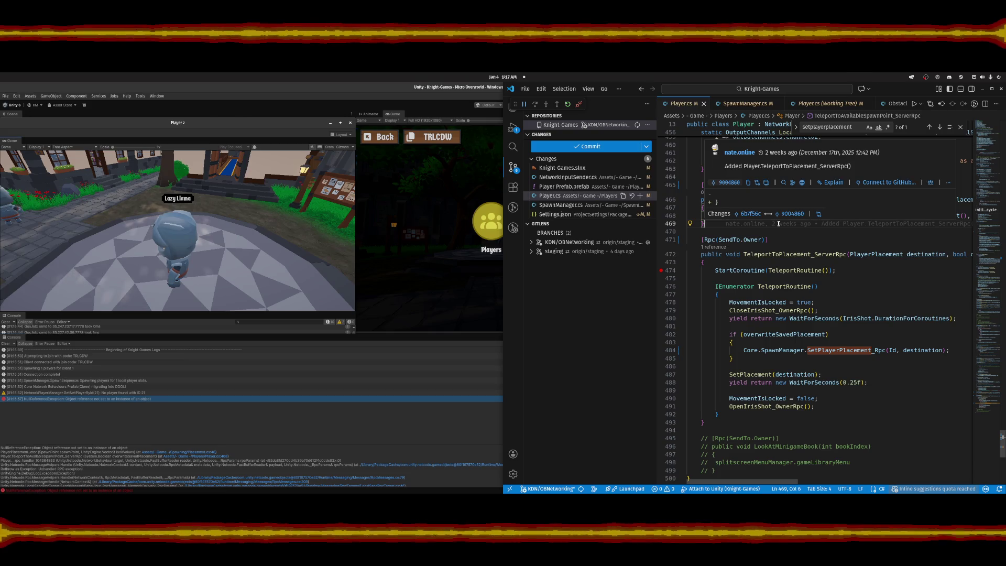
key("ctrl+t")
key("BackSpace")
type("placemen")
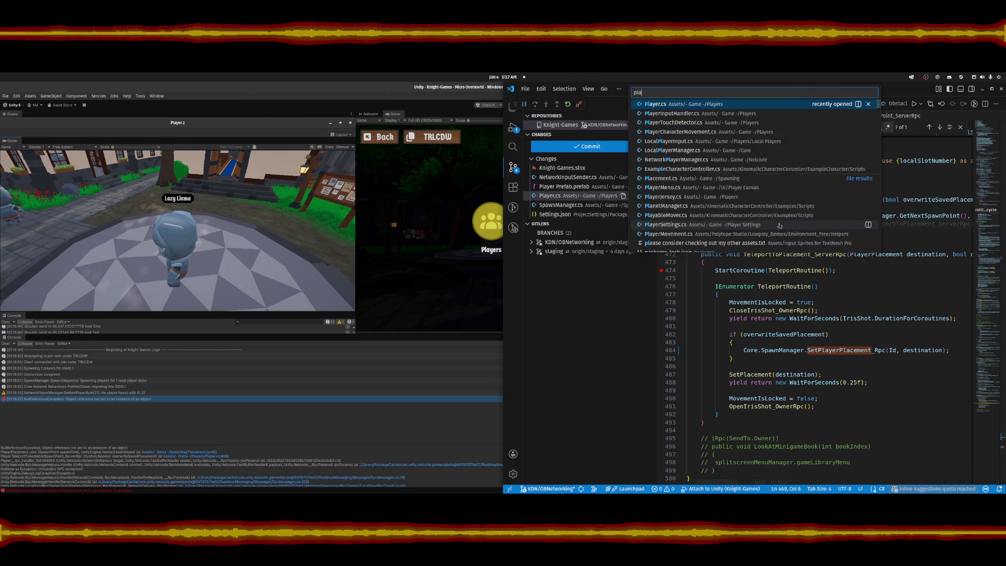
key("Return")
scroll(759, 364, "down", 5)
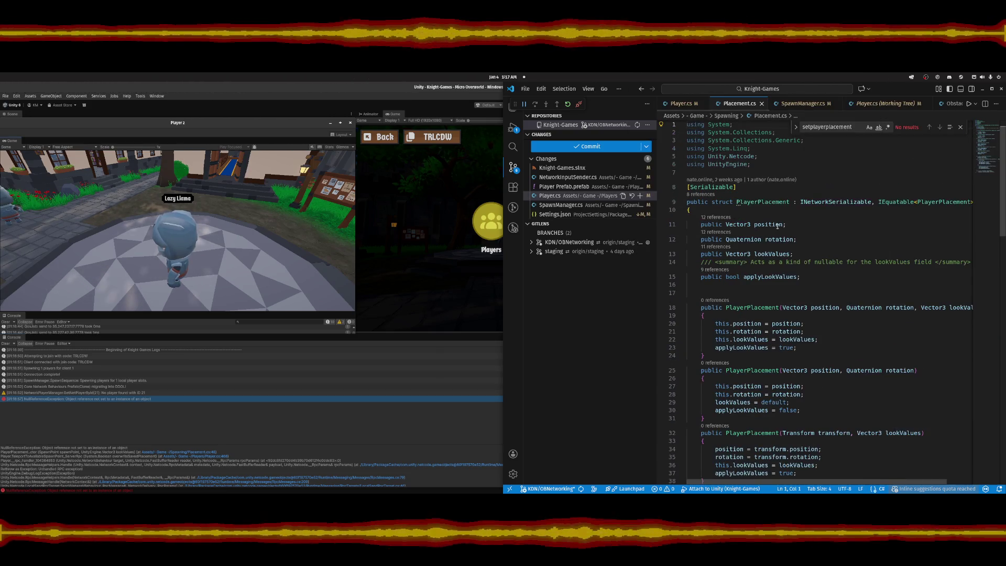
scroll(759, 363, "down", 1)
left_click(716, 368)
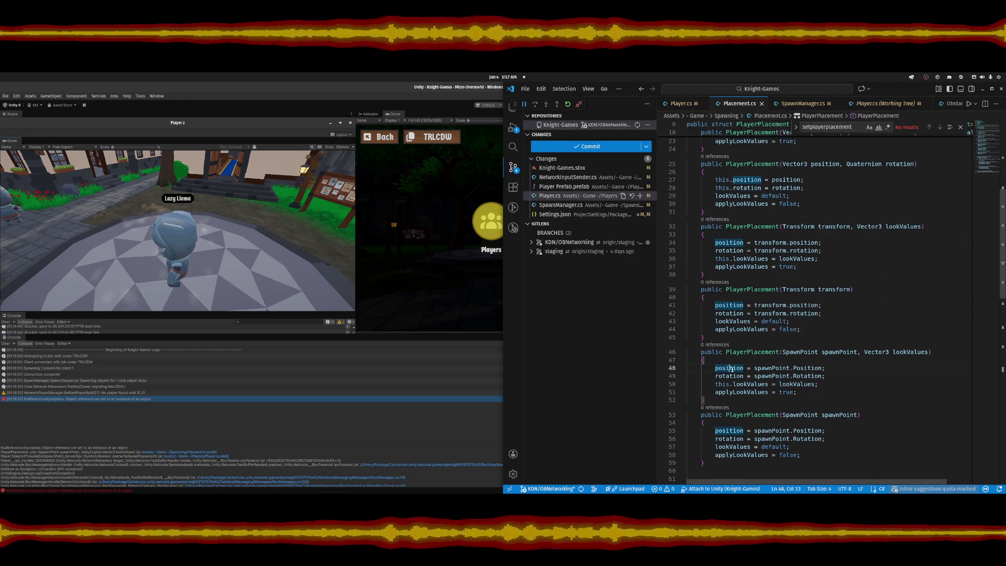
left_click(760, 369)
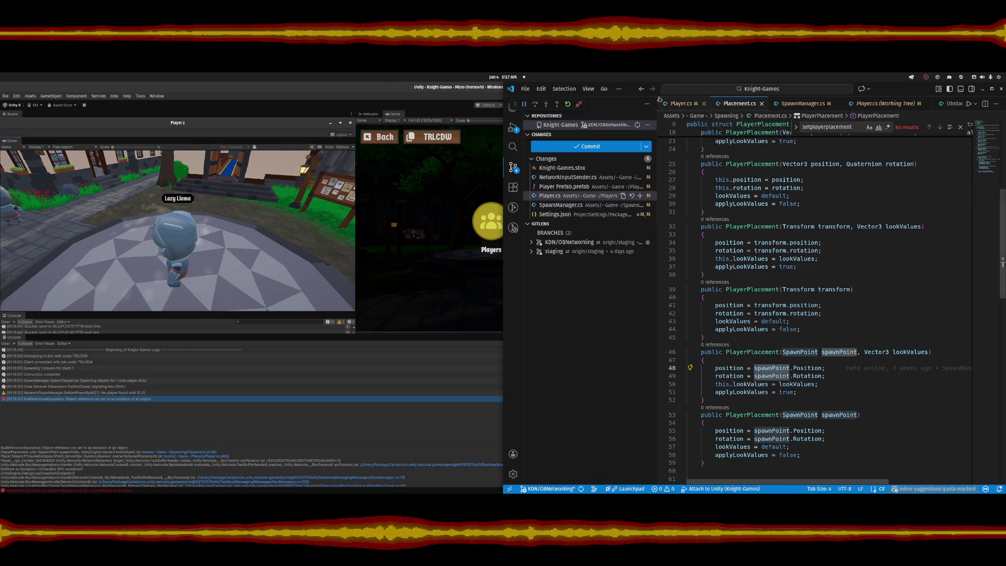
key("ctrl+Home")
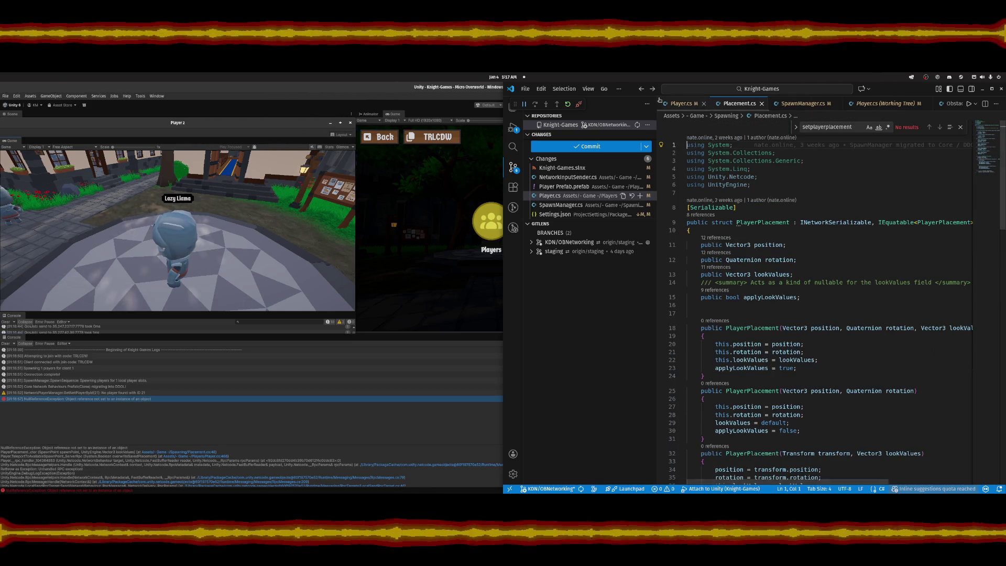
left_click(642, 89)
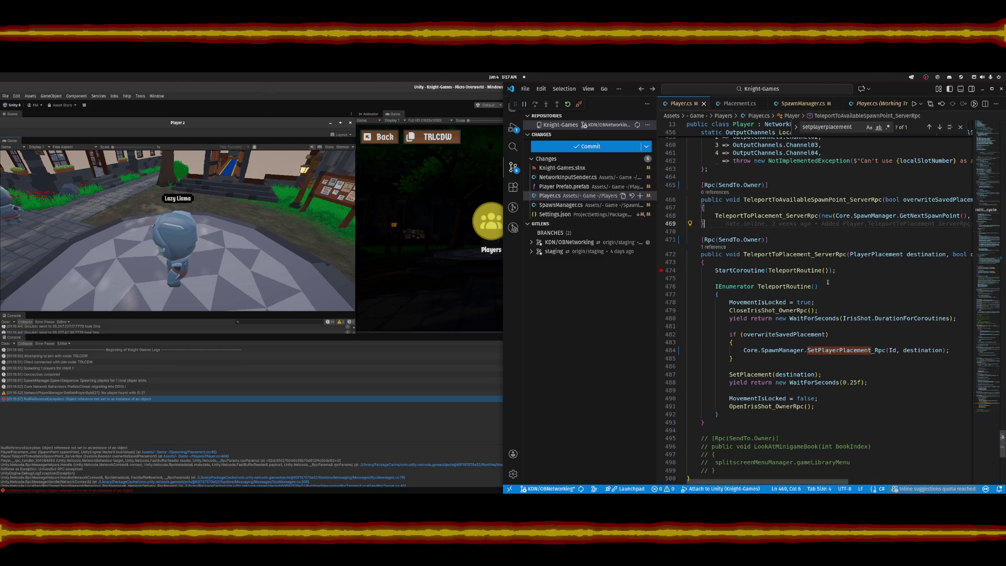
mouse_move(821, 270)
left_click(796, 216)
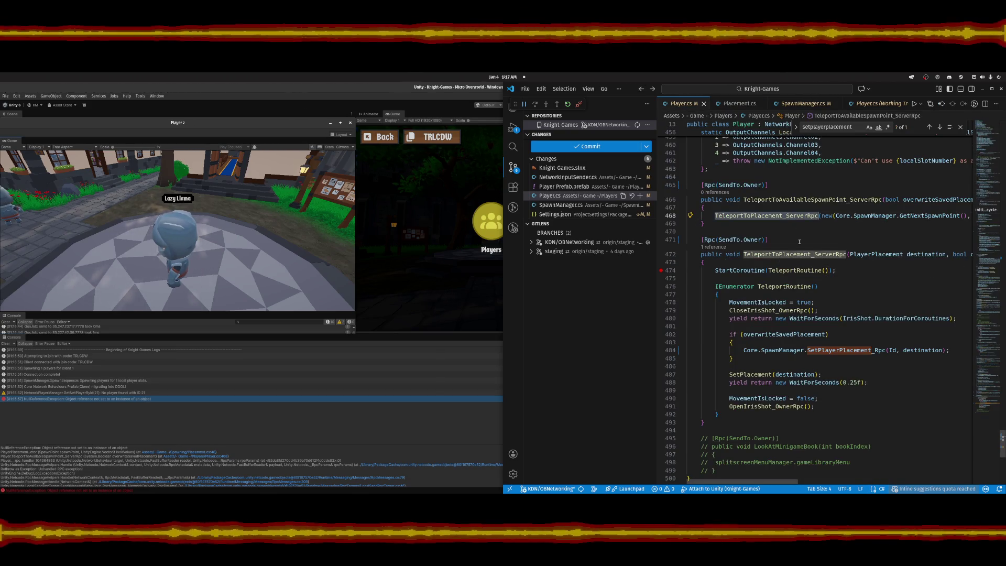
left_click(918, 255)
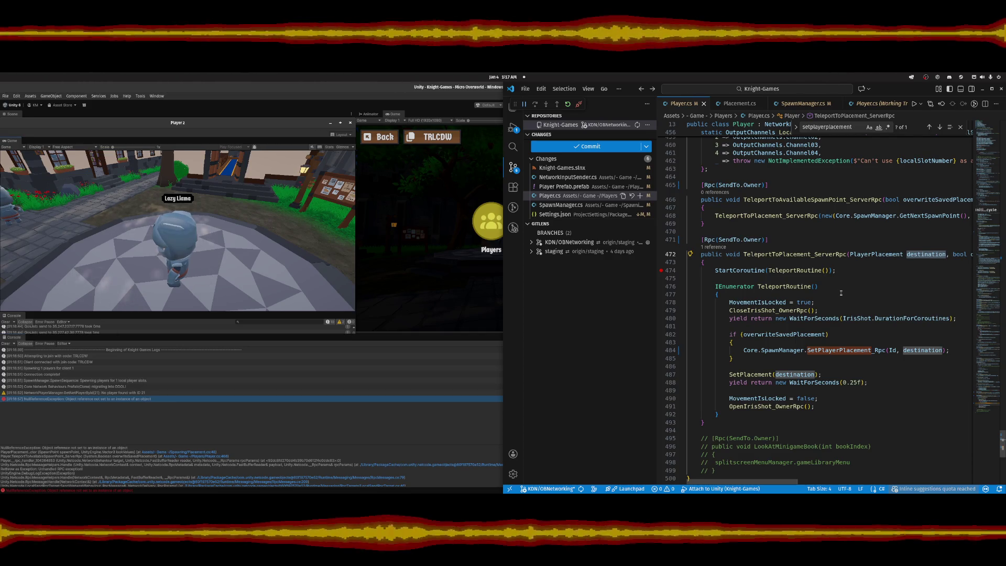
left_click(798, 216)
left_click(796, 255)
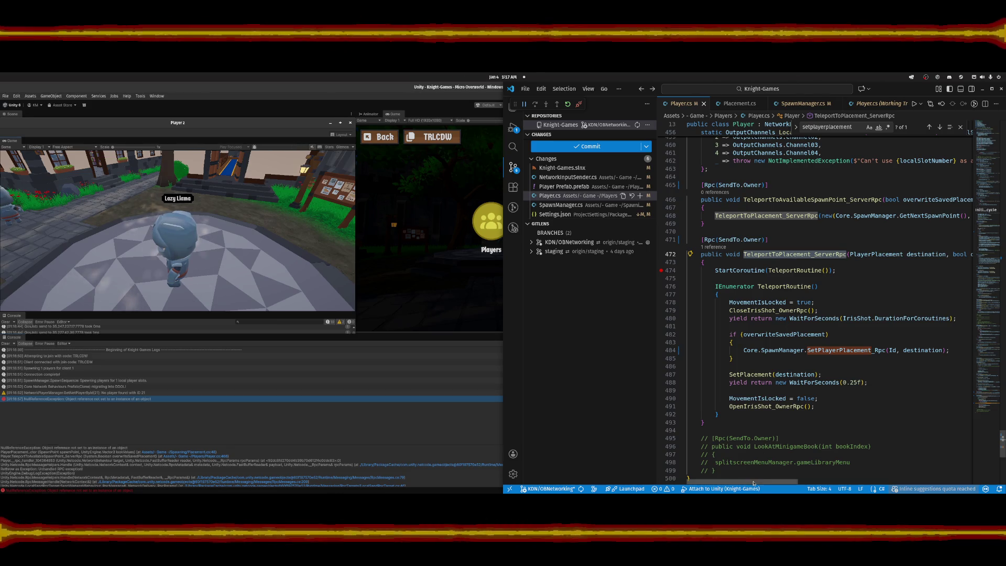
left_click_drag(754, 483, 791, 481)
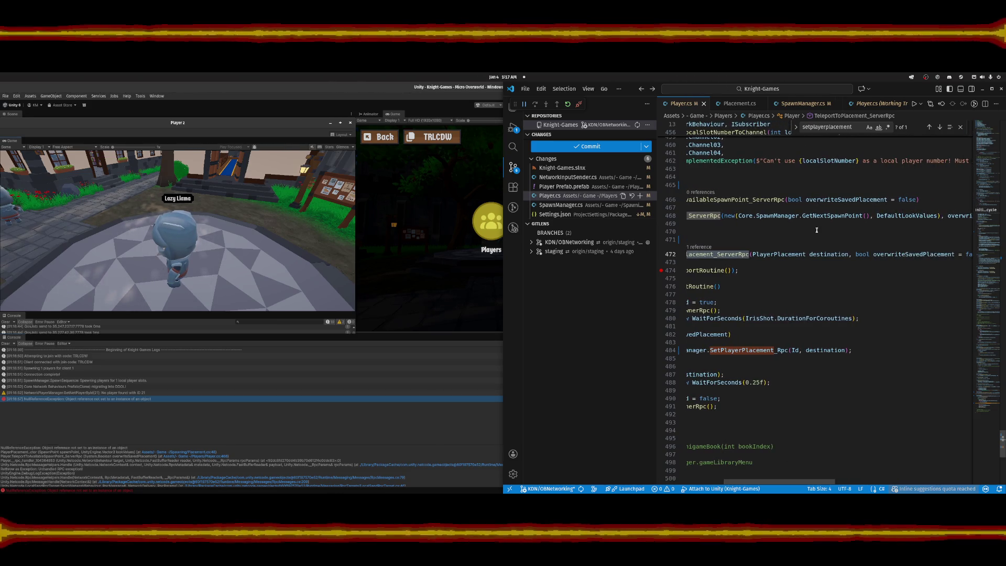
left_click(823, 215)
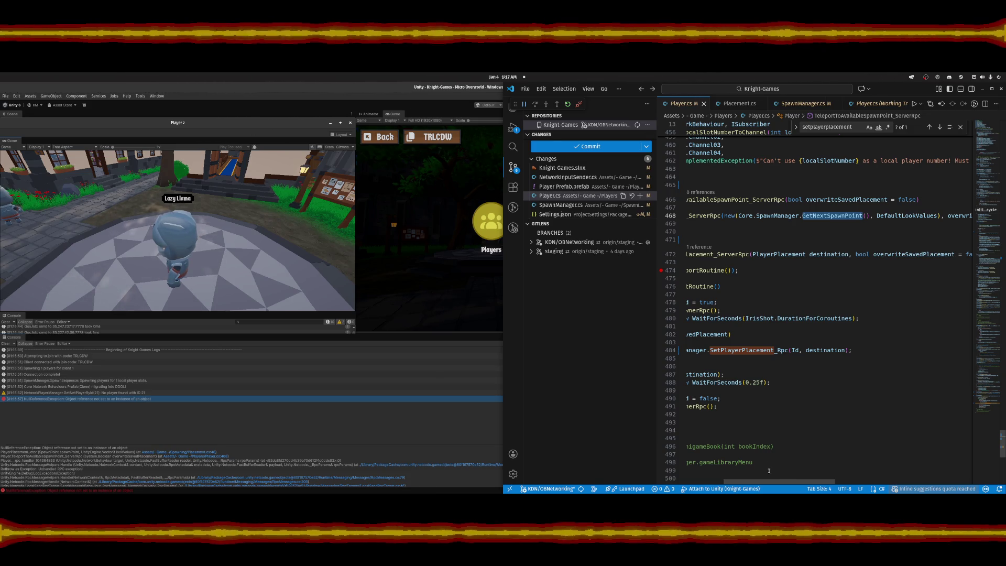
scroll(773, 483, "right", 3)
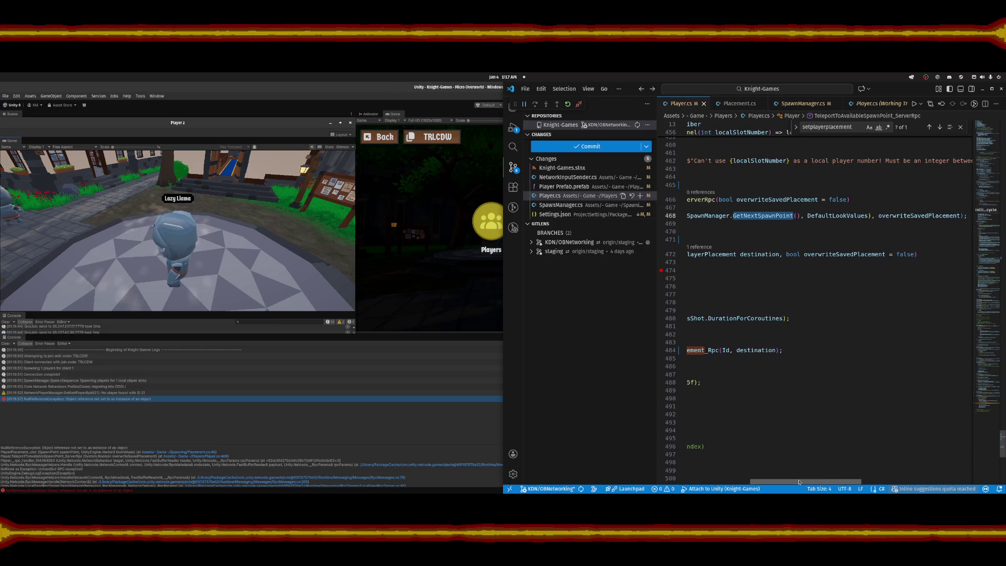
left_click_drag(768, 480, 714, 433)
left_click(752, 185)
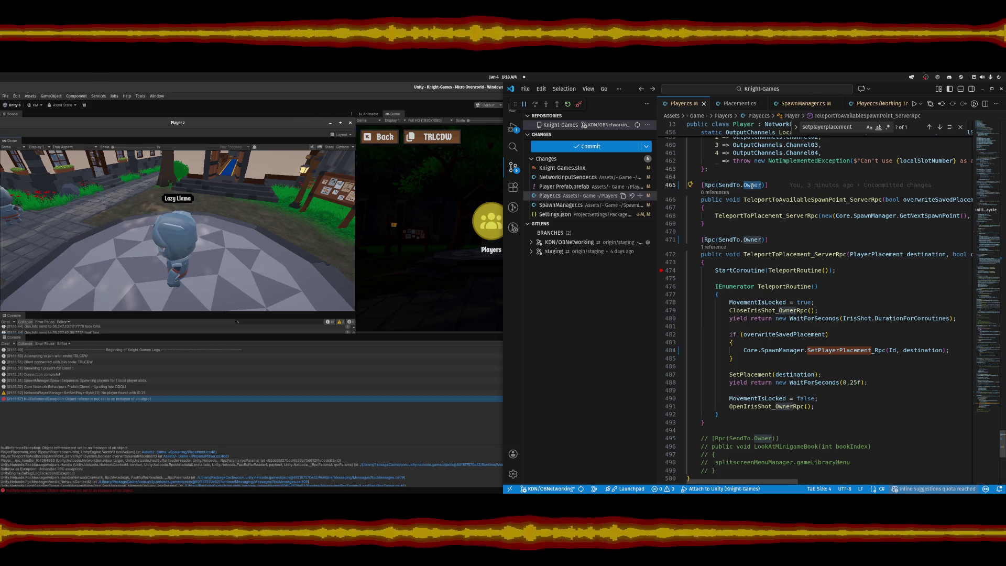
Change TeleportToAvailableSpawnPoint_ServerRpc's attribute from SendTo.Owner to SendTo.Server.
double_click(752, 185)
type("Server")
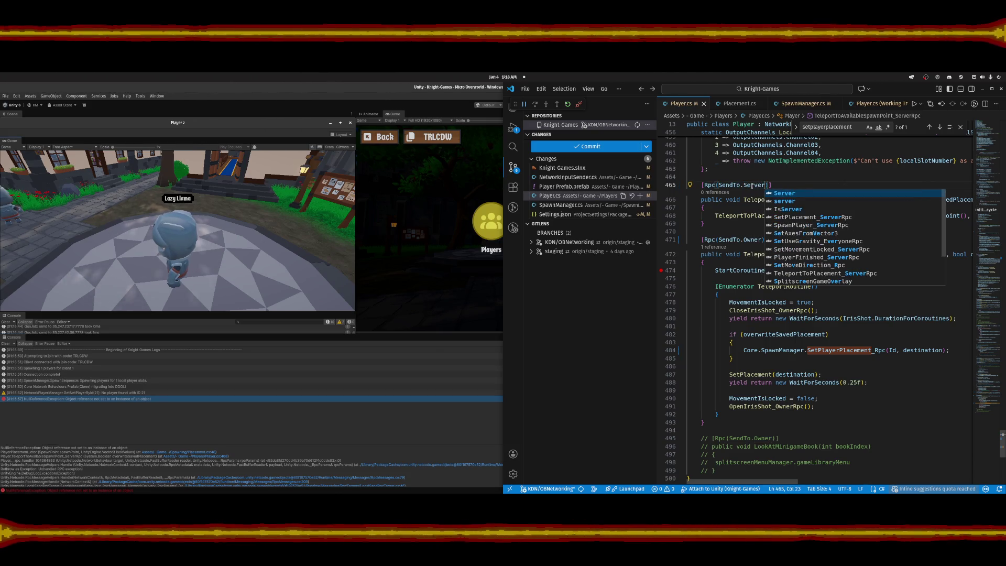
key("End")
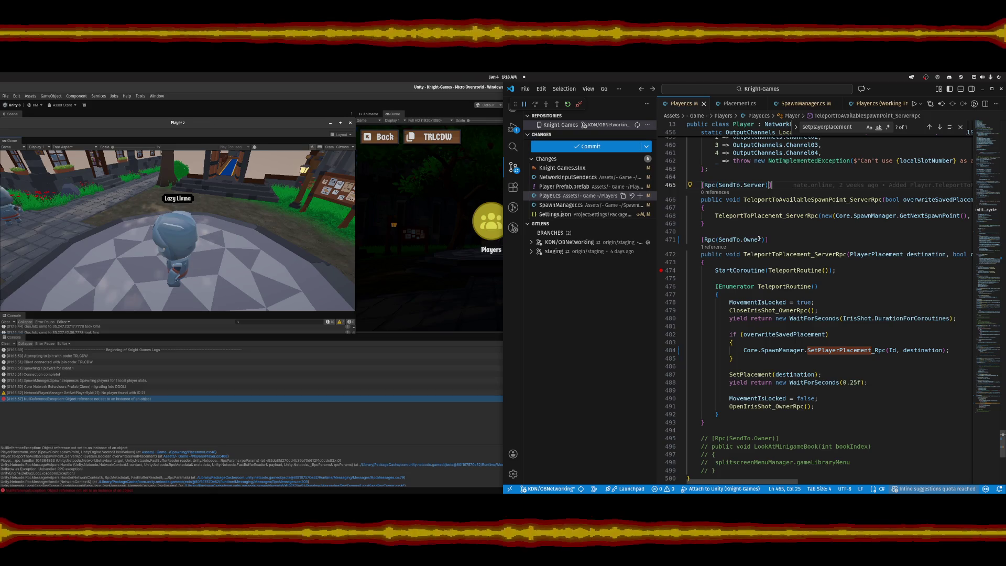
Check the TeleportToPlacement_ServerRpc call on line 468, its GetNextSpawnPoint argument, and destination parameter uses.
left_click(775, 215)
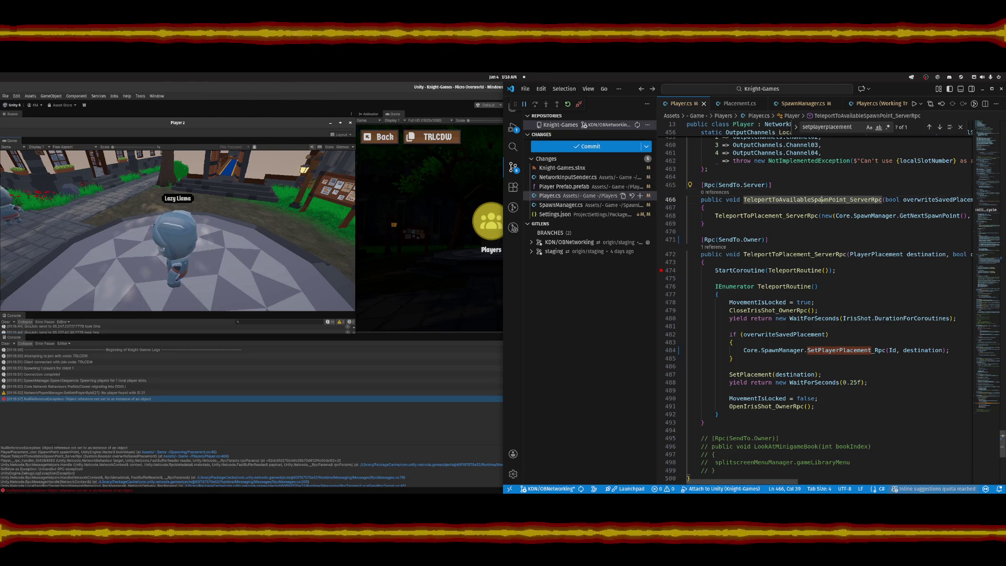
left_click(786, 254)
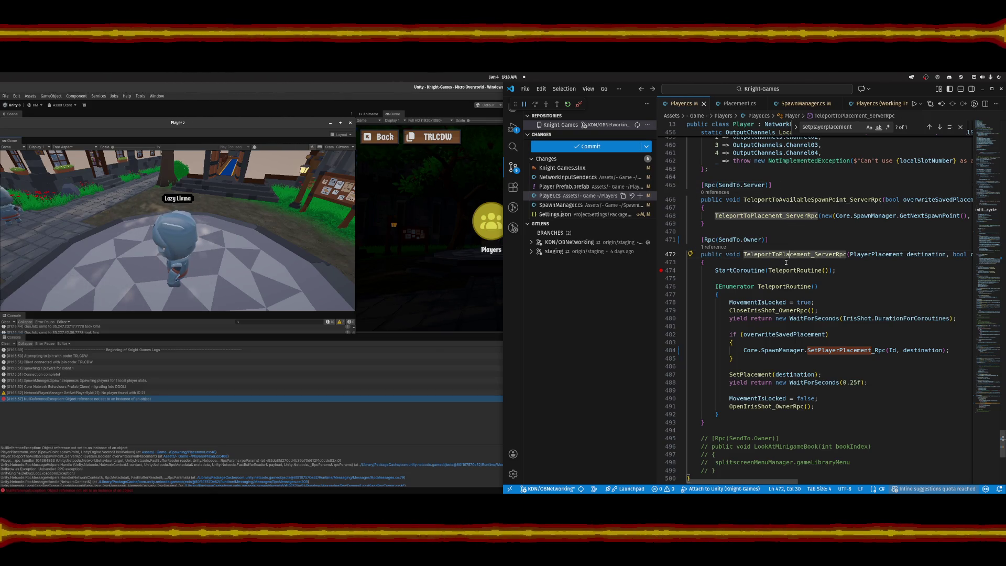
left_click(797, 200)
left_click(790, 215)
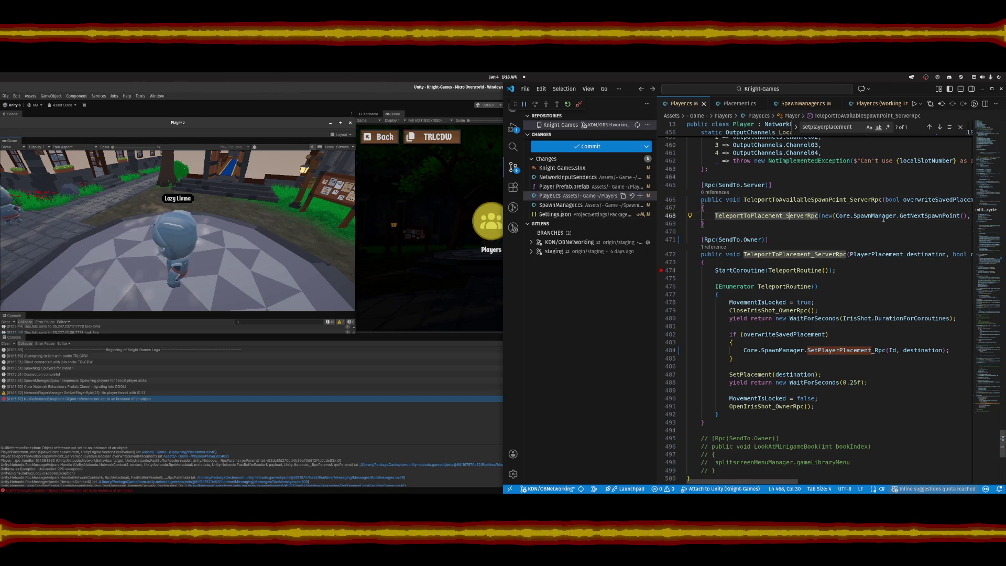
left_click(935, 215)
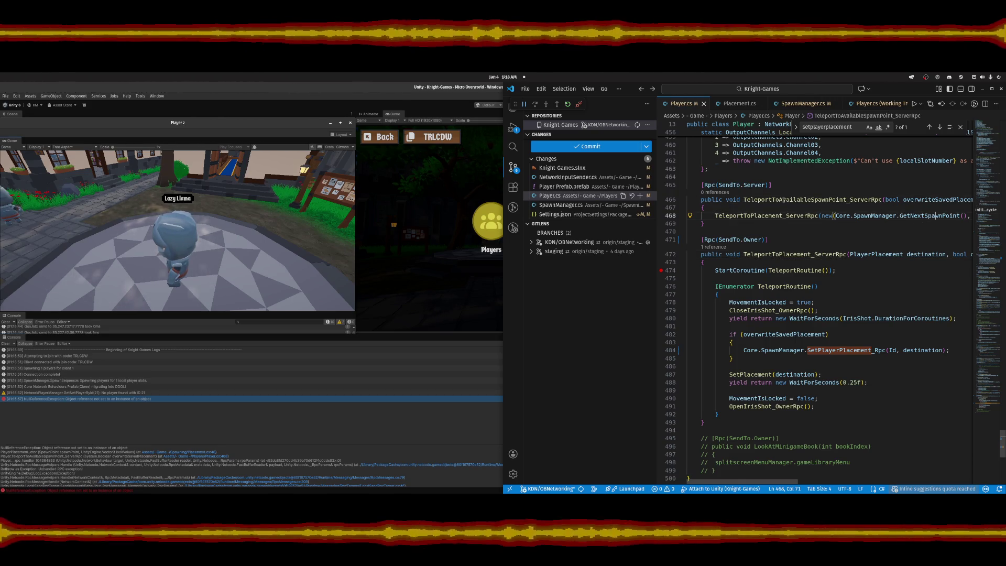
left_click(784, 200)
left_click(771, 216)
left_click(916, 255)
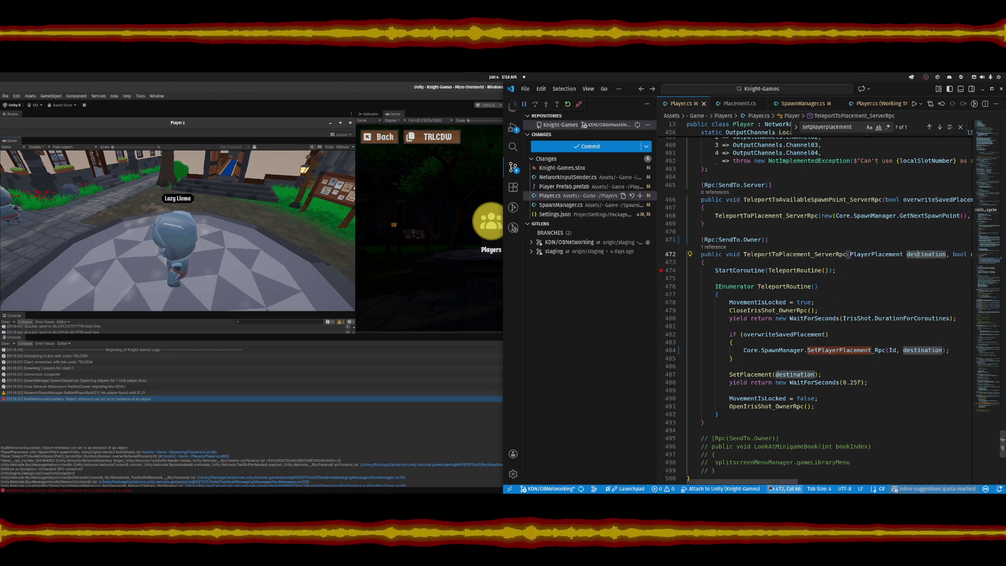
Return to Unity so the edited scripts recompile.
scroll(834, 475, "right", 5)
scroll(834, 474, "left", 5)
left_click(461, 185)
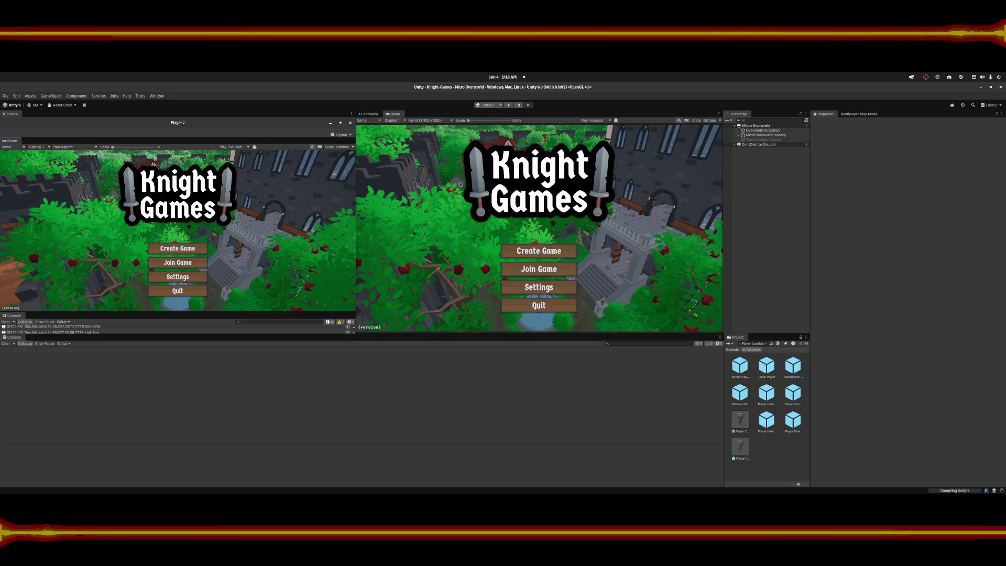
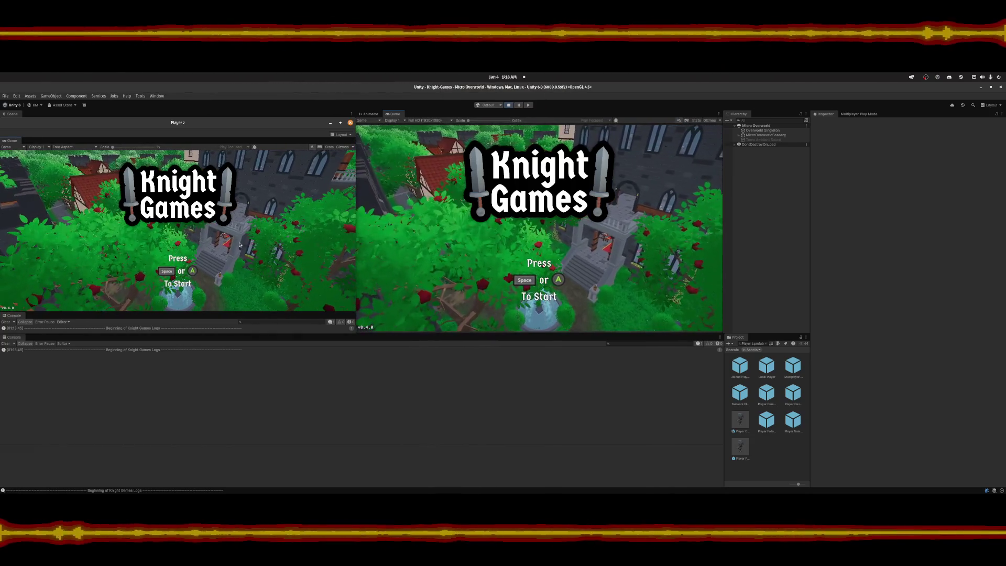
Create a new game as Player 2 and join it from the main view with its join code.
left_click(178, 252)
left_click(178, 249)
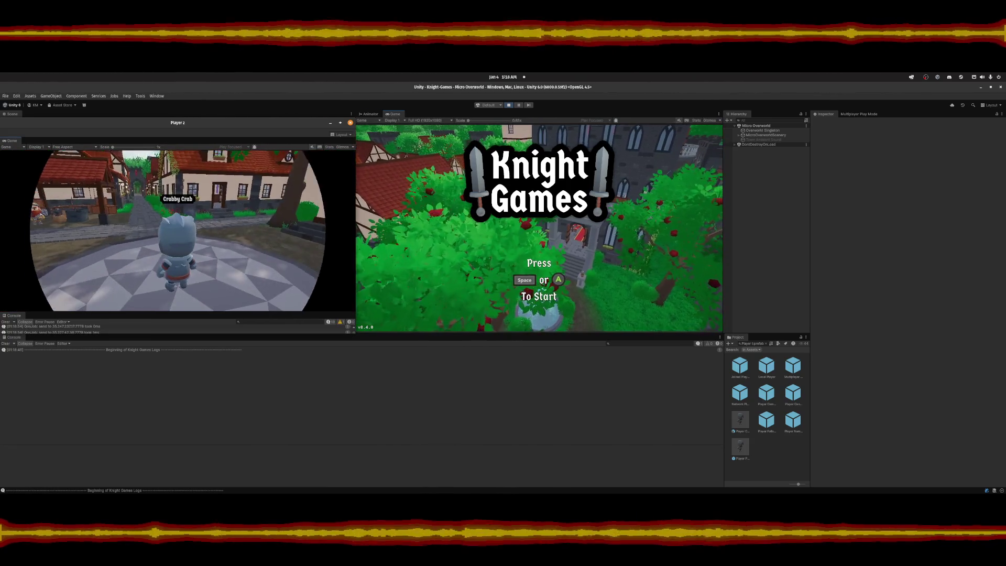
key("Escape")
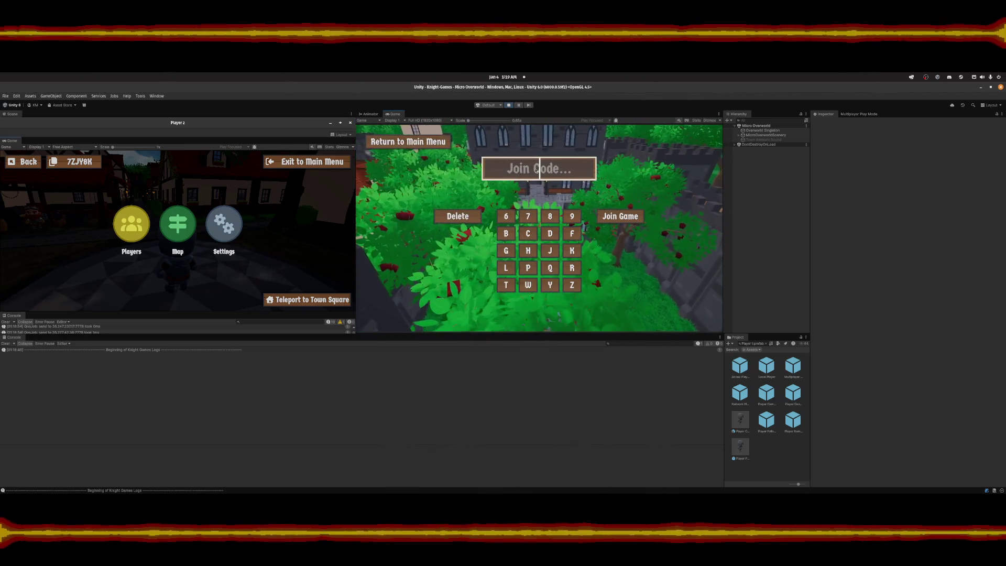
key("Return")
key("Escape")
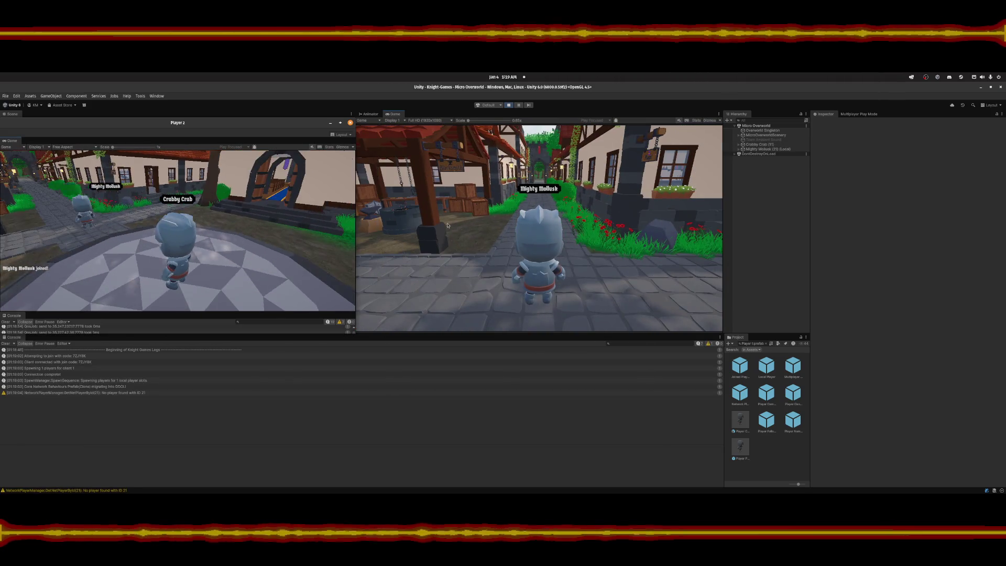
Walk Player 2's knight into the town square, then trigger Teleport to Town Square from the main view.
key("Escape")
key("Escape")
key("w")
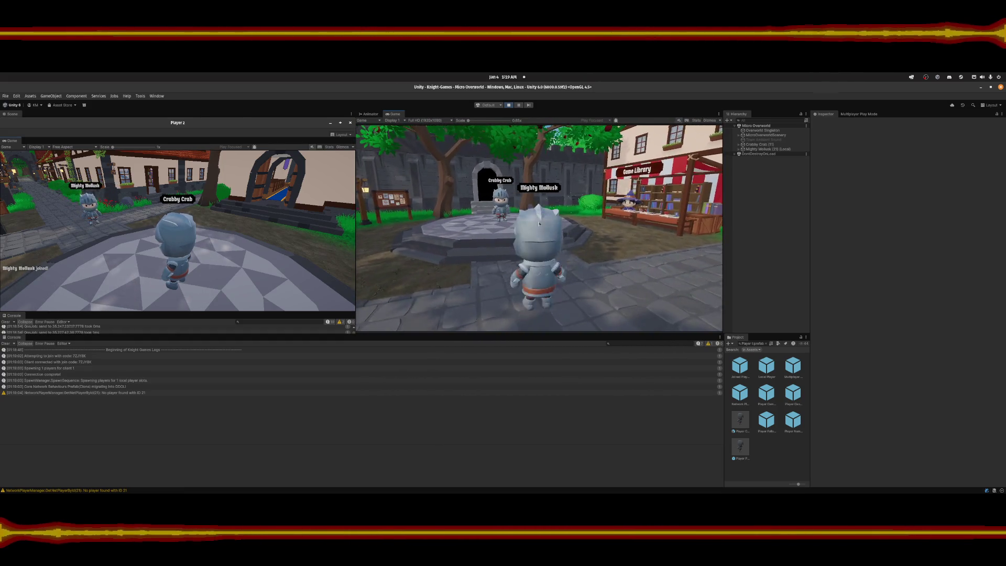
key("Escape")
left_click(672, 319)
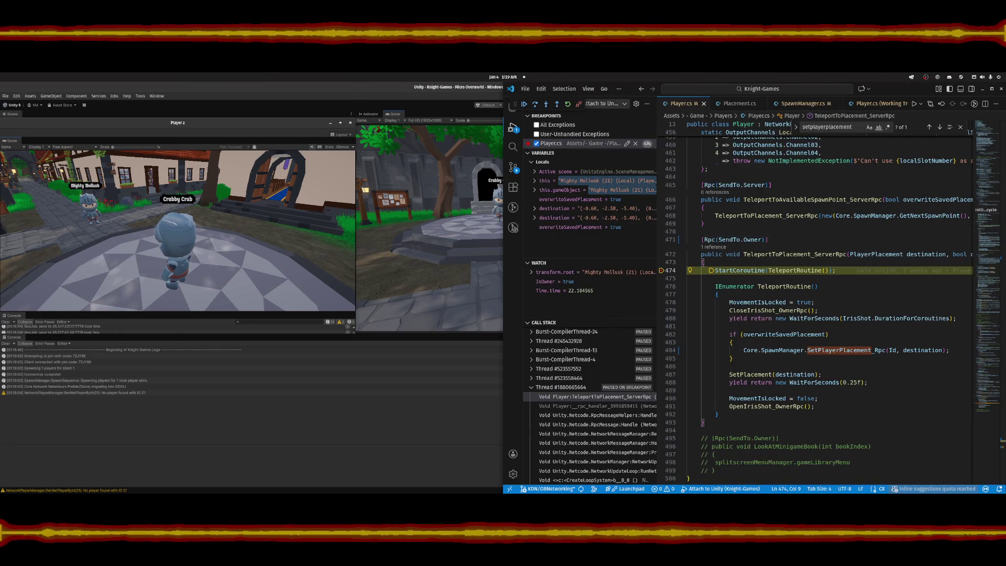
Resume the debugger past the line 474 breakpoint and return to play in the Unity editor.
key("F5")
key("alt+Tab")
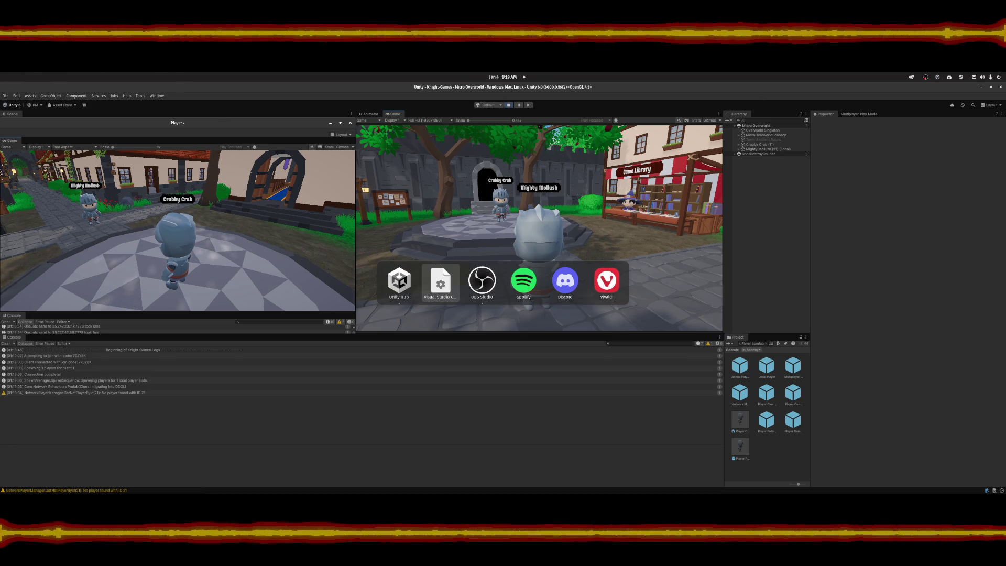
key("F5")
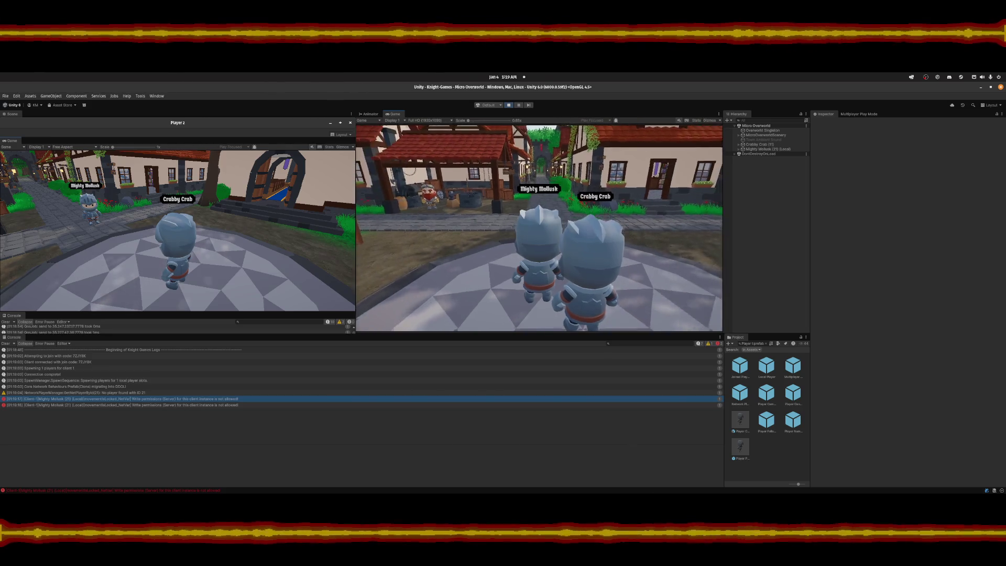
key("Escape")
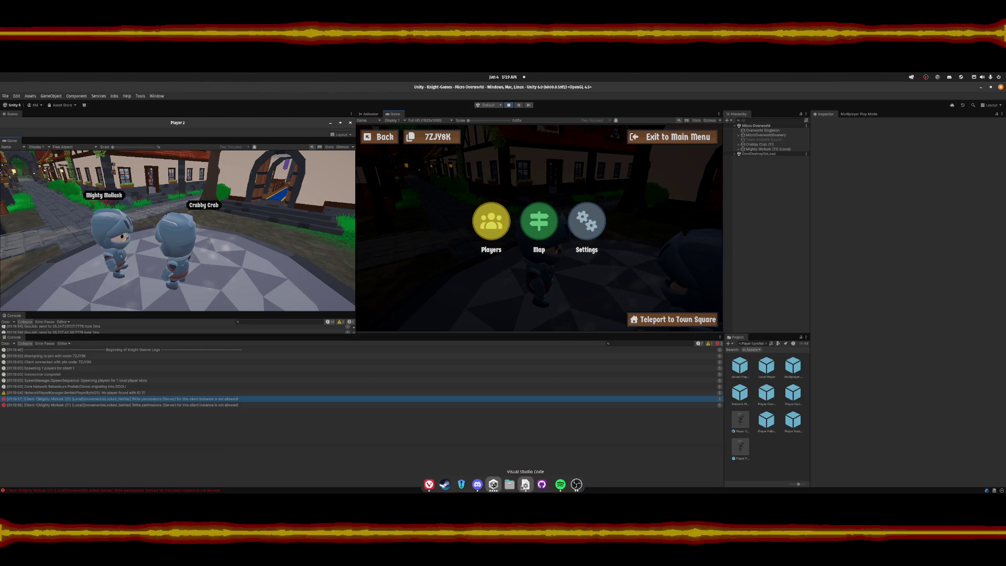
left_click(532, 483)
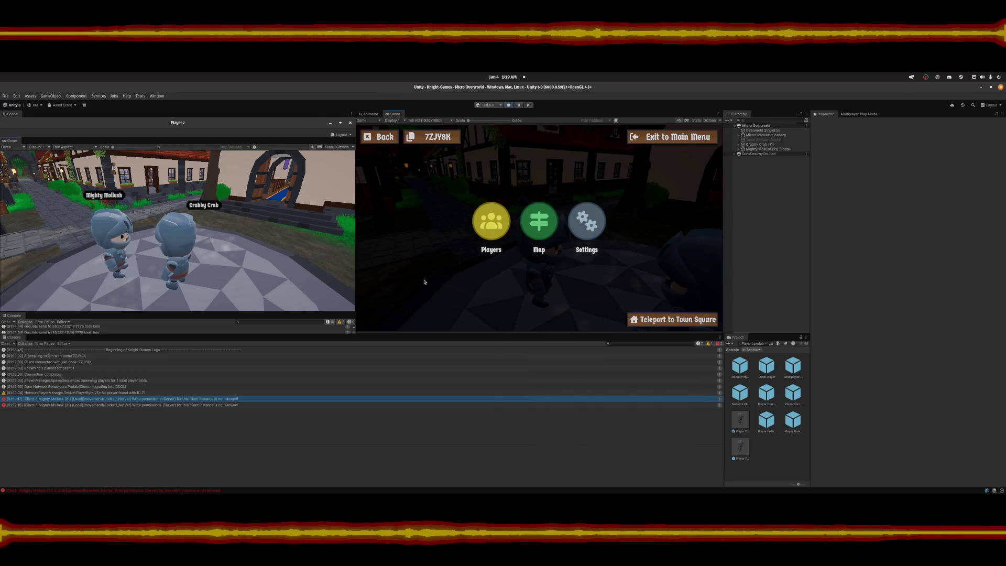
left_click(440, 287)
key("Escape")
Run Mighty Mollusk off the plaza along the houses' path, then teleport him to Town Square.
key("w")
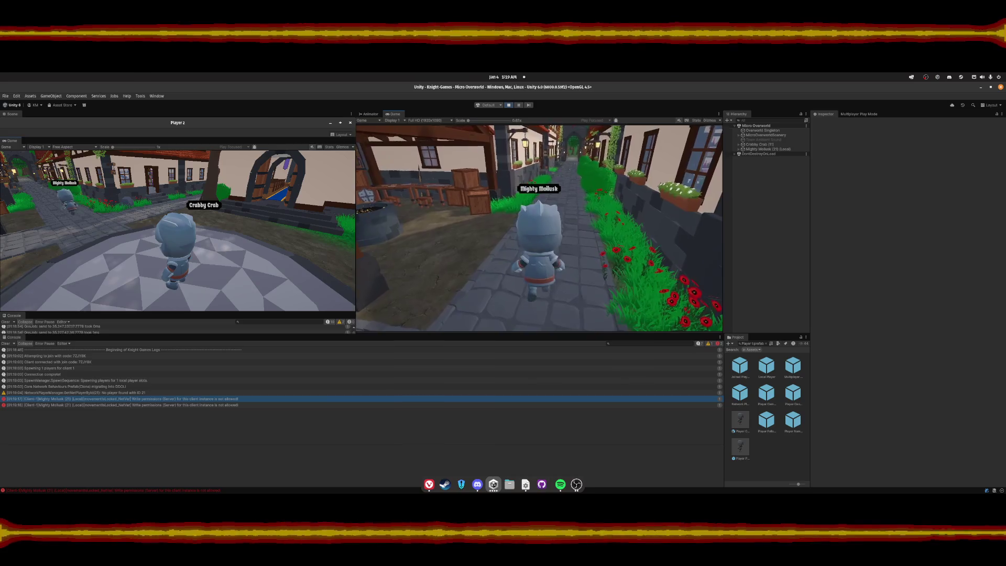
key("Escape")
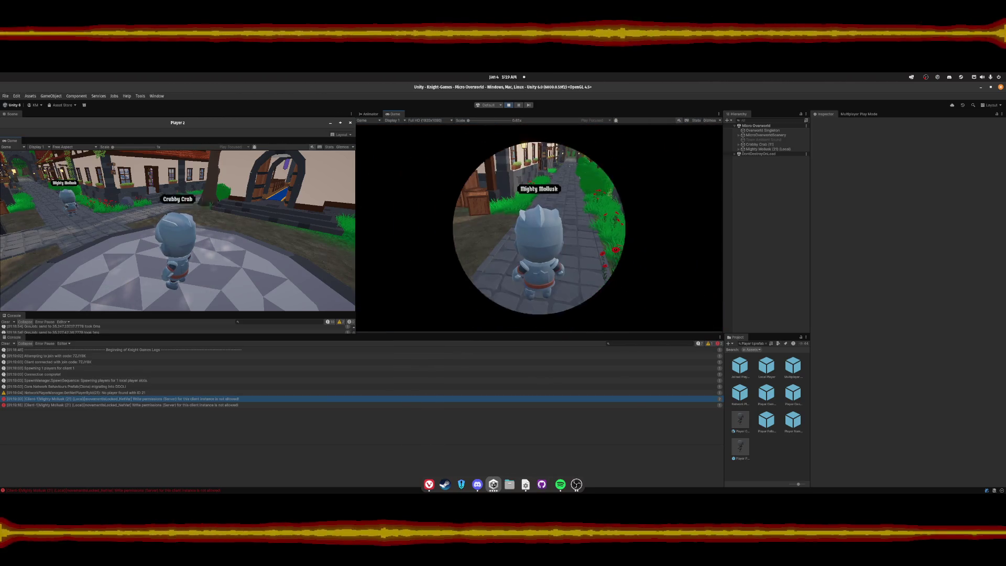
key("w")
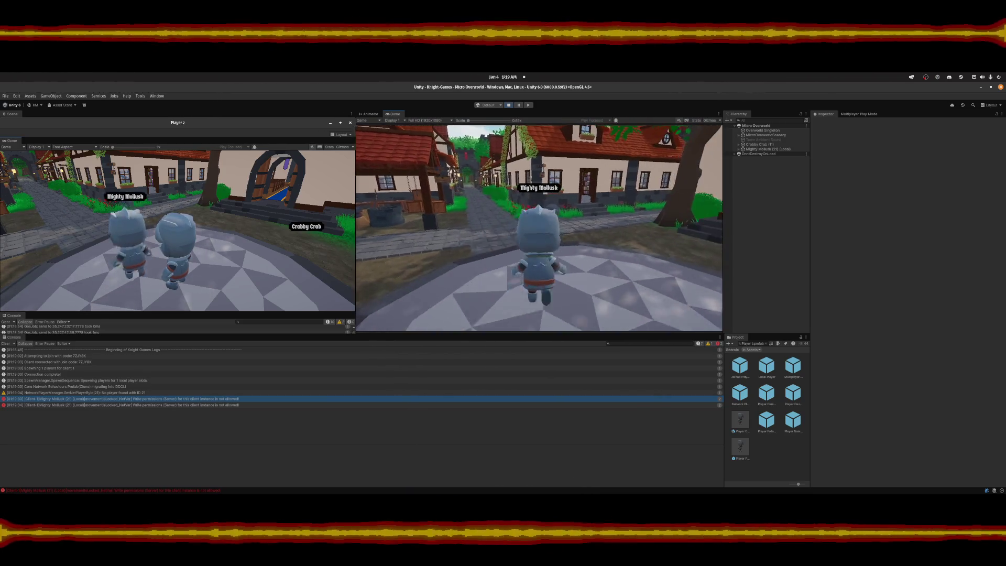
key("d")
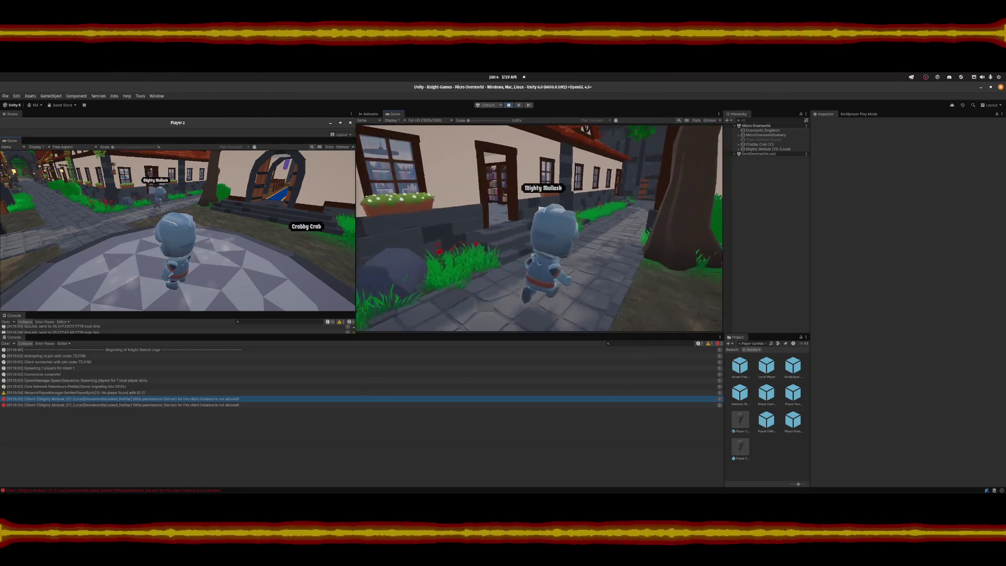
key("w")
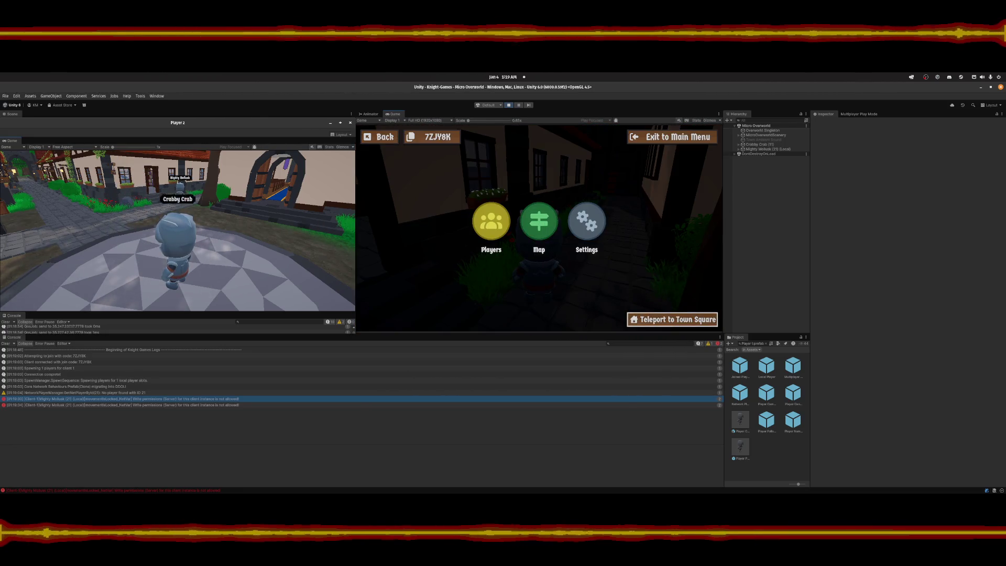
left_click(672, 320)
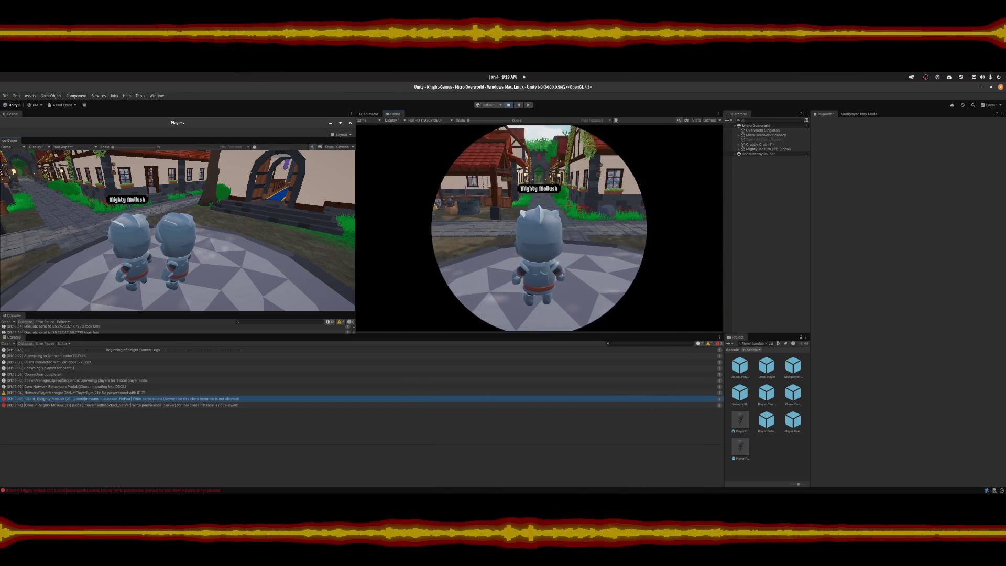
Walk Mighty Mollusk around the plaza and up beside Crabby Crab to check the teleport.
key("w")
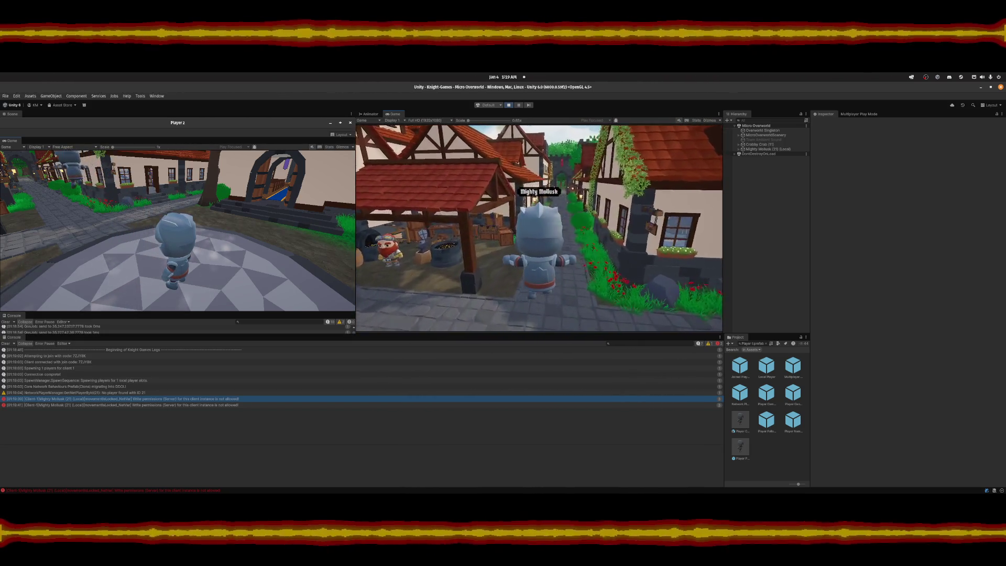
key("s")
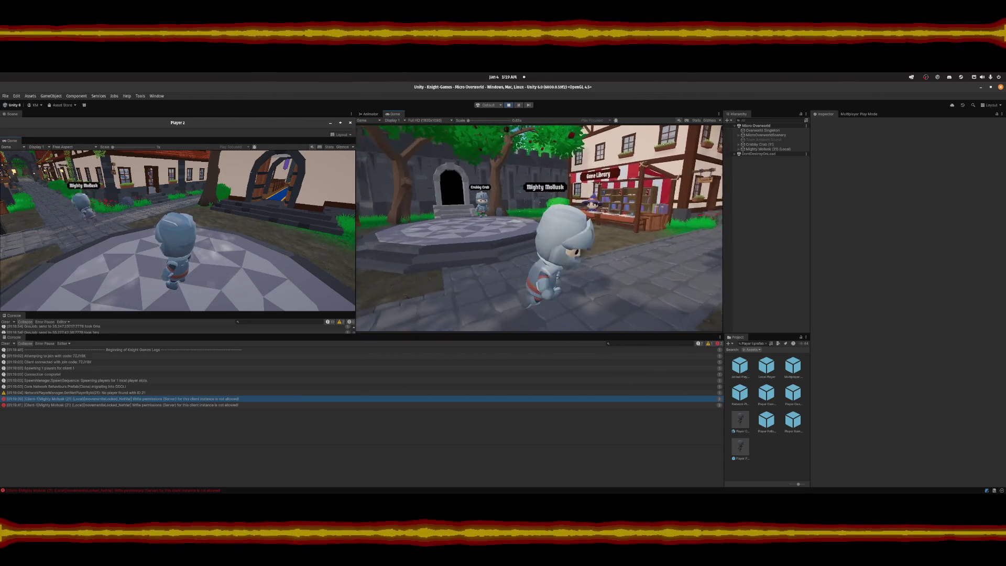
key("w")
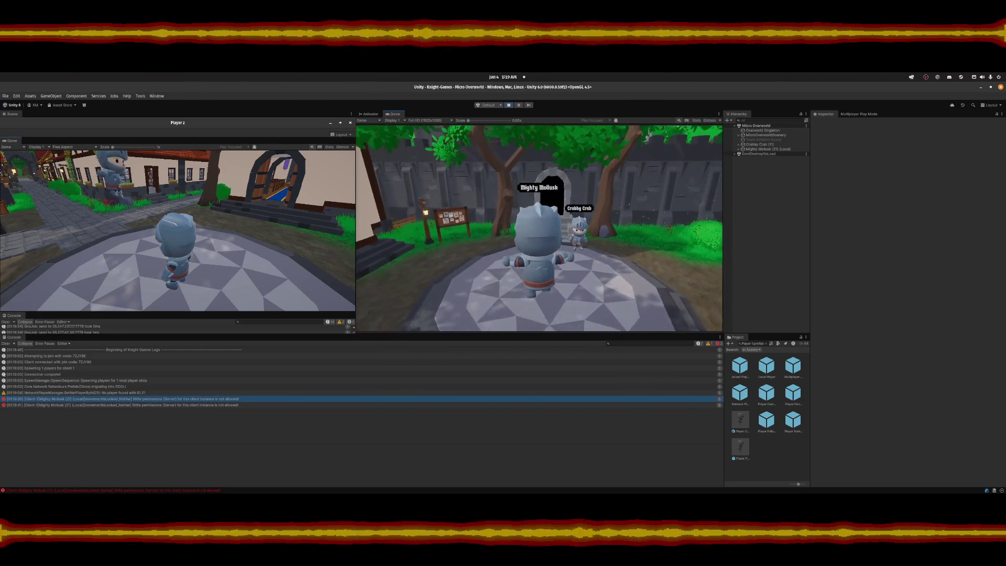
key("w")
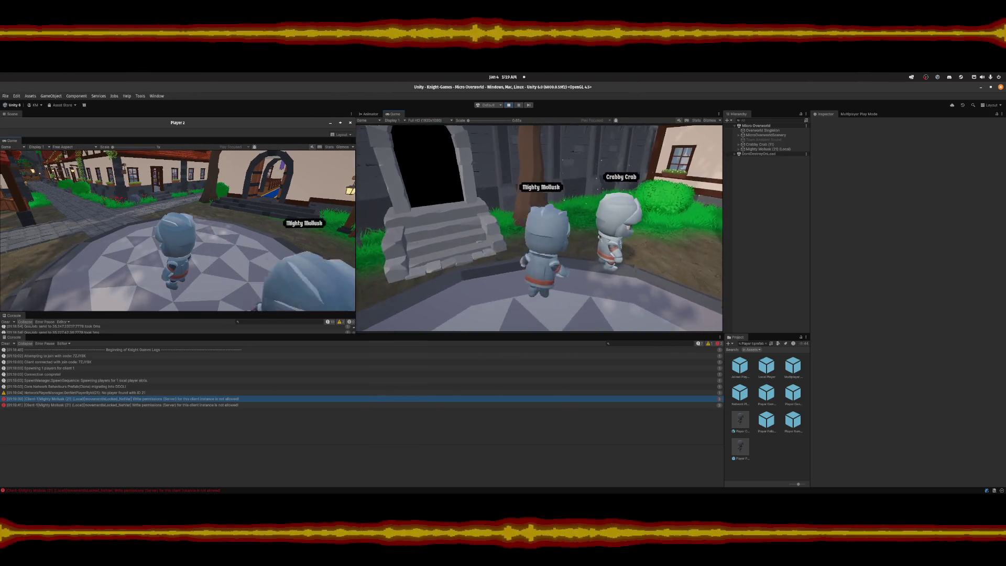
key("s")
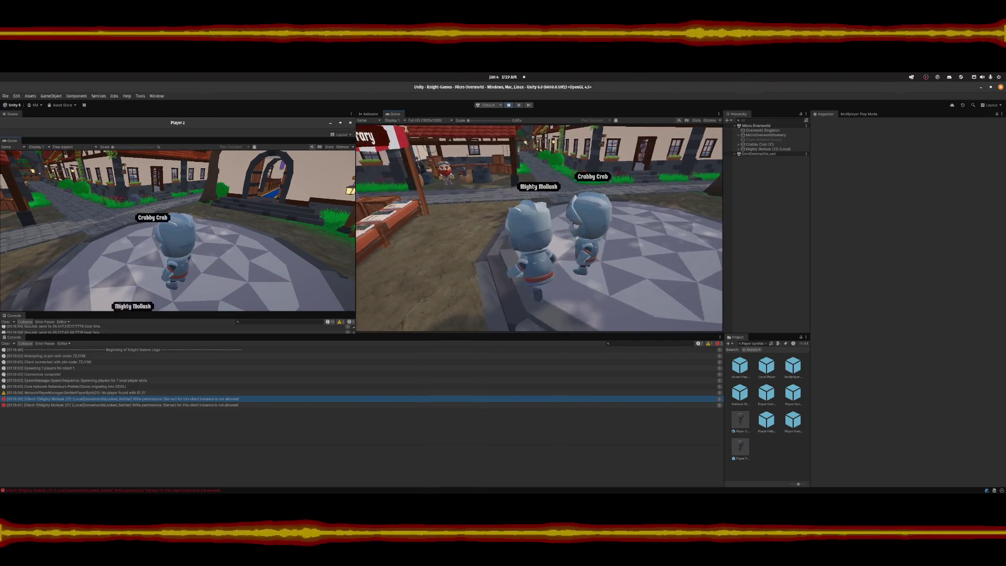
key("s")
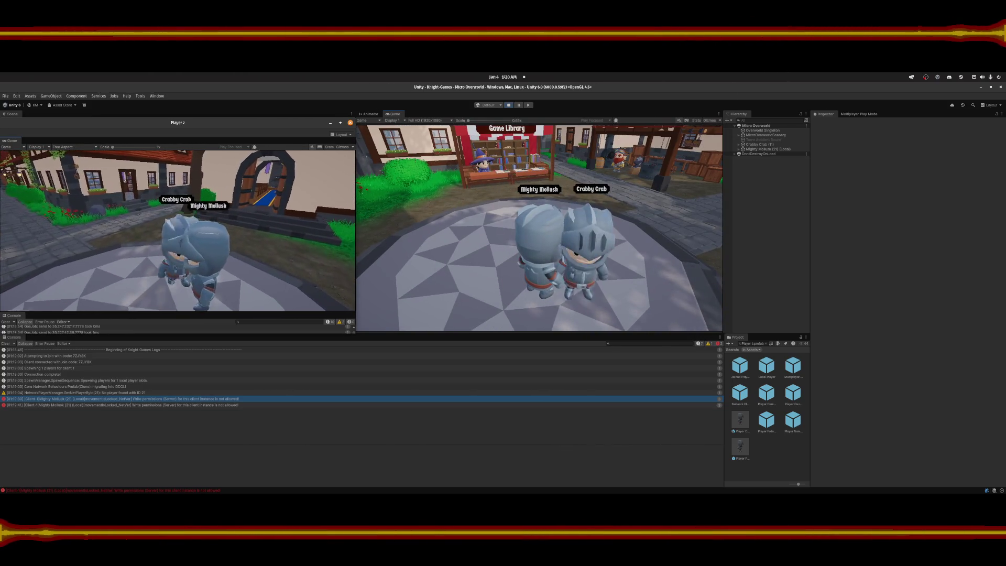
Pause the main game view and select the Write permissions error in the Console.
key("Escape")
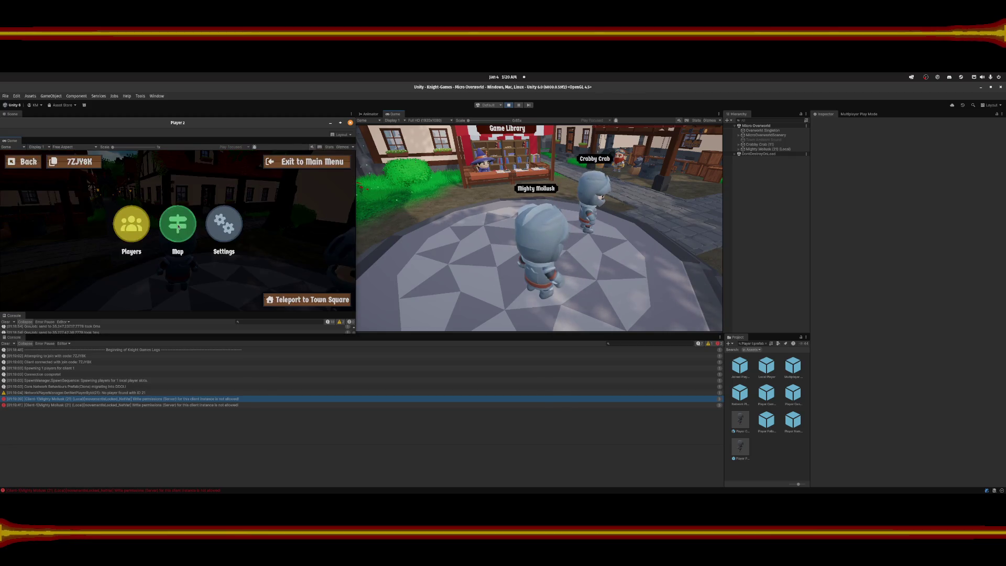
key("Escape")
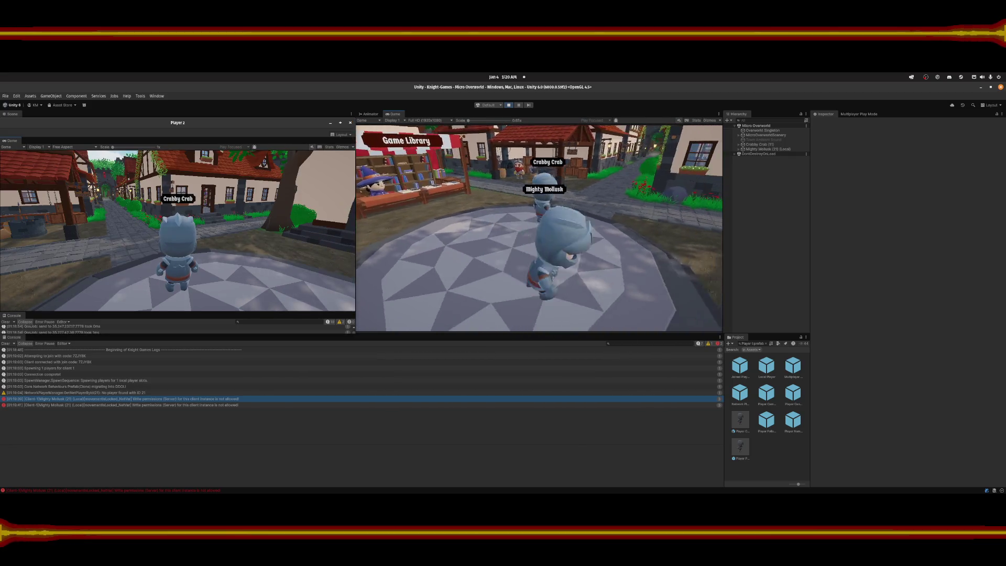
key("Escape")
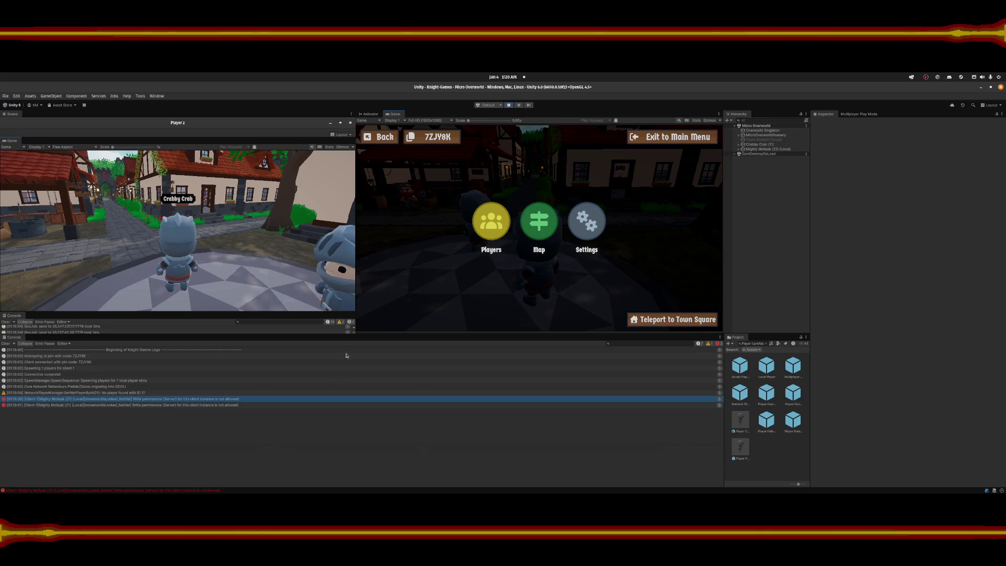
left_click(214, 400)
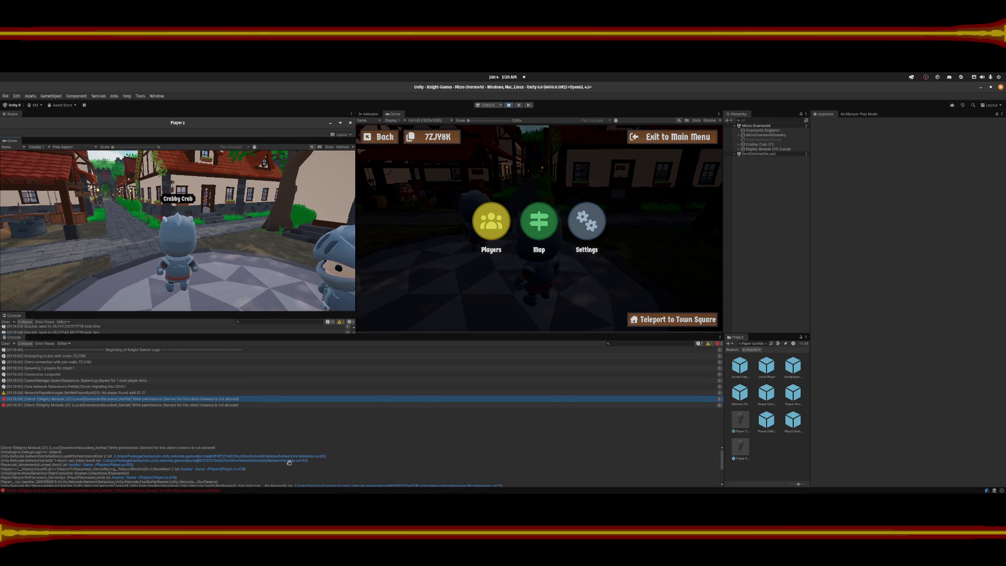
Bring the VS Code debugger forward from the dock.
mouse_move(353, 493)
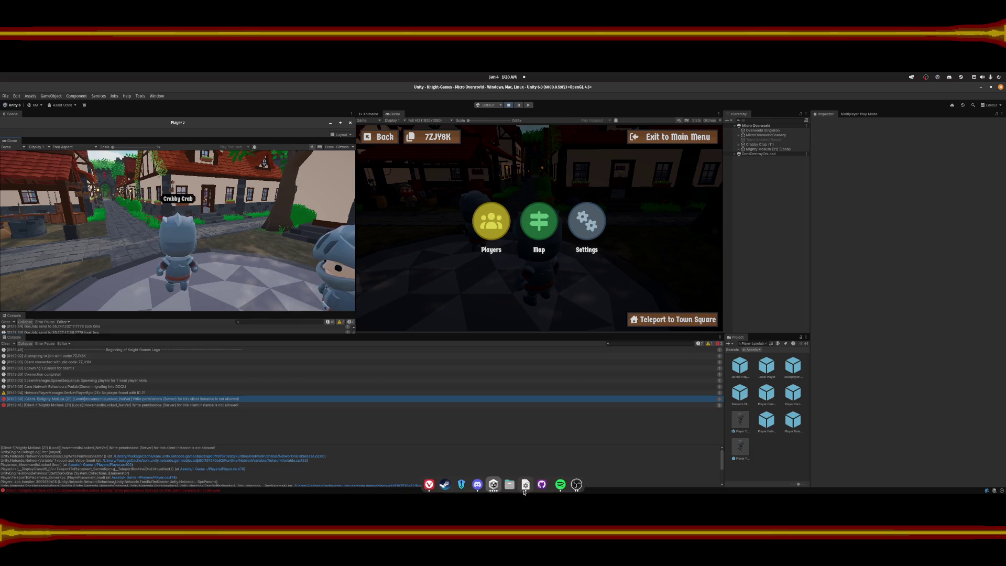
left_click(526, 485)
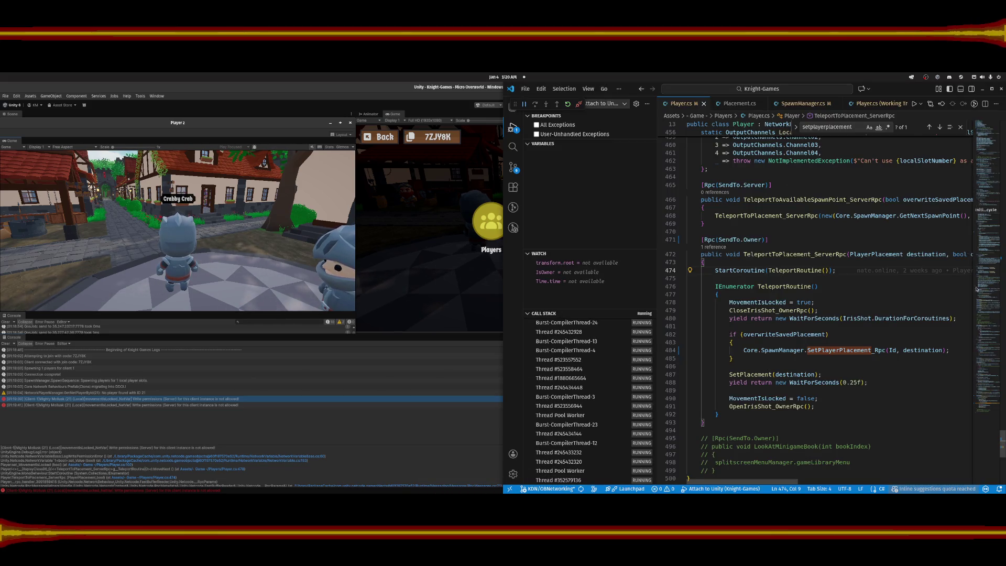
left_click(991, 309)
scroll(795, 227, "up", 20)
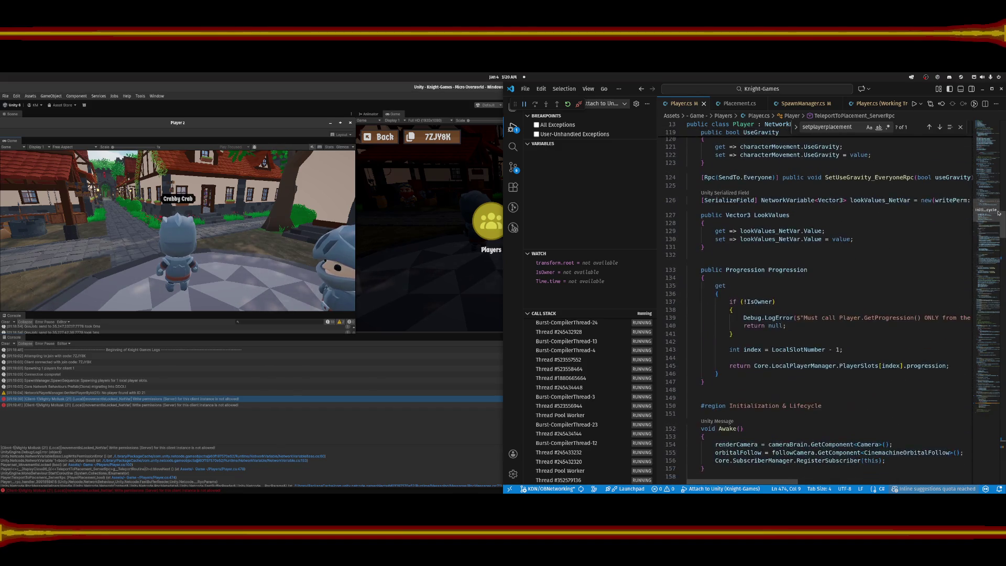
scroll(795, 227, "up", 1)
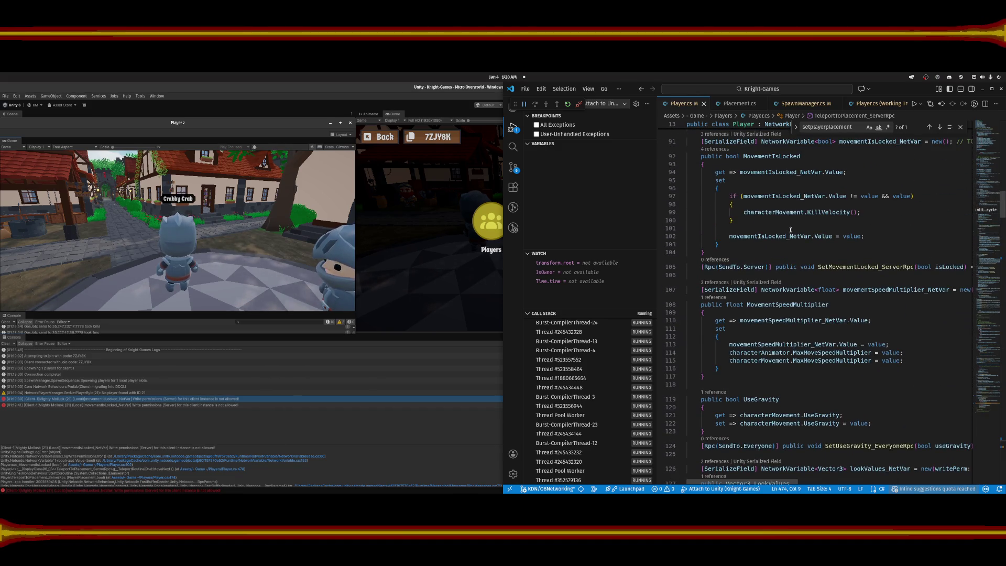
left_click(755, 235)
scroll(818, 252, "up", 3)
scroll(790, 258, "up", 2)
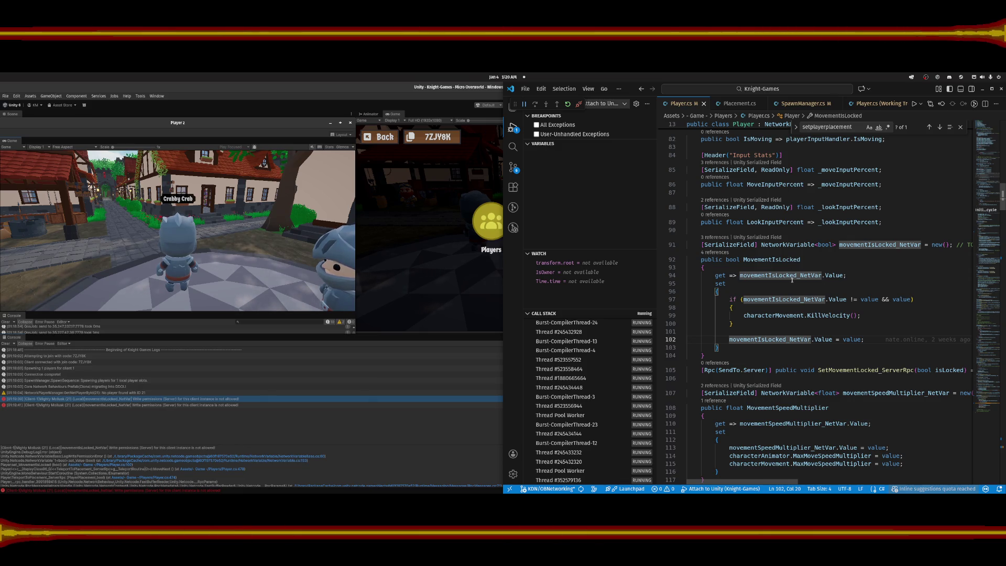
scroll(779, 483, "right", 1)
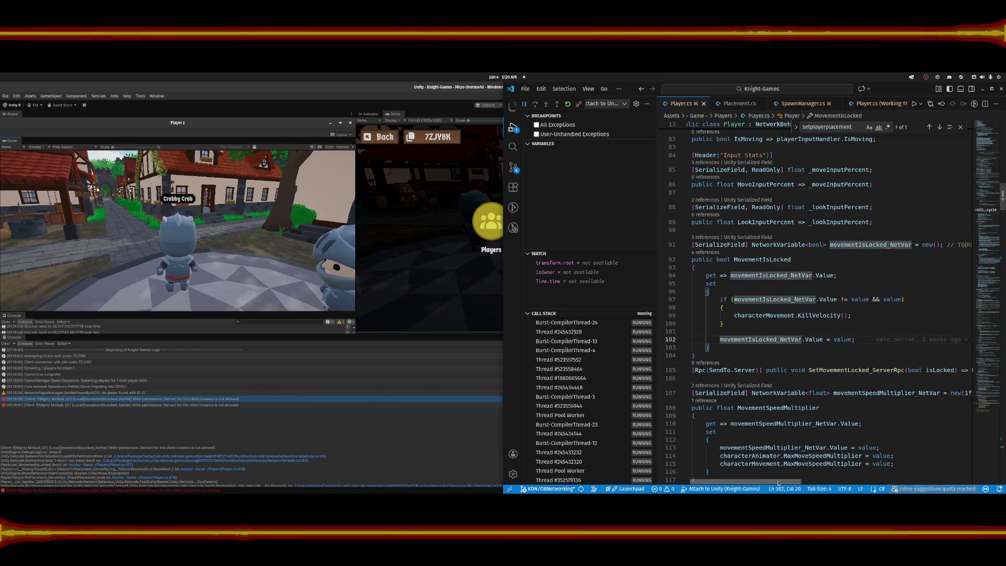
mouse_move(778, 484)
left_mouse_down()
mouse_move(881, 475)
mouse_move(750, 480)
left_mouse_up()
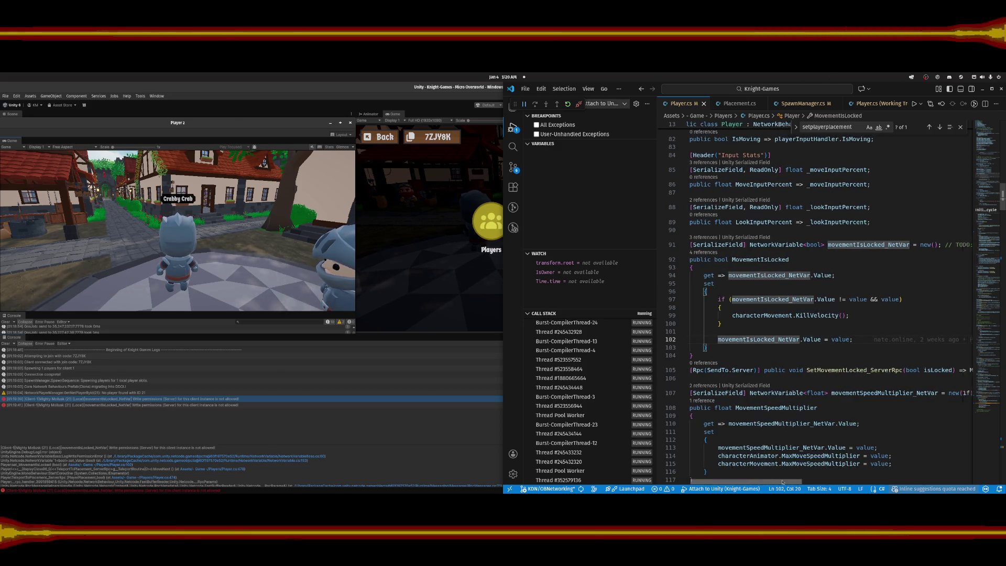
mouse_move(770, 480)
left_mouse_down()
mouse_move(817, 478)
mouse_move(778, 478)
left_mouse_up()
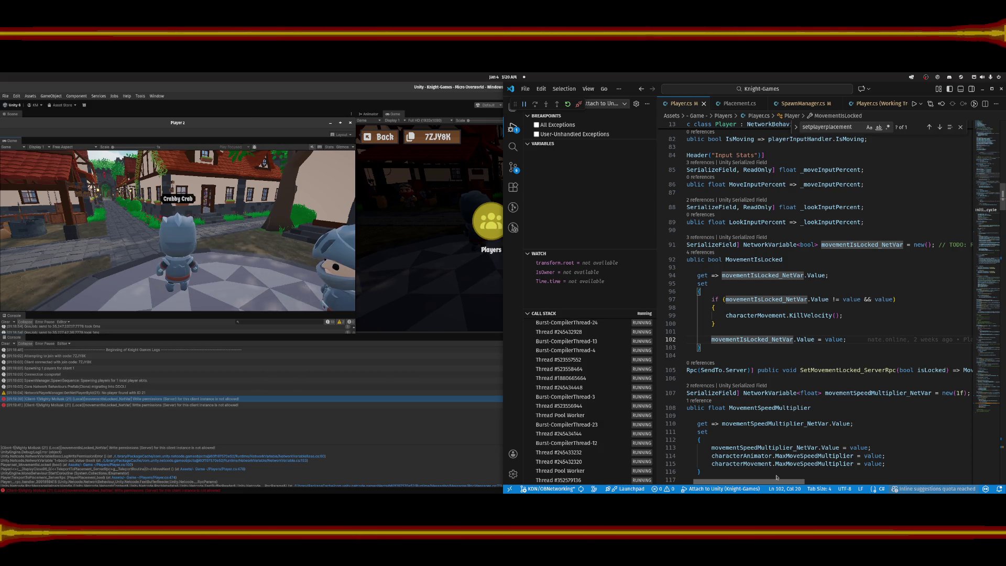
left_click_drag(777, 478, 768, 478)
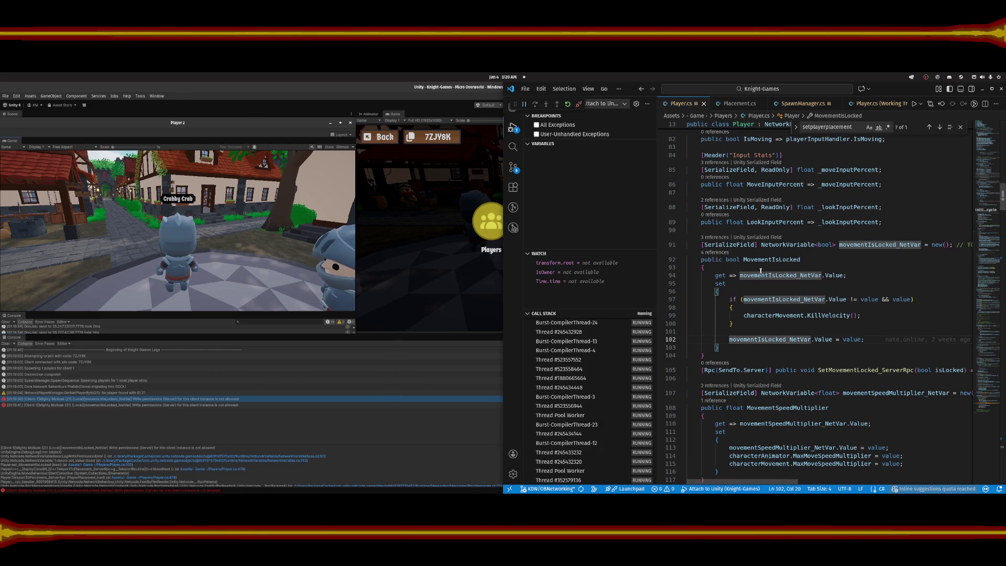
left_click(784, 245)
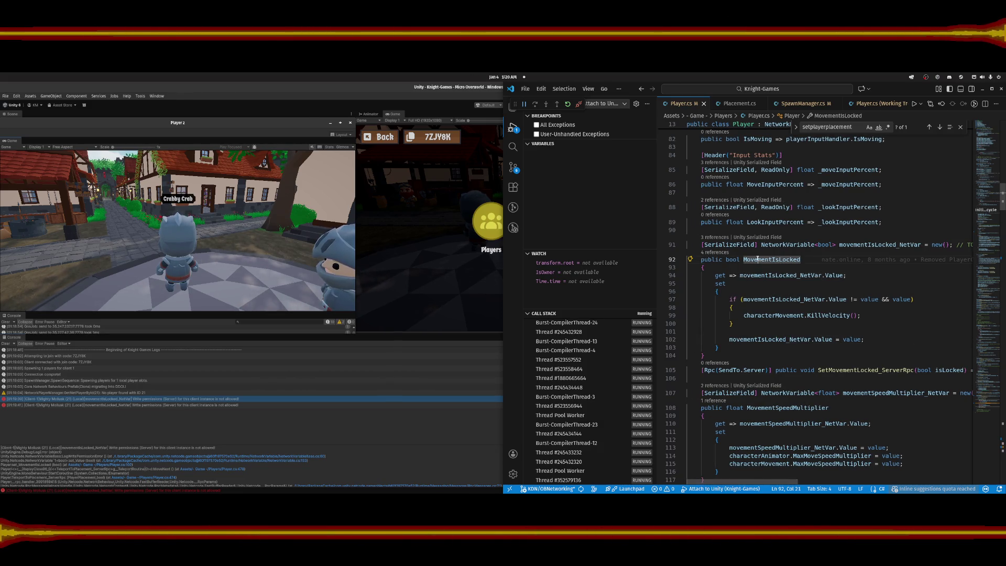
left_click(835, 245)
type("(")
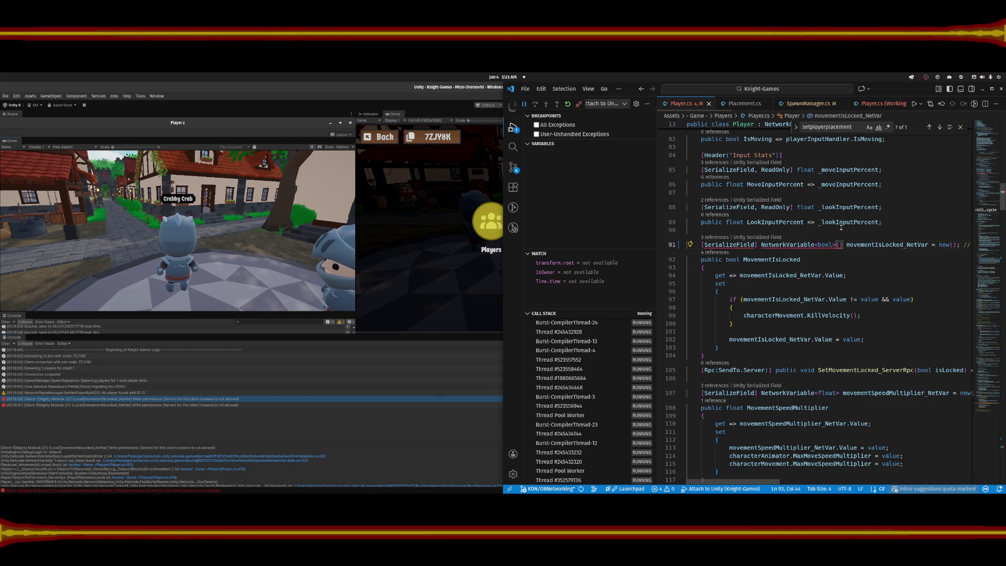
key("BackSpace")
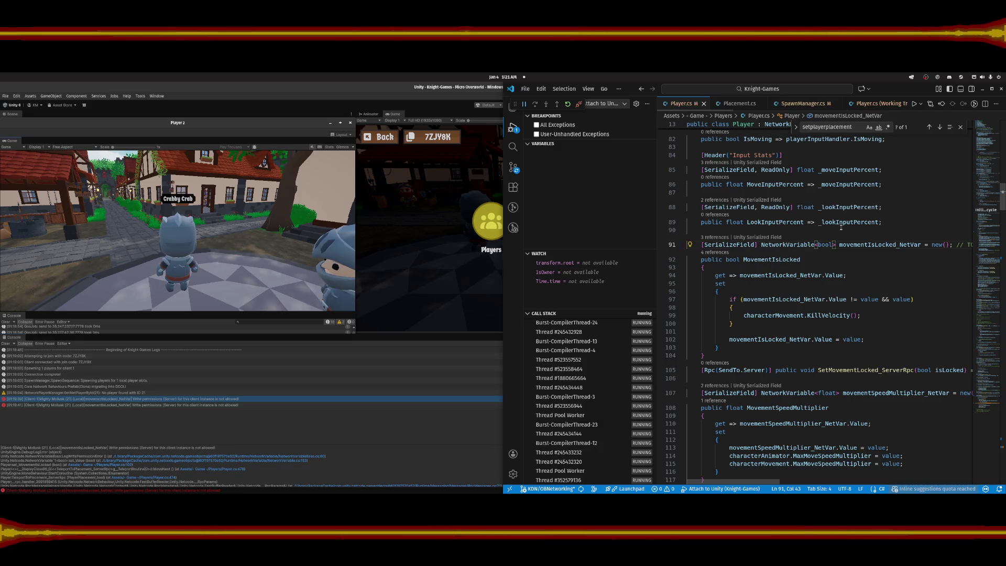
type("(")
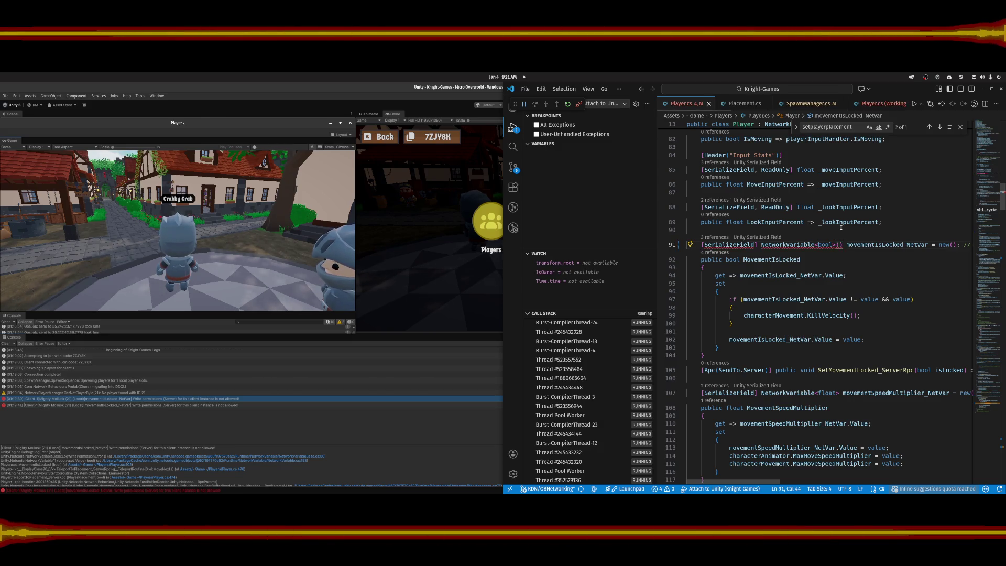
type("Ow")
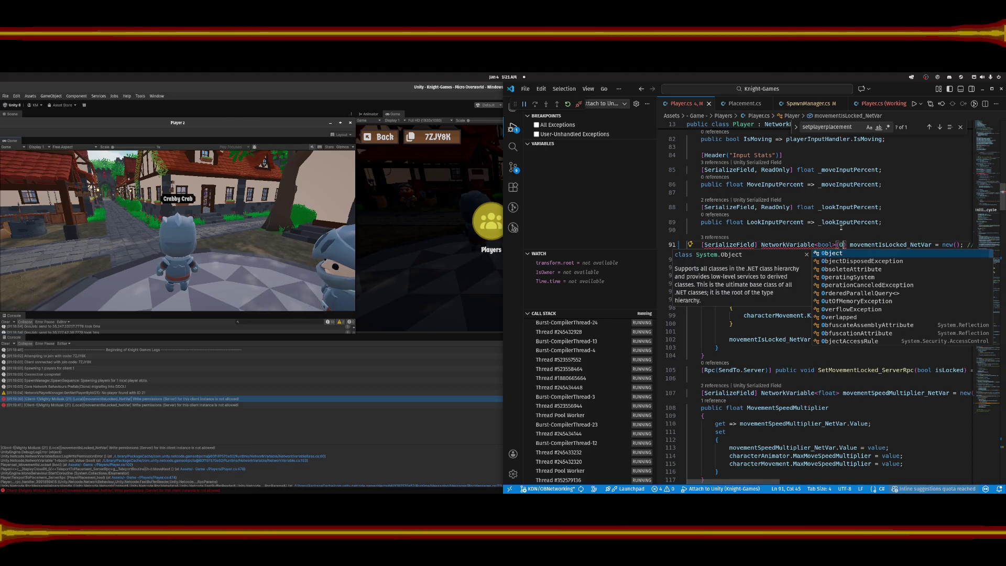
type("n")
key("BackSpace")
key("BackSpace")
key("BackSpace")
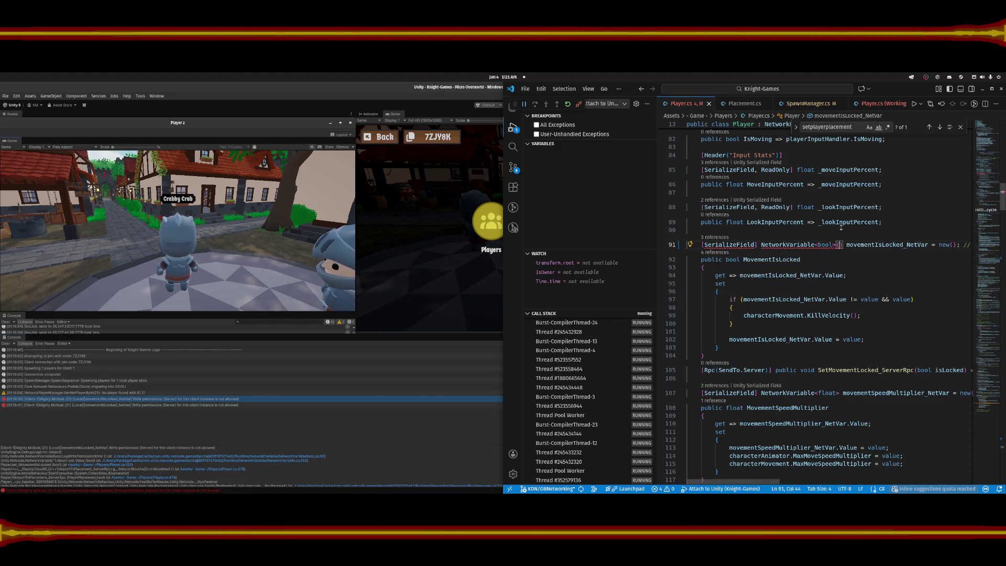
left_click(841, 228)
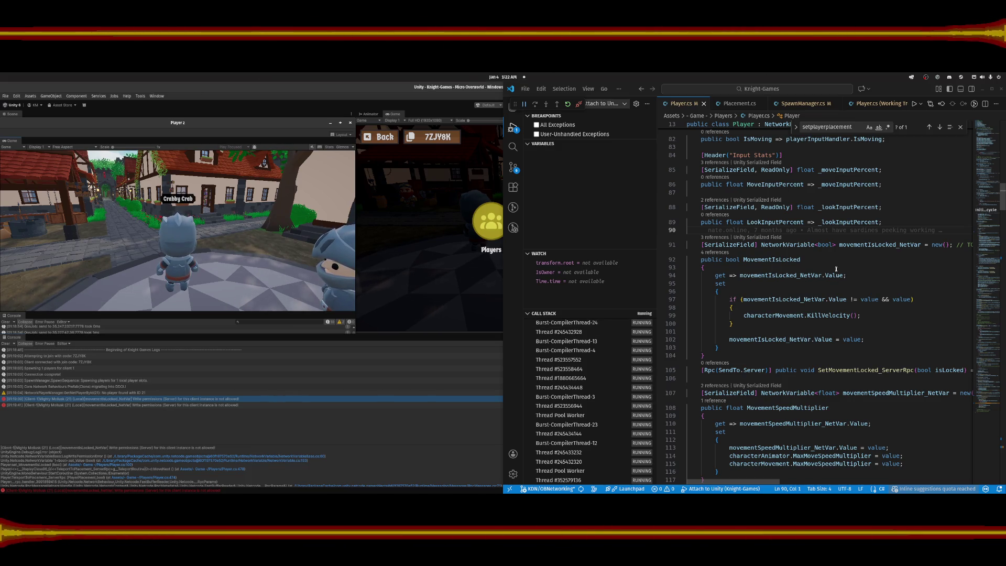
left_click(946, 244)
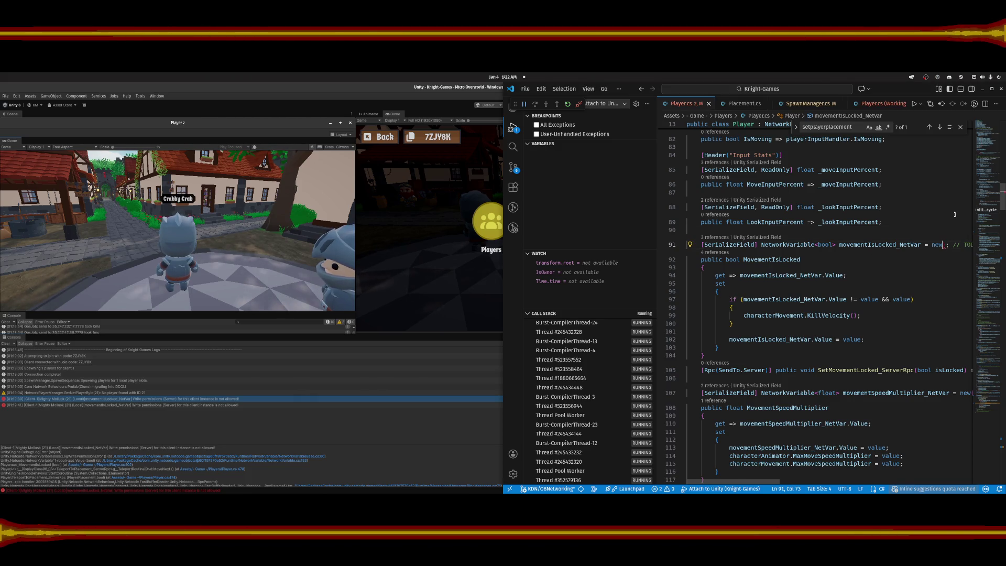
type("()")
key("Delete")
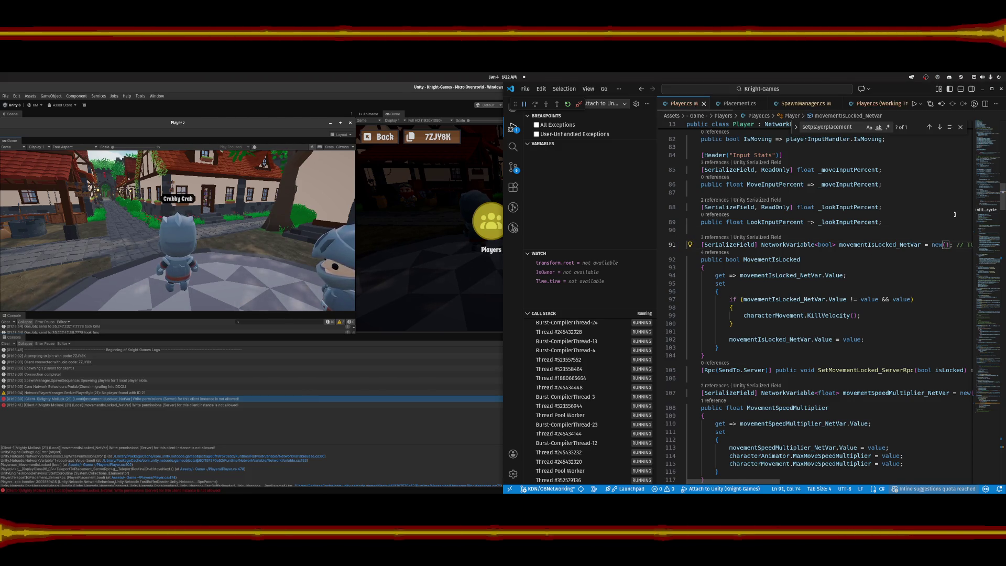
type(")")
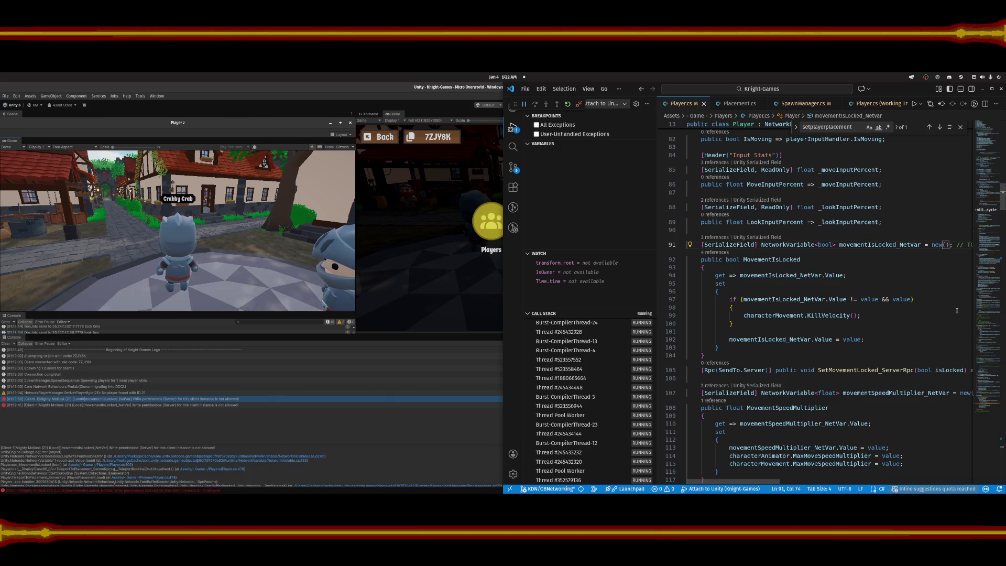
type("writePerm")
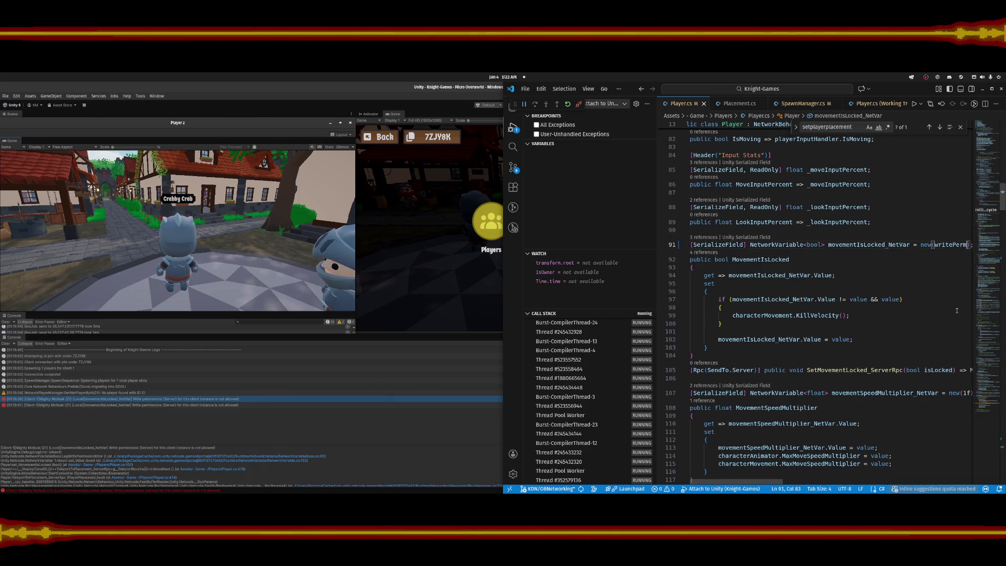
type(" =")
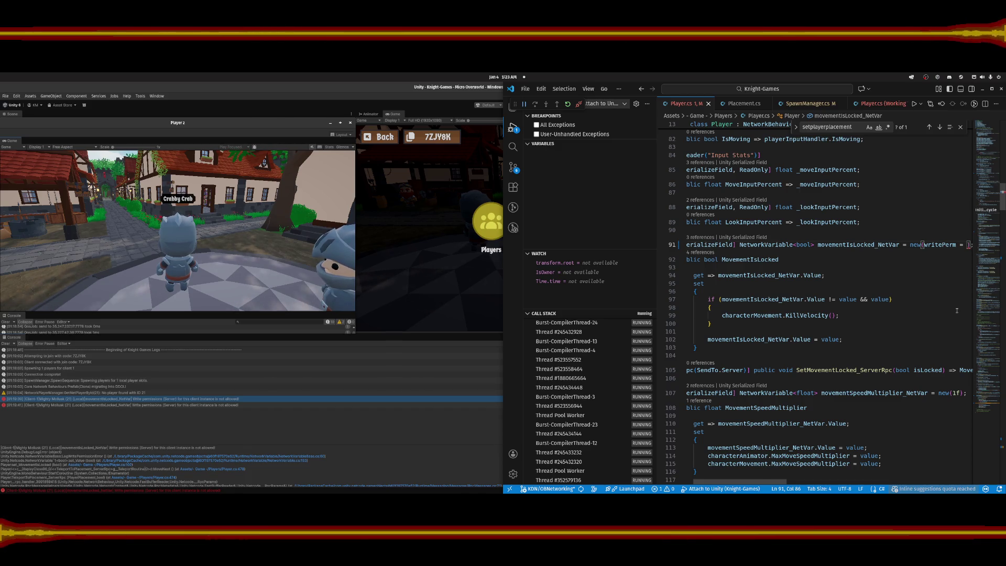
key("BackSpace")
key("BackSpace")
key("BackSpace")
type(": ")
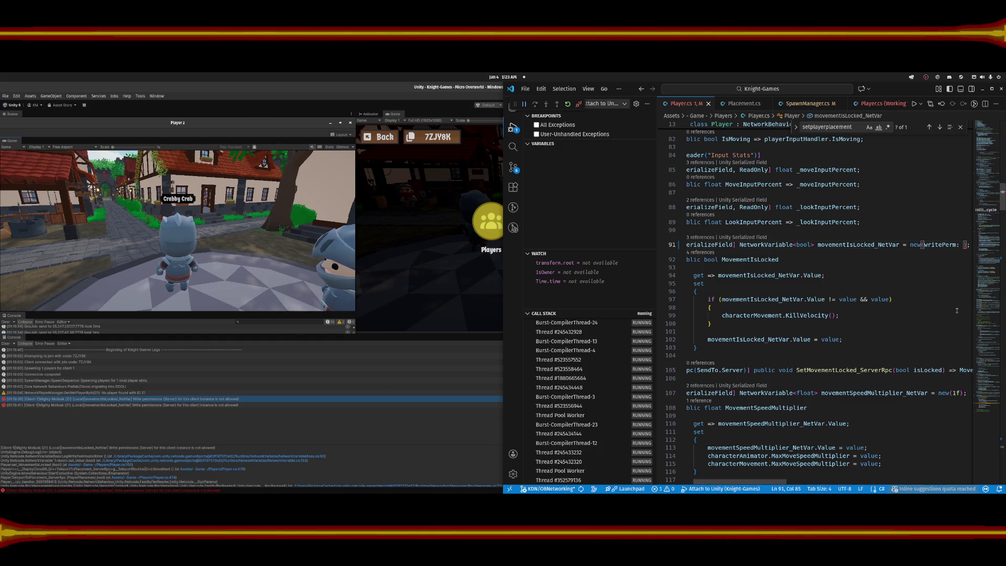
type("NetworkV")
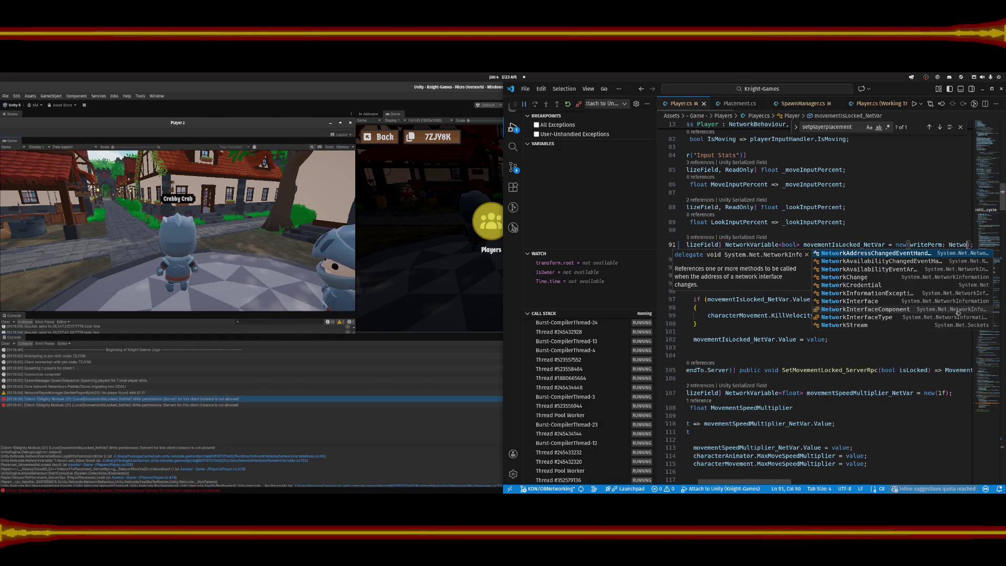
type("ariableW")
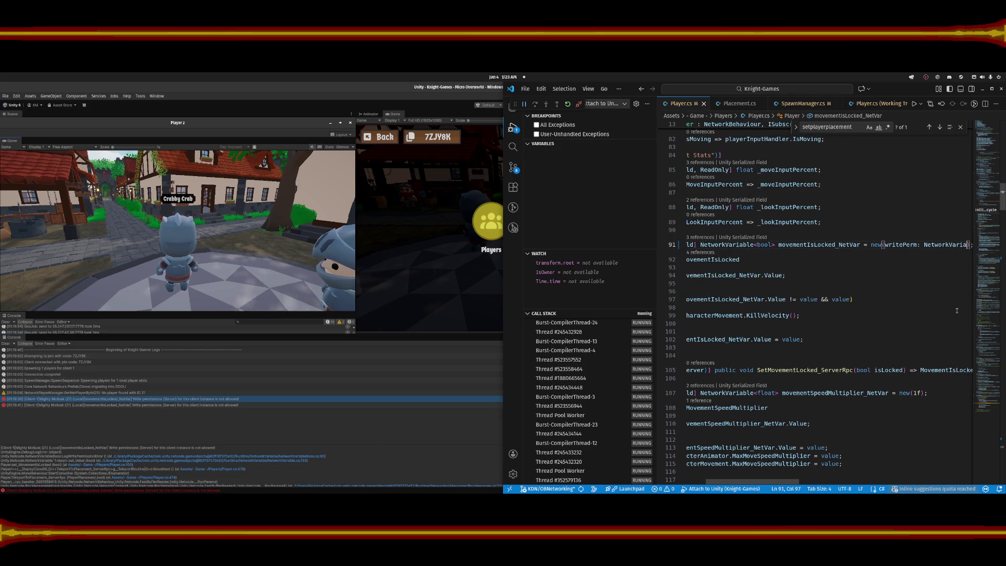
type("ritePermi")
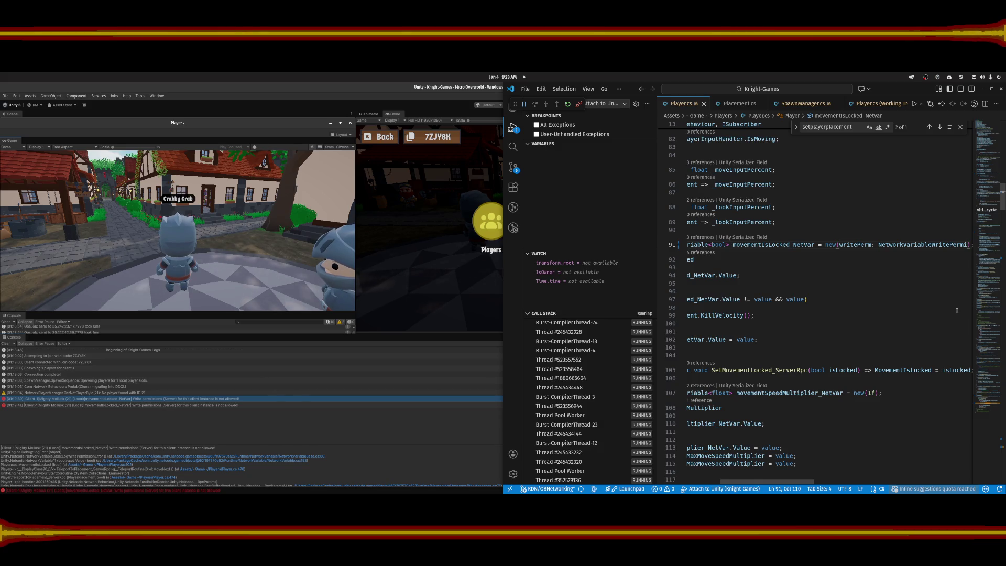
key("ctrl+BackSpace")
key("ctrl+BackSpace")
key("ctrl+BackSpace")
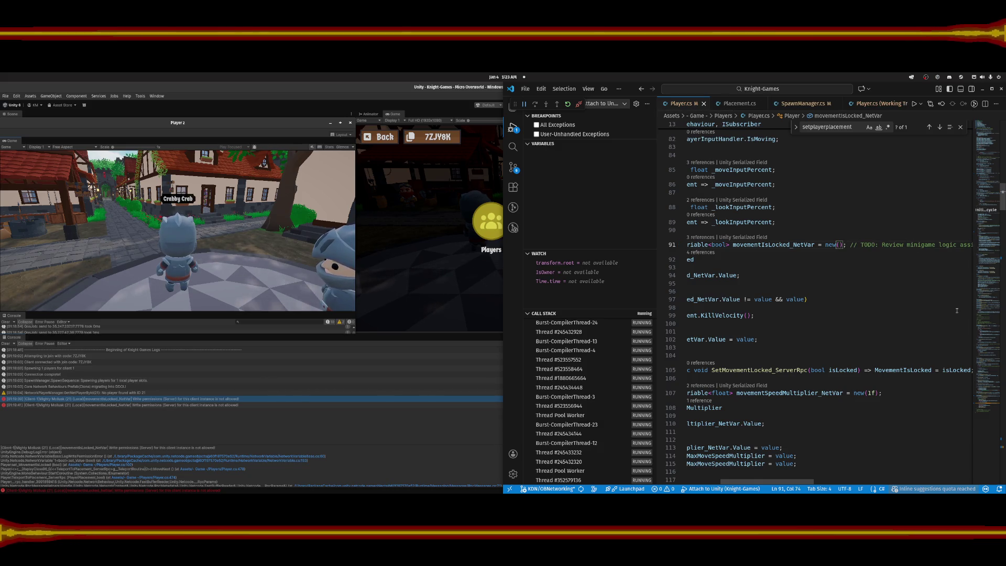
left_click(793, 229)
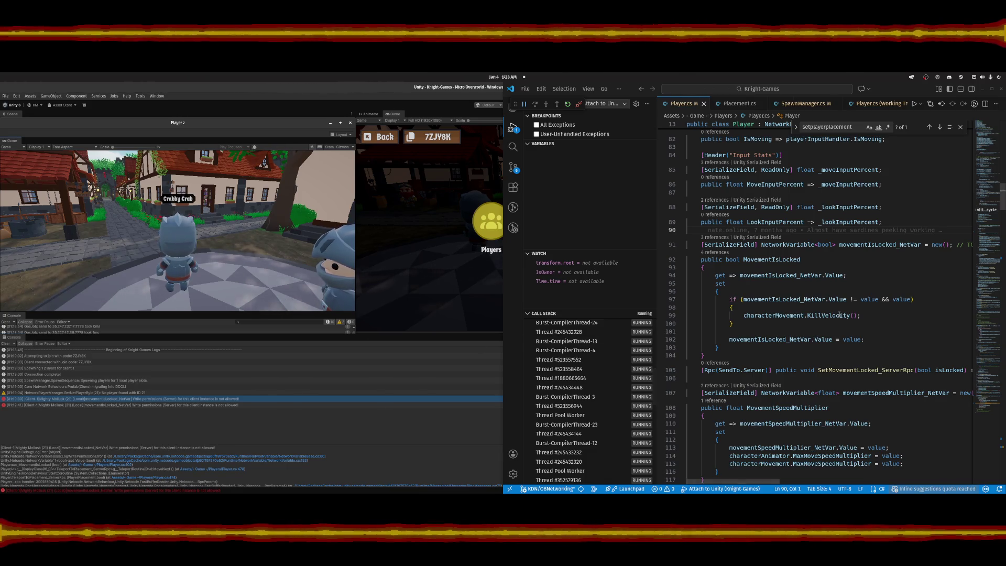
Fill line 91's new() with default, NetworkVariableReadPermission.Everyone, NetworkVariableWritePermission.Owner.
left_click(945, 245)
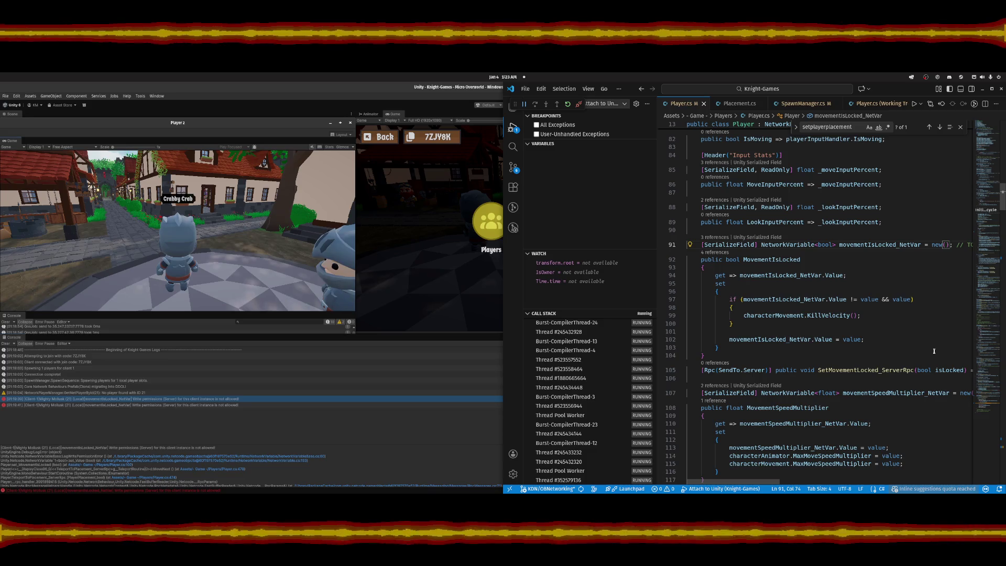
type("defaul")
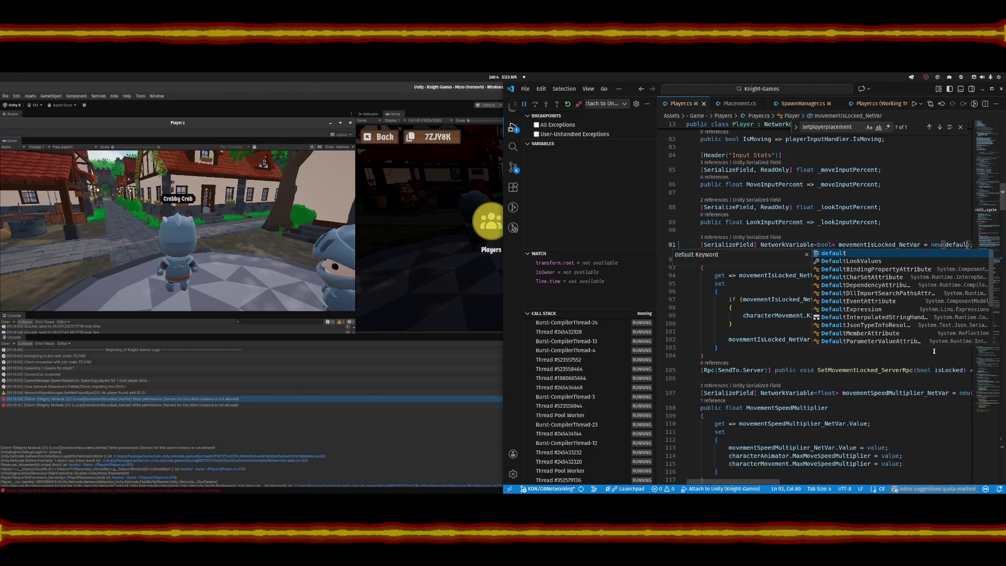
type(", NetworkVa")
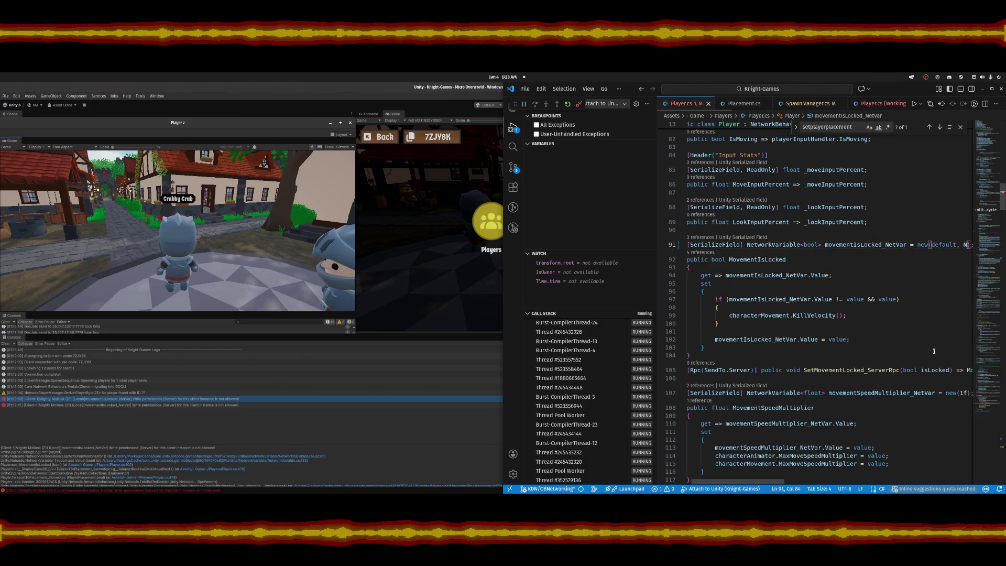
type("riableRe")
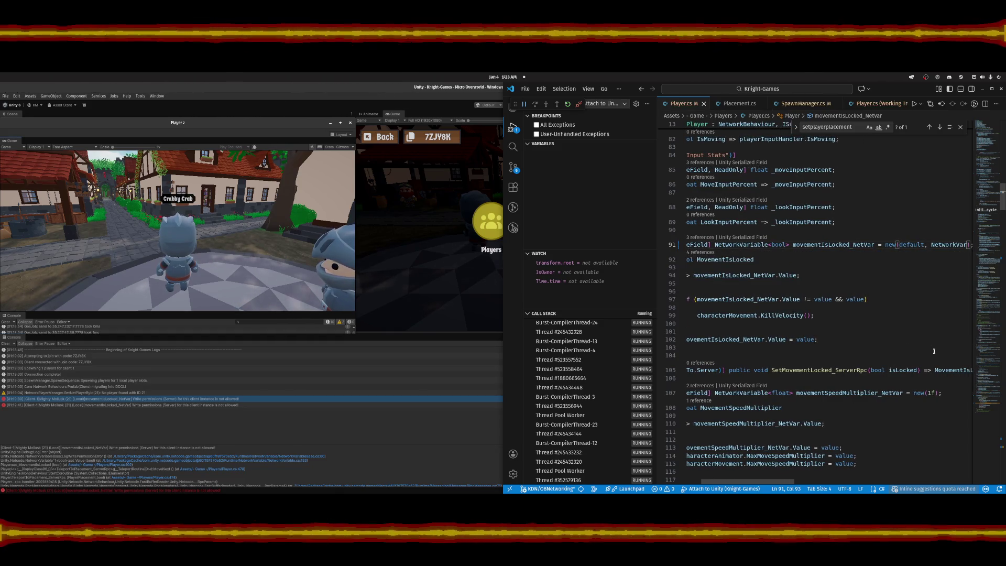
type("adPermission")
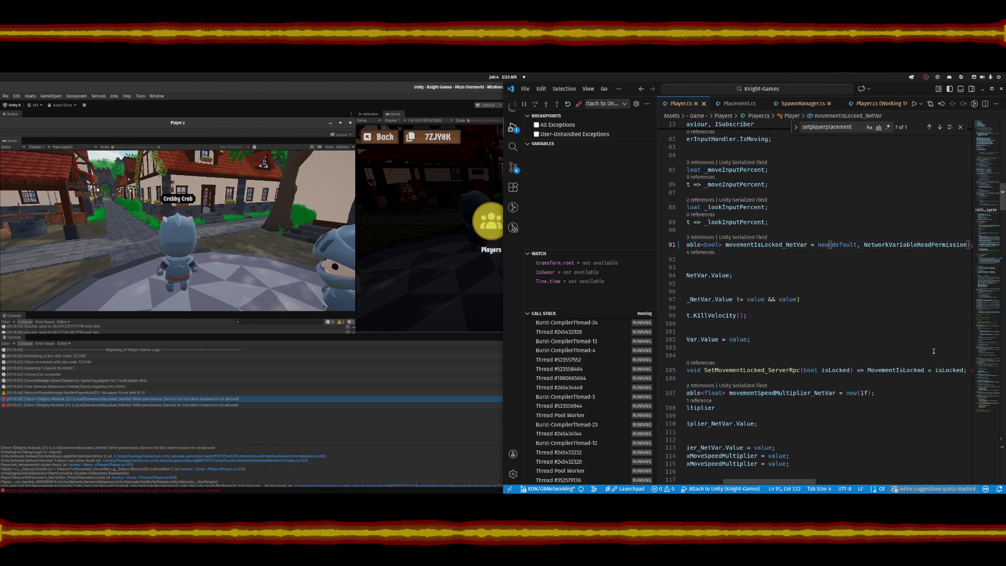
type(".")
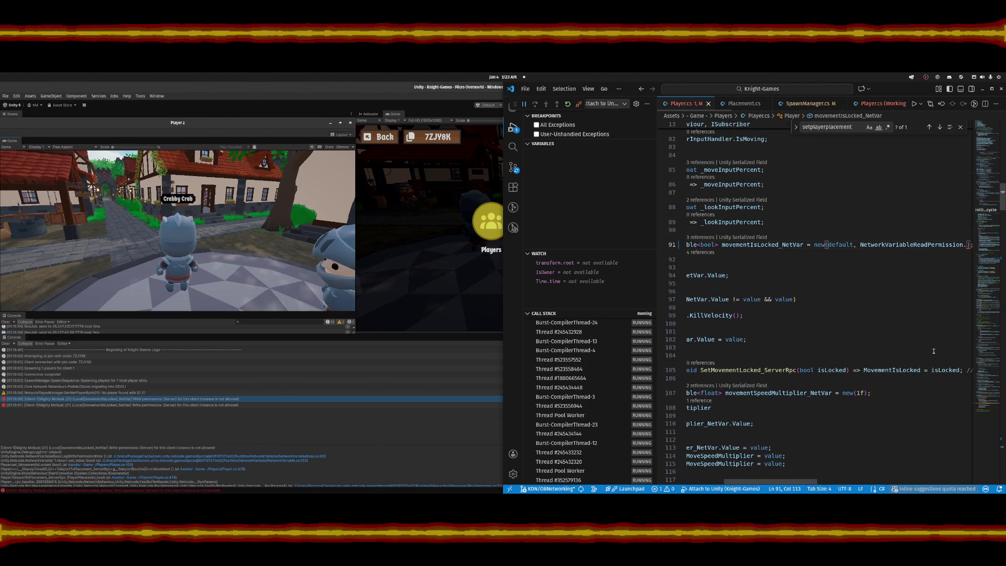
type("Everyone")
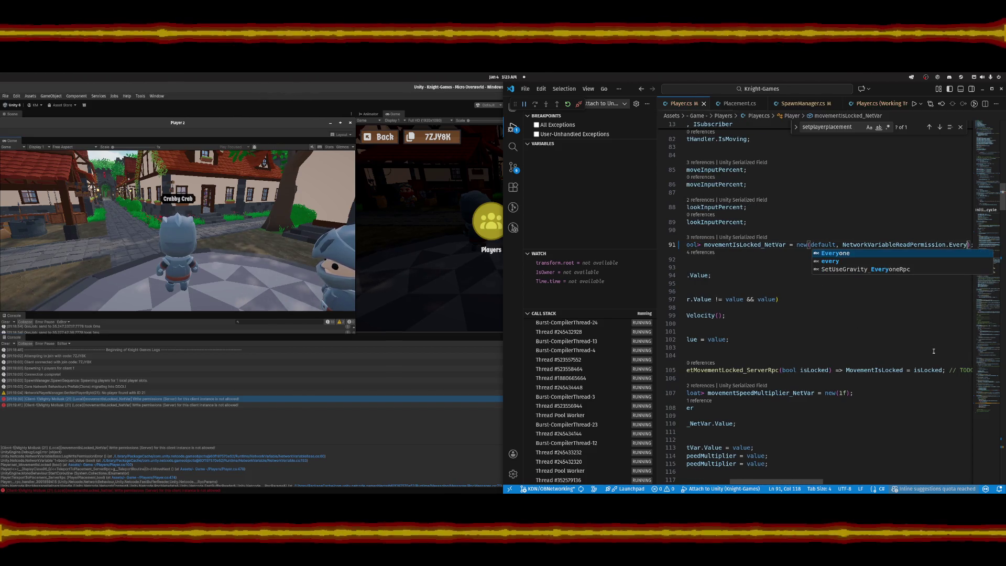
type(", NetworkVaria")
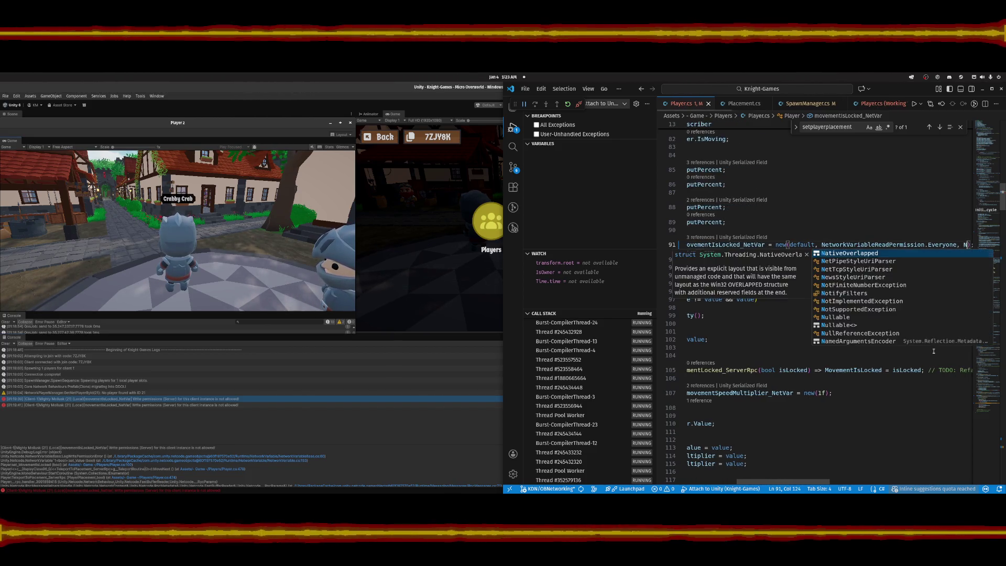
type("bleWritePermi")
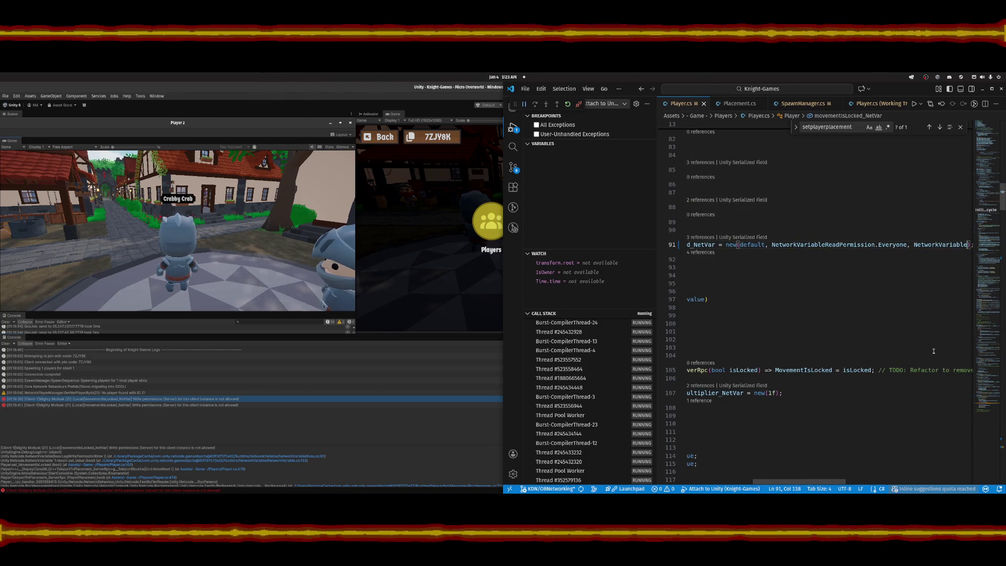
type("ssion.")
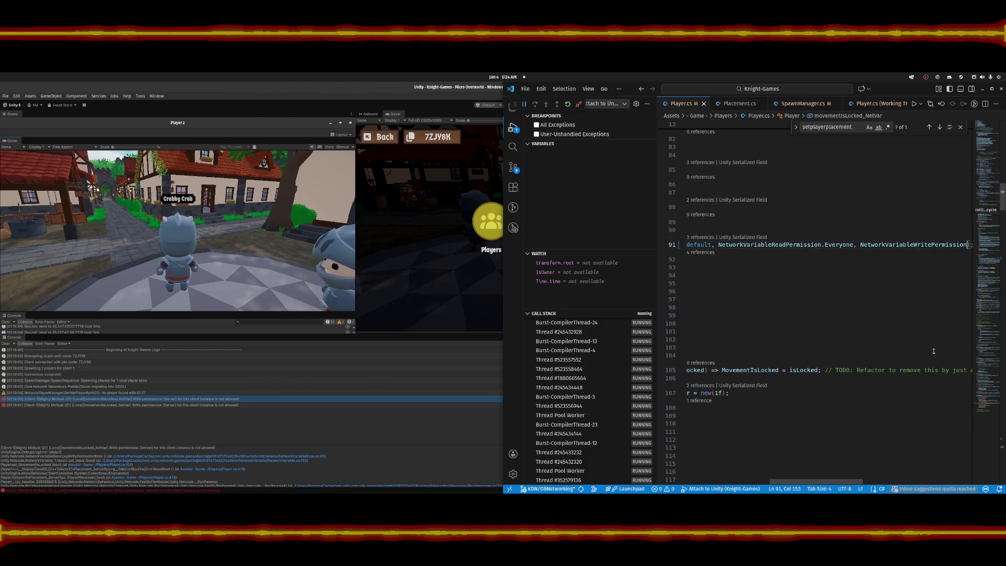
type("Owner")
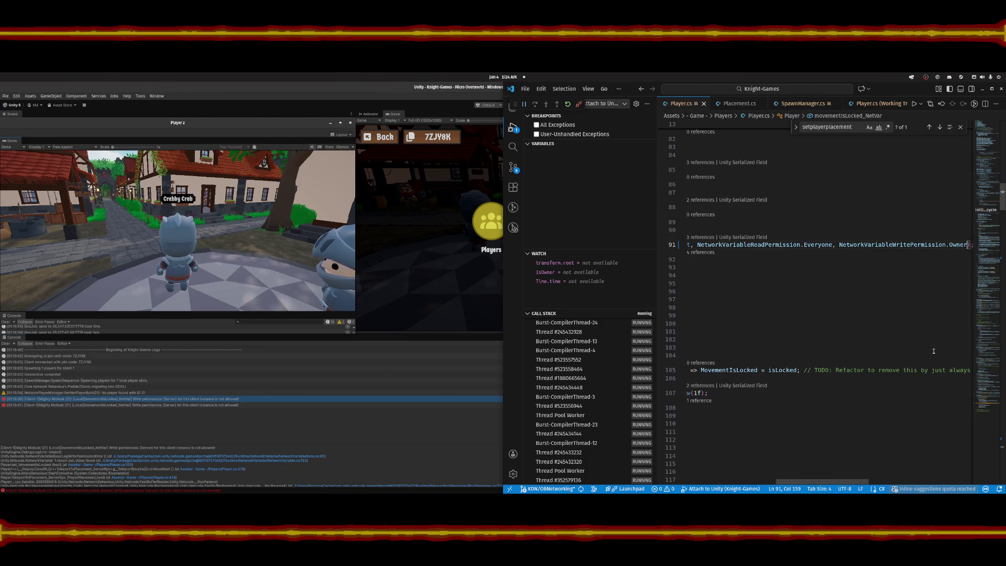
key("Right")
key("Right")
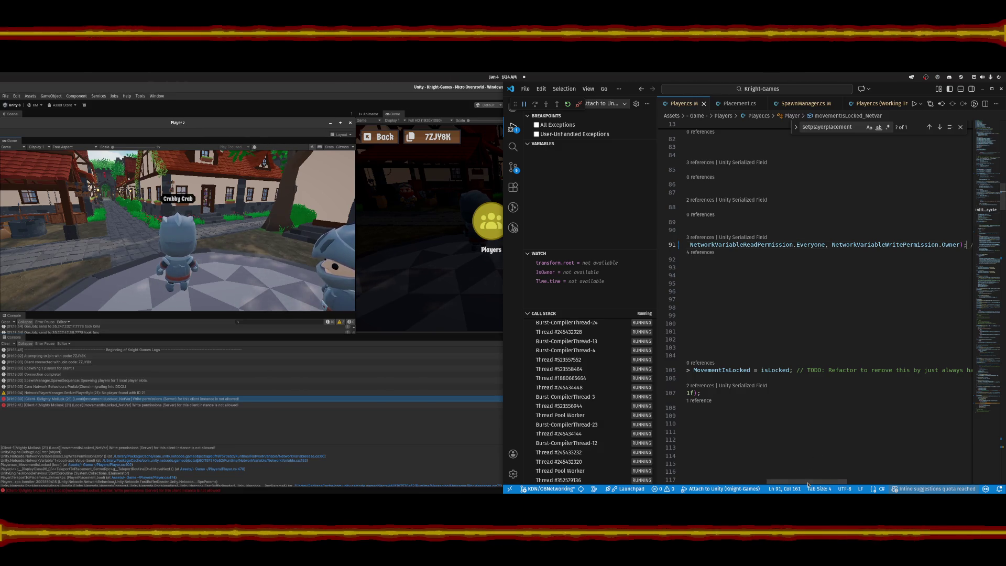
left_click_drag(832, 482, 726, 482)
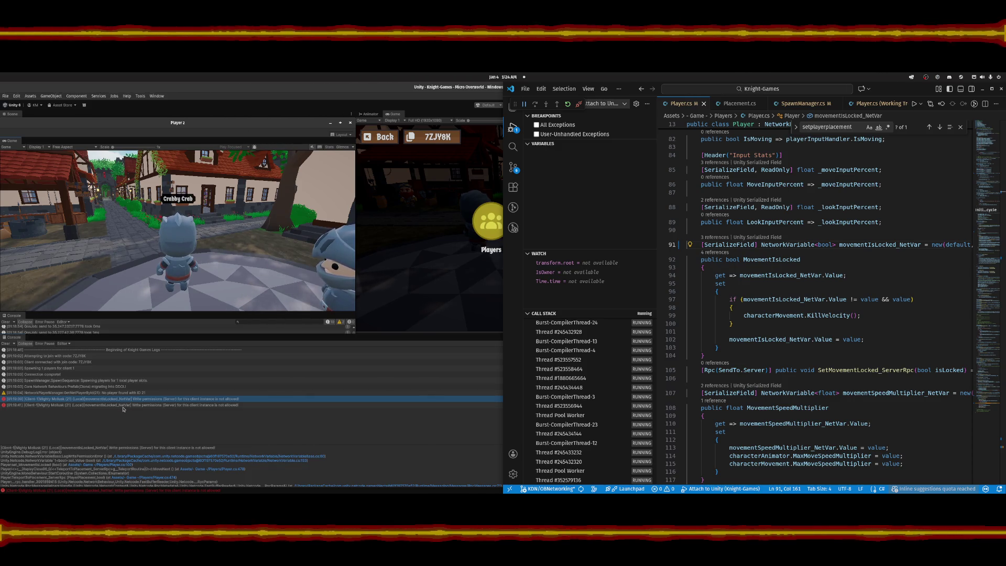
Enter play mode, create a game in Player 2, and join it from the main view using its code.
left_click(152, 408)
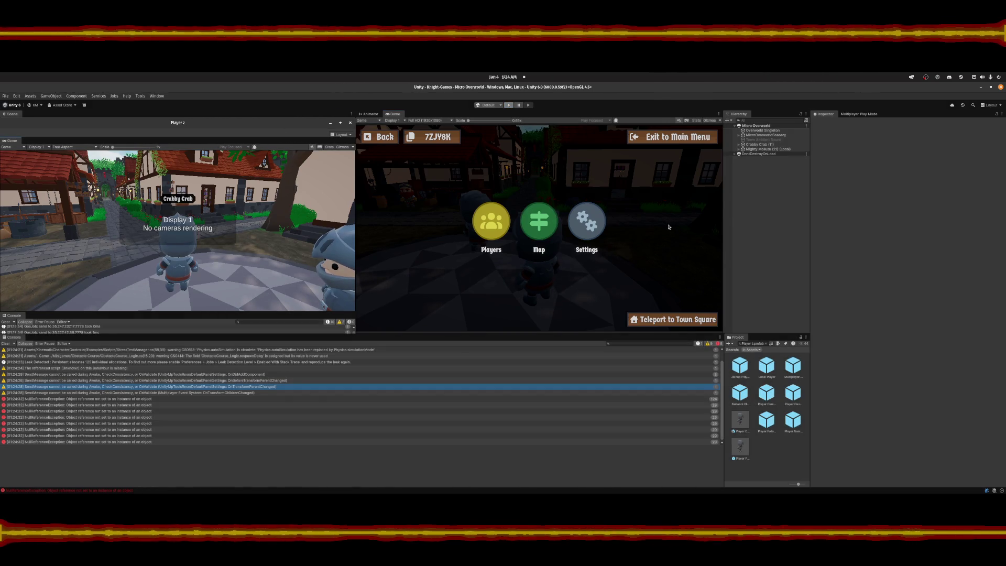
left_click(510, 105)
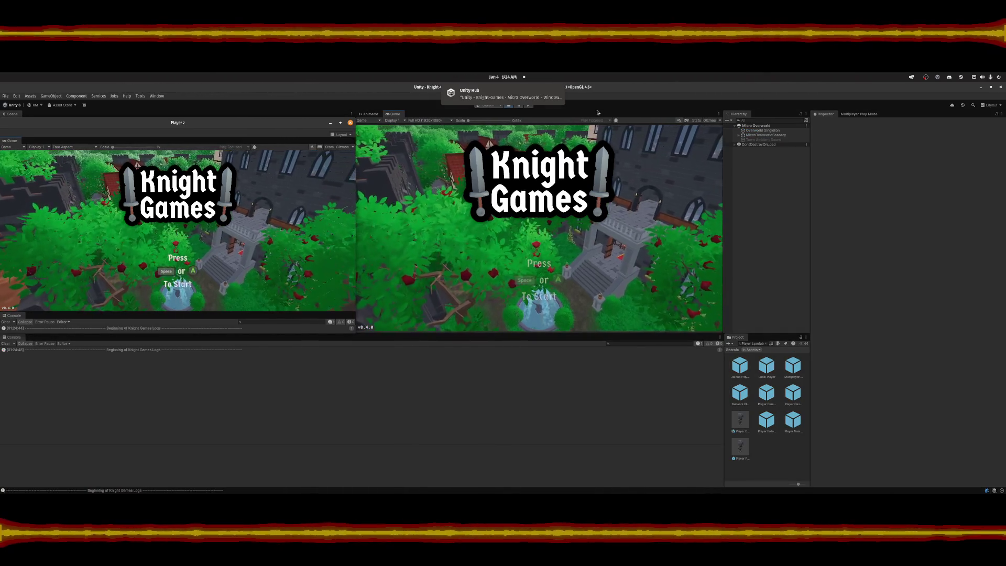
key("space")
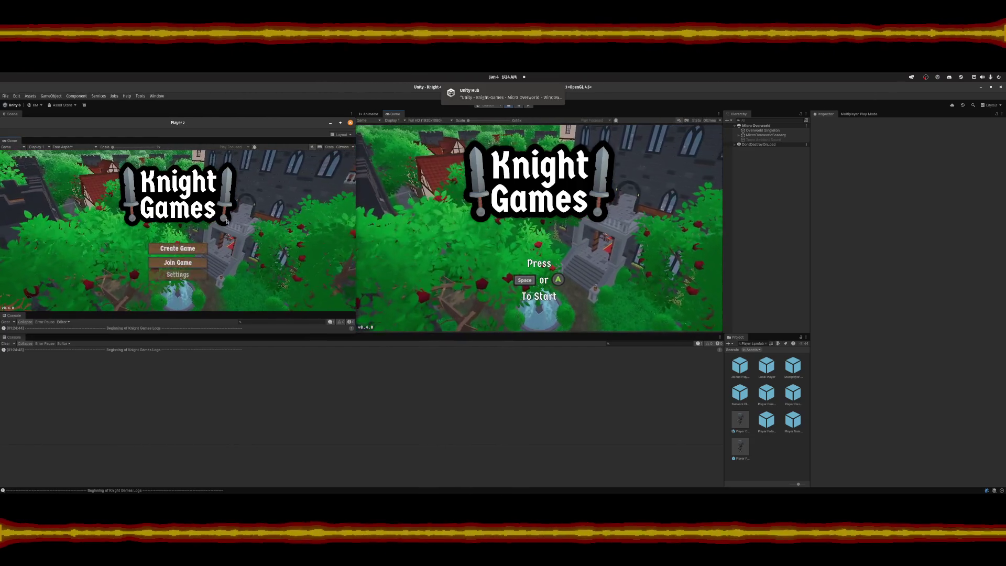
left_click(177, 263)
left_click(447, 244)
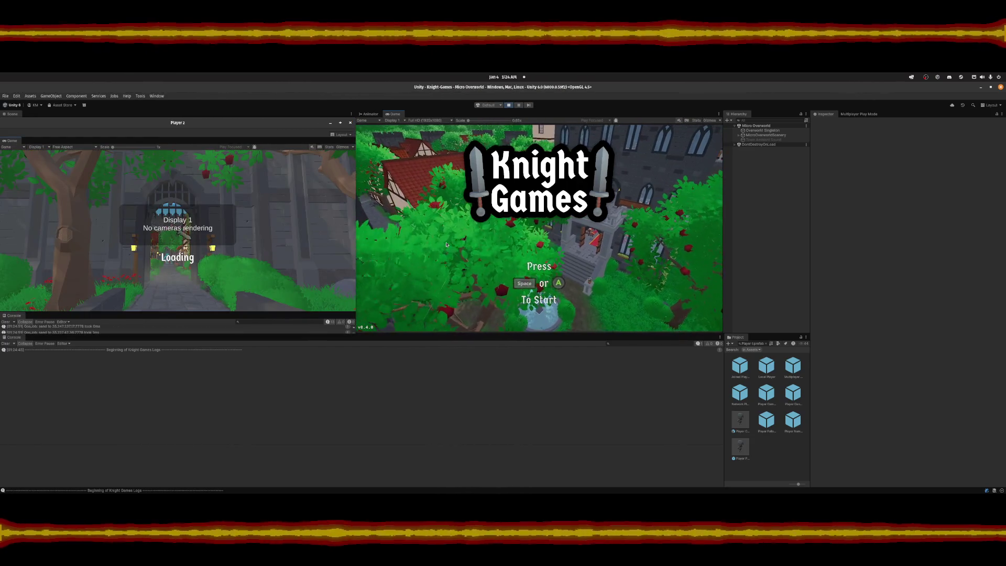
key("space")
key("Escape")
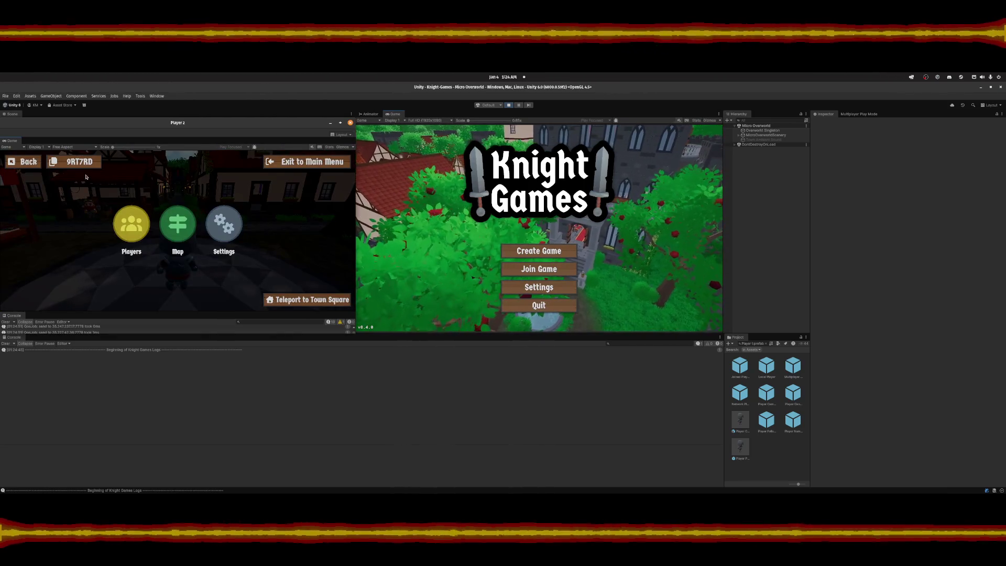
left_click(542, 270)
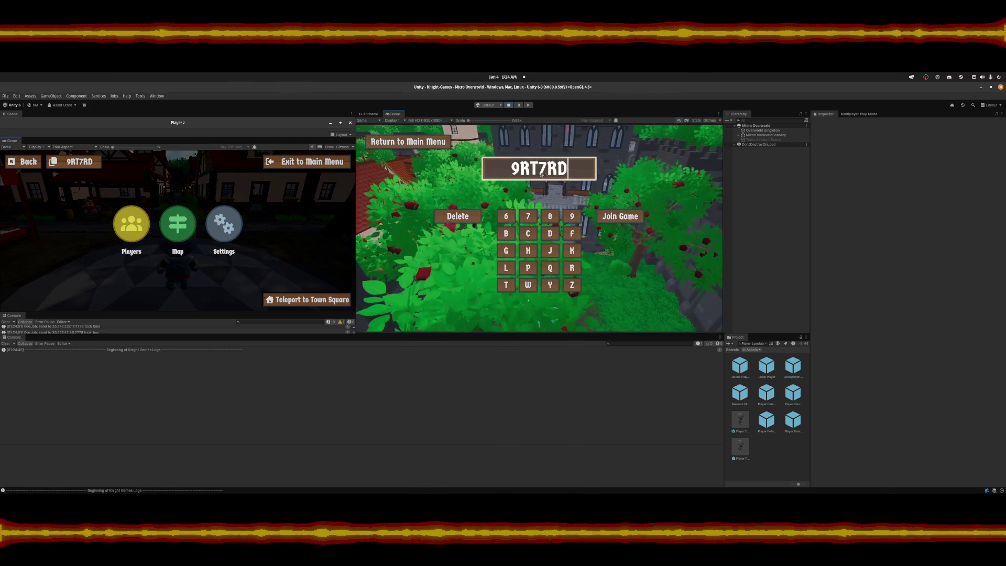
left_click(615, 218)
left_click(288, 237)
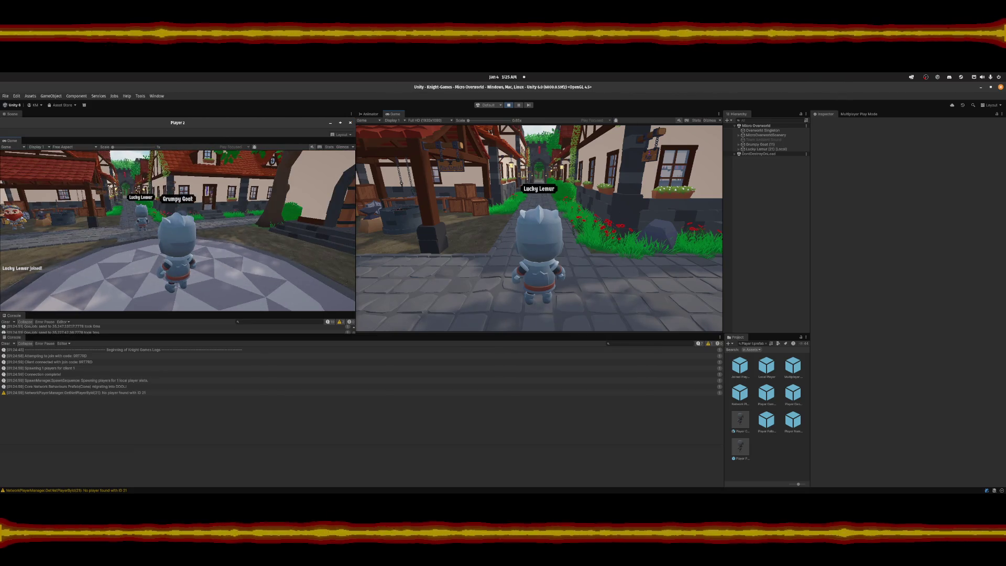
Walk the main player into the alley and back to the plaza steps.
key("s")
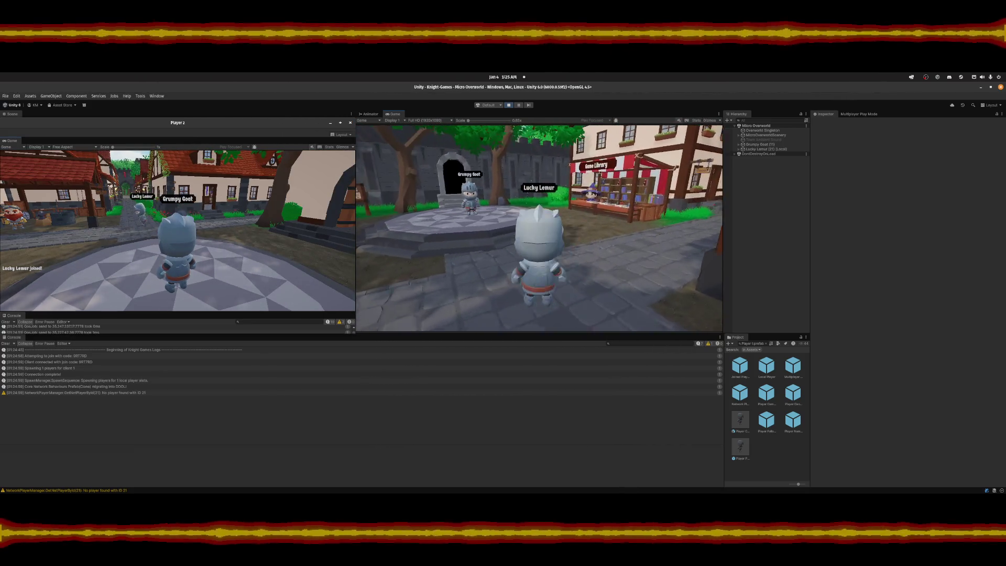
key("Escape")
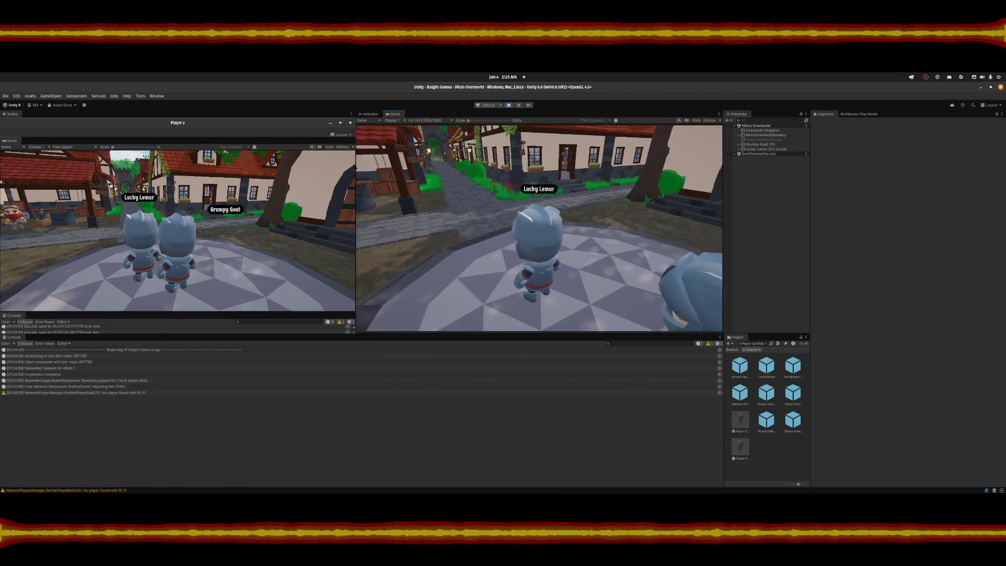
key("w")
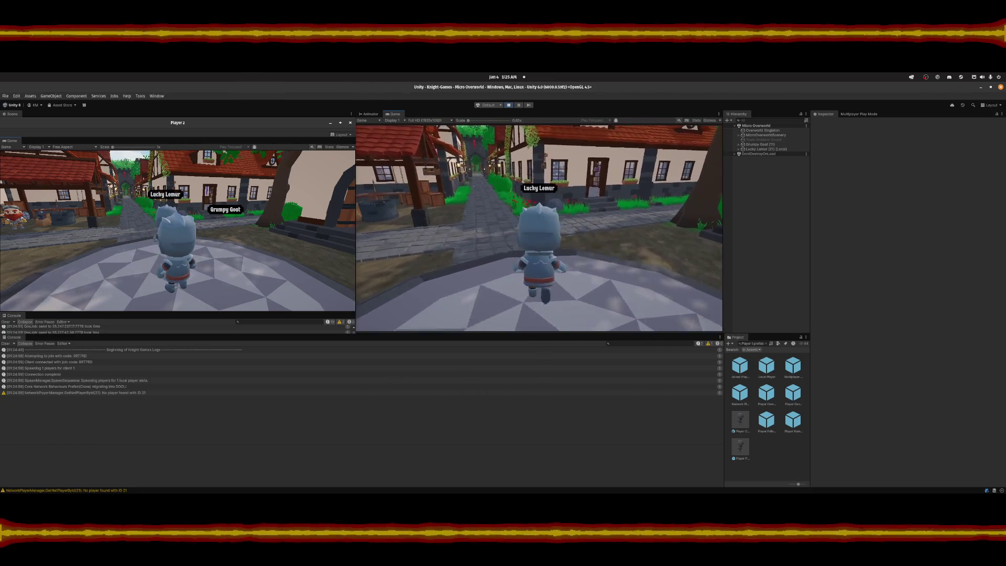
key("w")
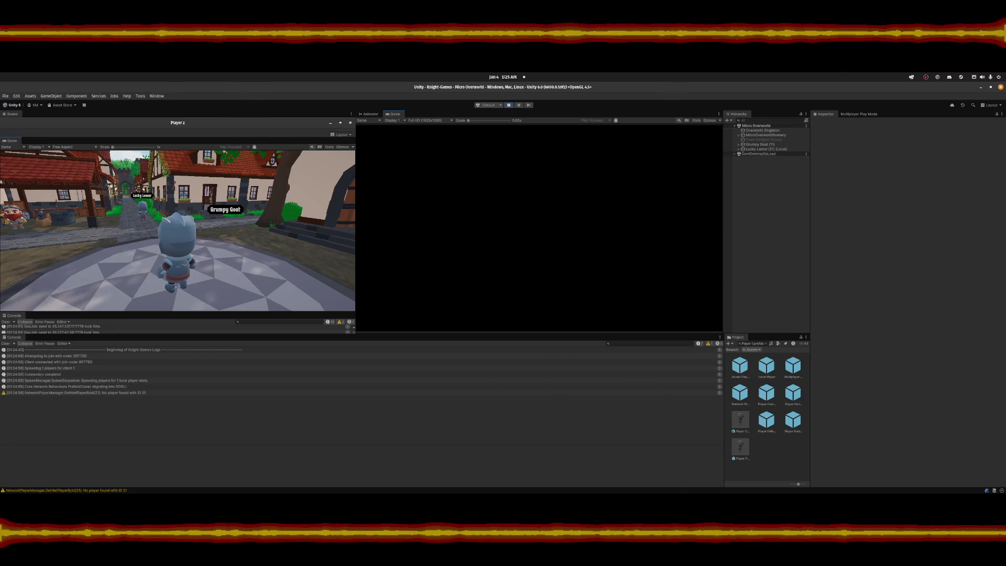
key("w")
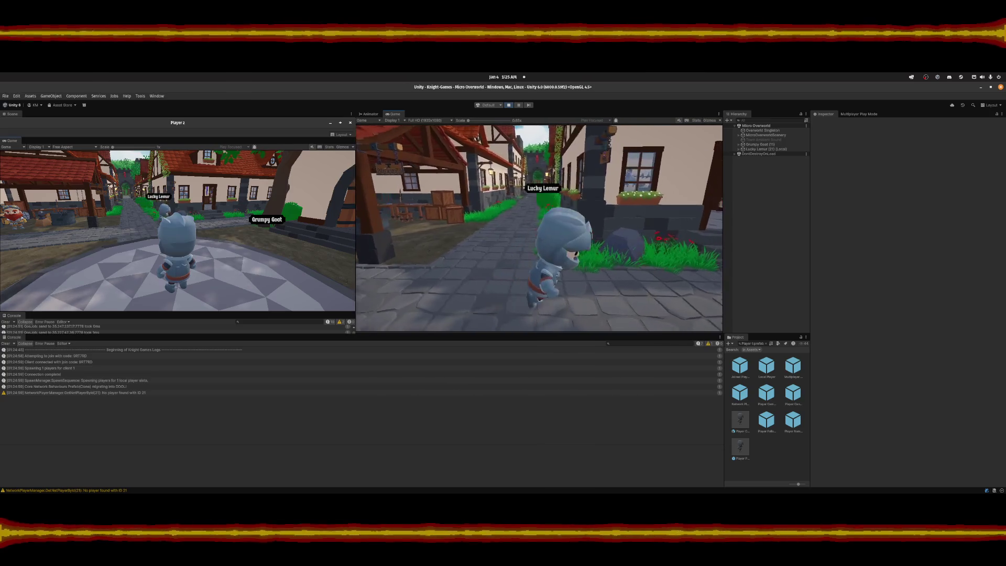
key("s")
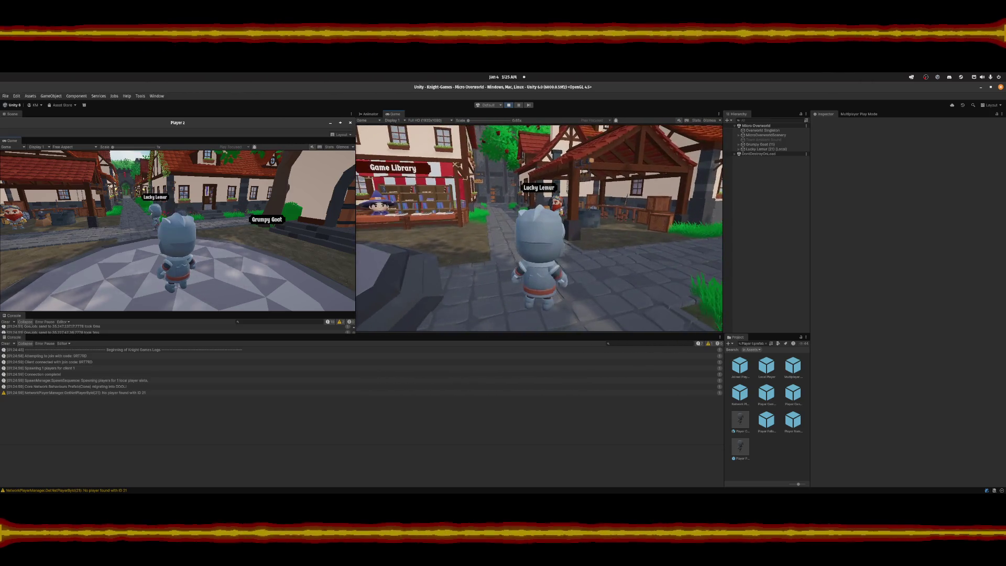
key("a")
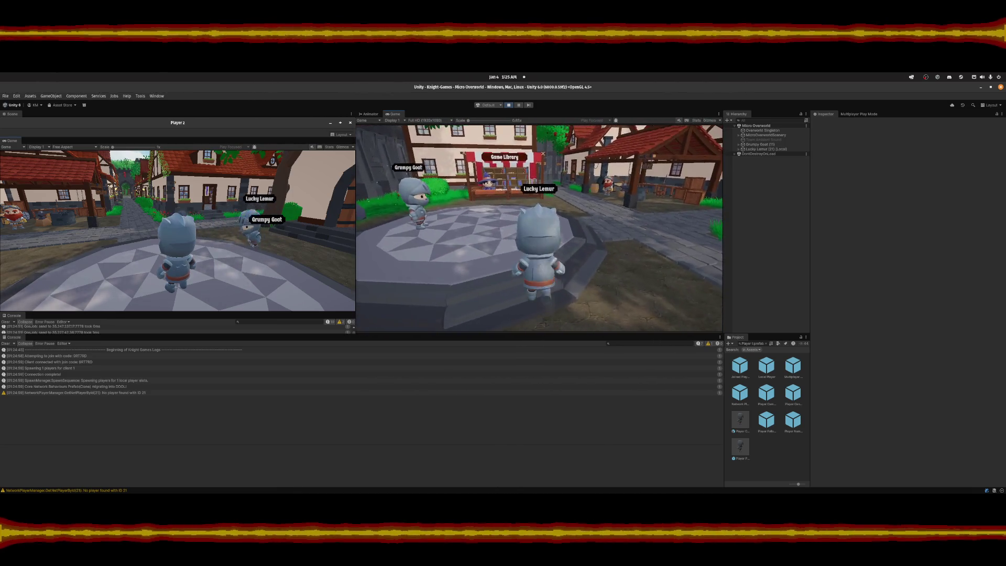
key("Escape")
key("Escape")
Move Grumpy Goat left and back around in Player 2's view.
key("s")
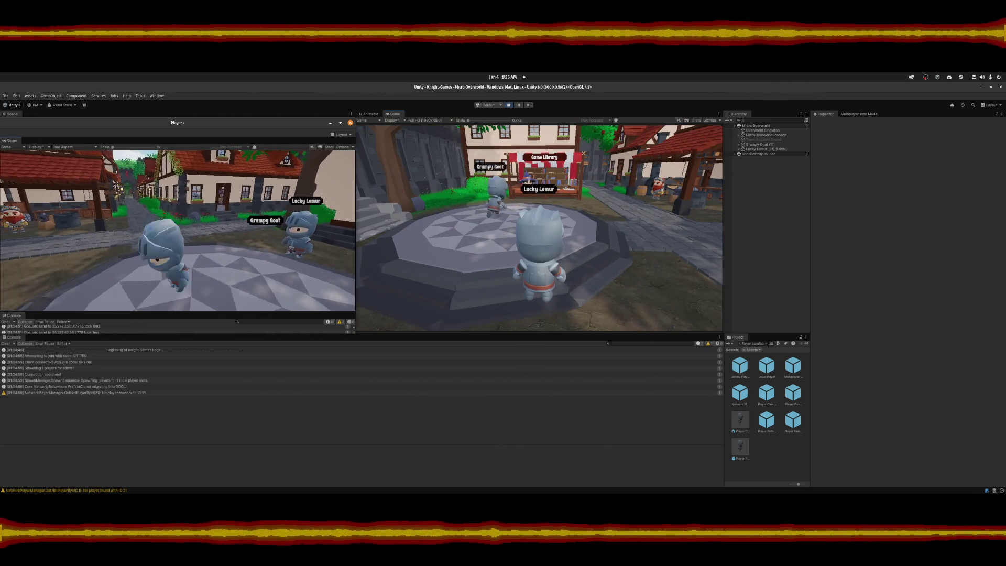
key("a")
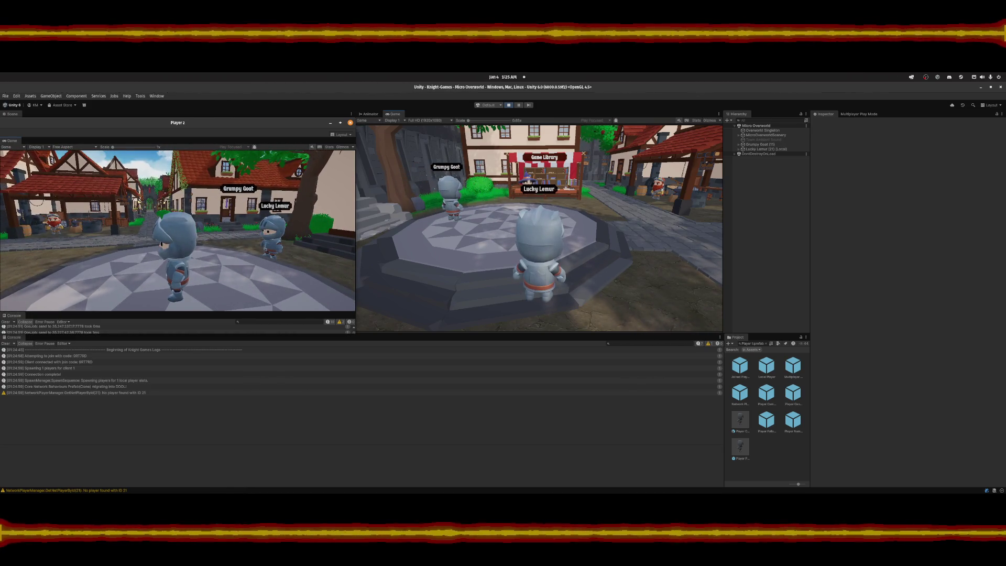
key("s")
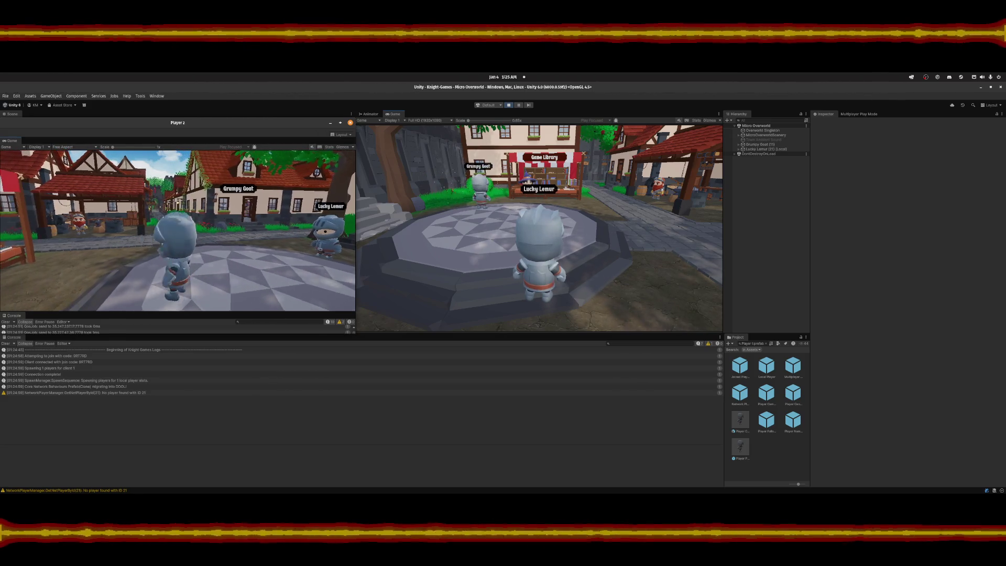
key("w")
key("Escape")
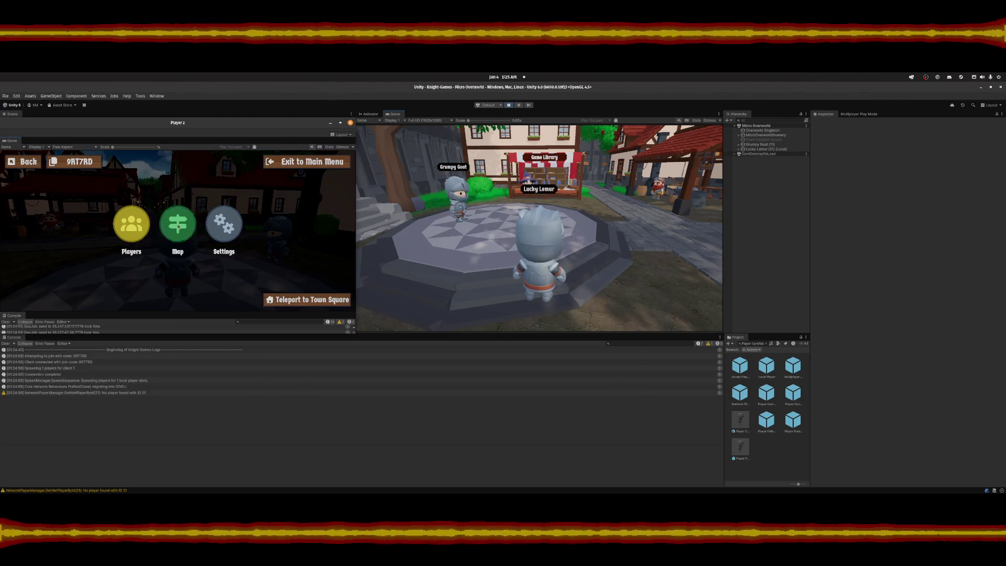
key("Escape")
Walk the main player over to Grumpy Goat and line the two knights up side by side.
key("w")
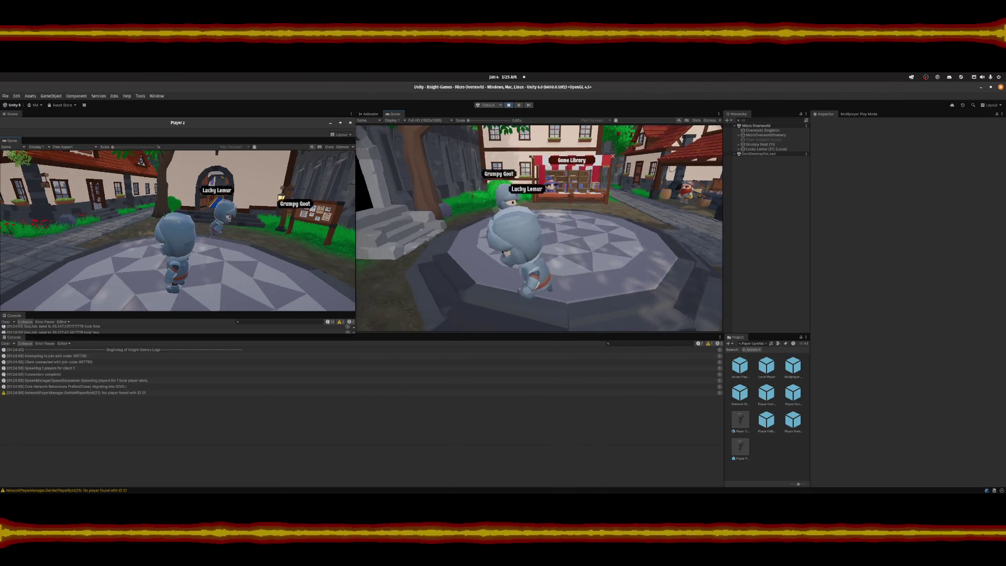
key("d")
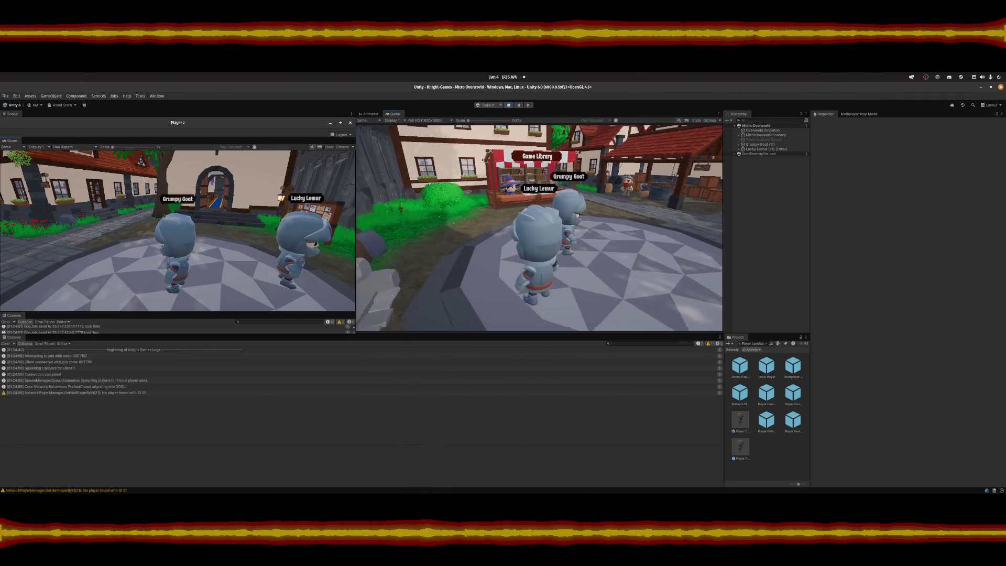
key("d")
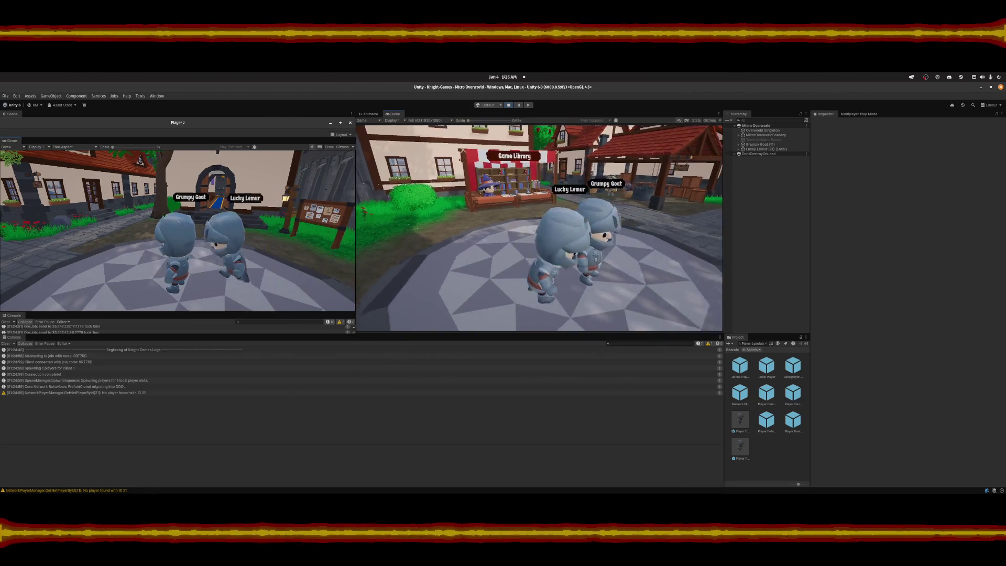
key("w")
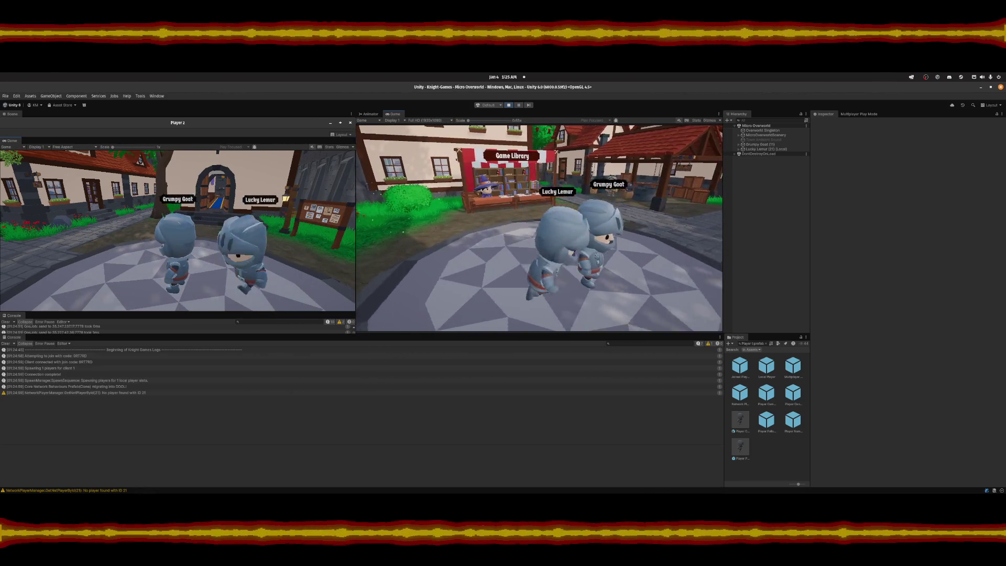
key("d")
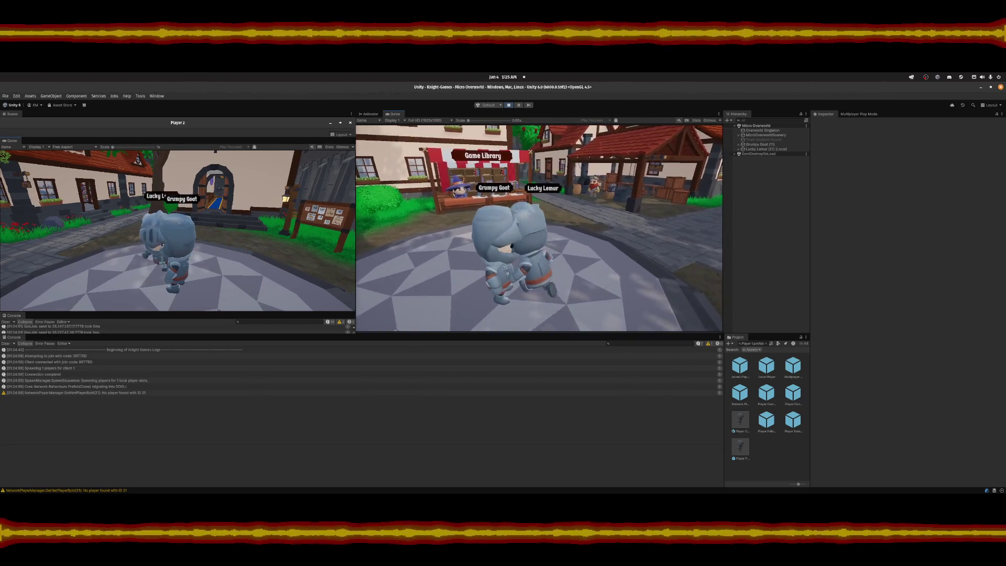
key("s")
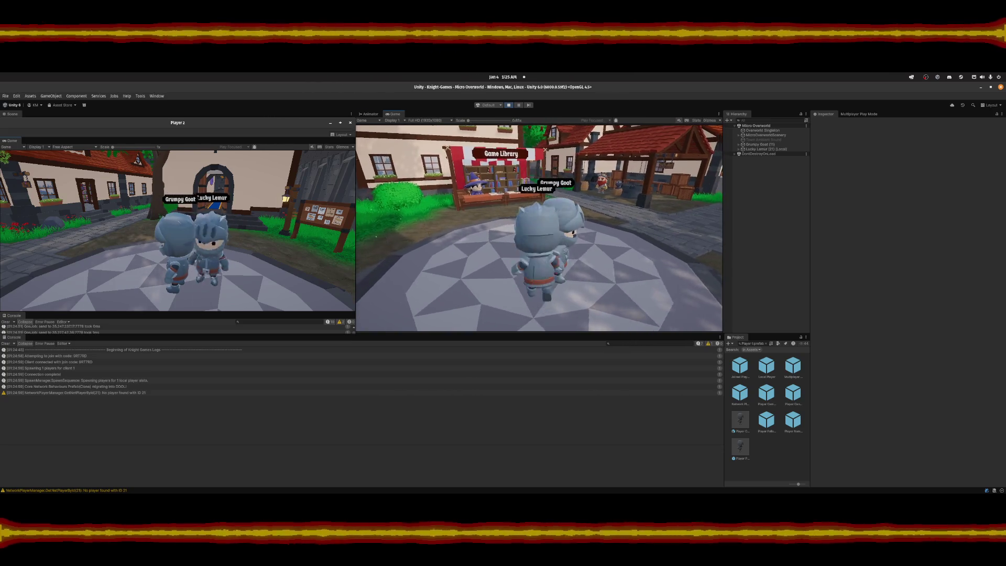
key("d")
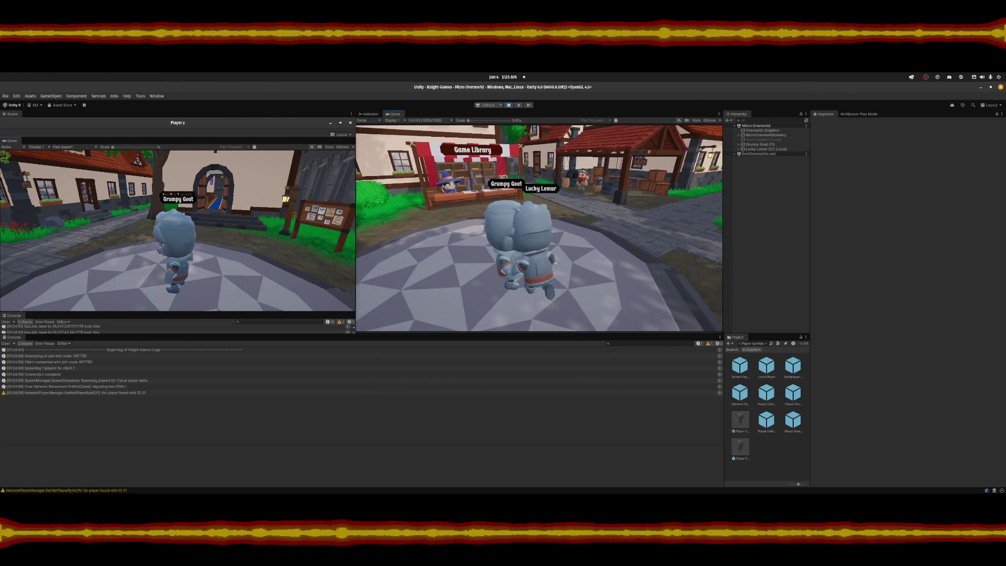
key("d")
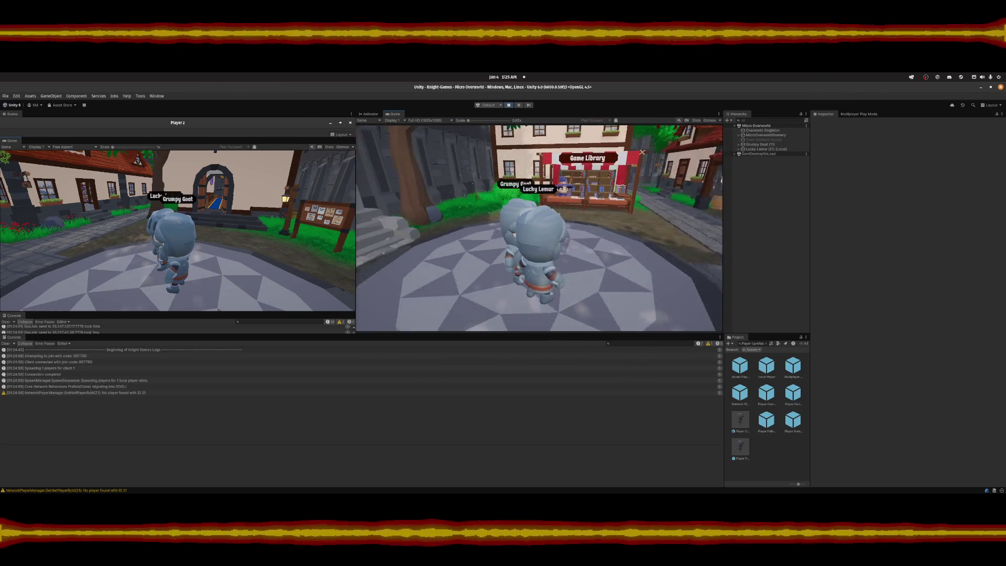
key("d")
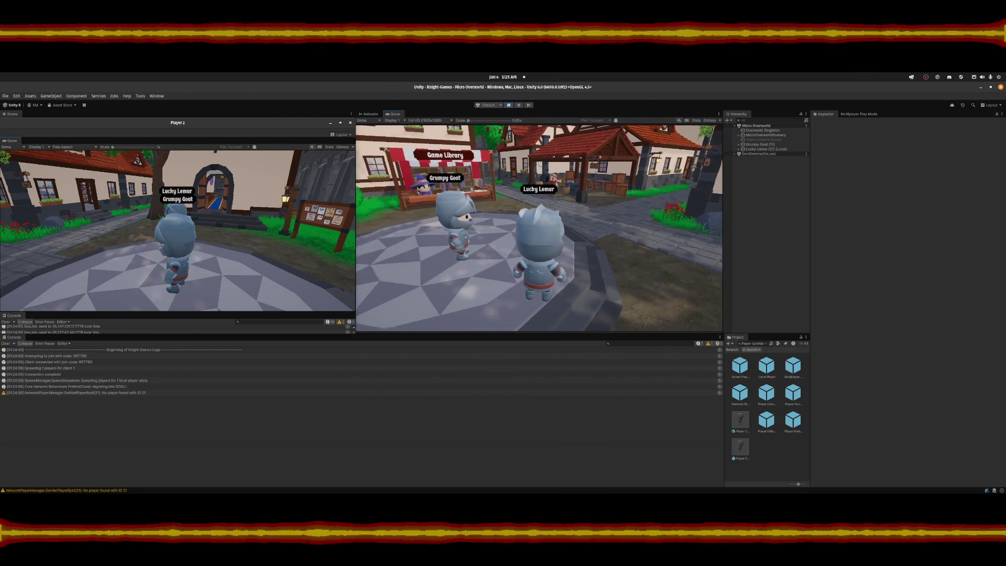
Walk Lucky Lemur toward the Game Library stall, then down the cobbled side street.
key("w")
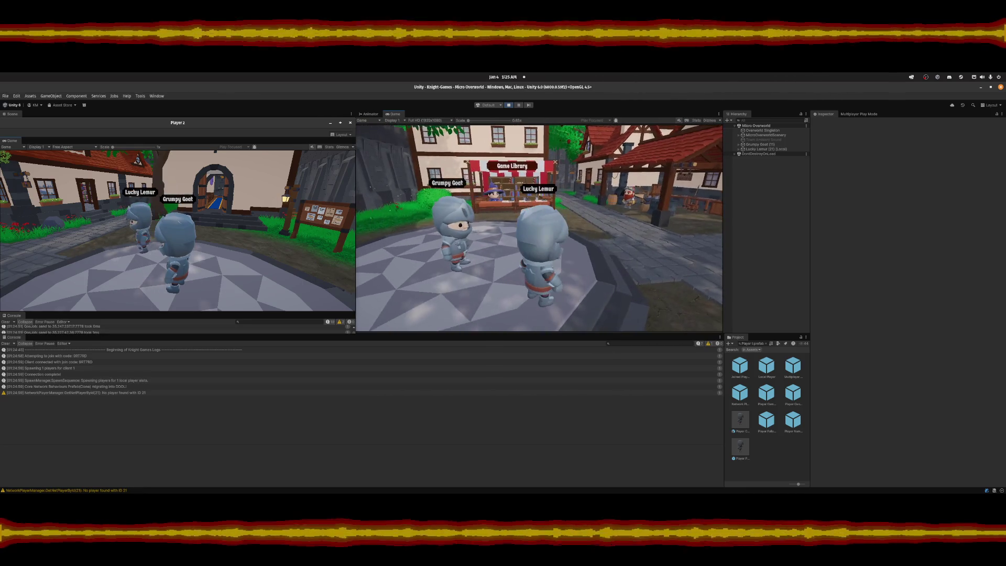
key("d")
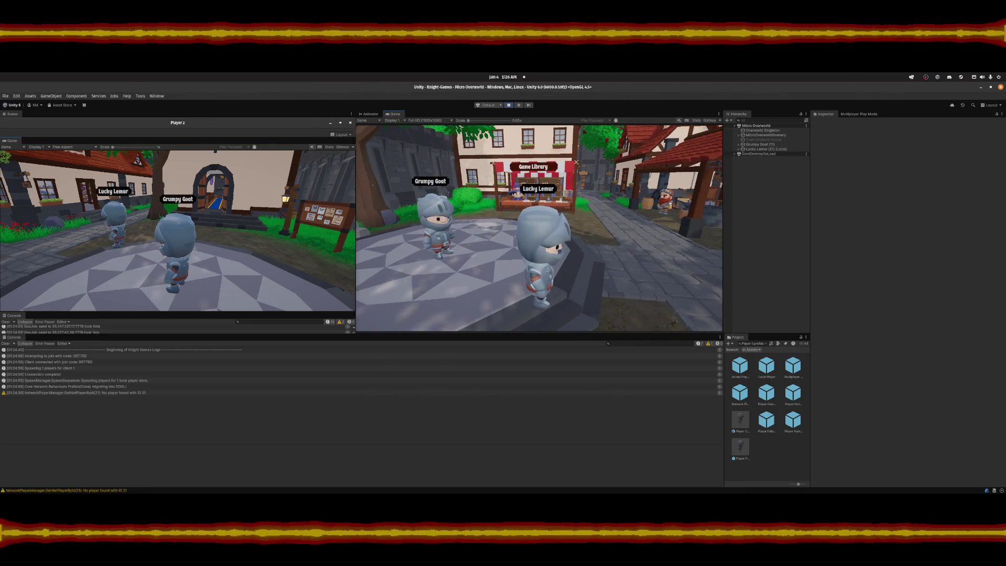
key("w")
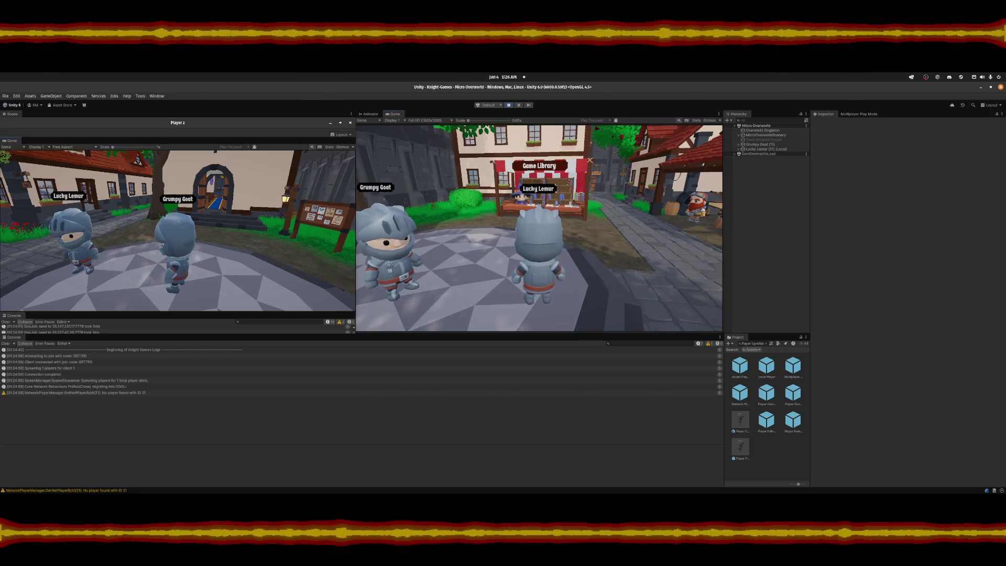
key("s")
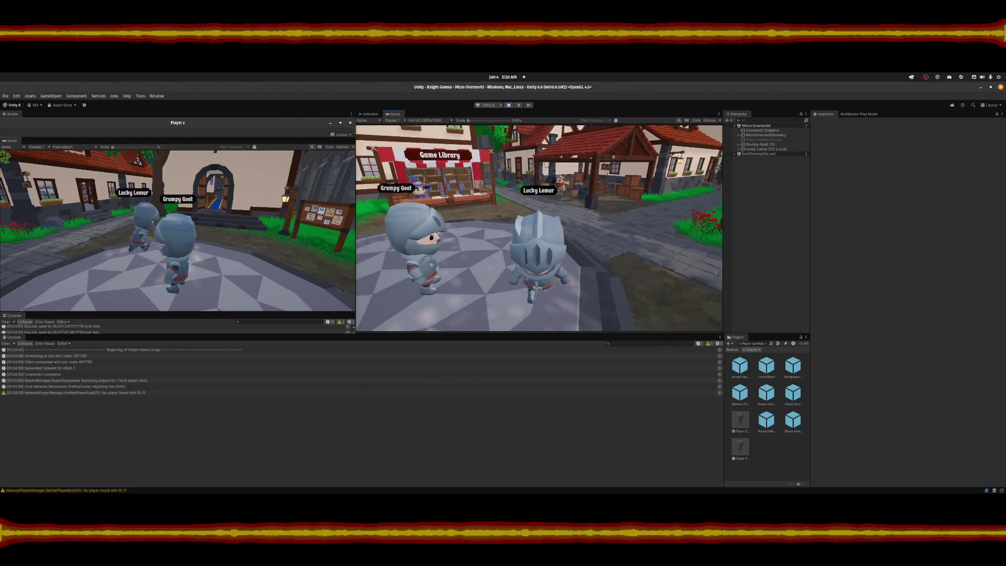
key("s")
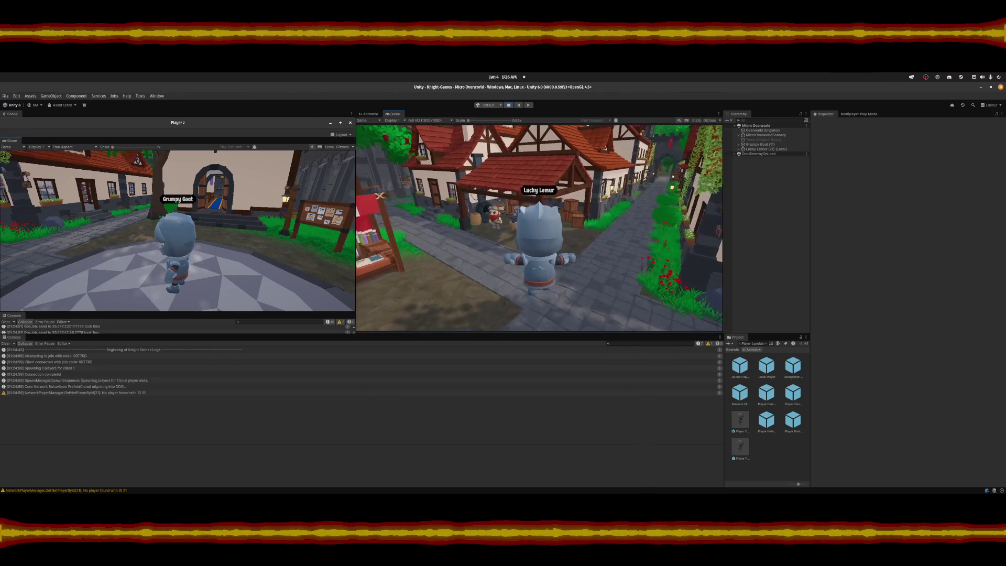
key("w")
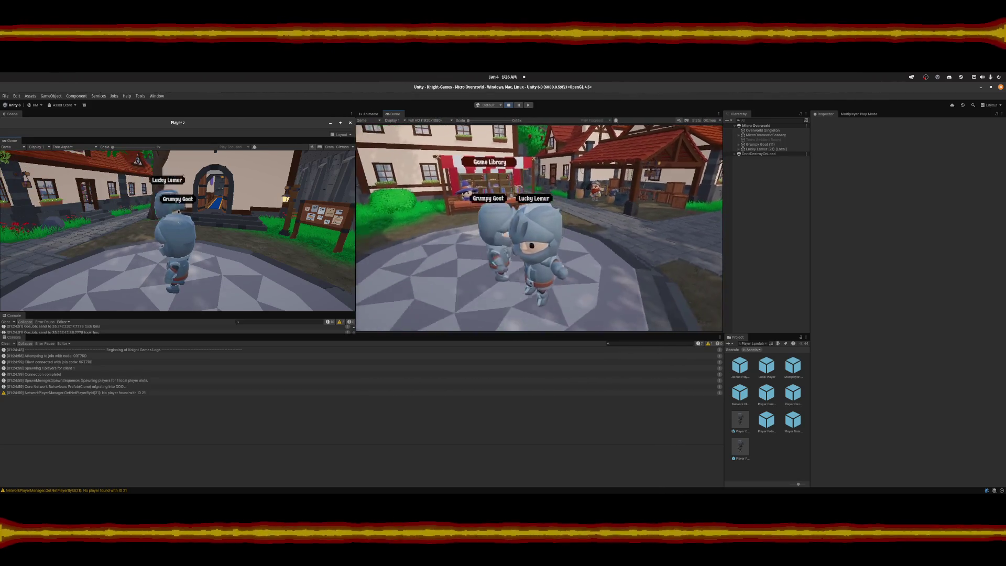
key("w")
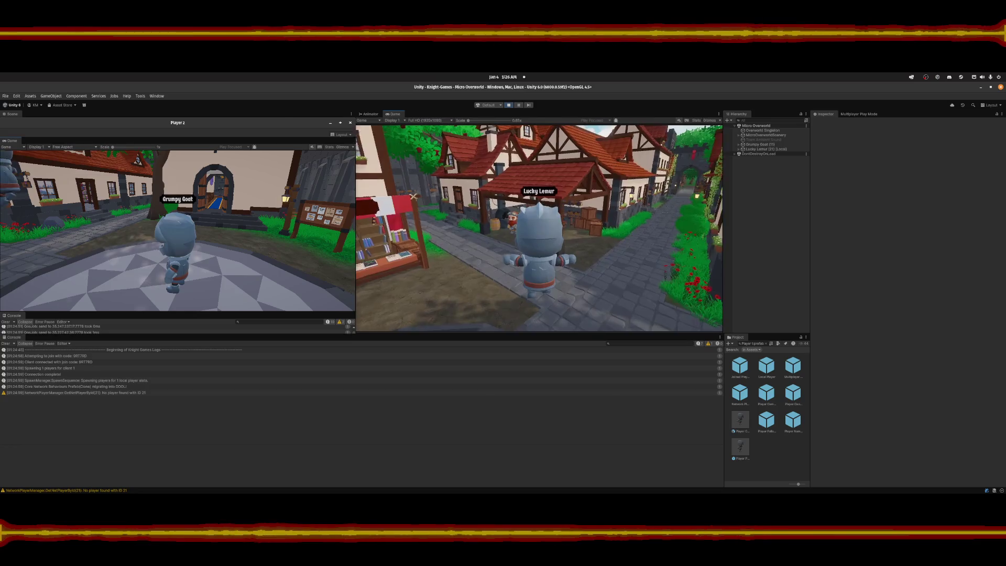
key("w")
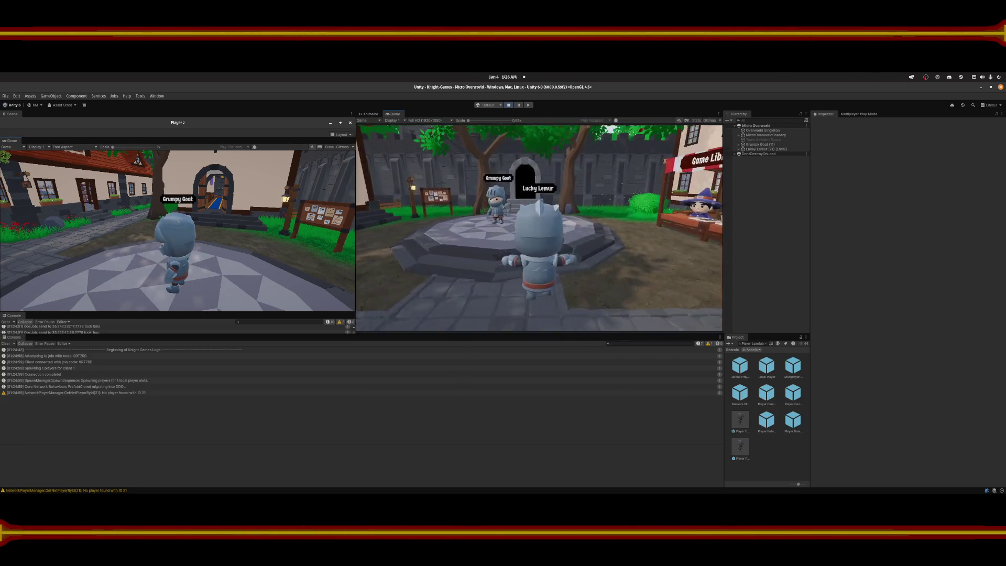
Run Lucky Lemur past Grumpy Goat toward the archway, streets and back into the plaza.
key("w")
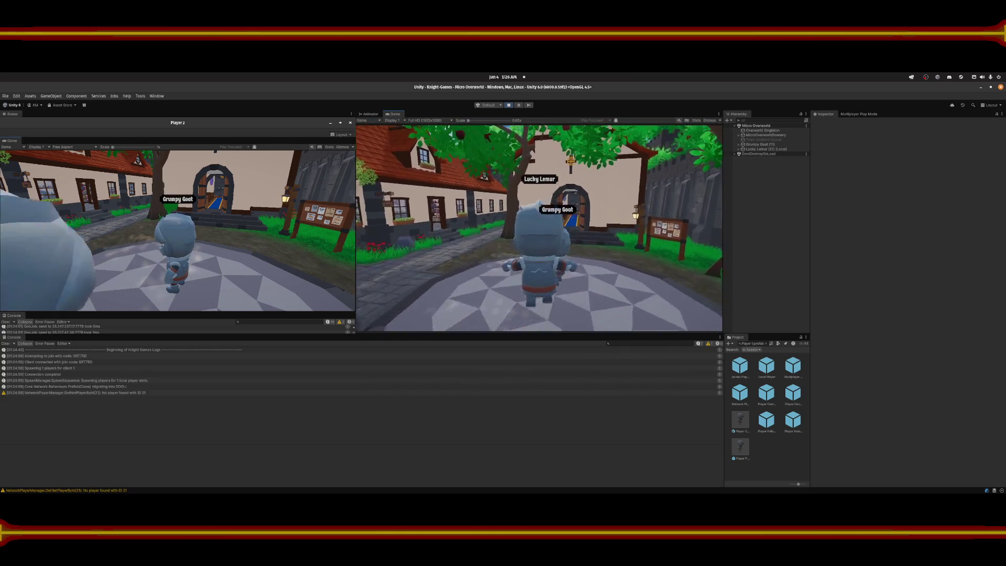
key("a")
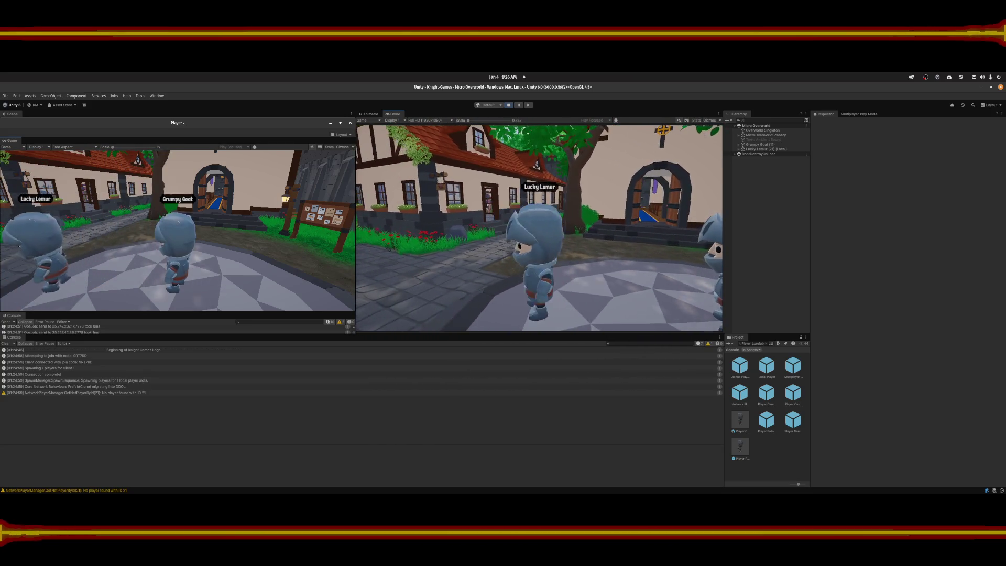
key("w")
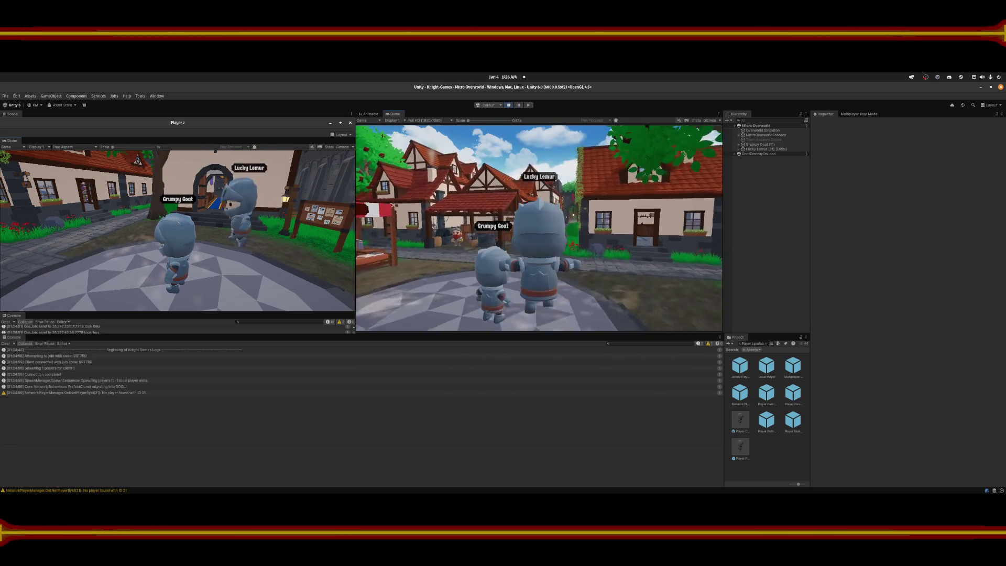
key("w")
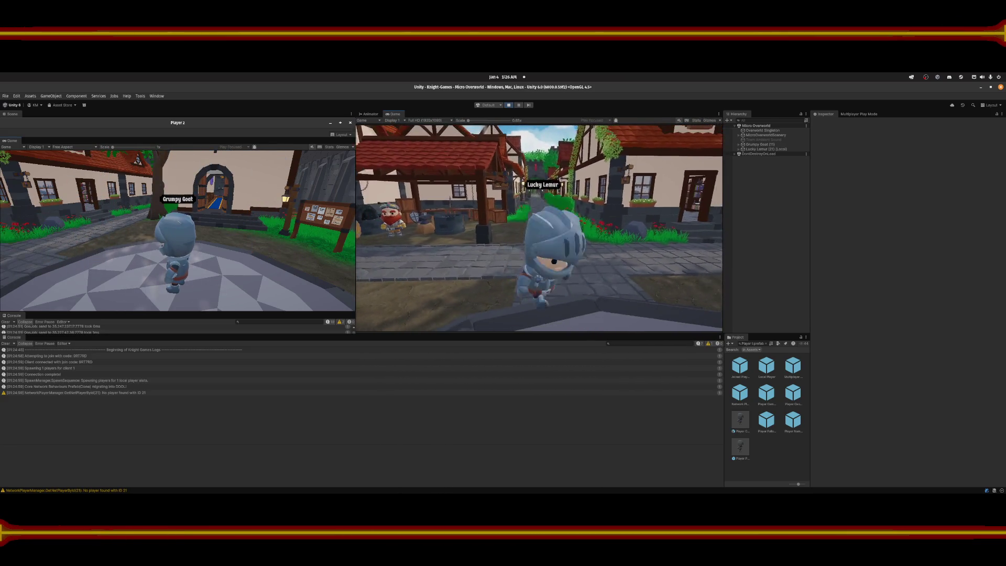
key("s")
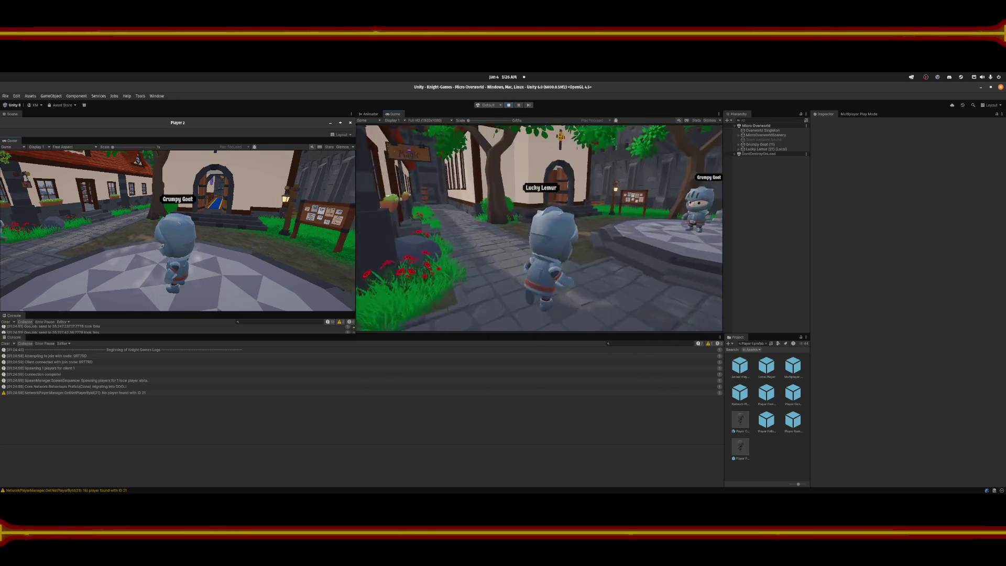
key("w")
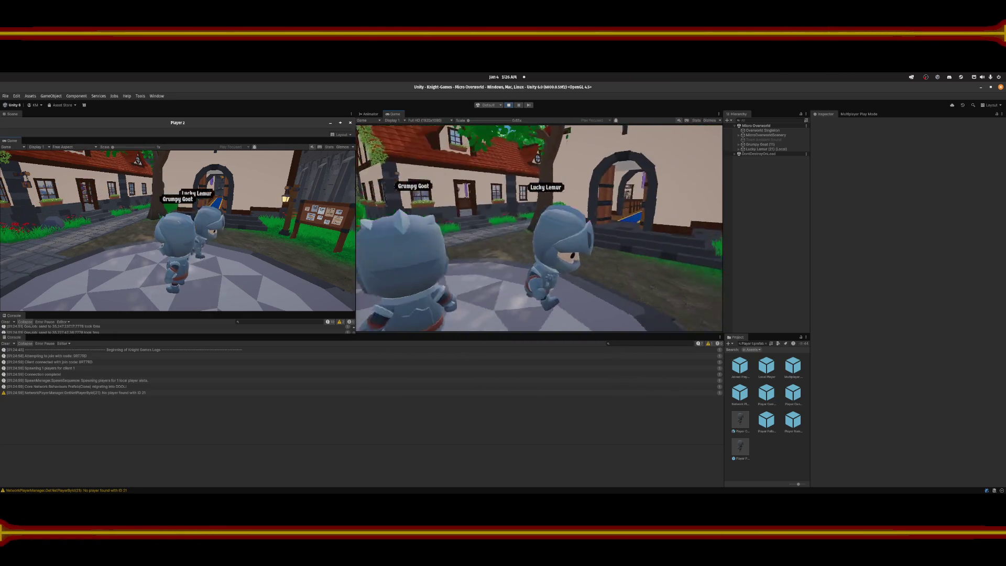
key("w")
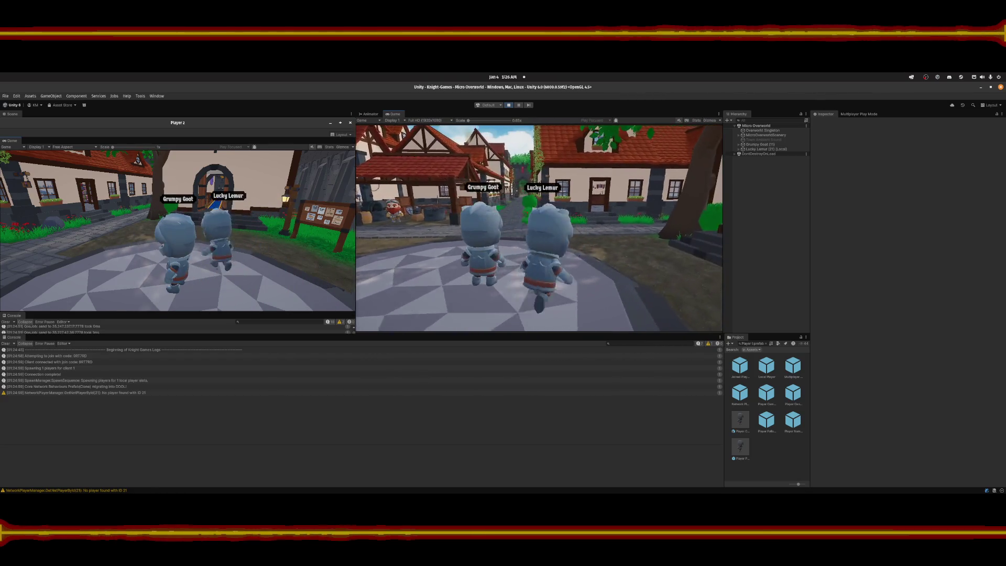
key("s")
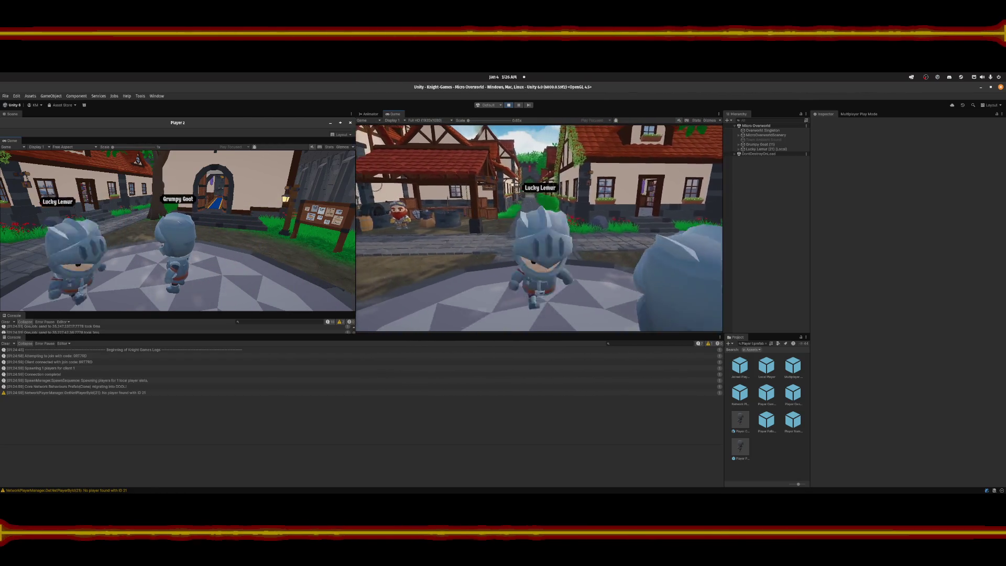
key("w")
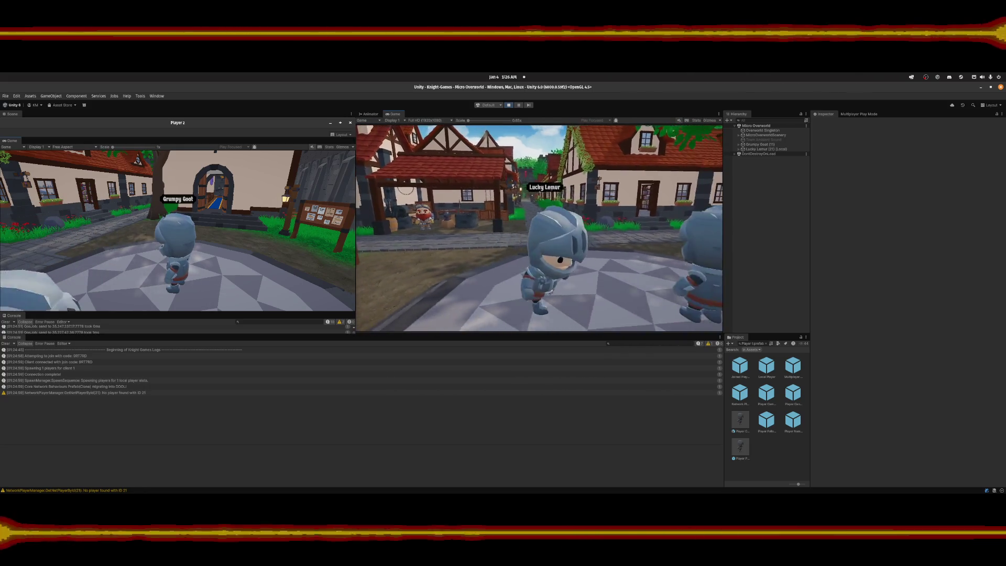
Exit the session to the main menu and search the project in VS Code for SetPlayerPlacement_Rpc.
key("Escape")
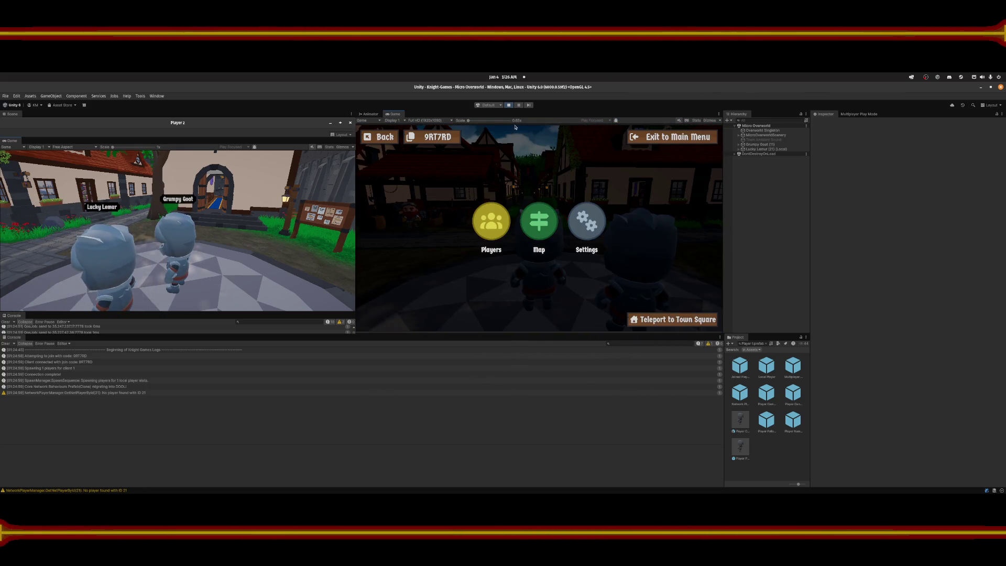
left_click(672, 137)
mouse_move(560, 495)
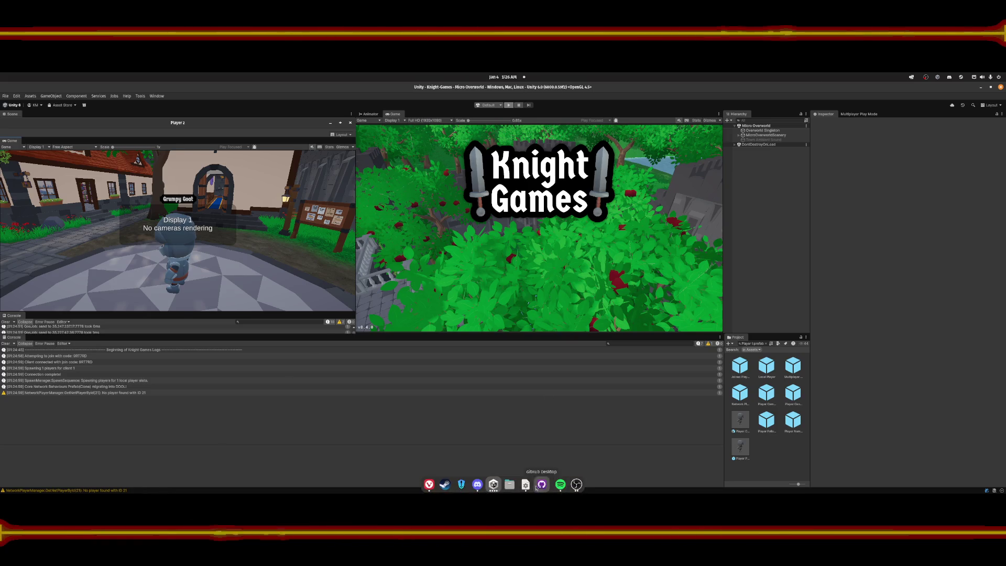
left_click(462, 490)
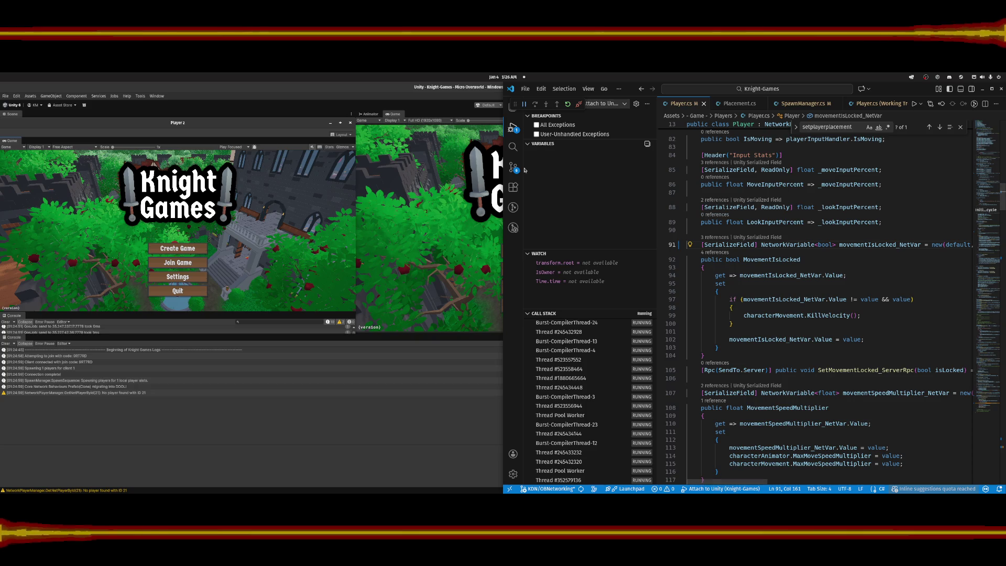
left_click(513, 147)
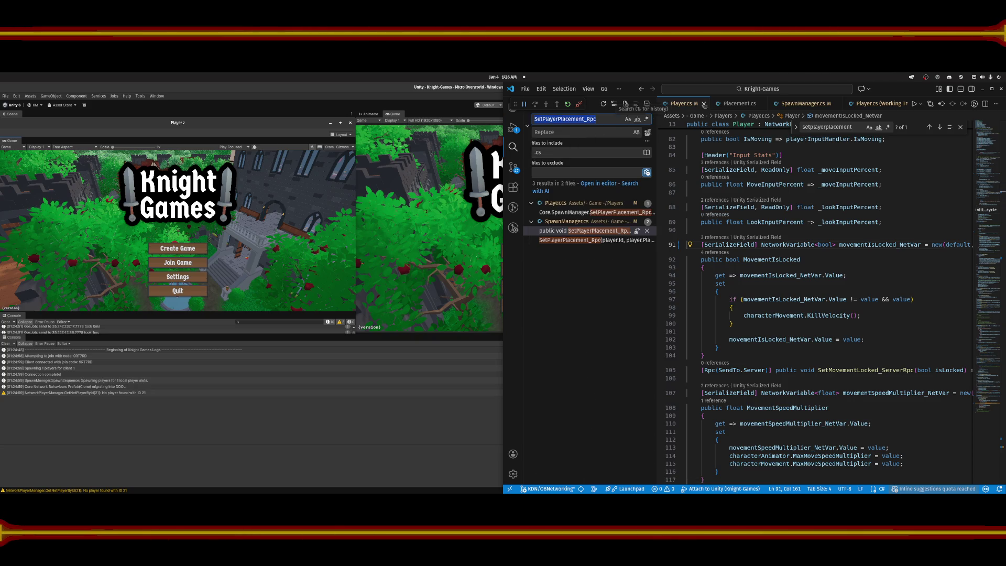
Open the SpawnManager.cs match and go to PopulateSpawnPoints() on line 50.
left_click(803, 104)
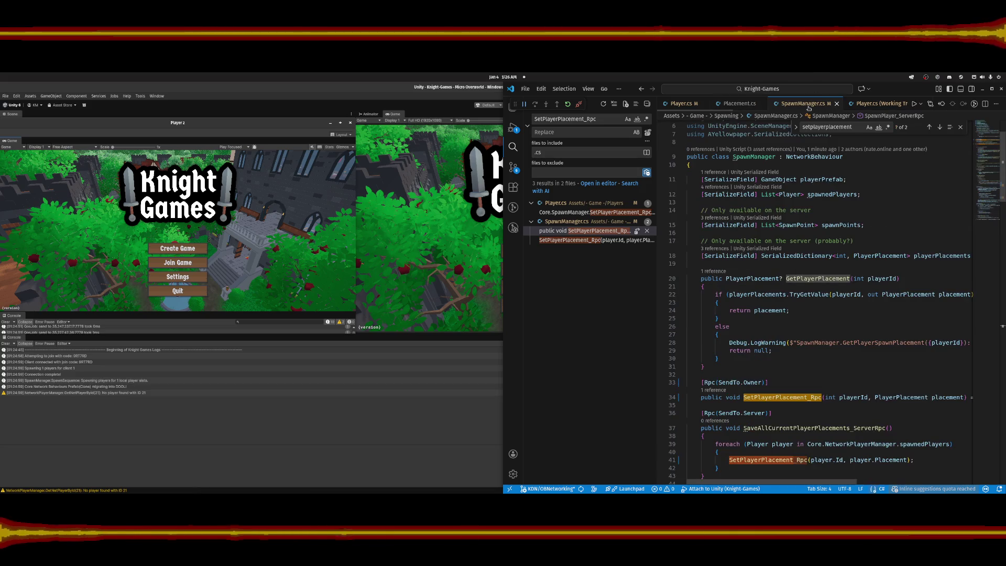
scroll(793, 348, "down", 1)
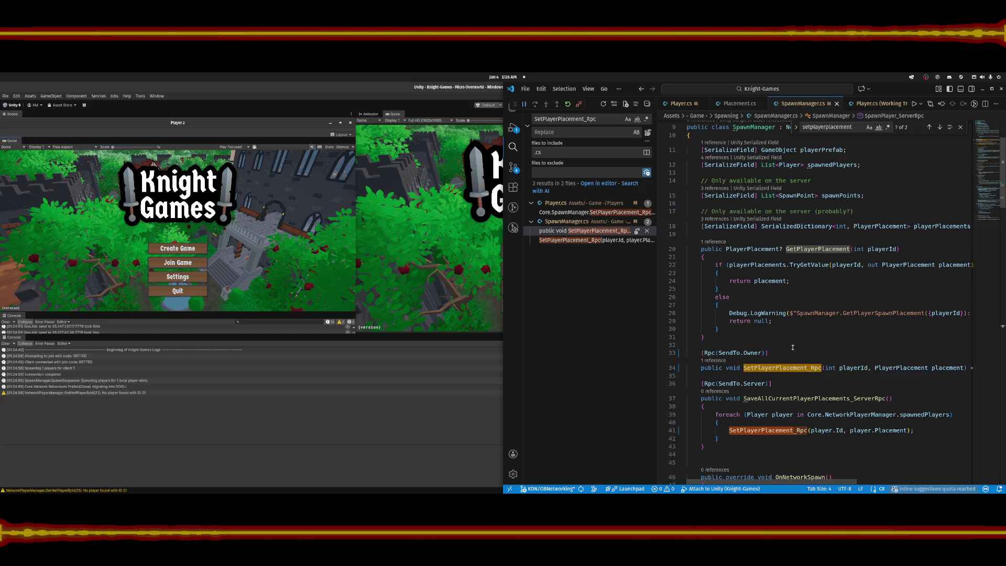
scroll(793, 347, "down", 5)
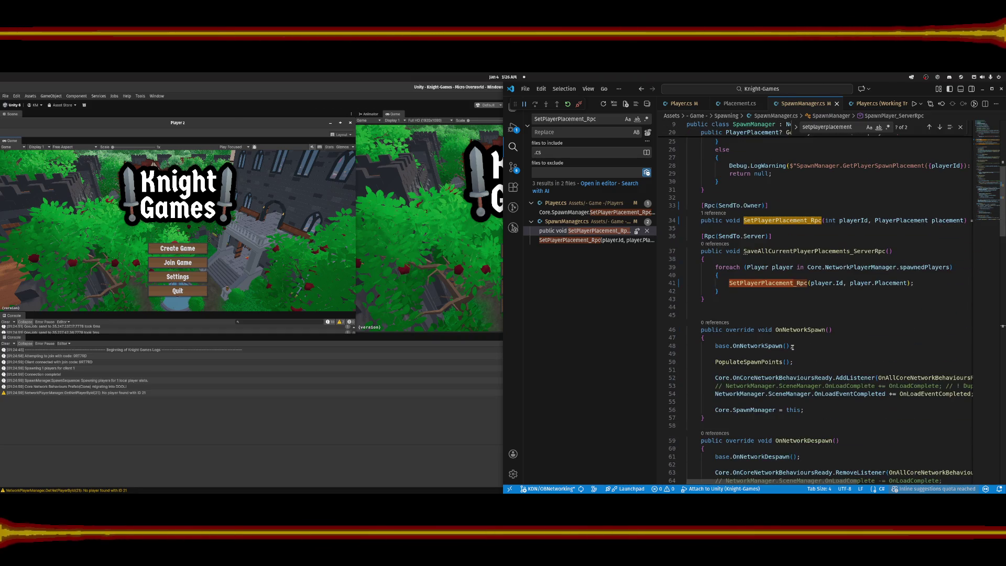
scroll(794, 348, "down", 2)
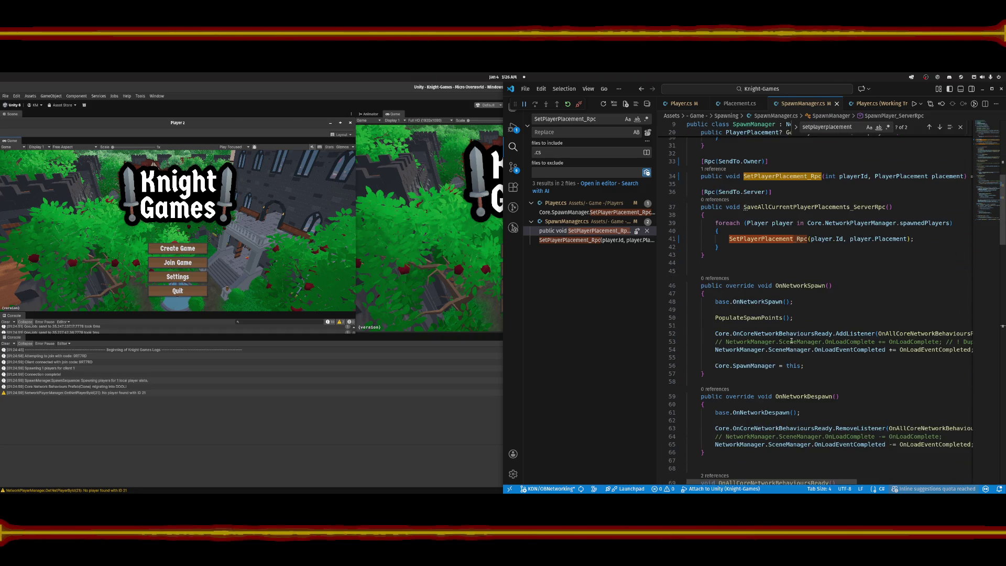
left_click(797, 317)
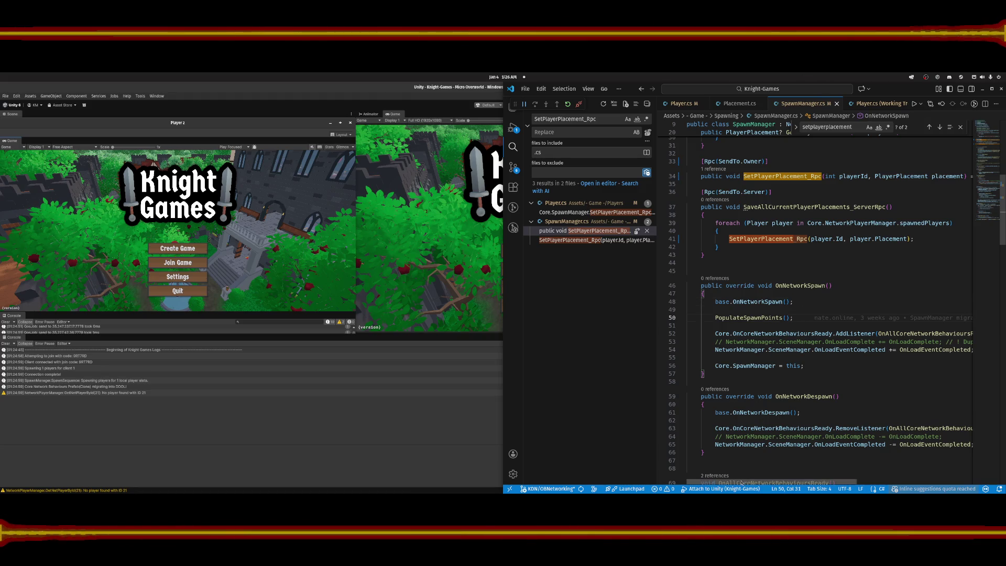
mouse_move(743, 481)
left_mouse_down()
mouse_move(761, 480)
mouse_move(747, 480)
left_mouse_up()
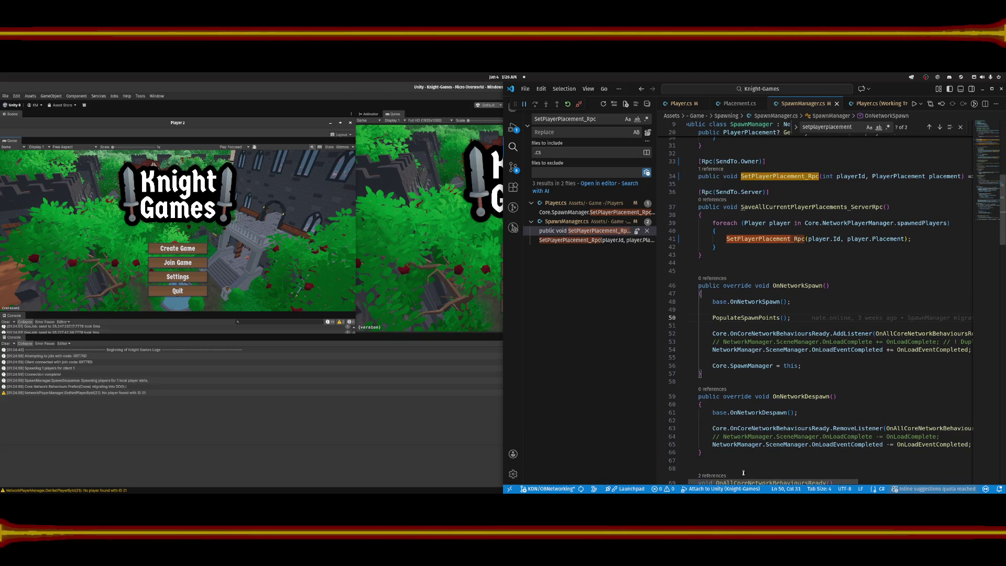
Scroll down to where EnterWorldSpawnSequence is called.
scroll(858, 368, "down", 5)
scroll(858, 367, "down", 5)
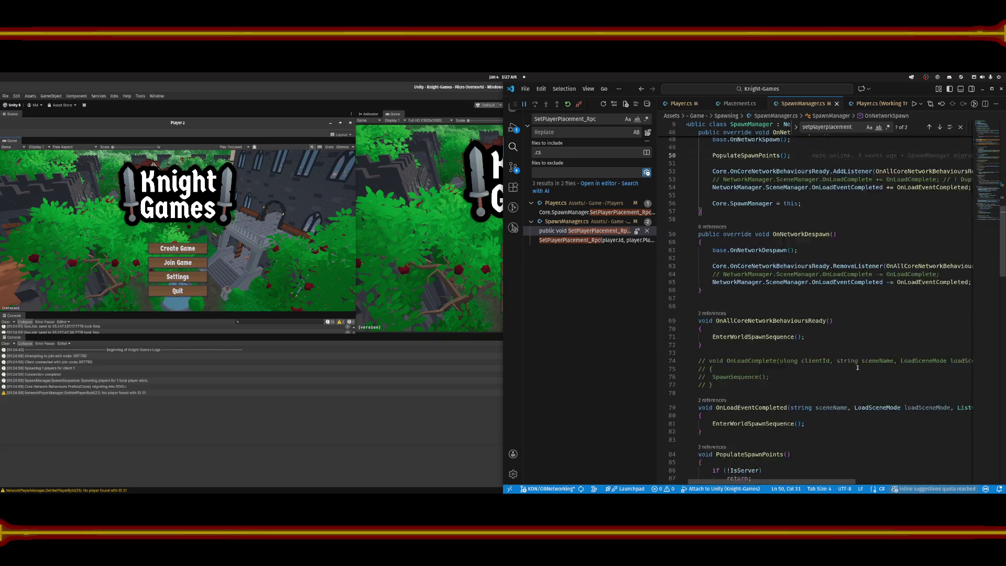
scroll(858, 368, "down", 2)
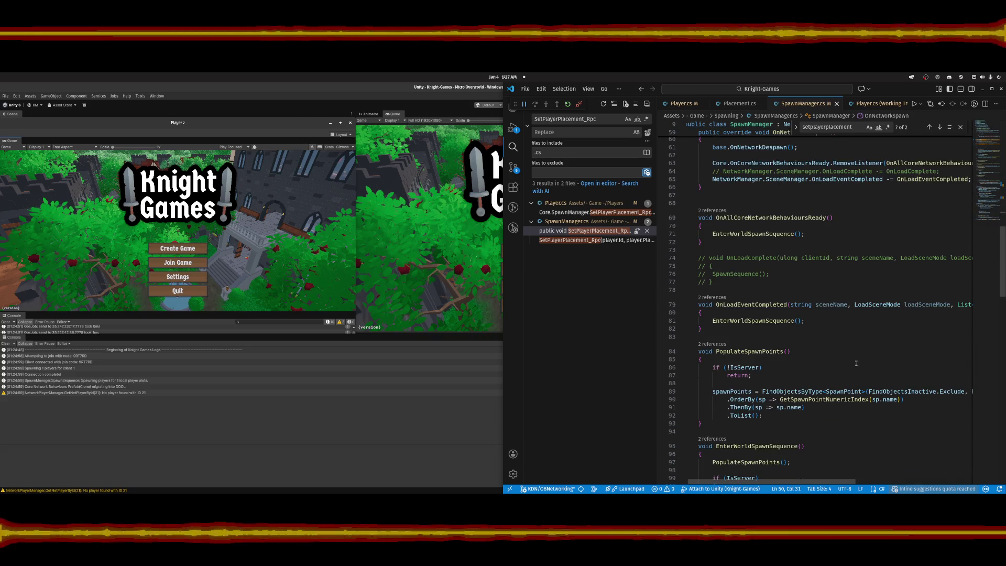
left_click(796, 306)
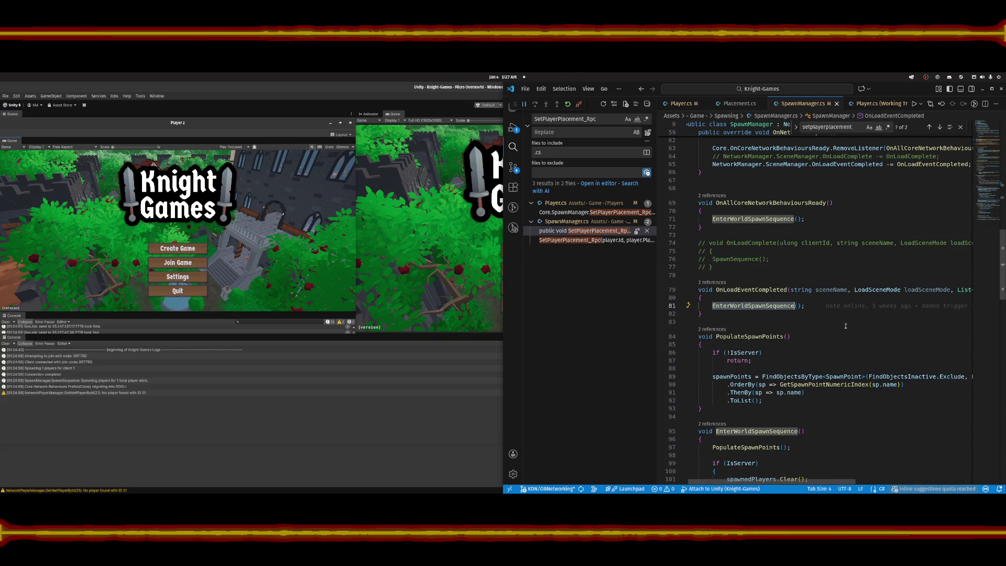
Follow the SpawnPlayer_ServerRpc call in the spawn loop down into its method body.
scroll(851, 325, "down", 4)
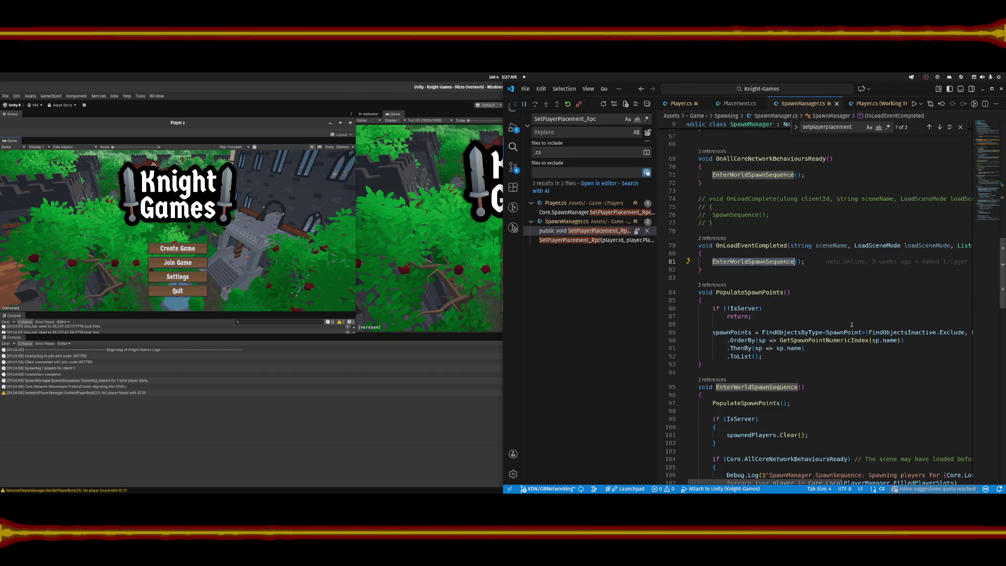
scroll(852, 325, "down", 2)
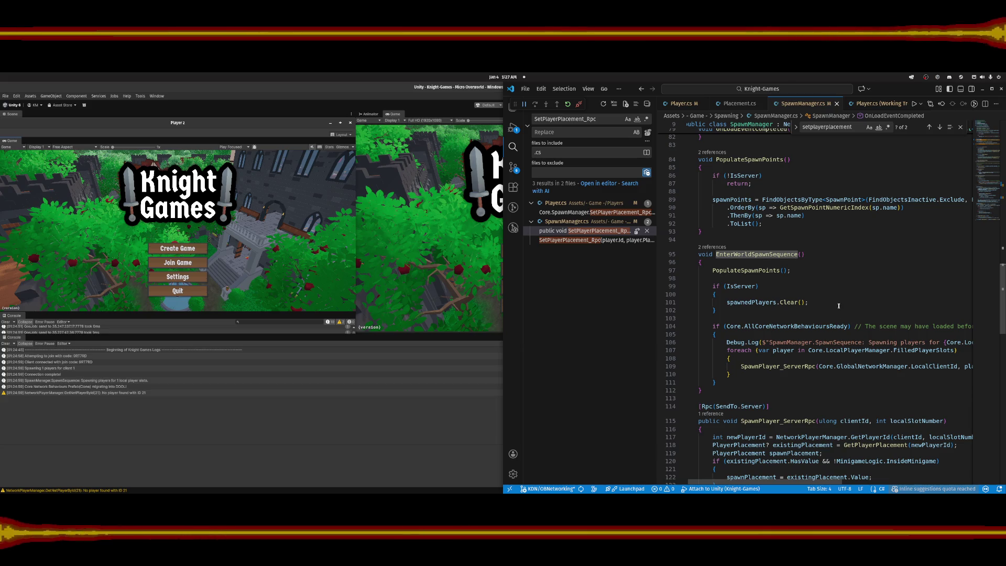
scroll(839, 306, "down", 1)
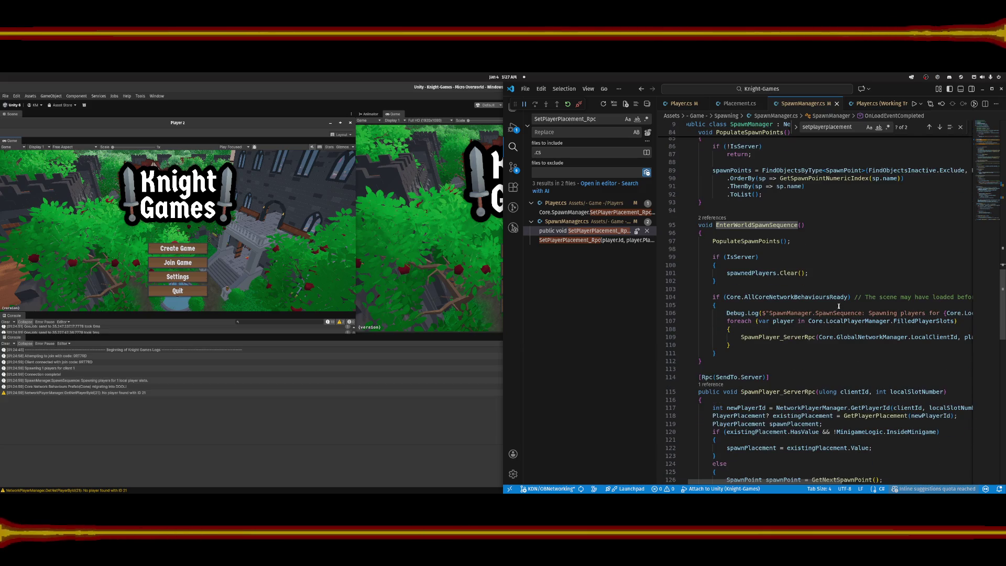
left_click(775, 337)
scroll(823, 345, "down", 1)
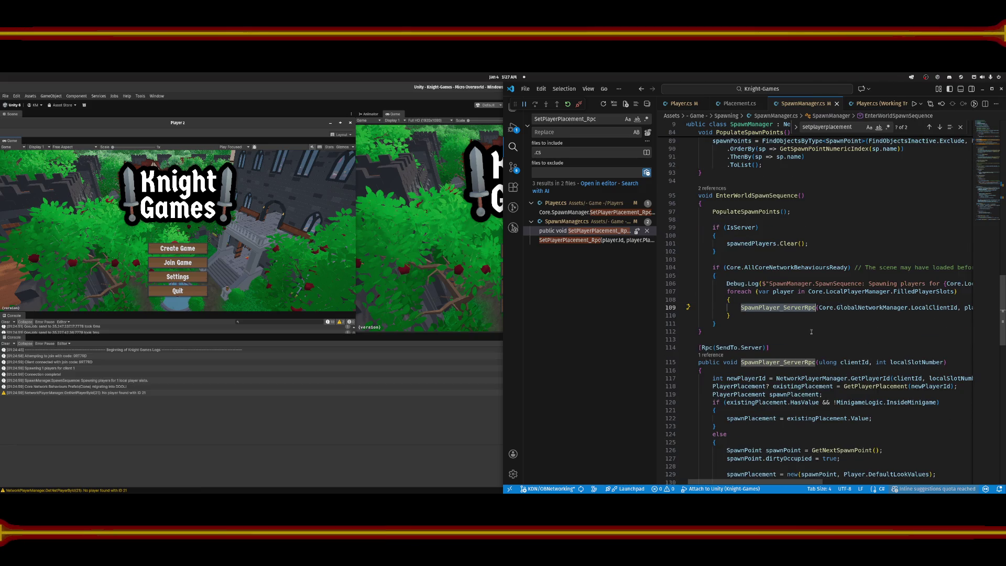
scroll(822, 345, "down", 2)
left_click(820, 304)
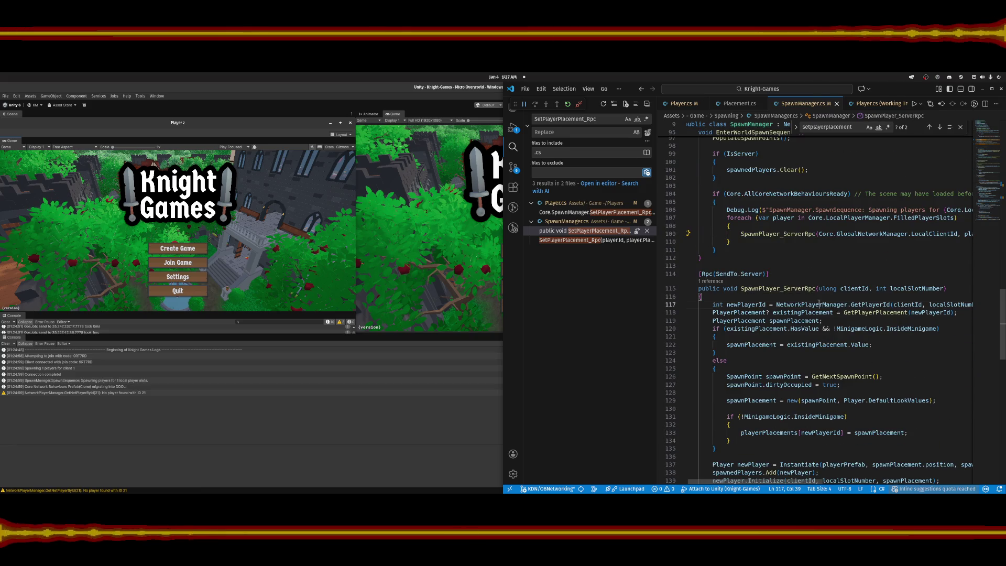
left_click(862, 312)
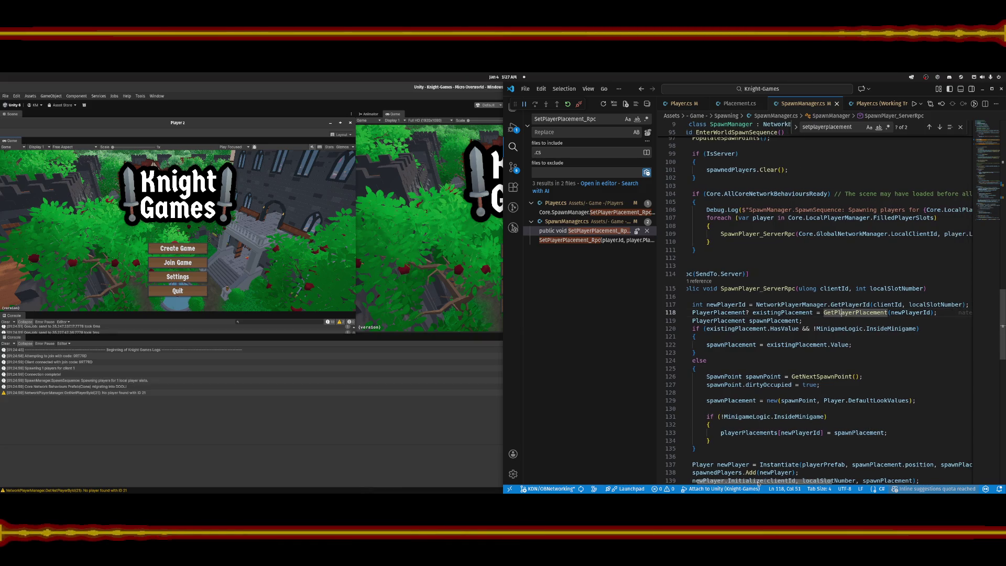
left_click_drag(749, 483, 745, 480)
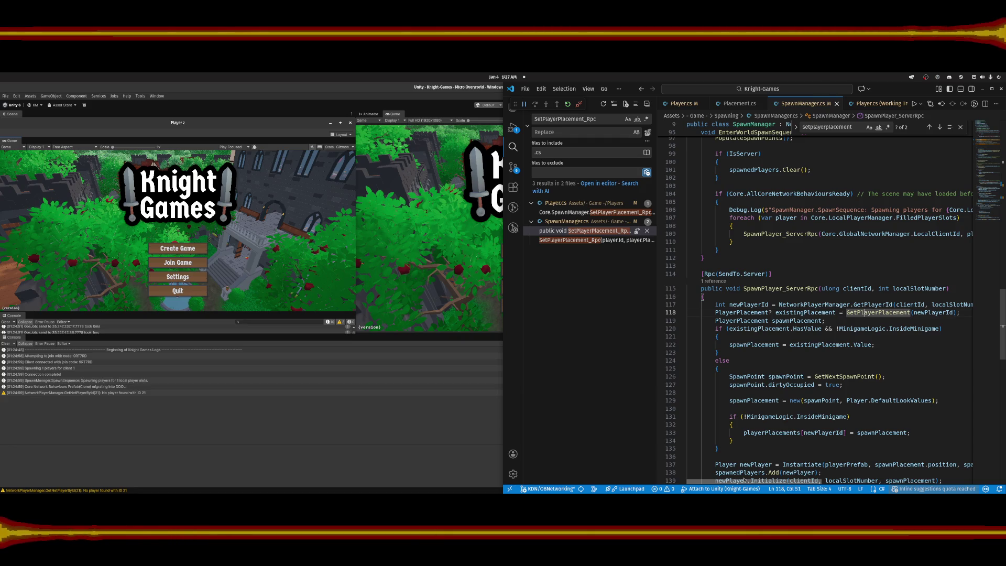
left_click_drag(745, 481, 752, 479)
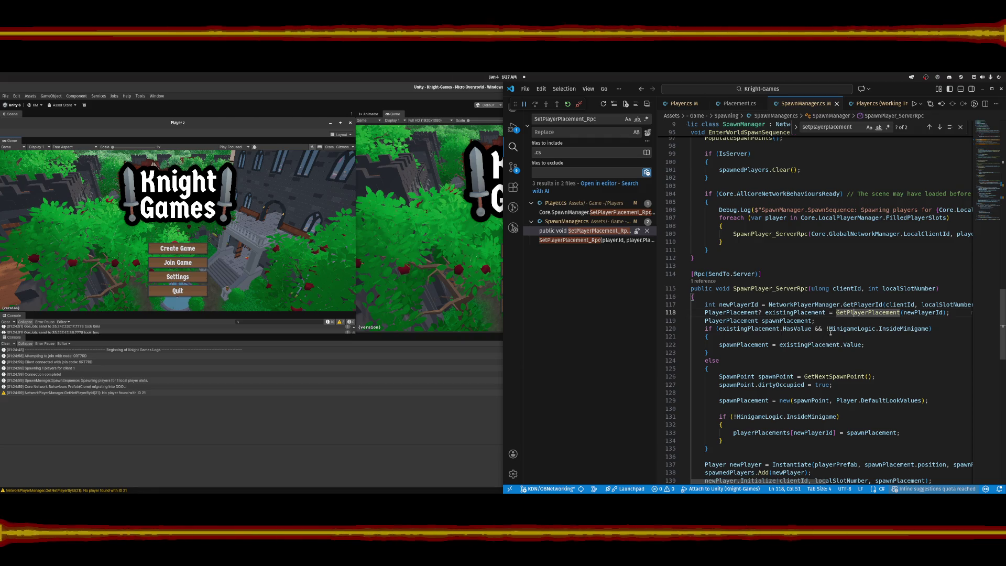
double_click(738, 275)
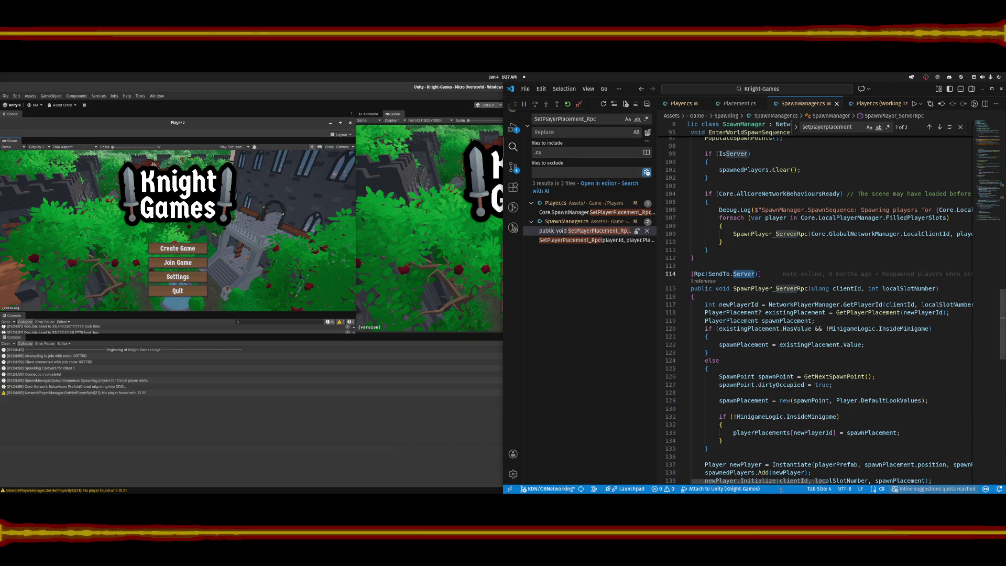
scroll(775, 480, "right", 3)
scroll(770, 478, "left", 4)
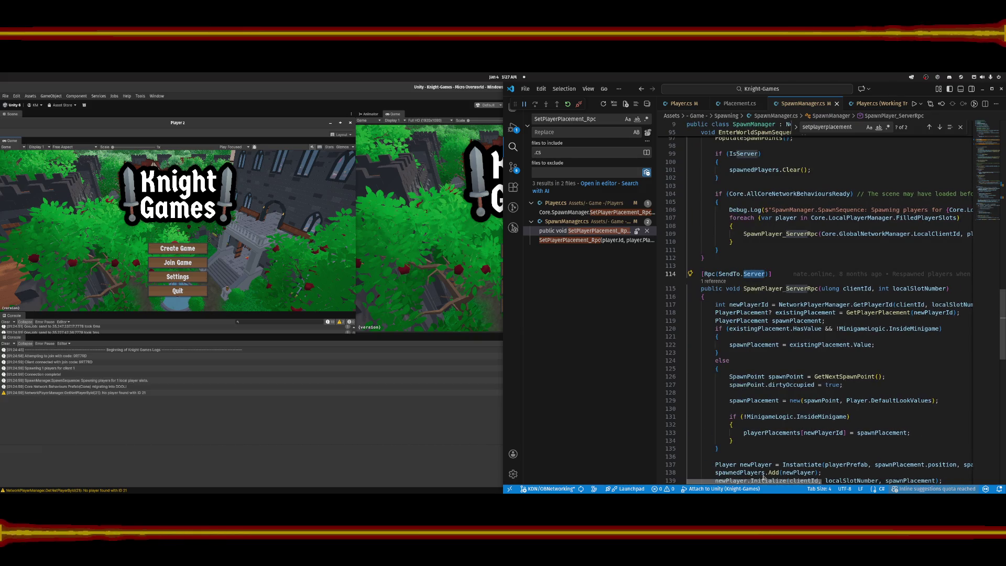
scroll(776, 476, "right", 2)
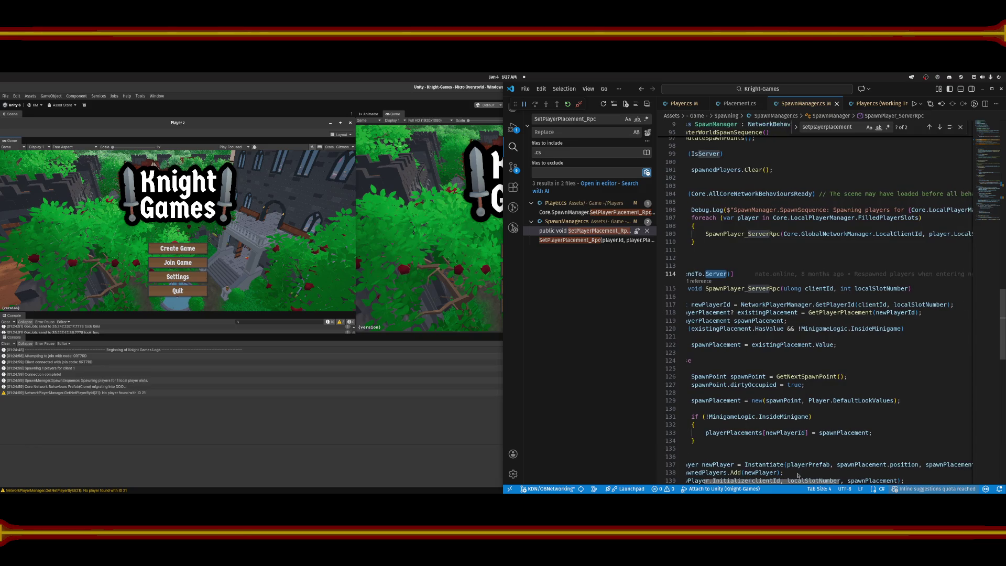
scroll(797, 475, "left", 2)
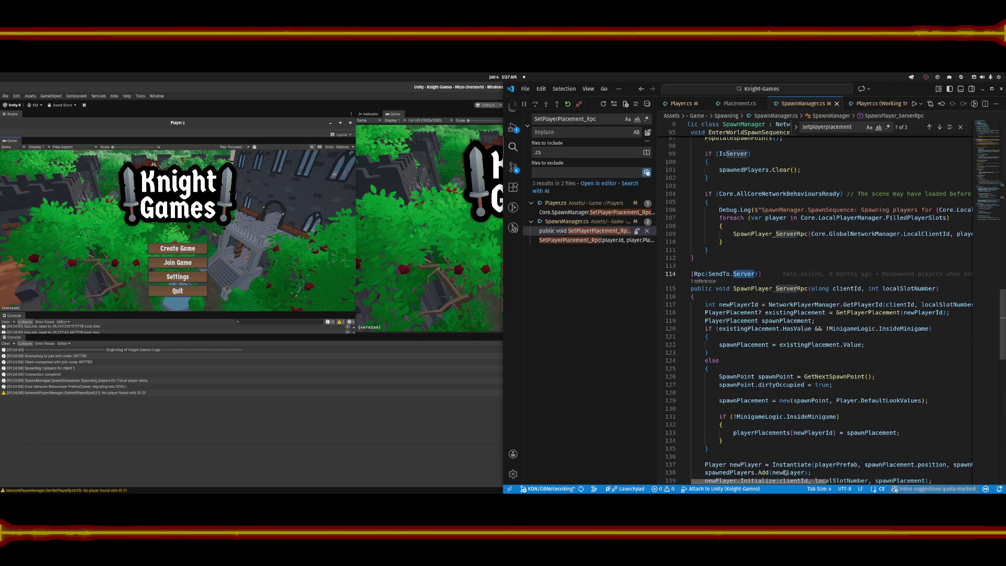
left_click(878, 312)
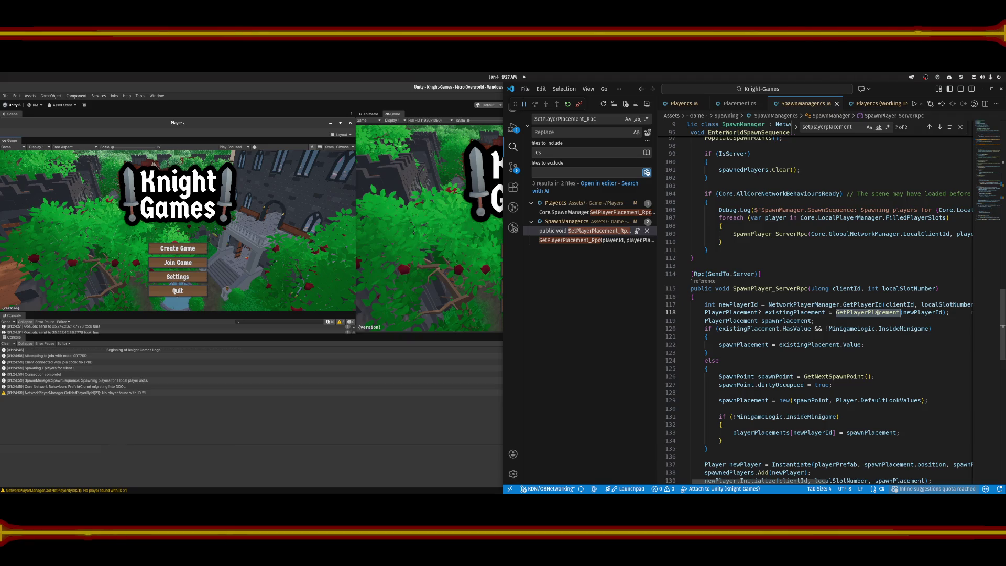
key("F12")
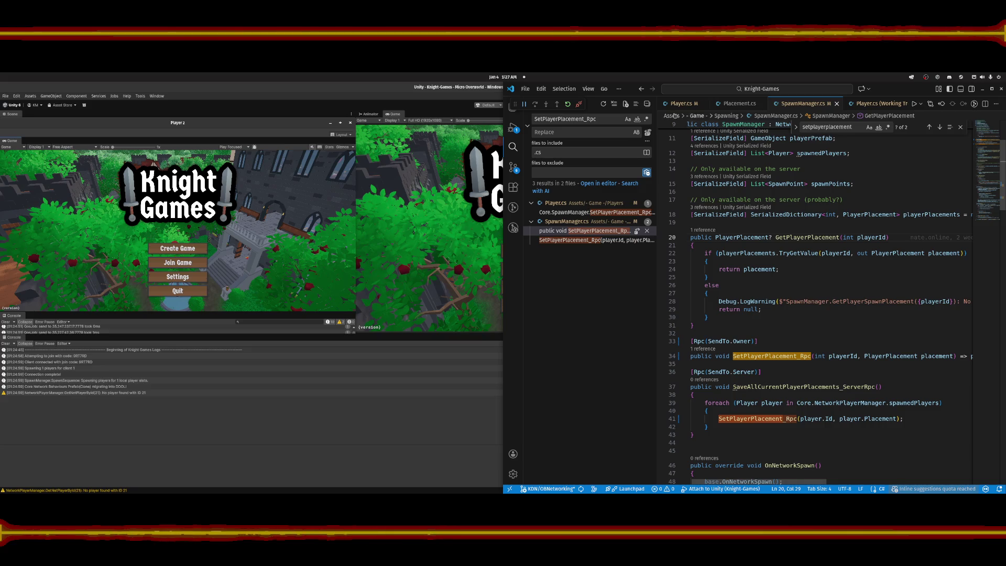
key("ctrl+alt+minus")
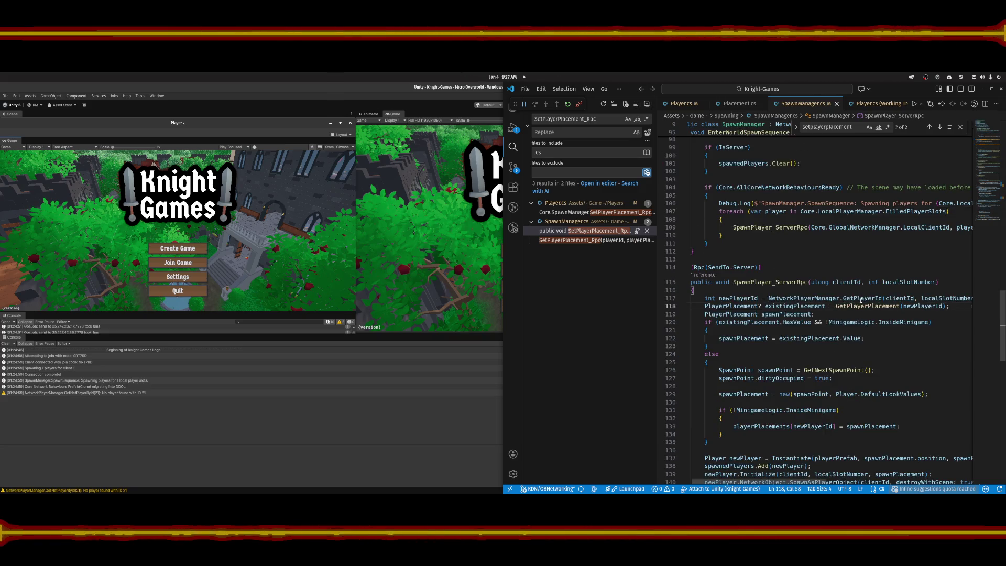
mouse_move(839, 306)
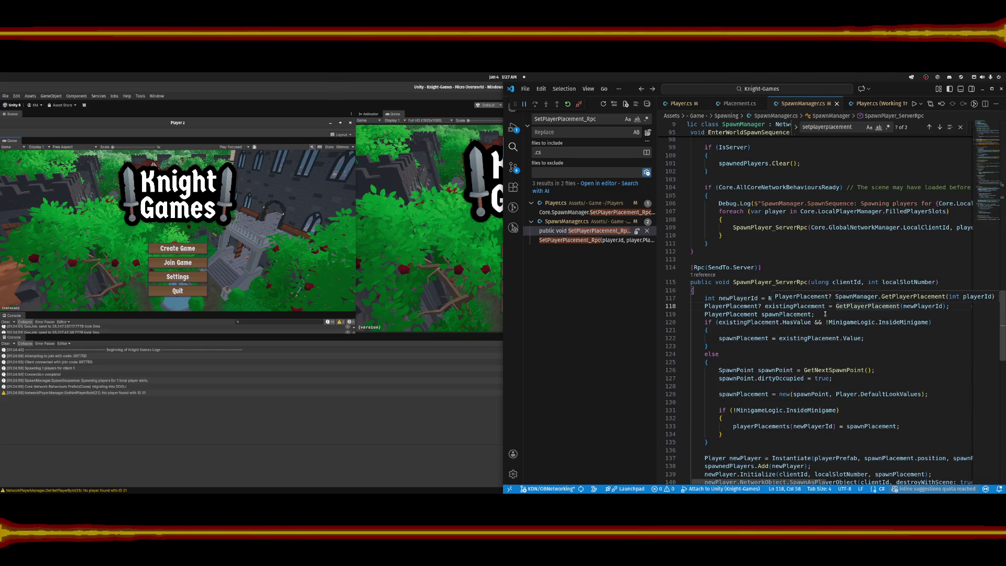
double_click(795, 314)
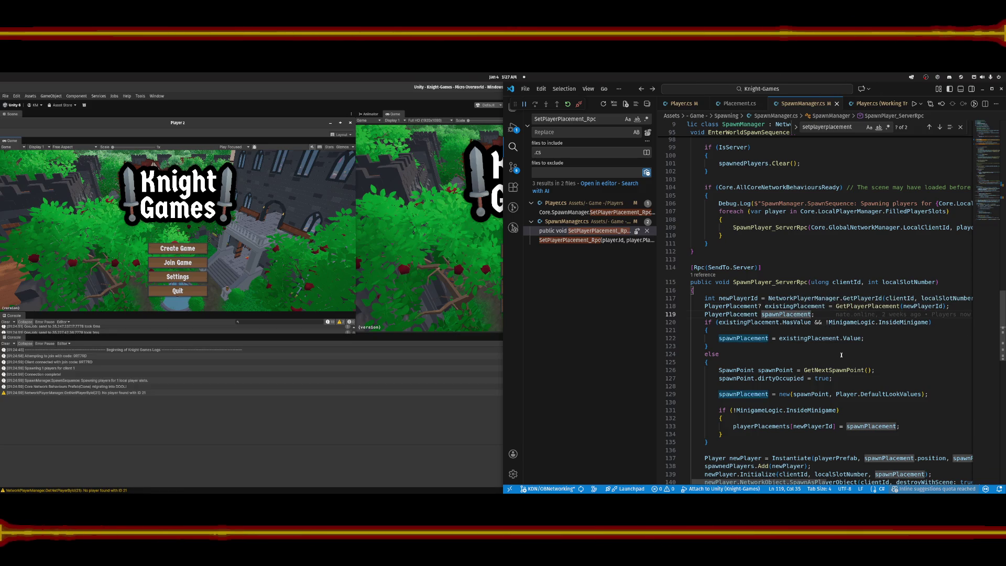
scroll(818, 346, "down", 1)
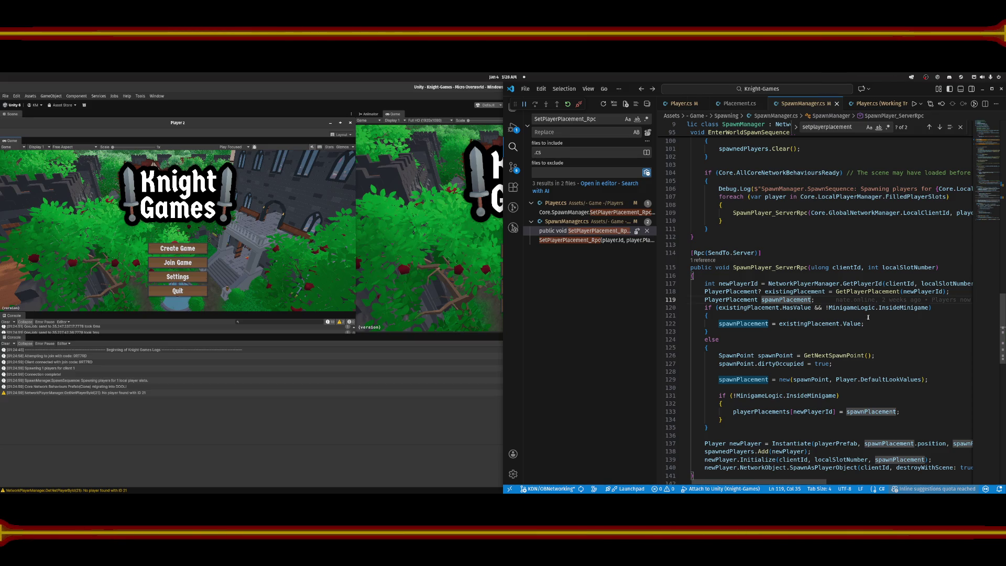
scroll(786, 325, "down", 2)
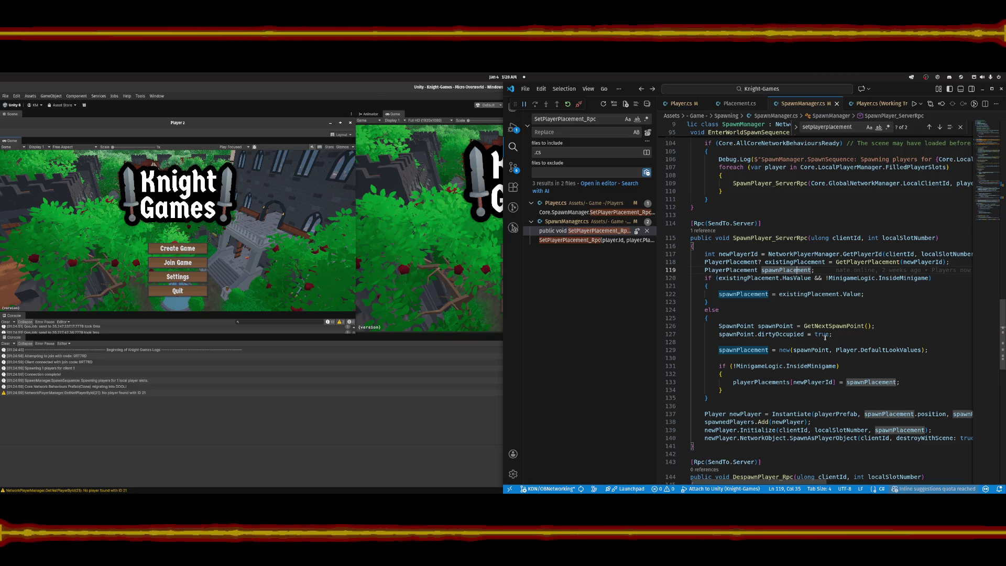
left_click(841, 327)
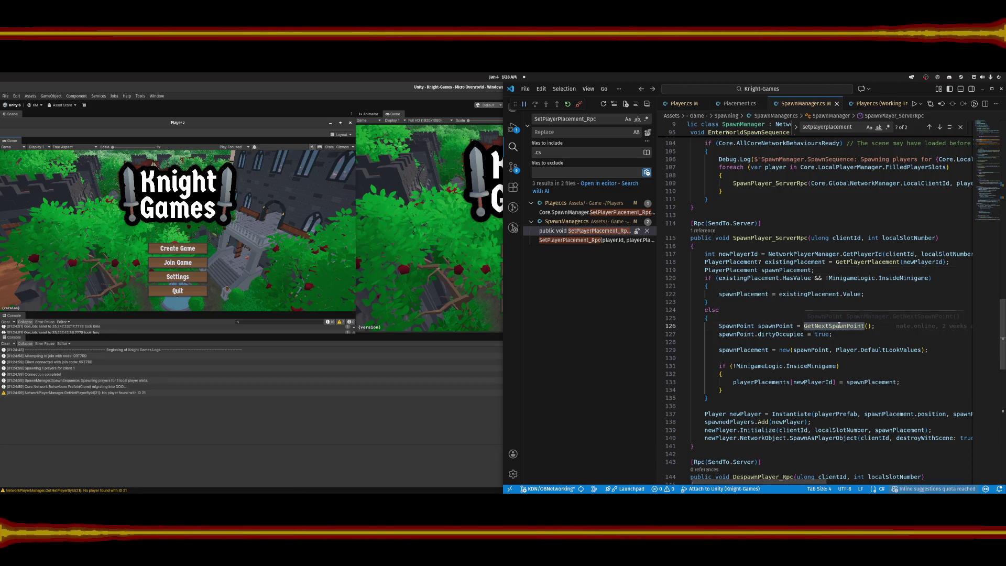
scroll(840, 326, "down", 1)
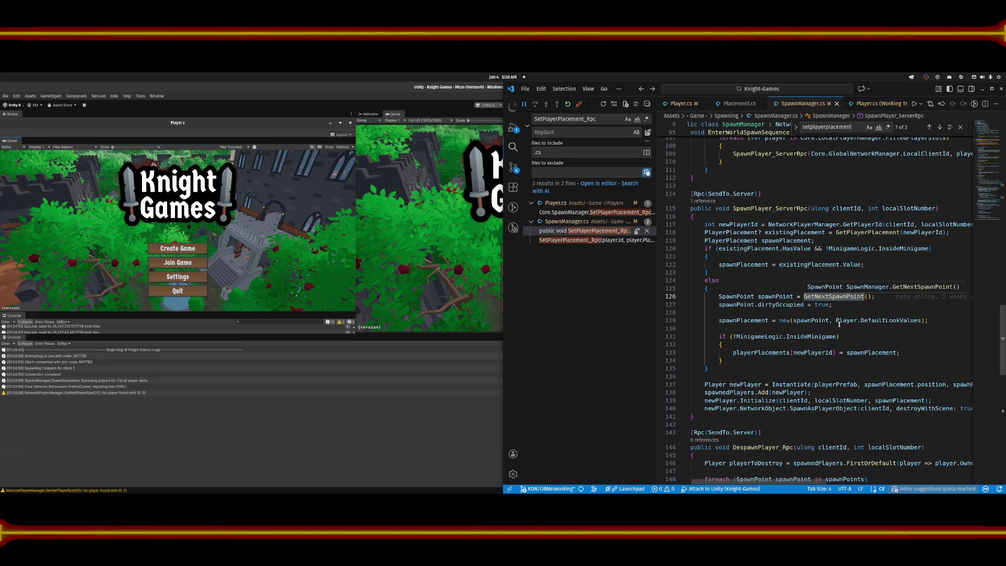
scroll(840, 324, "down", 1)
left_click(800, 356)
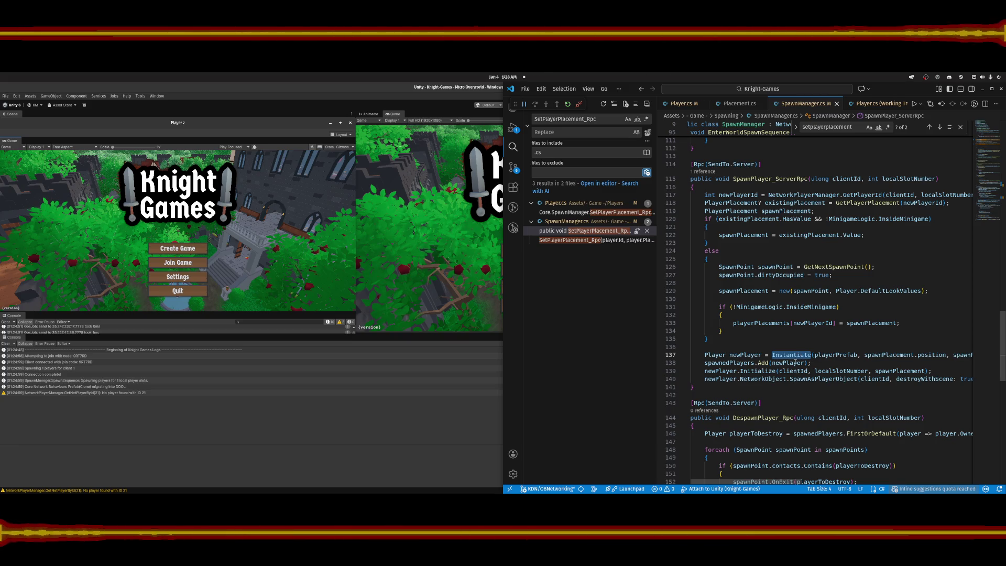
mouse_move(796, 364)
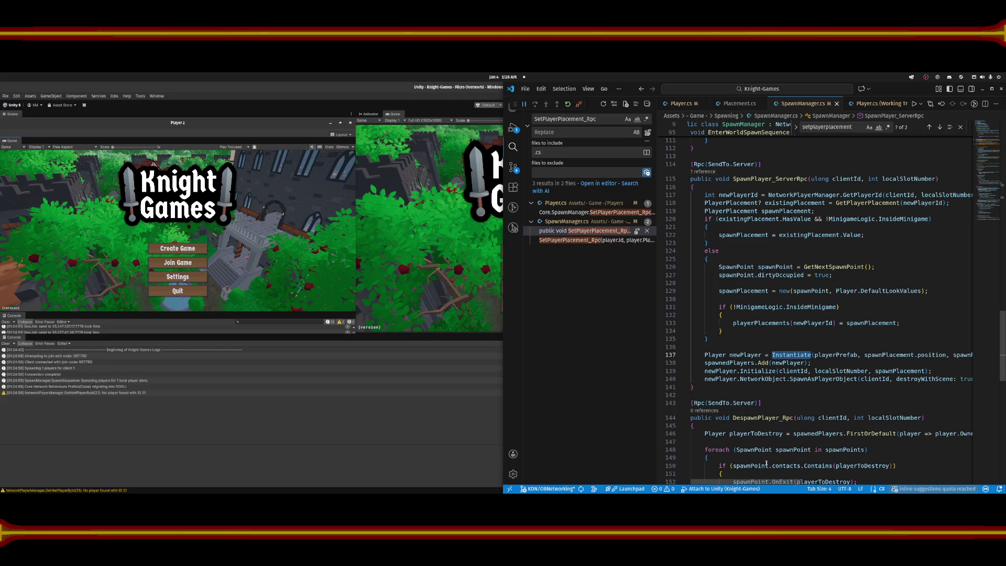
mouse_move(771, 483)
left_mouse_down()
mouse_move(821, 477)
mouse_move(755, 466)
left_mouse_up()
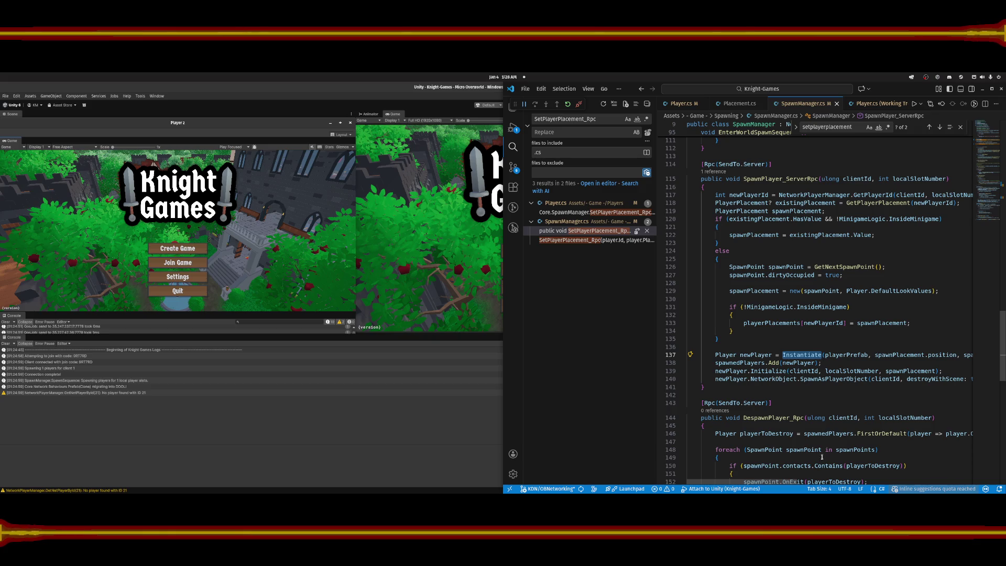
left_click_drag(790, 482, 813, 482)
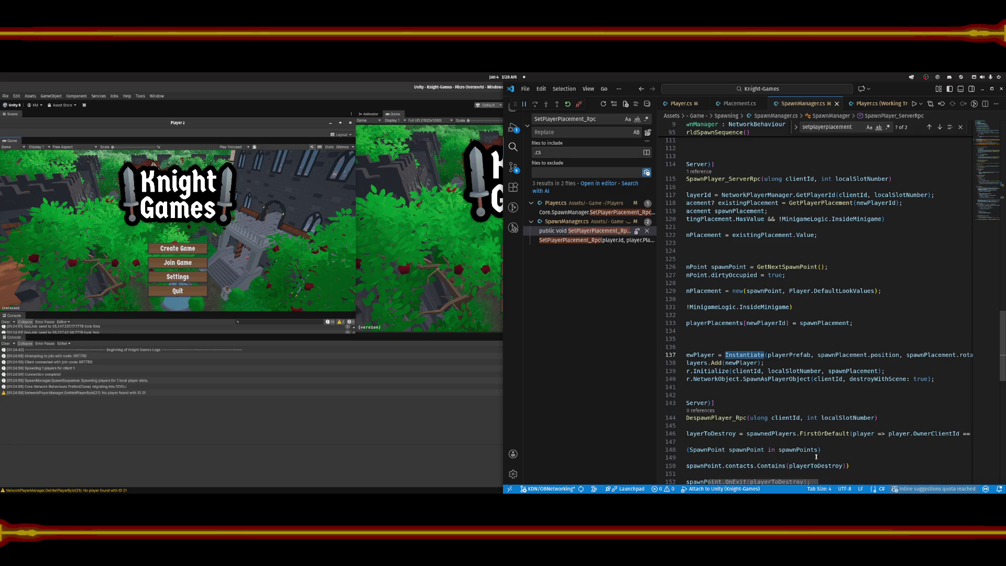
left_click(849, 372)
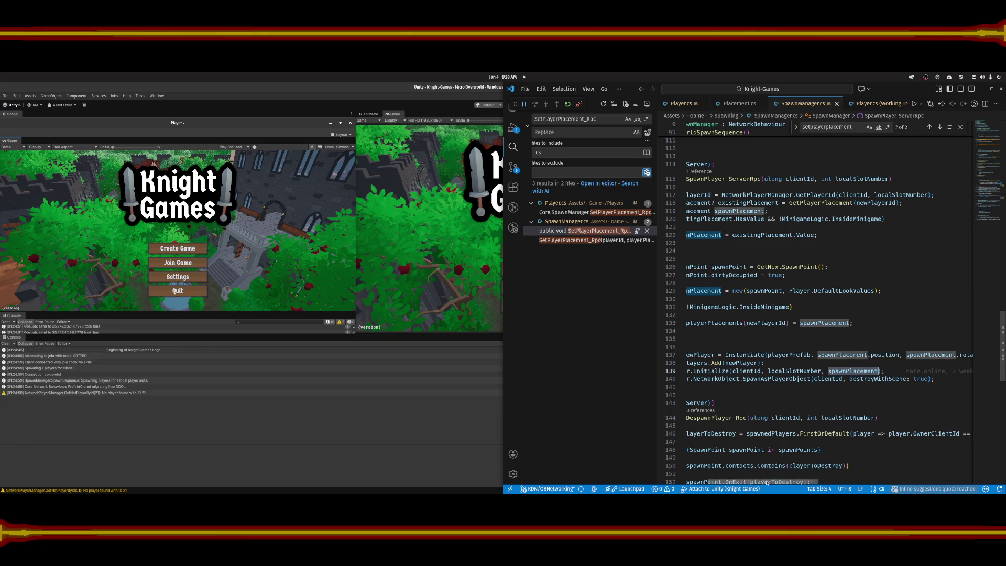
scroll(743, 456, "left", 3)
left_click(735, 372)
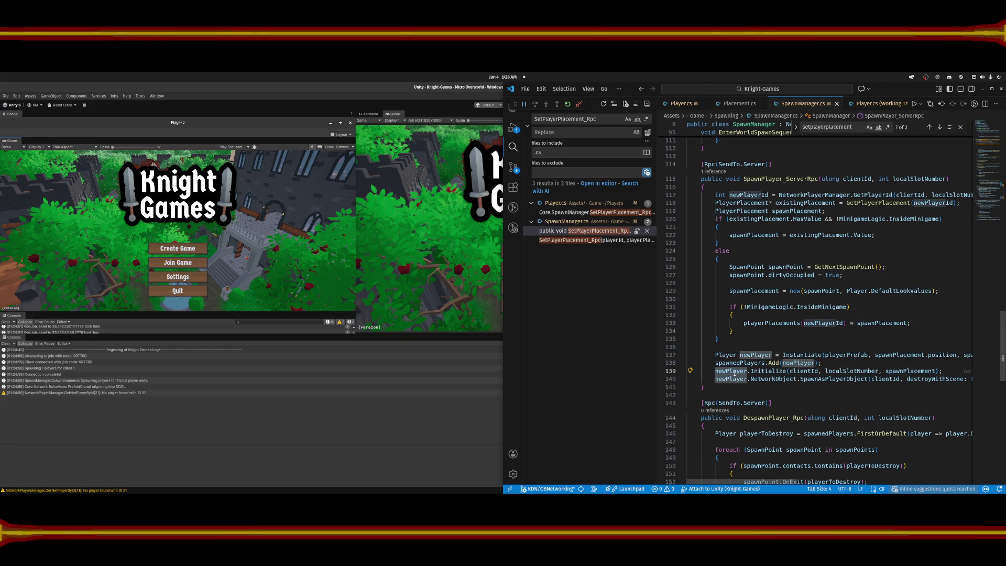
key("ctrl+alt+minus")
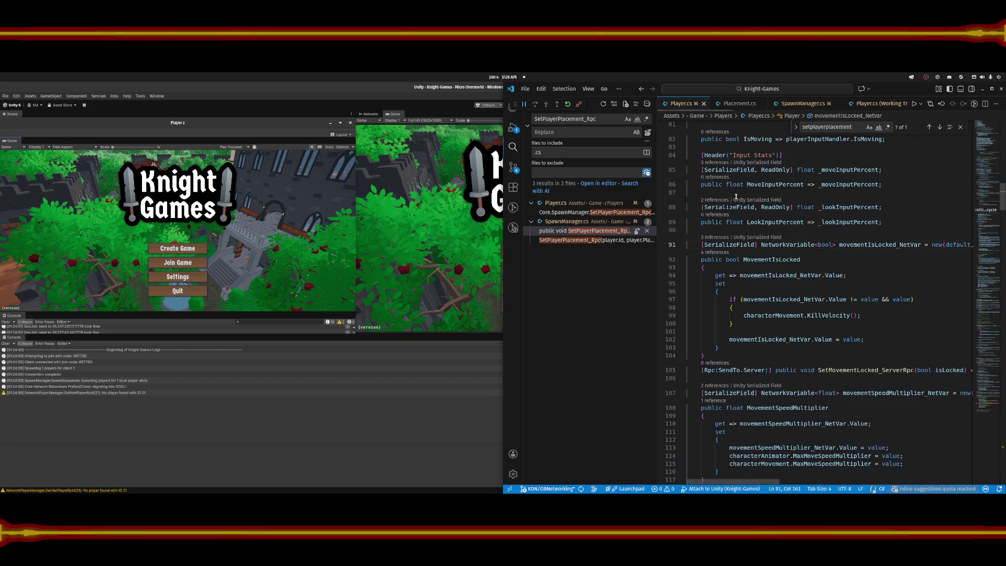
Search Player.cs for 'initialize' and place the caret on the SetPlacement call.
scroll(848, 258, "up", 7)
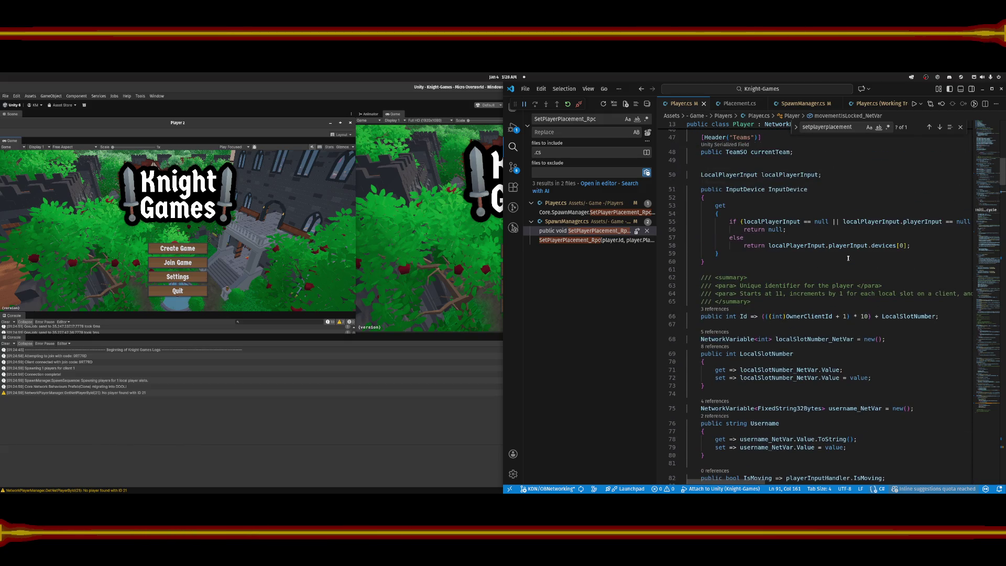
left_click(854, 277)
key("ctrl+f")
type("initial")
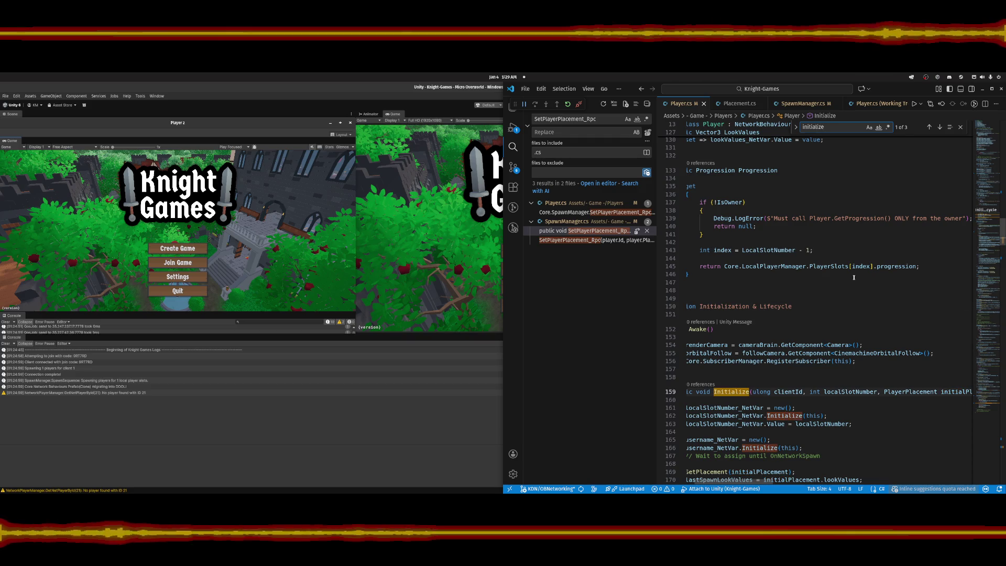
type("ize")
scroll(836, 288, "down", 1)
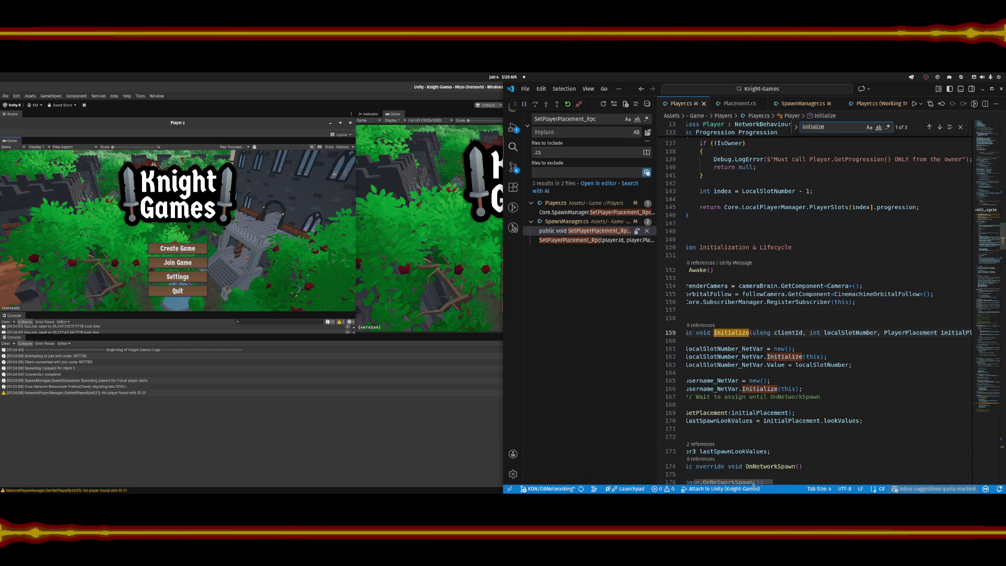
scroll(757, 482, "down", 1)
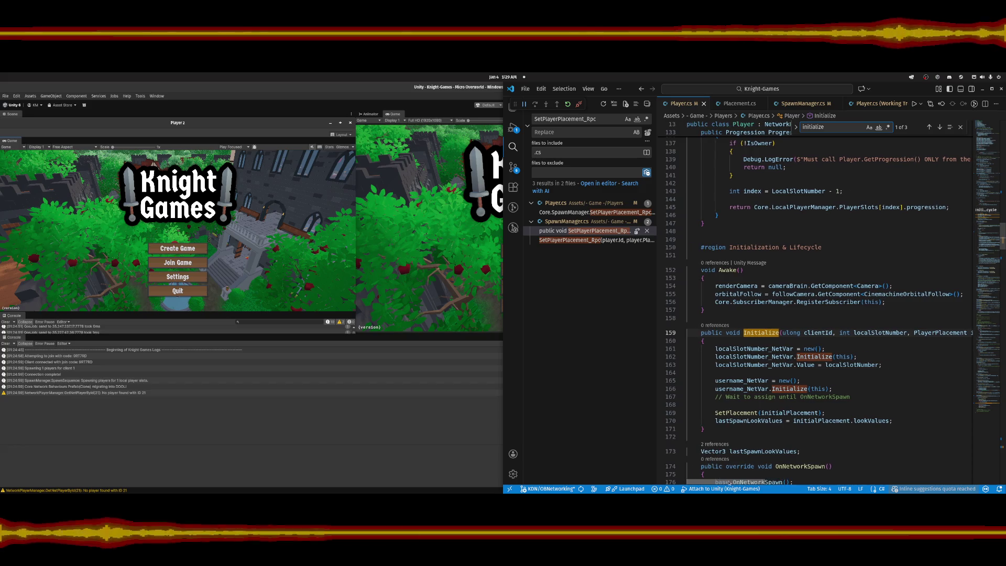
left_click(746, 384)
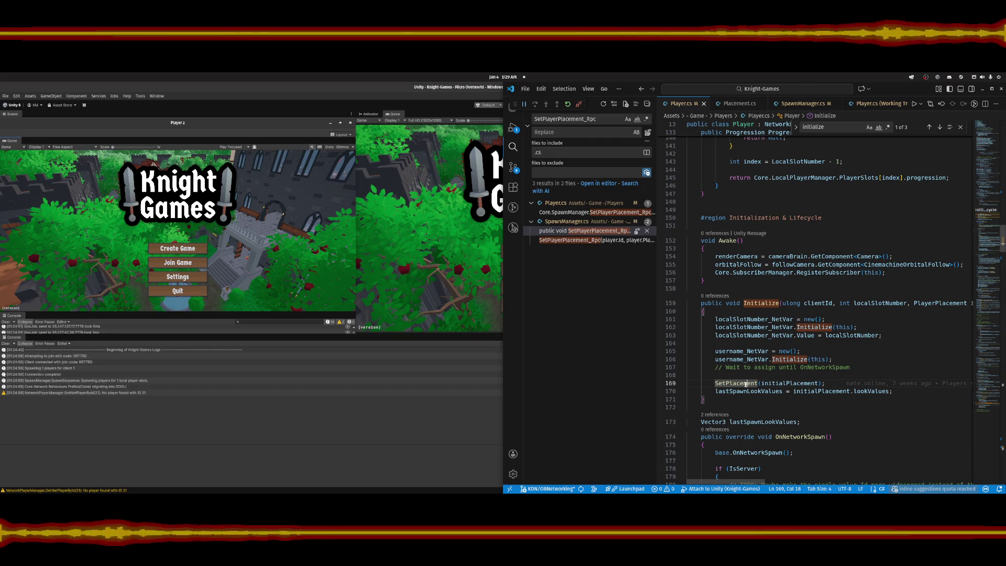
Go to SetPlacement's definition and add an F9 breakpoint on line 392.
left_click(746, 383, "ctrl")
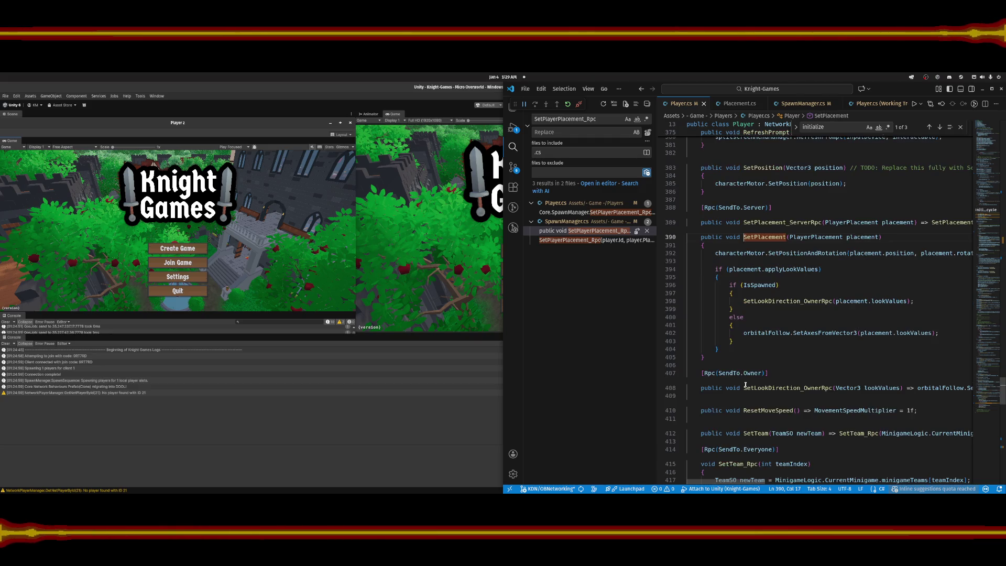
key("Up")
key("Up")
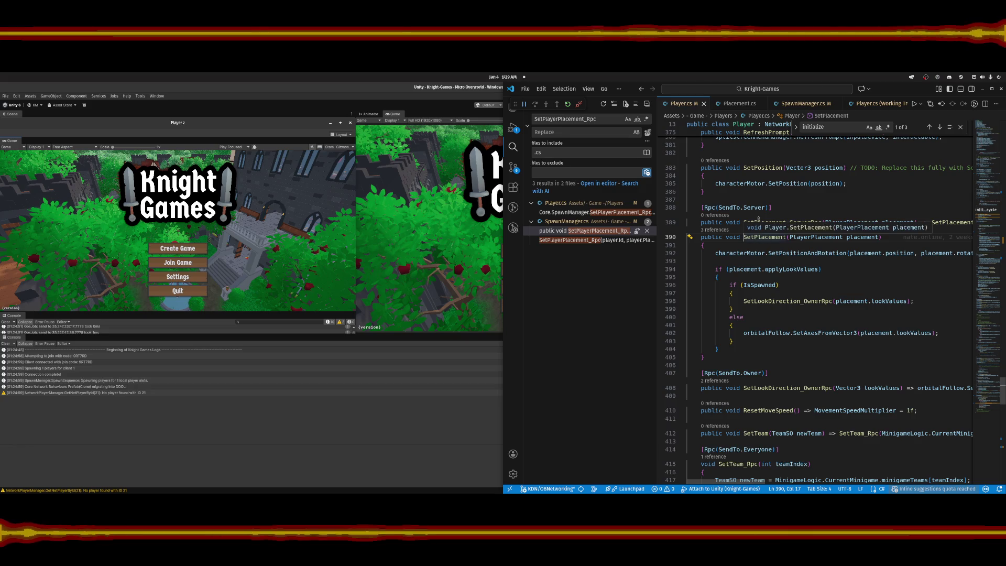
key("ctrl+shift+Right")
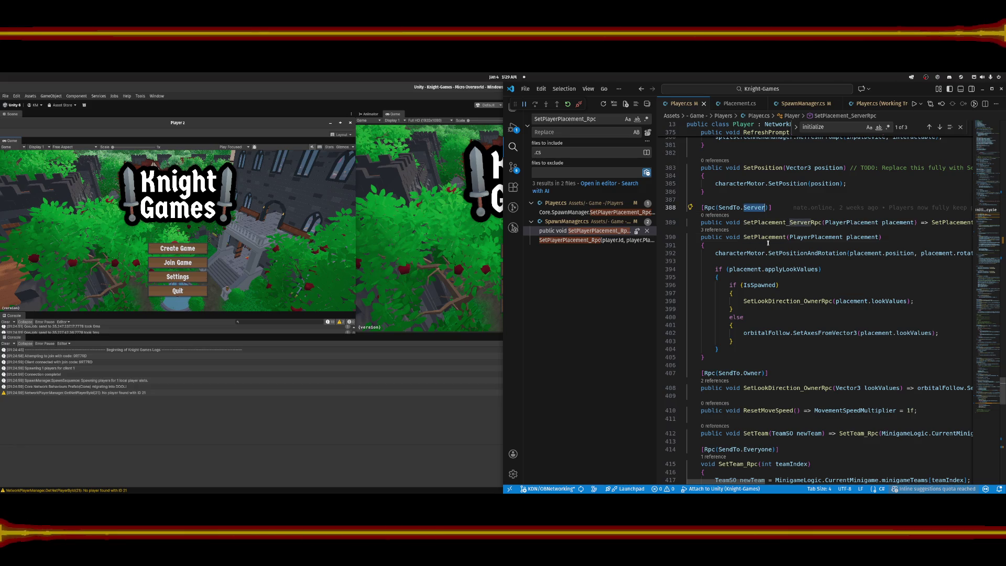
double_click(767, 237)
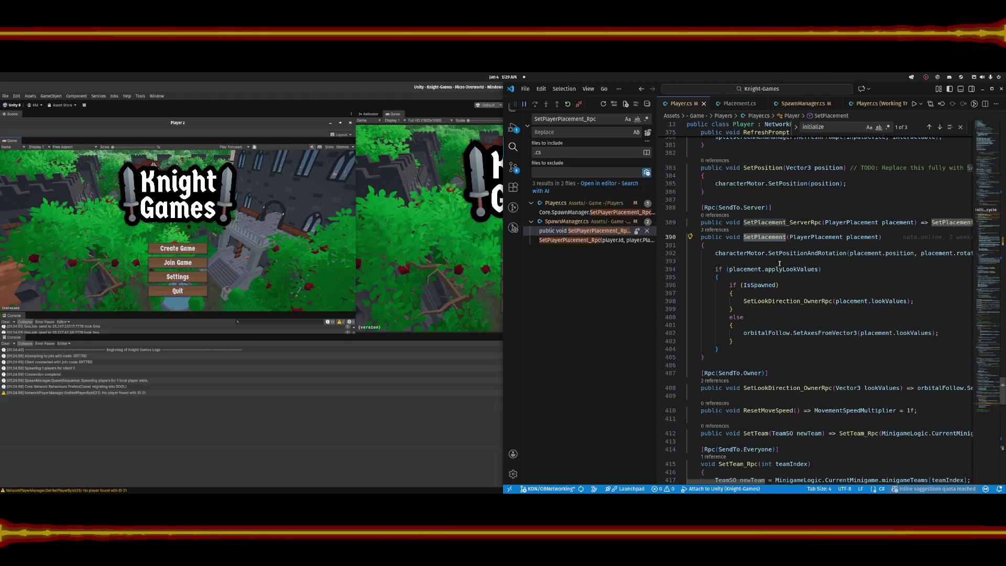
key("F9")
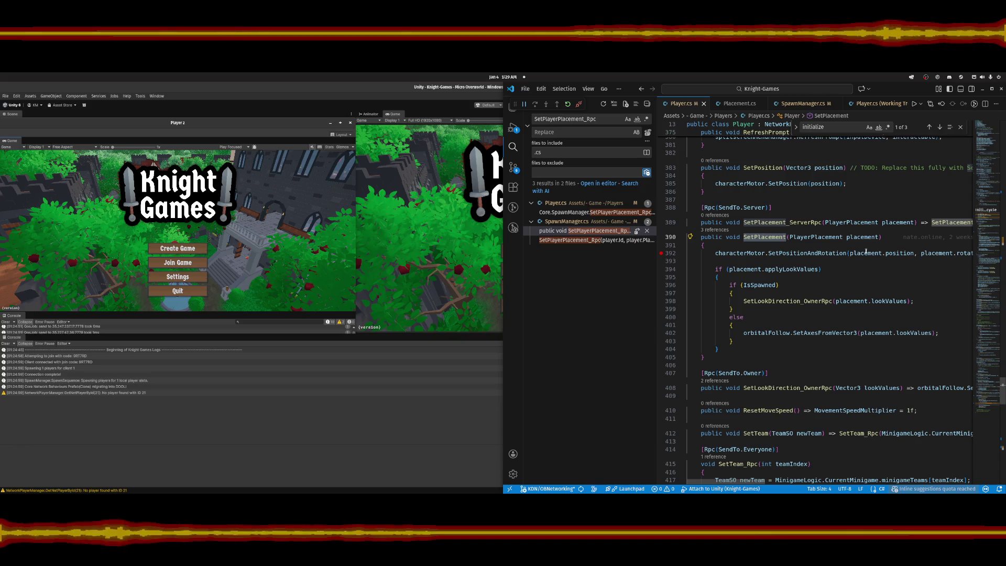
key("alt+Tab")
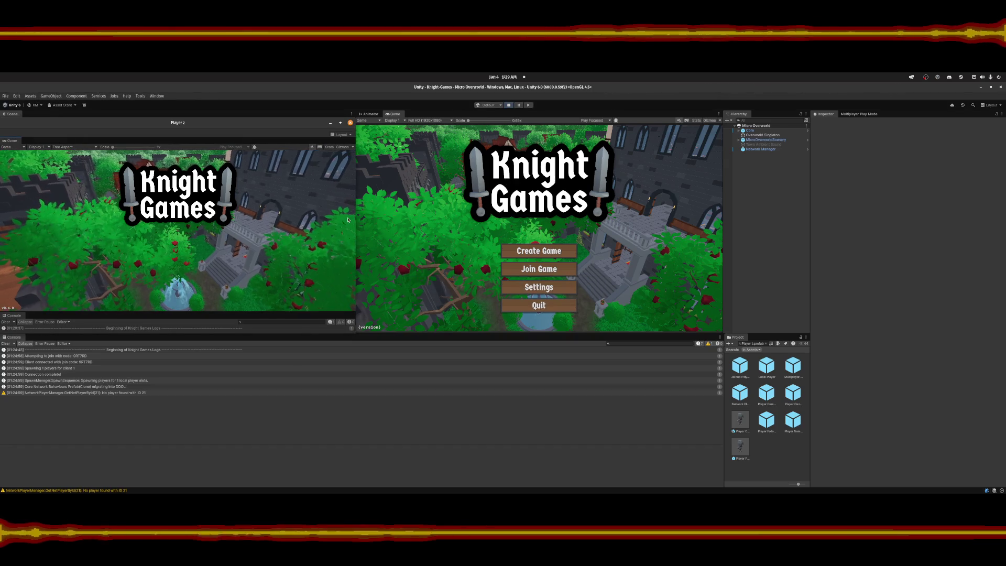
Host a game in Player 2 and join it from the main view, spawning Lazy Llama beside Oblong Otter.
key("space")
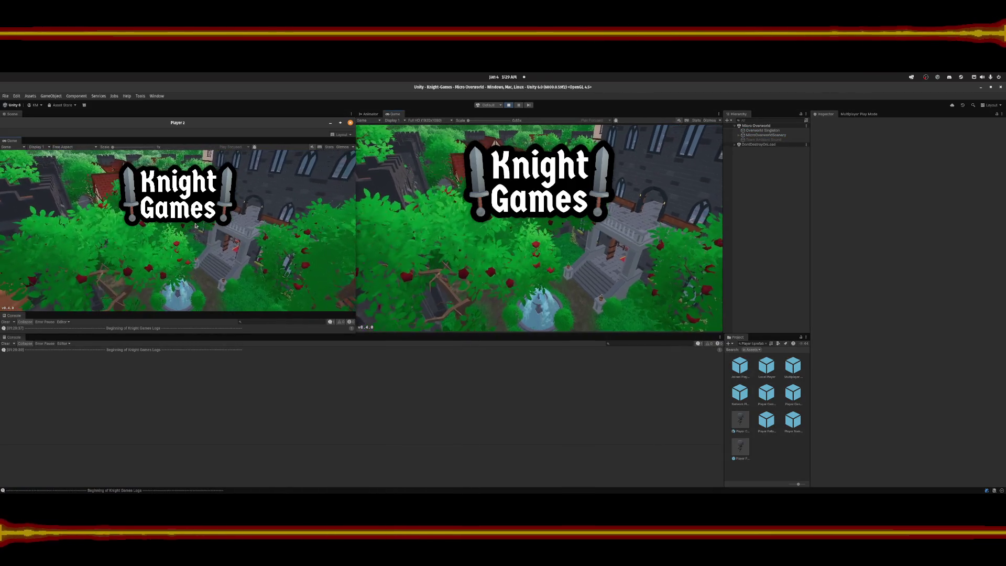
left_click(180, 250)
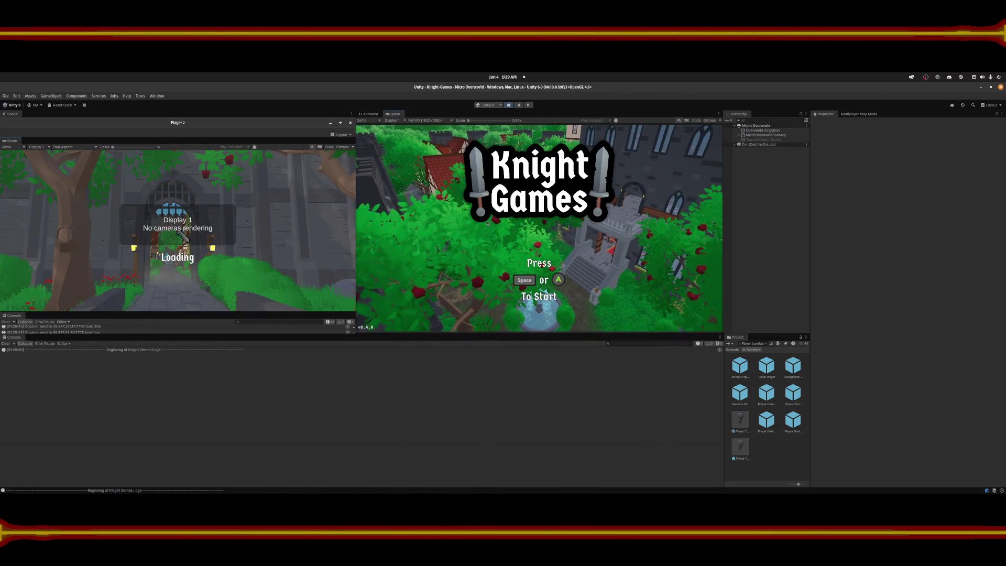
key("space")
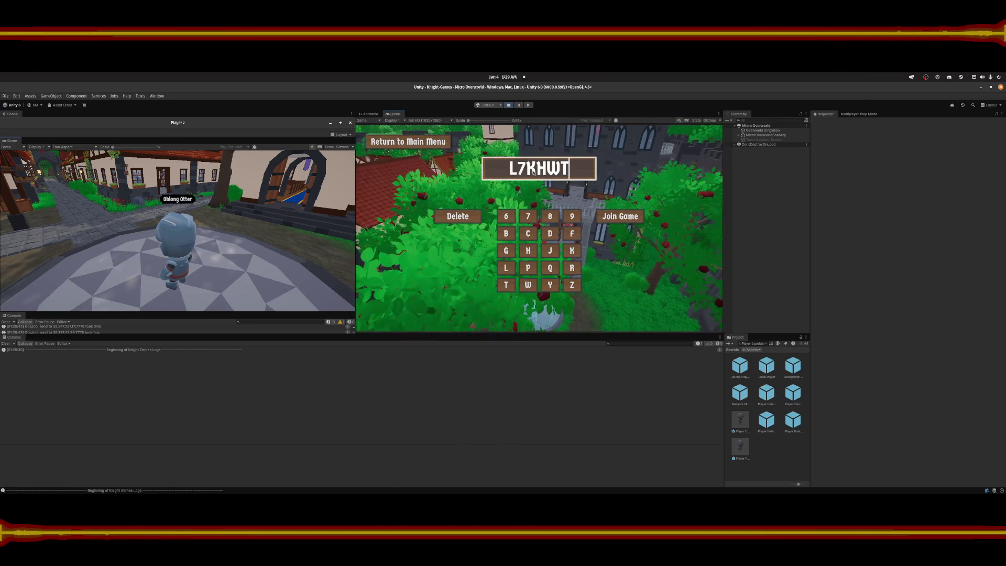
left_click(609, 216)
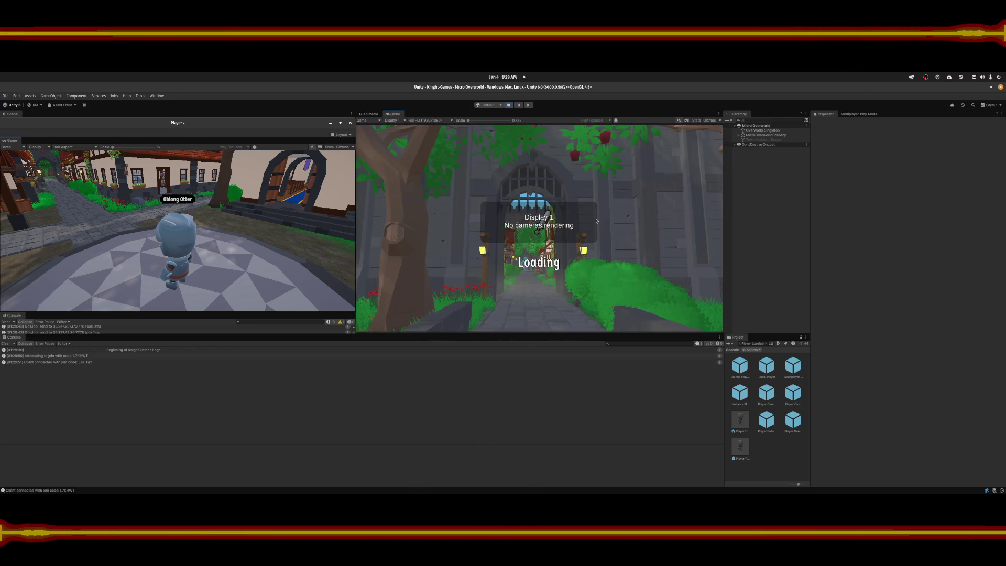
key("d")
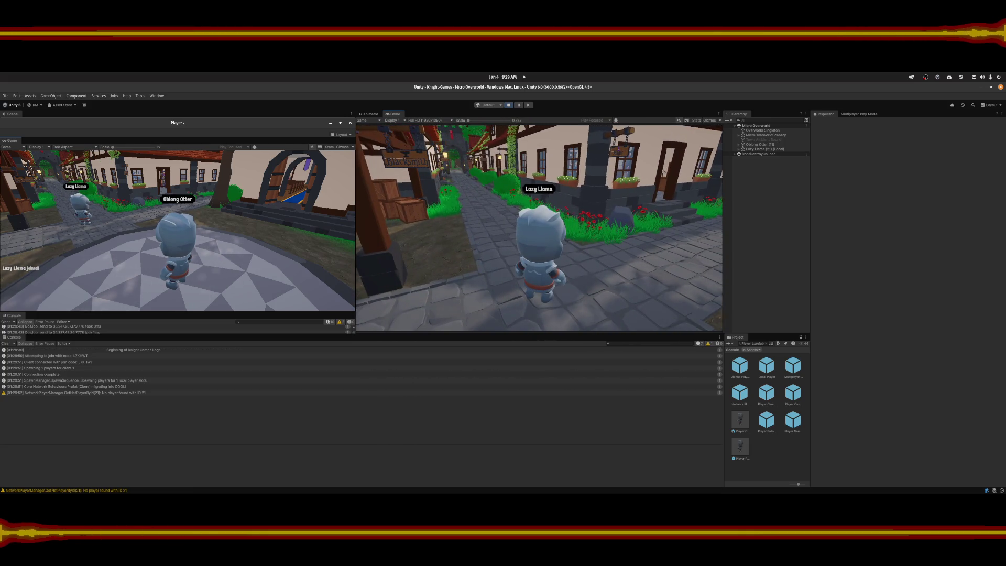
key("alt+Tab")
left_click(818, 274)
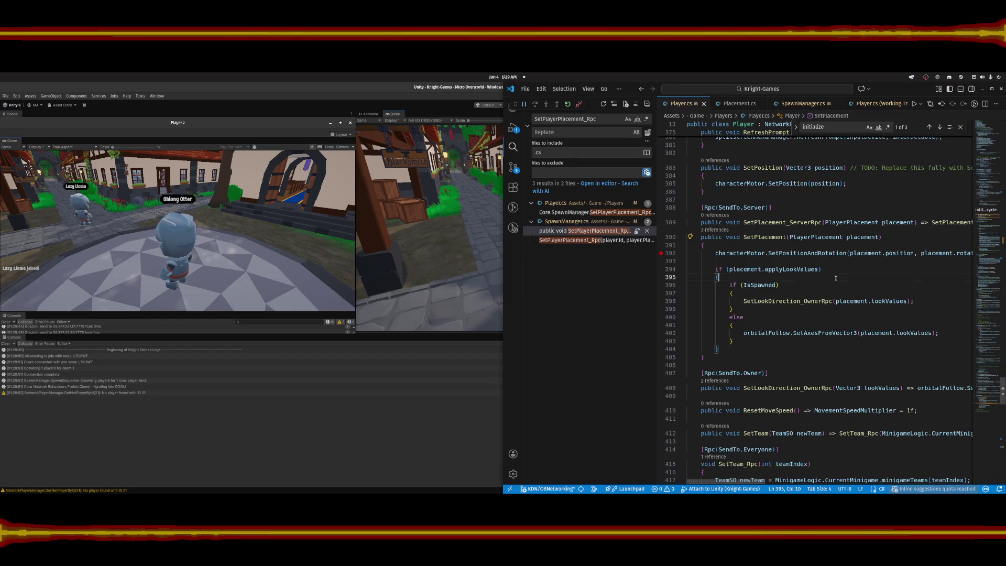
left_click(759, 238)
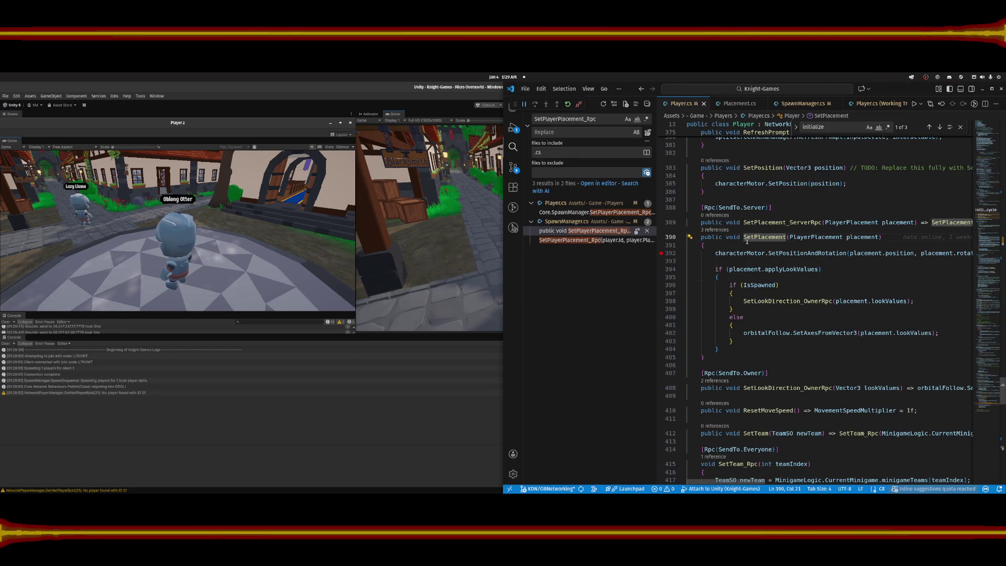
left_click(715, 230)
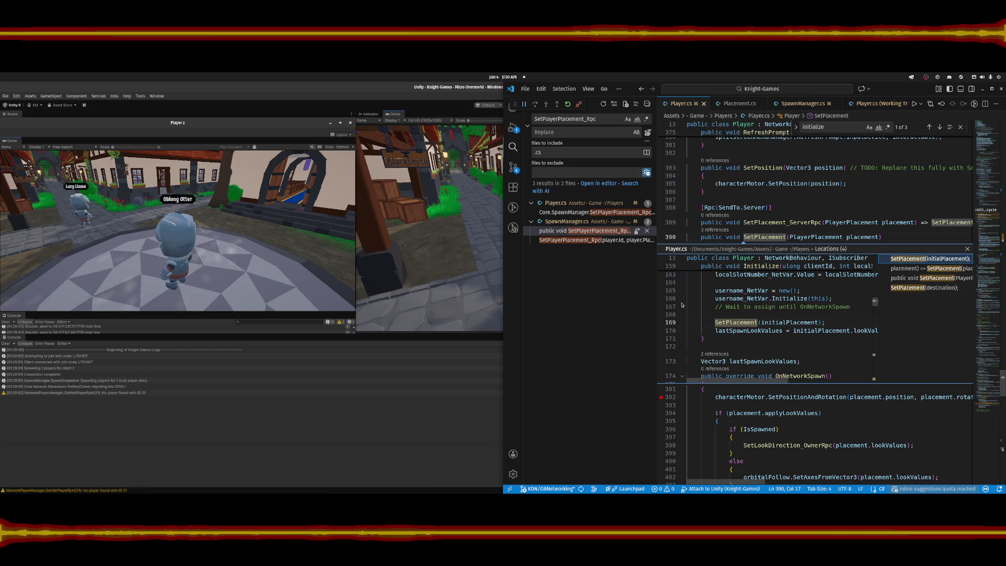
scroll(683, 305, "up", 2)
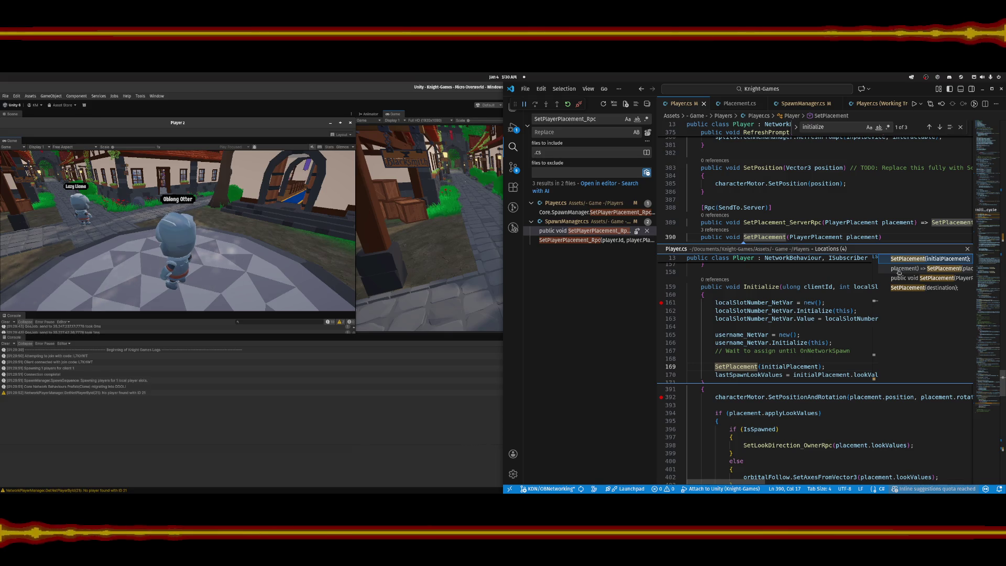
double_click(761, 286)
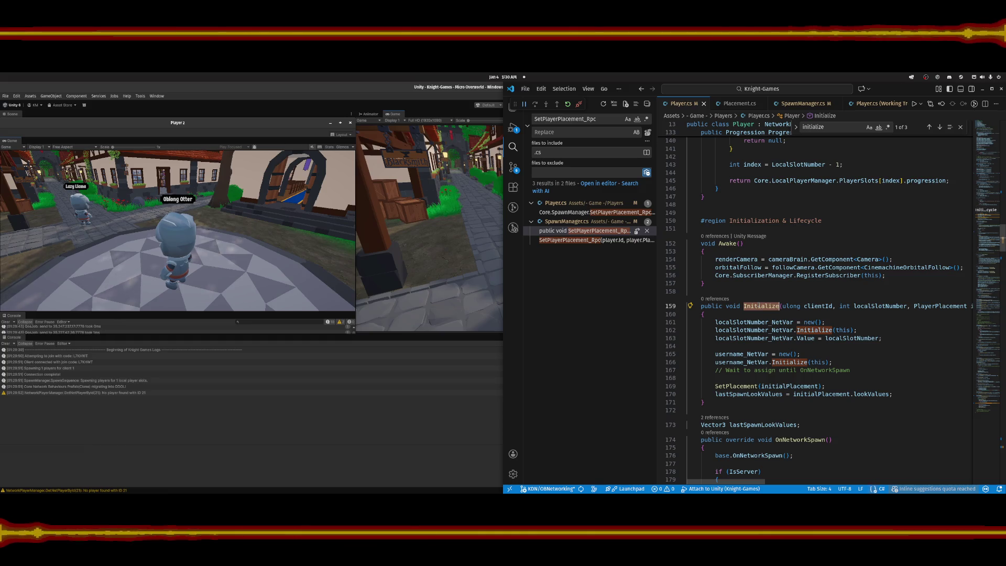
key("ctrl+k")
key("ctrl+i")
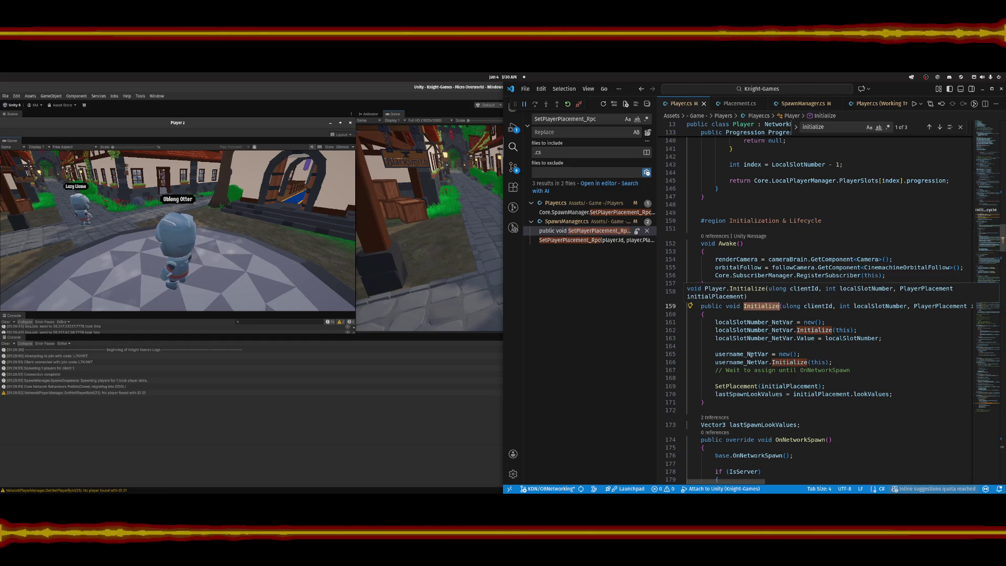
left_click(830, 317)
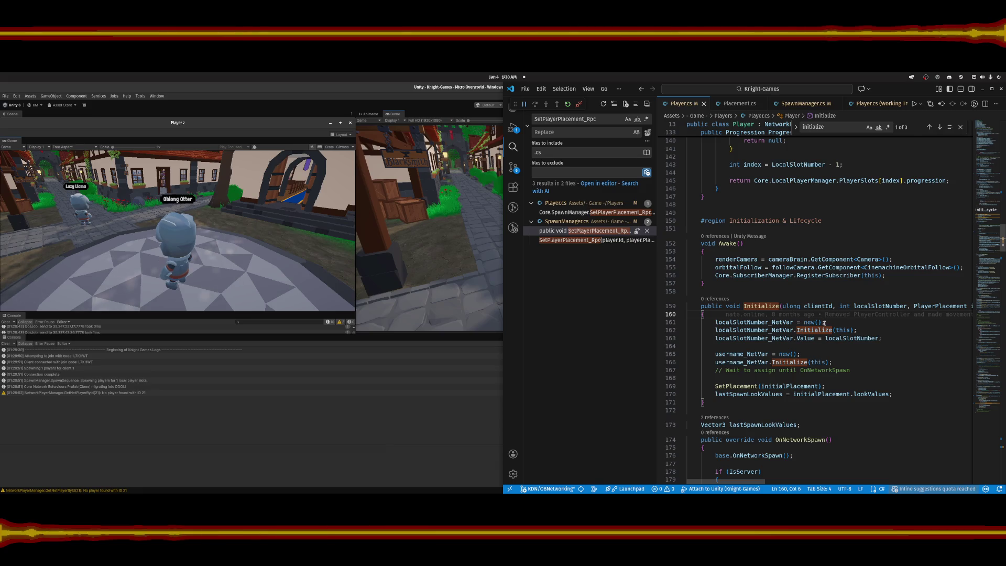
left_click(848, 323)
scroll(848, 325, "down", 2)
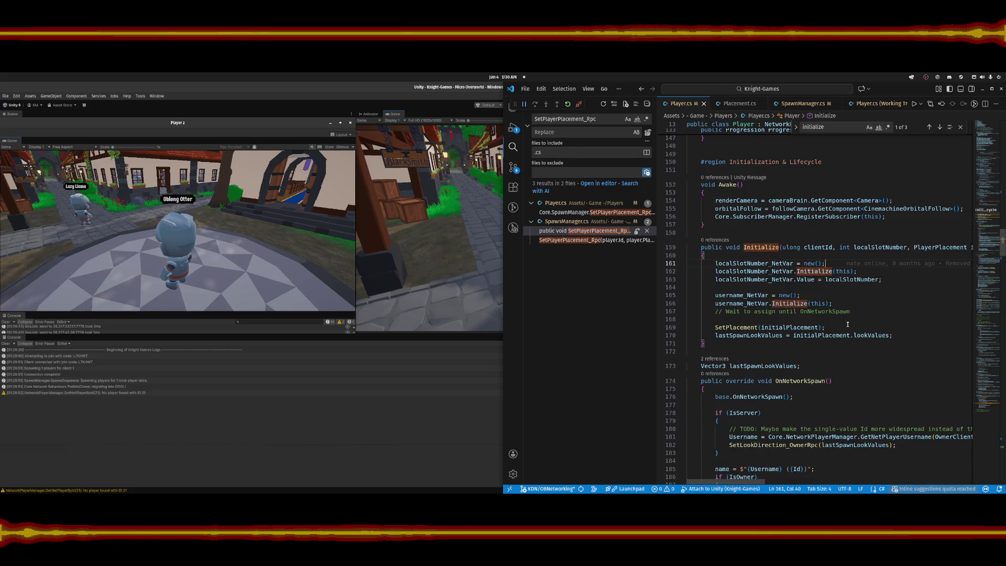
scroll(848, 324, "down", 2)
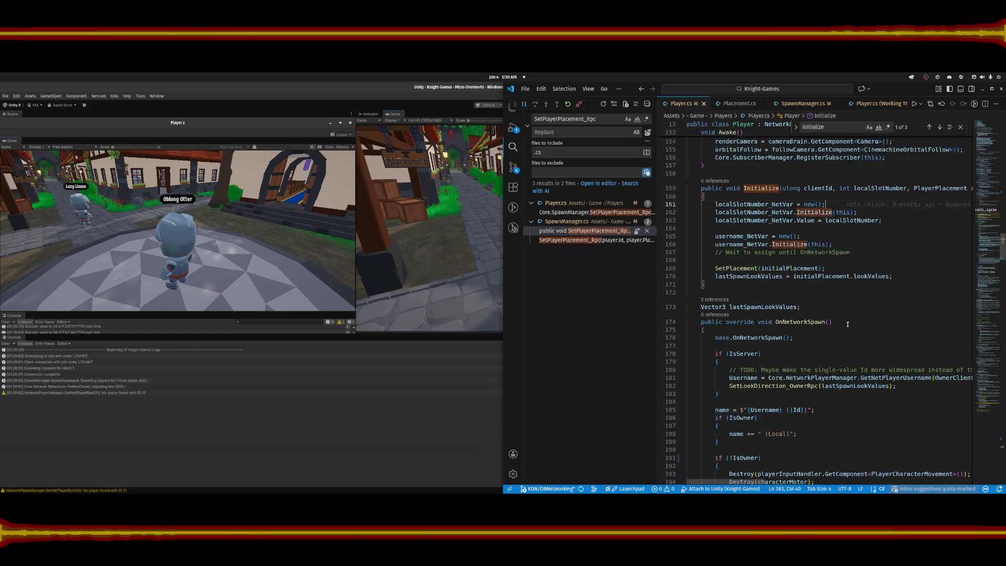
scroll(848, 325, "down", 1)
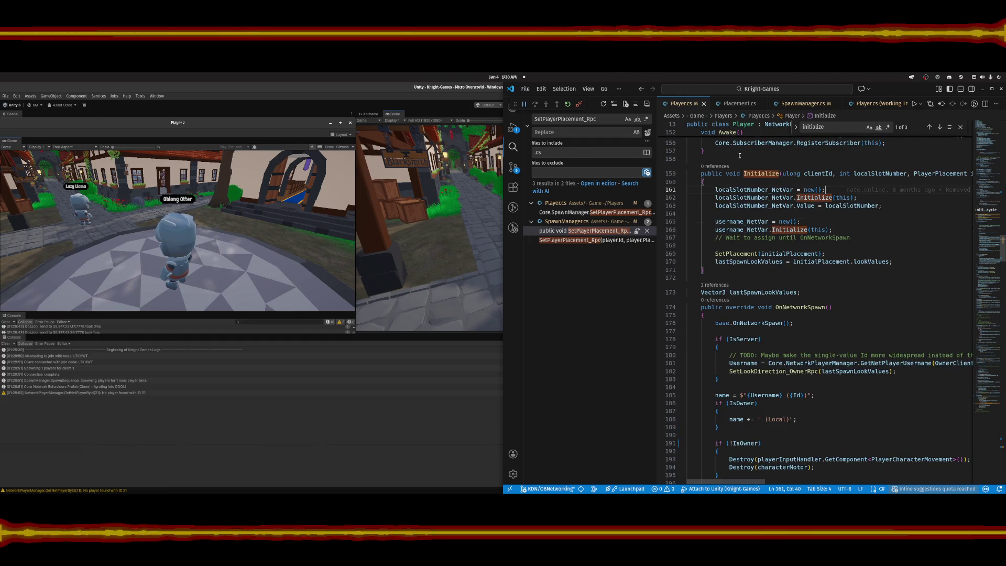
scroll(785, 280, "up", 2)
scroll(785, 280, "down", 2)
scroll(785, 280, "up", 2)
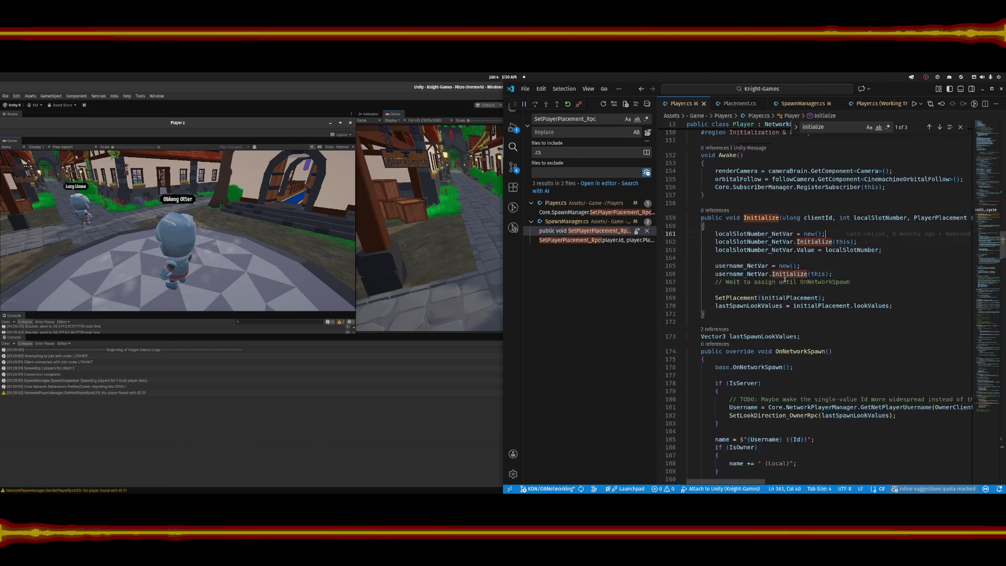
scroll(785, 280, "down", 2)
scroll(785, 280, "up", 2)
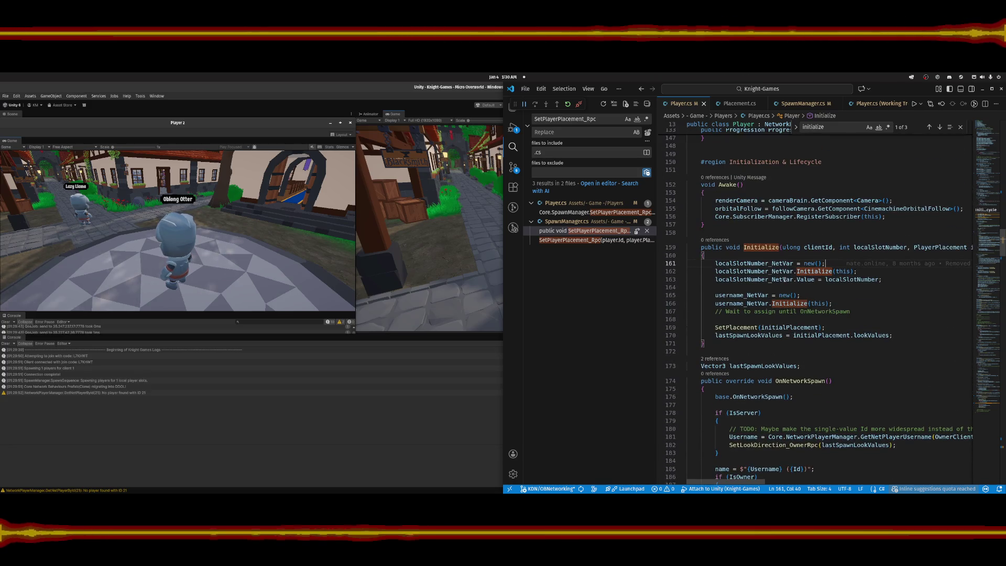
scroll(784, 280, "down", 1)
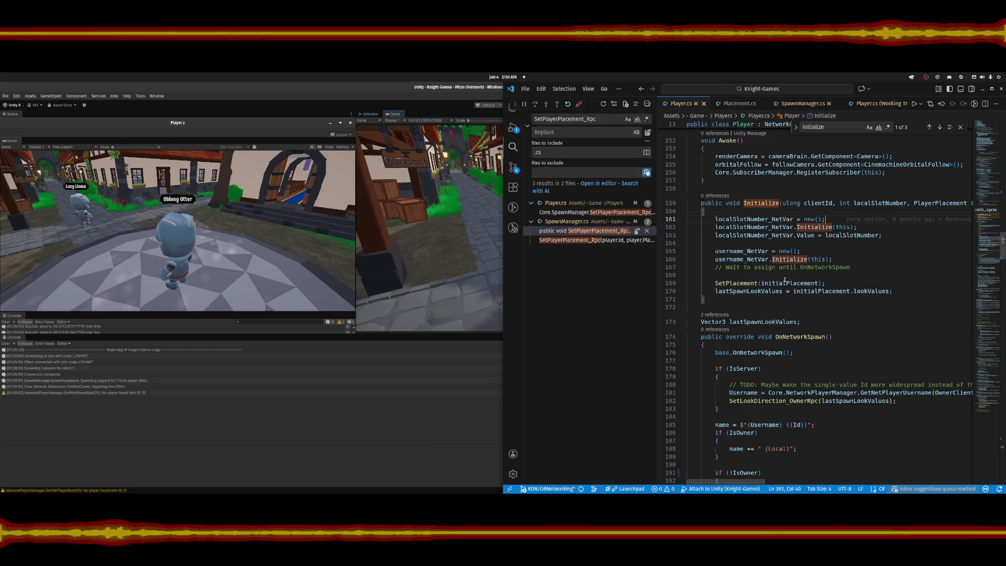
scroll(785, 280, "down", 5)
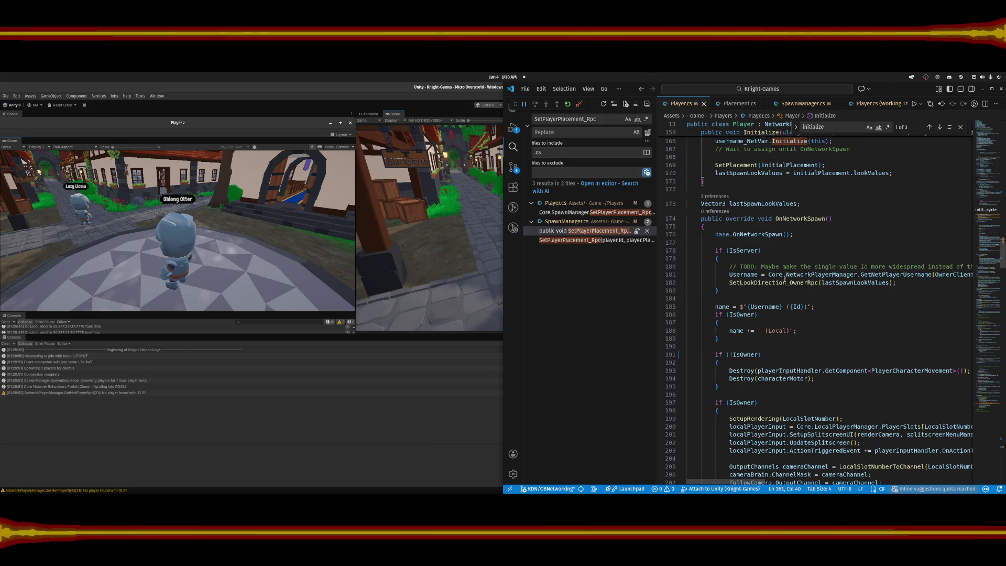
scroll(785, 280, "up", 4)
scroll(785, 280, "up", 1)
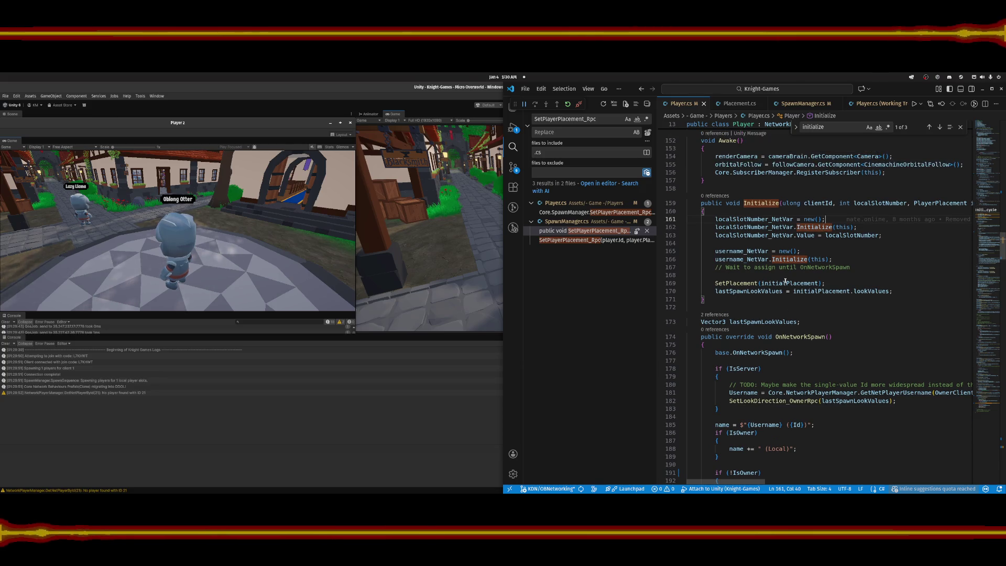
left_click(791, 283)
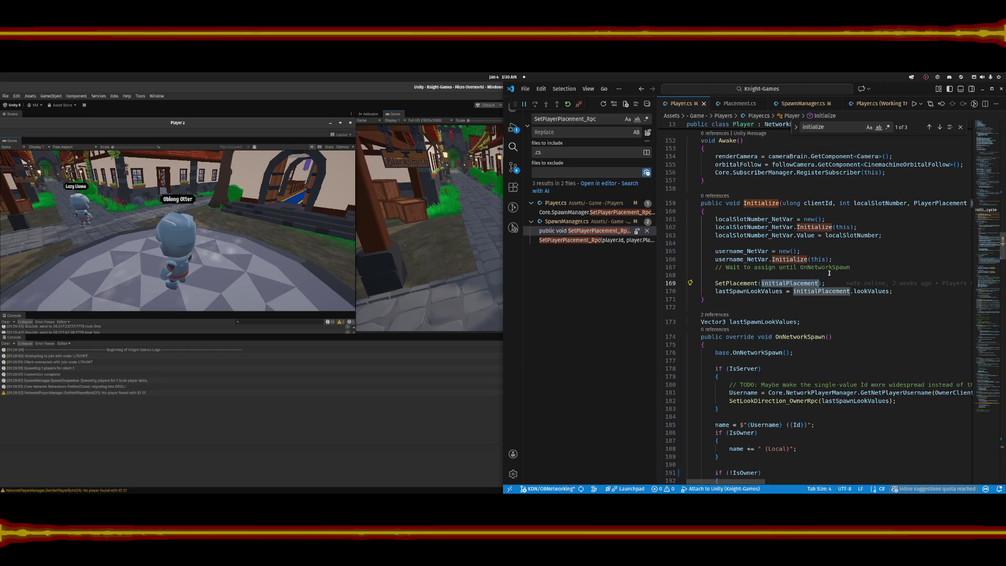
scroll(833, 270, "down", 2)
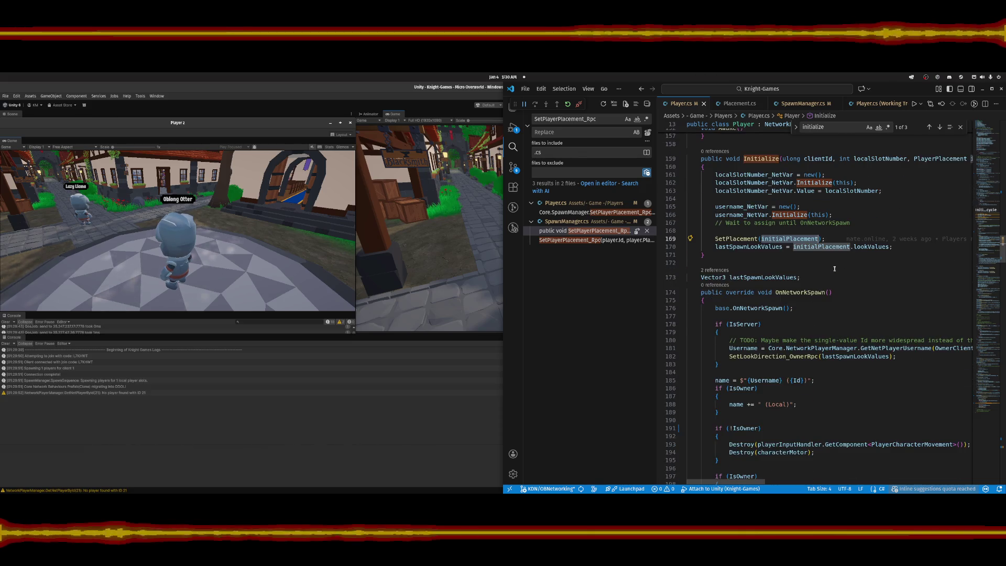
scroll(835, 269, "down", 10)
scroll(834, 269, "down", 18)
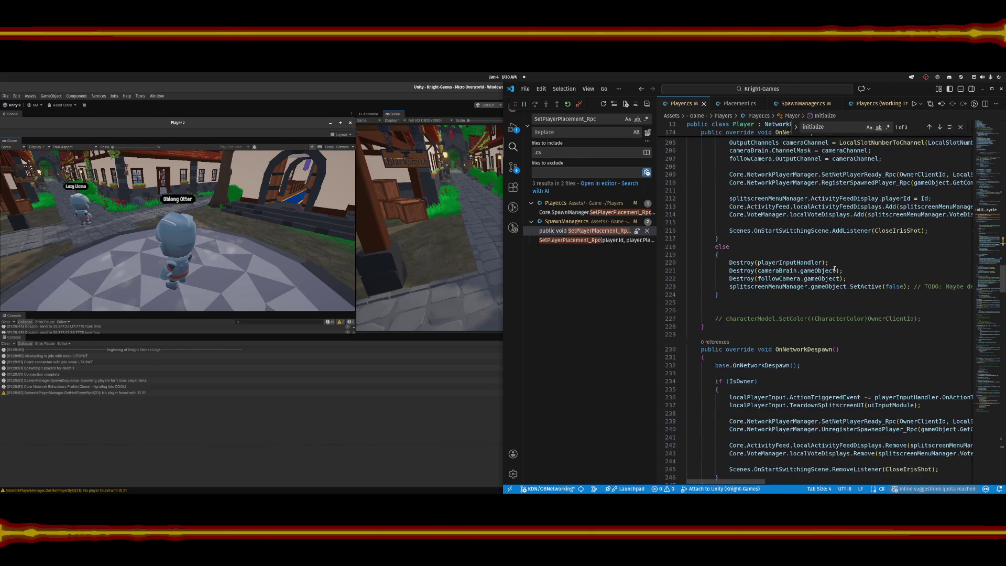
scroll(835, 265, "down", 12)
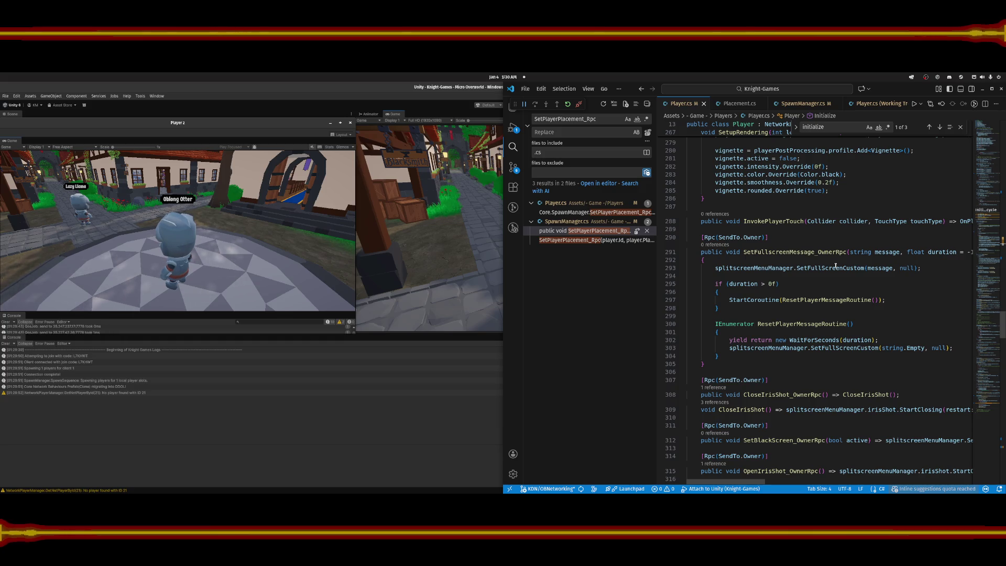
scroll(836, 266, "down", 2)
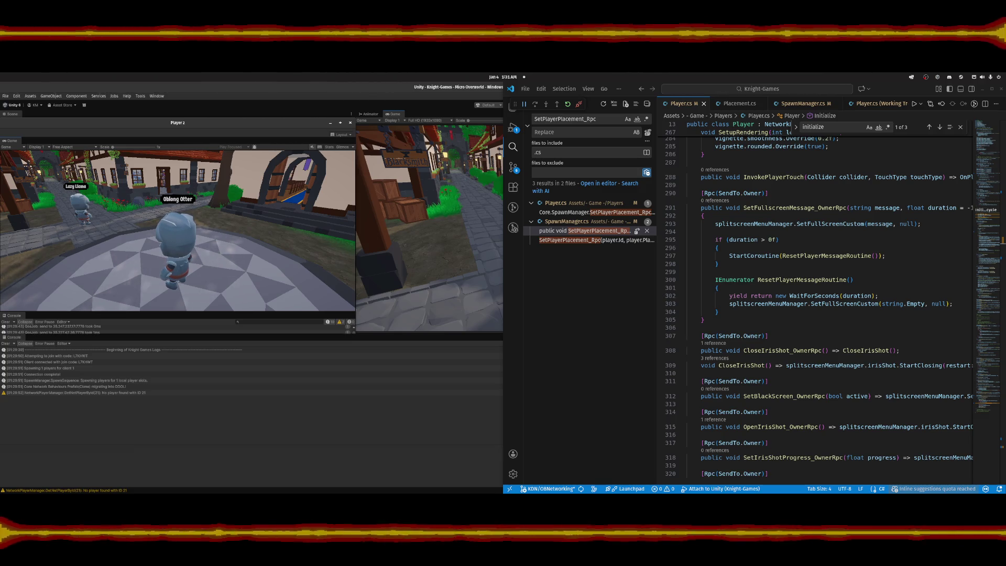
left_click(858, 286)
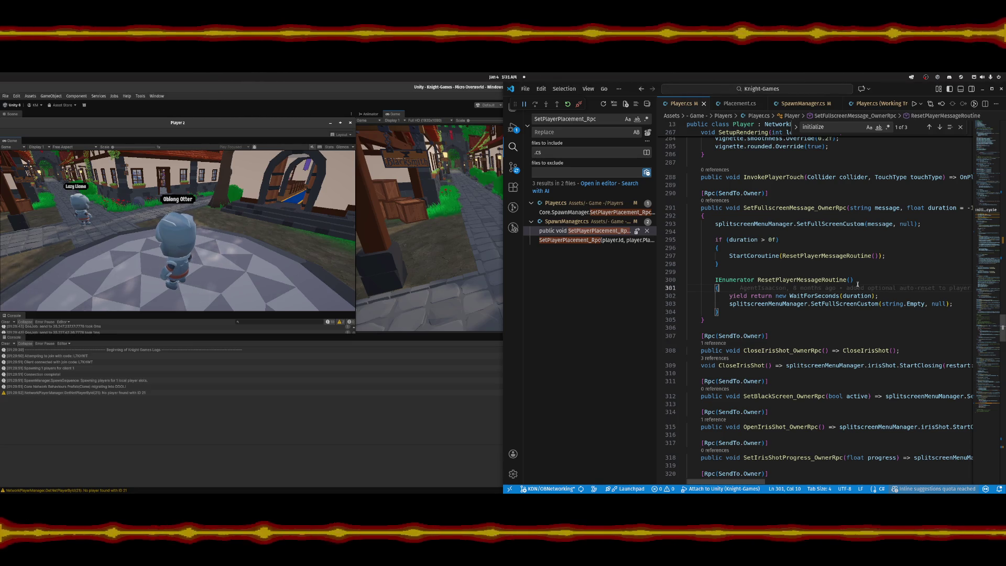
scroll(858, 283, "down", 4)
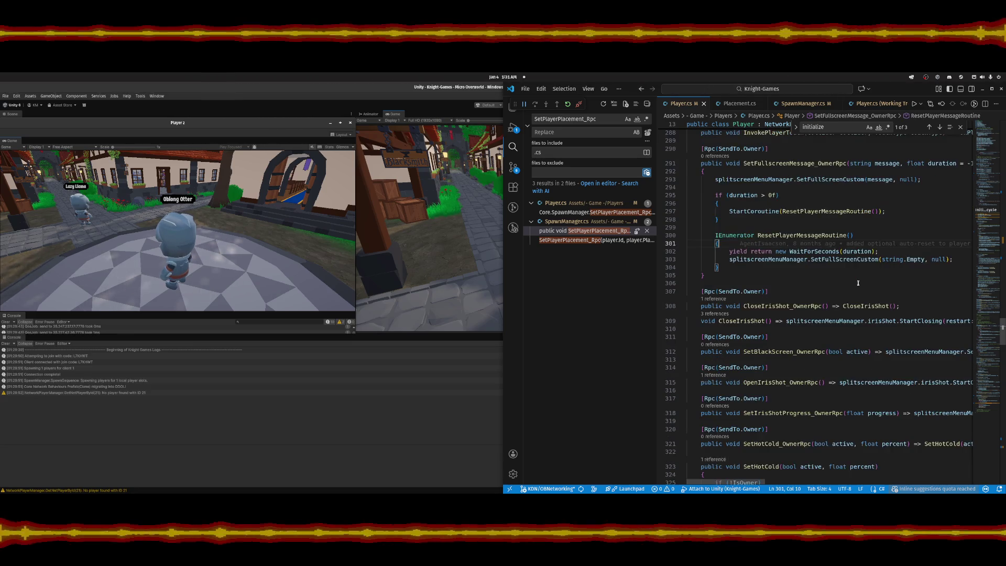
scroll(859, 290, "up", 10)
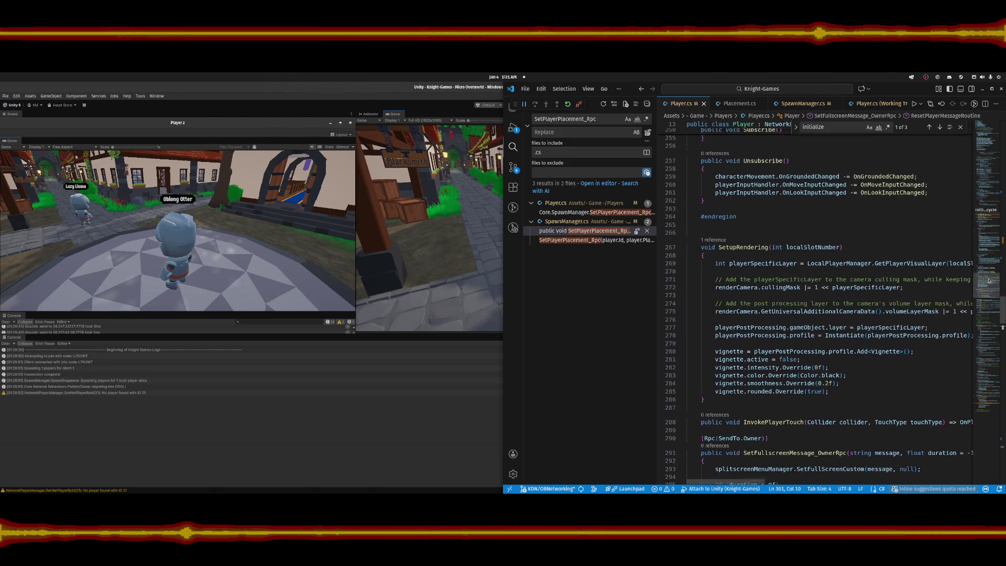
left_click_drag(985, 255, 989, 218)
scroll(989, 217, "down", 2)
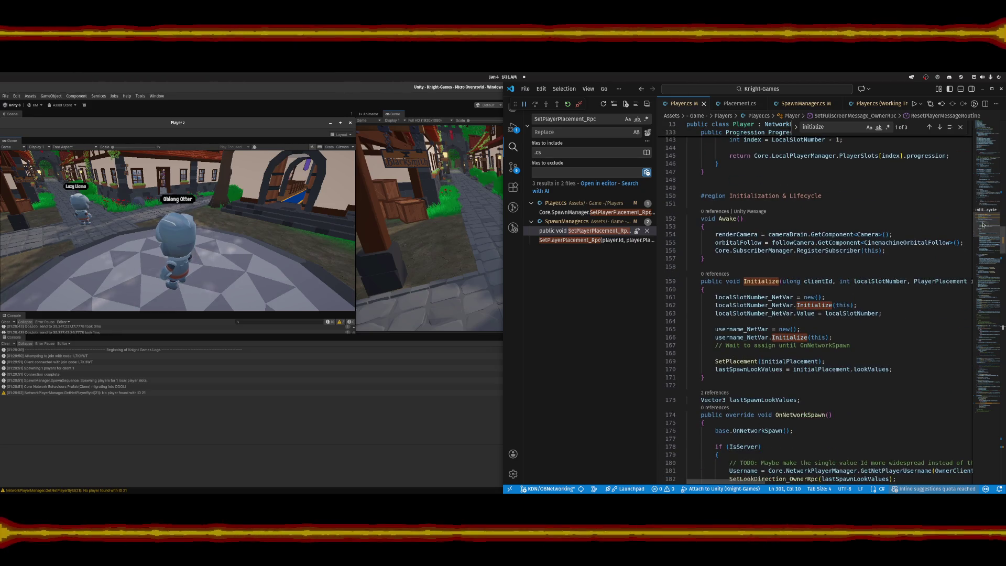
left_click(766, 281)
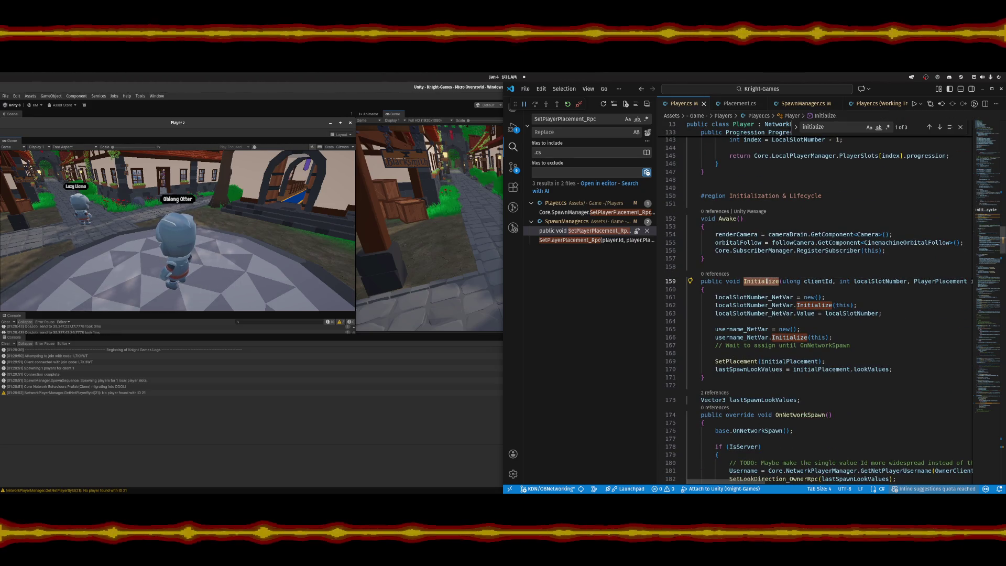
mouse_move(766, 283)
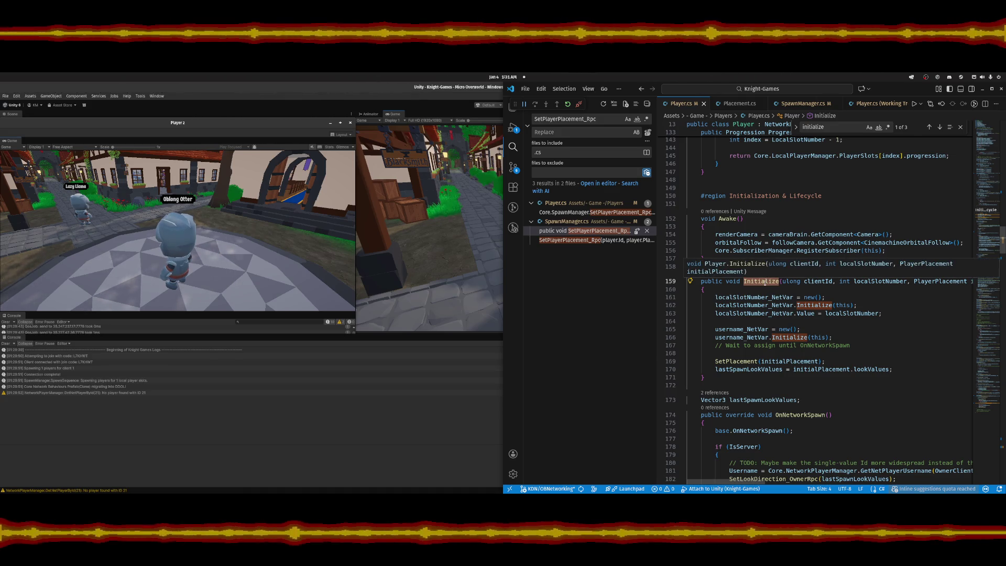
mouse_move(787, 296)
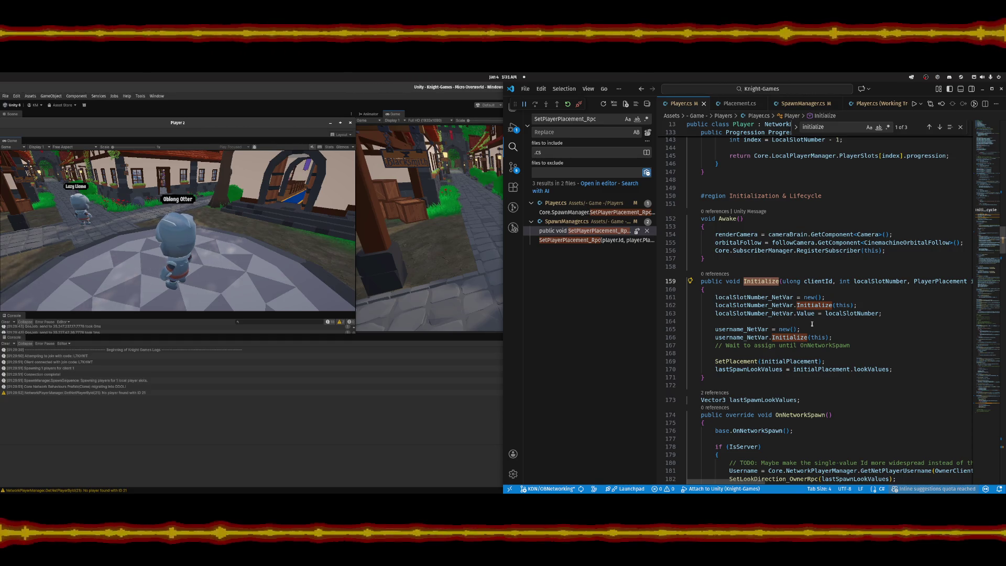
Rename Player.cs's Initialize method to Initialize_Rpc.
left_click(812, 323)
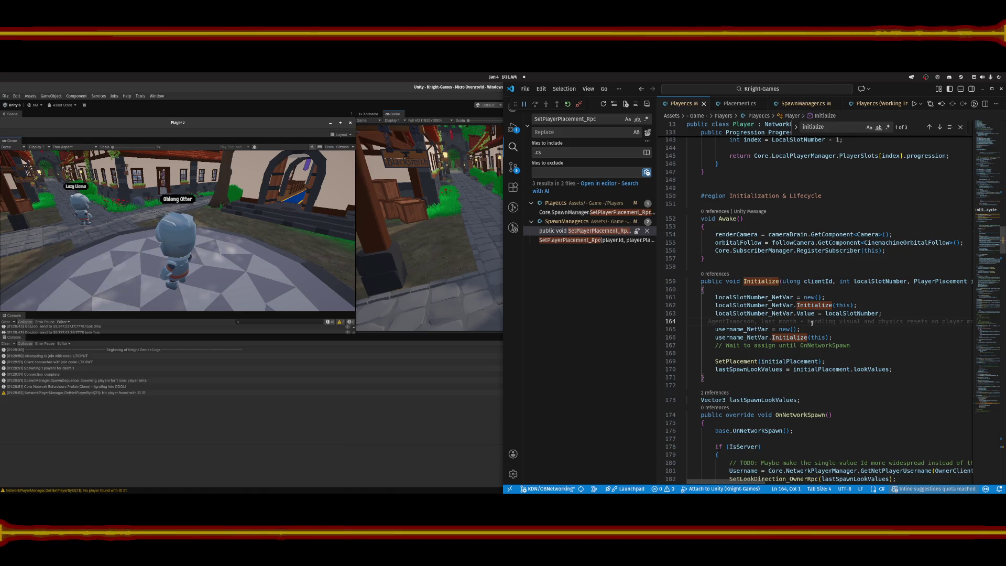
left_click(762, 281)
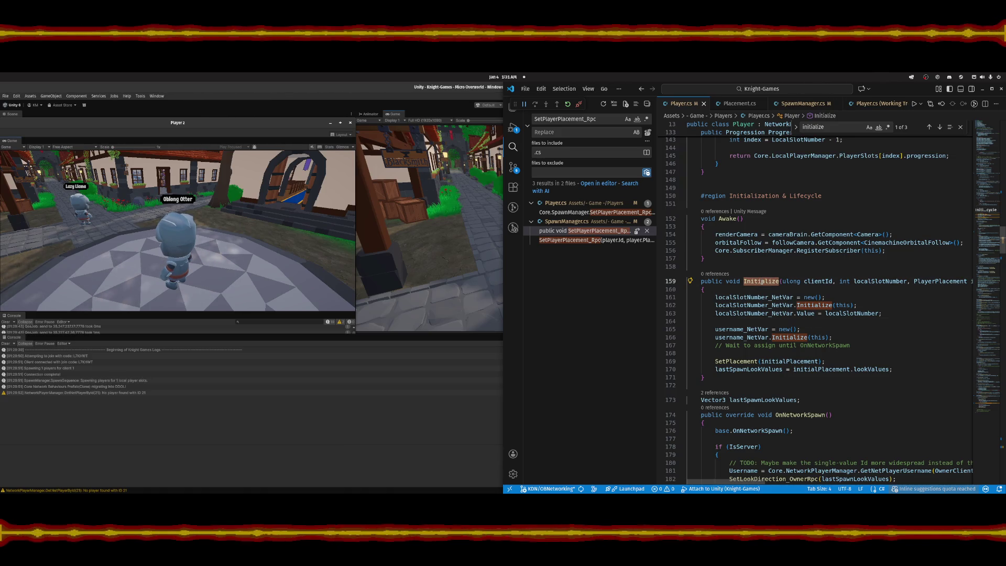
left_click(781, 281)
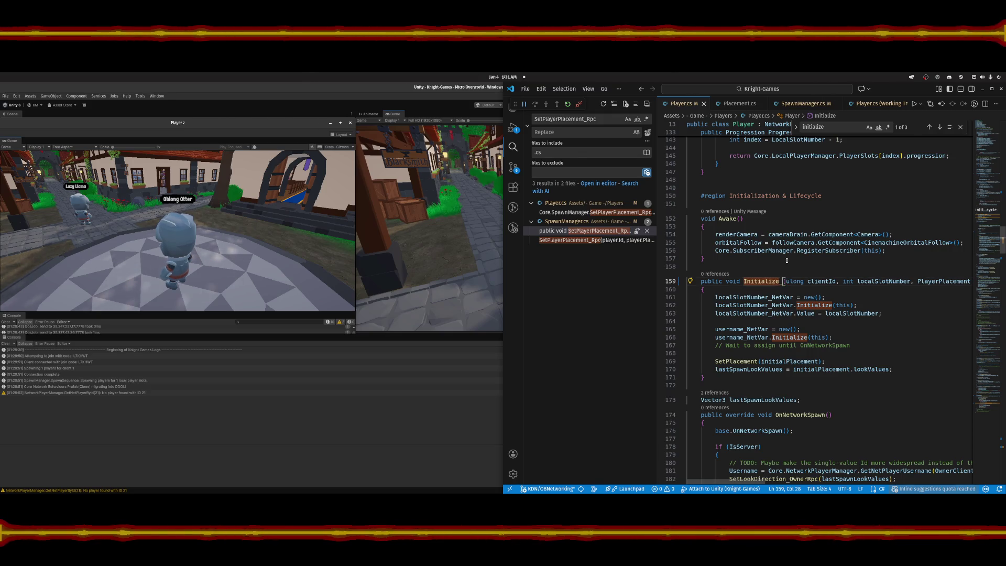
key("BackSpace")
type("_Rpc")
Add an [Rpc(SendTo.Owner)] attribute on a new line above Initialize_Rpc.
key("ctrl+shift+Return")
type("[Rpc(S")
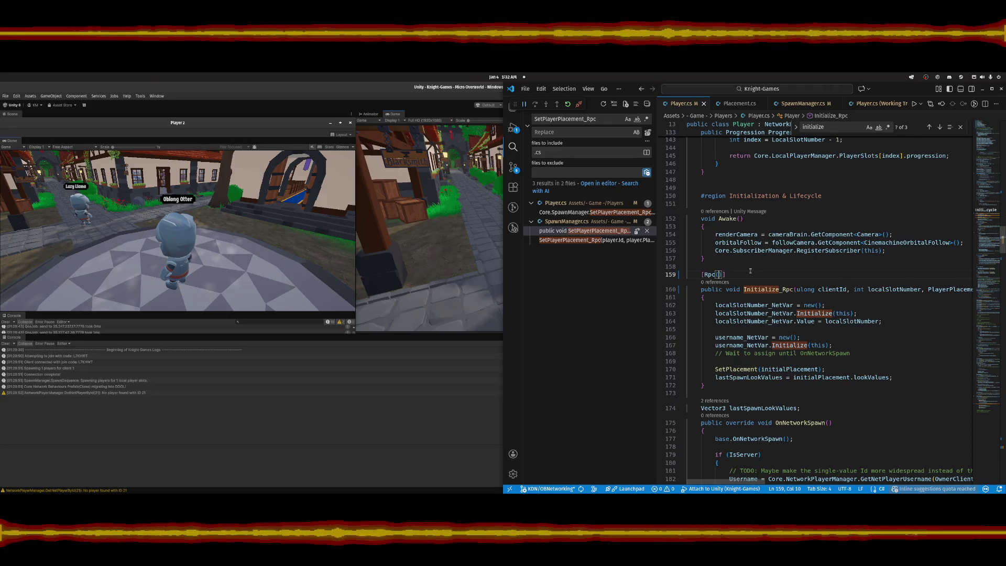
type("endD")
type("o")
key("Escape")
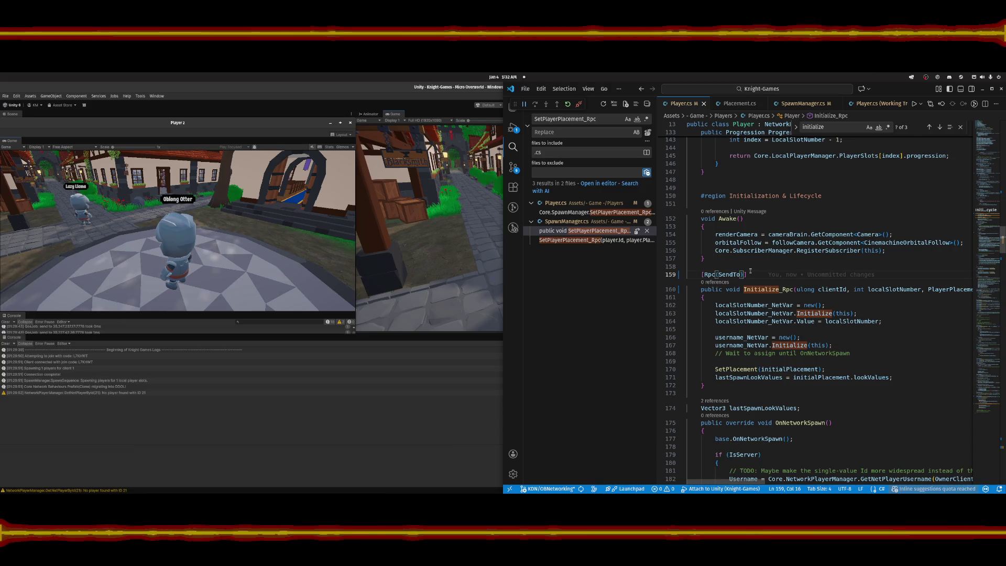
type(".Owner")
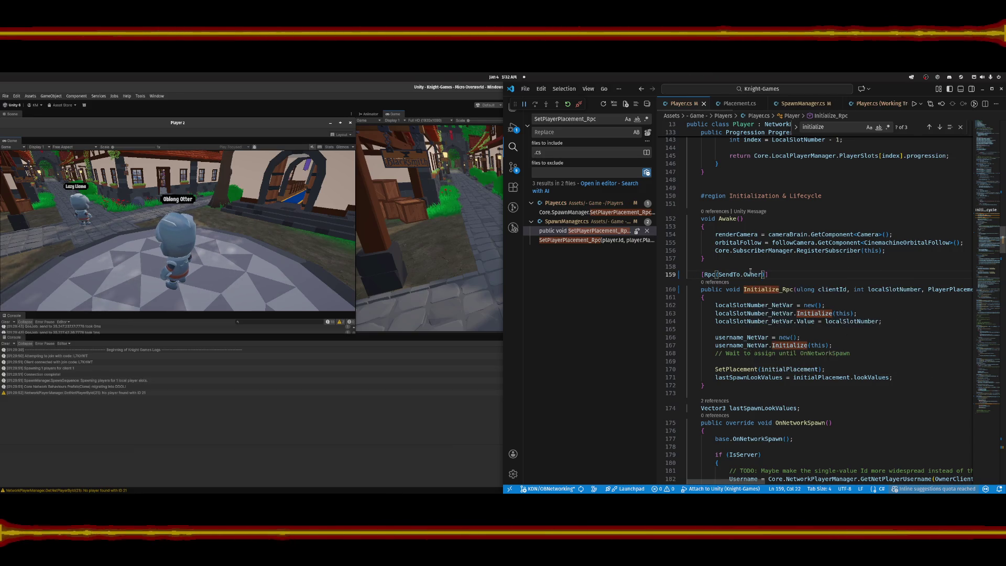
key("End")
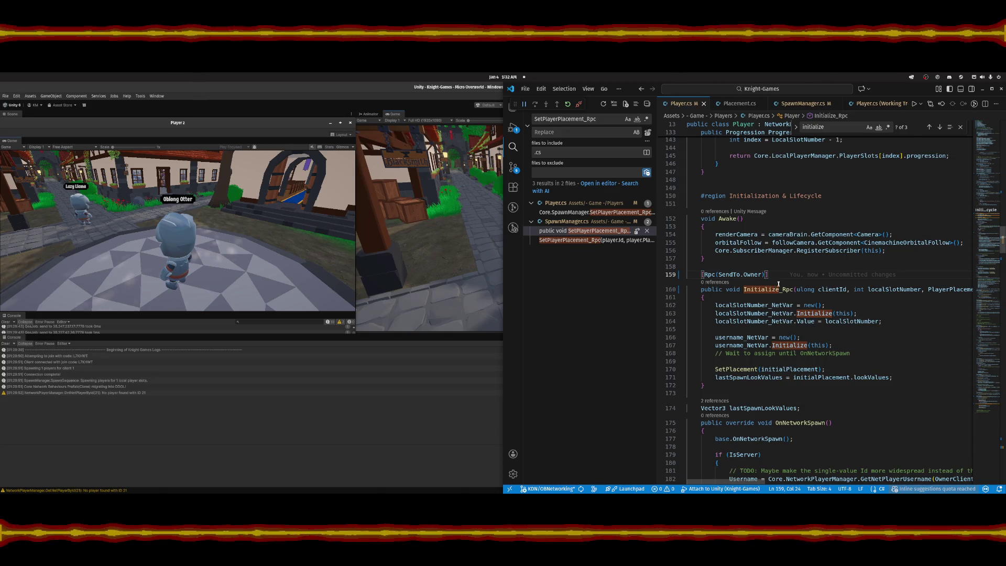
double_click(772, 290)
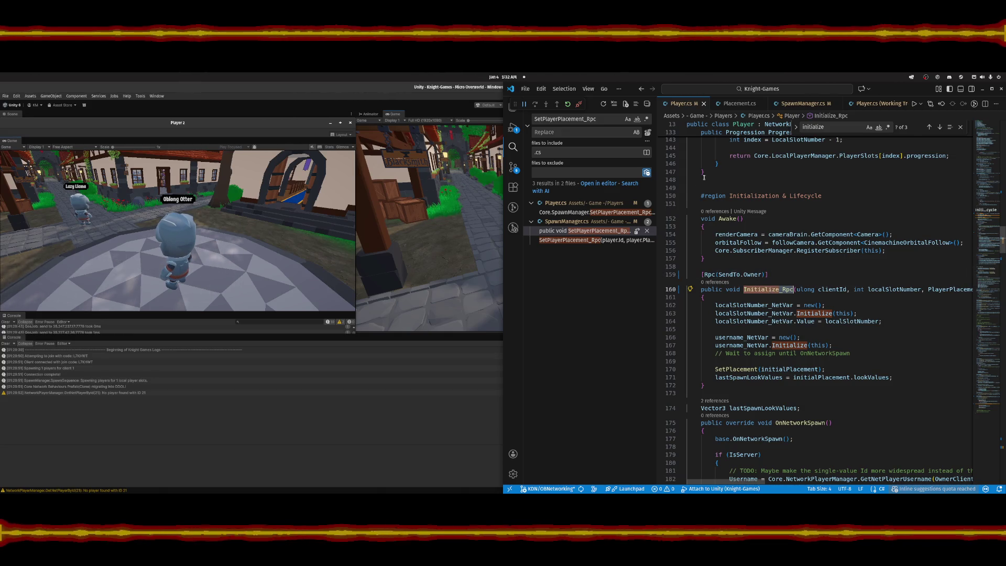
Look up the SetPlayerPlacement_Rpc call in SpawnManager.cs.
left_click(582, 234)
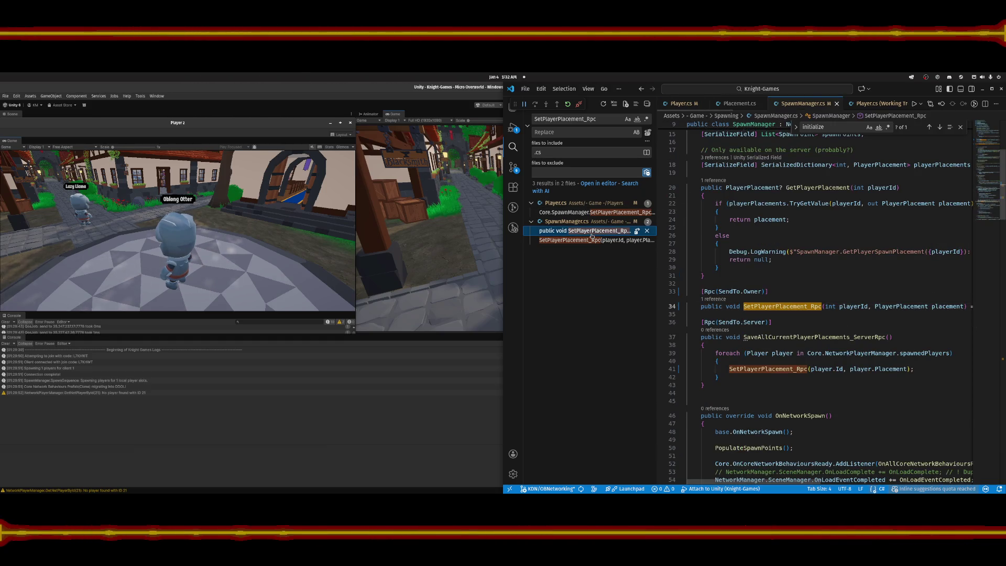
left_click(605, 241)
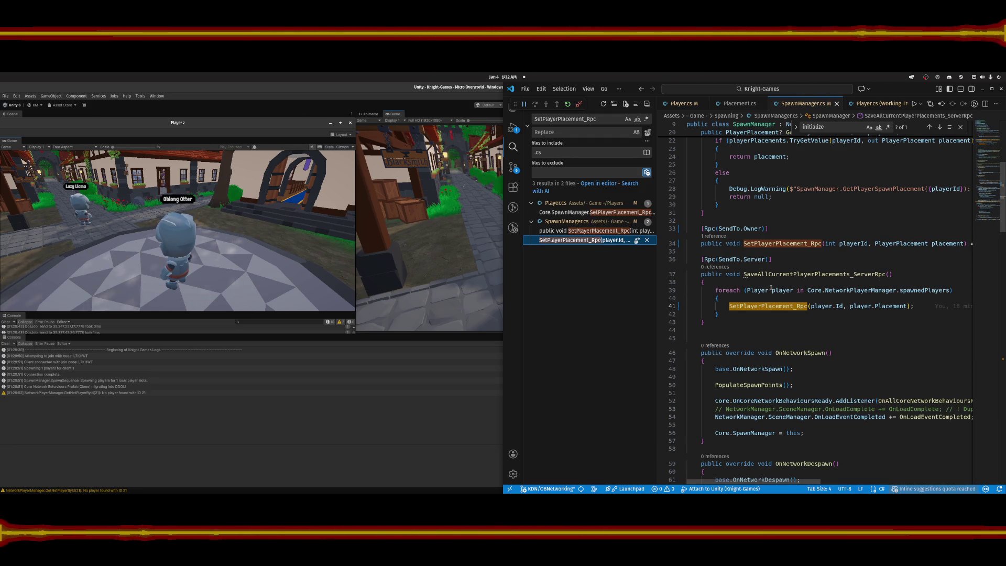
scroll(807, 315, "down", 4)
scroll(828, 335, "up", 4)
left_click(842, 346)
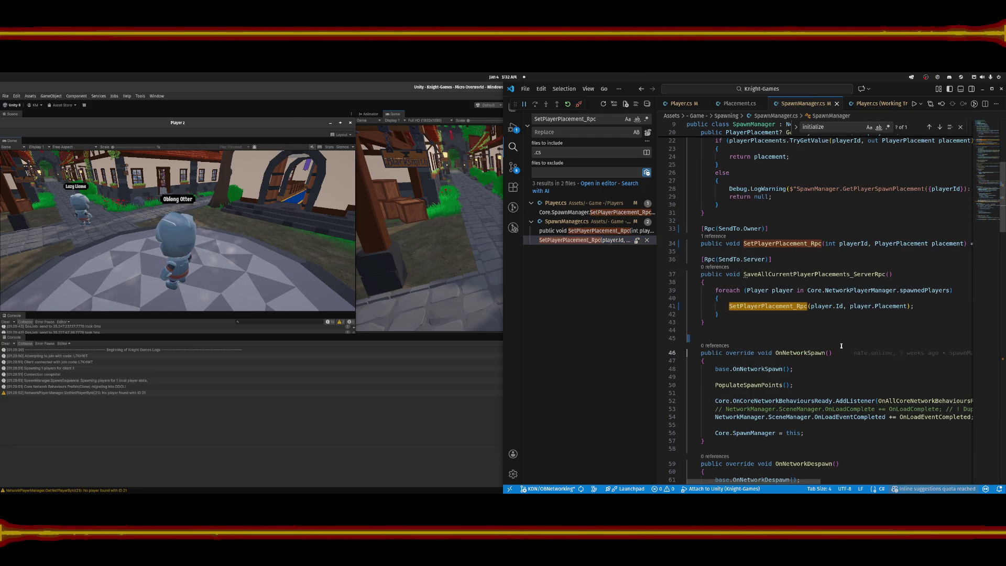
Find the Initialize call in SpawnManager.cs and change it to Initialize_Rpc.
key("ctrl+f")
type("initializ")
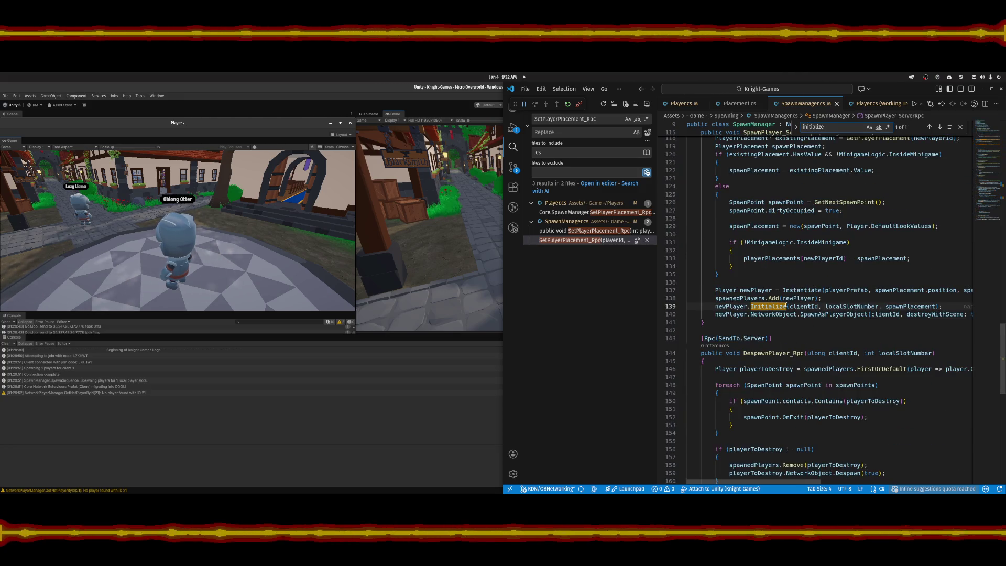
key("Right")
type("_Rpc")
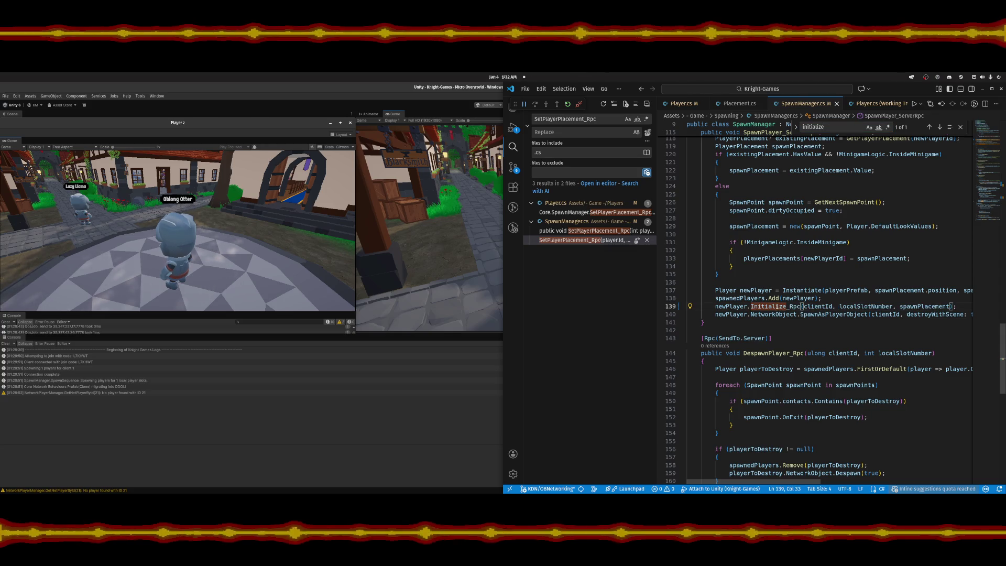
left_click(940, 128)
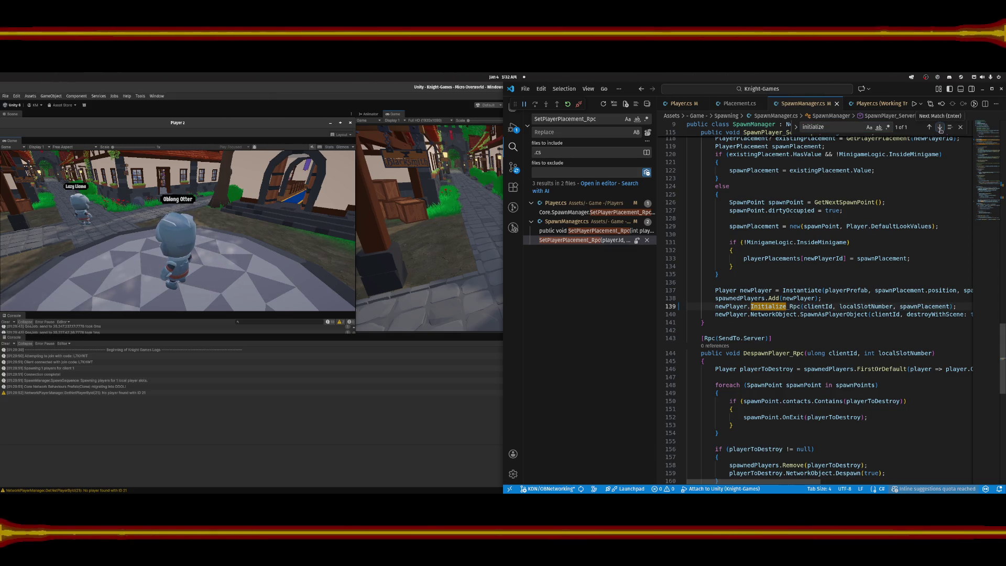
left_click(961, 126)
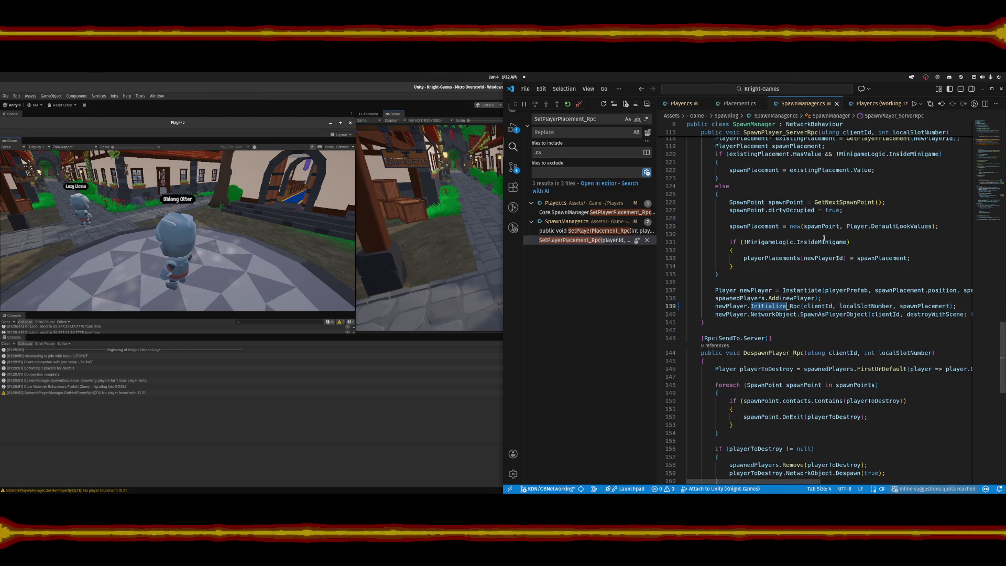
Go to the Initialize_Rpc definition in Player.cs and move down into its body.
left_click(773, 306)
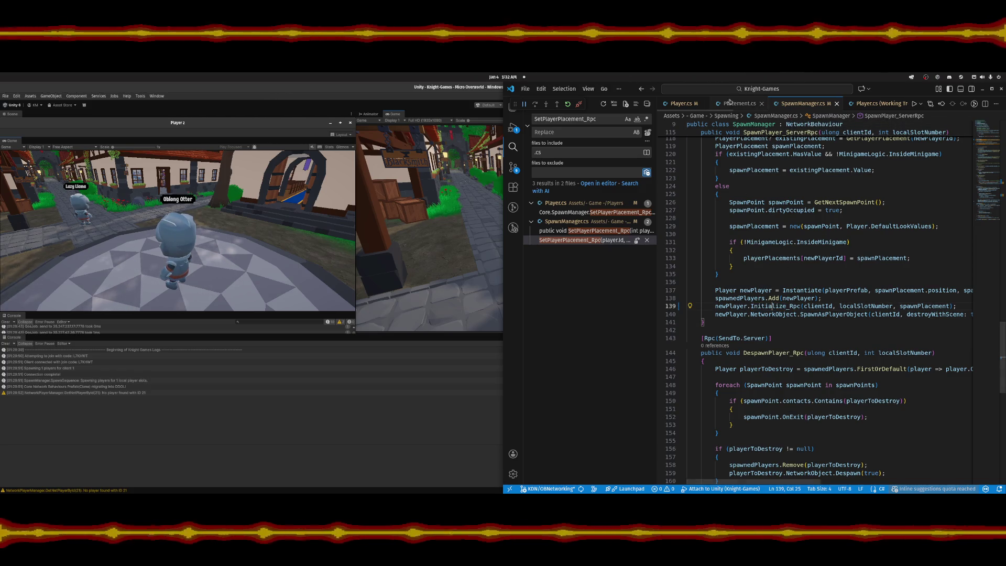
key("F12")
key("Down")
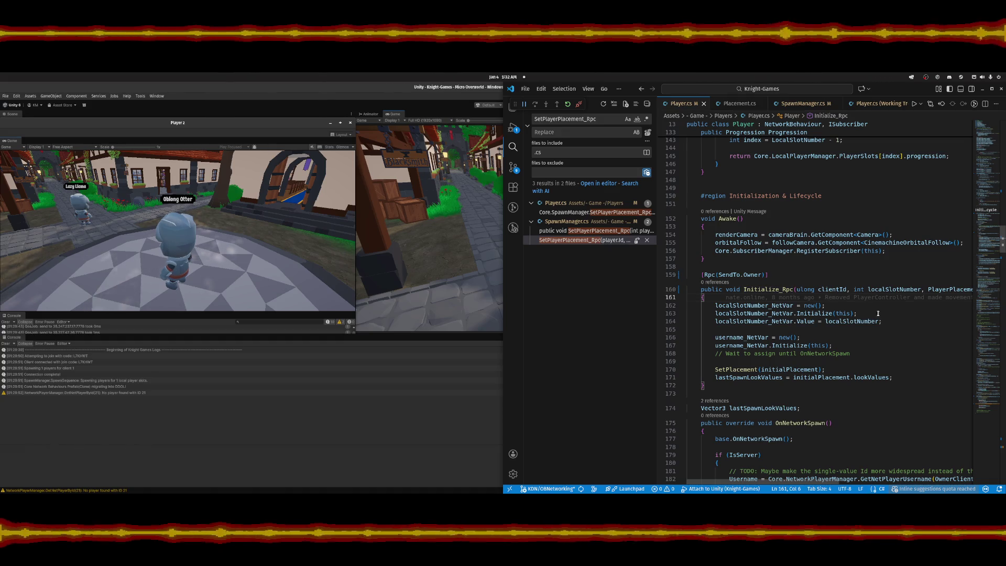
key("Down")
key("Down")
key("Down")
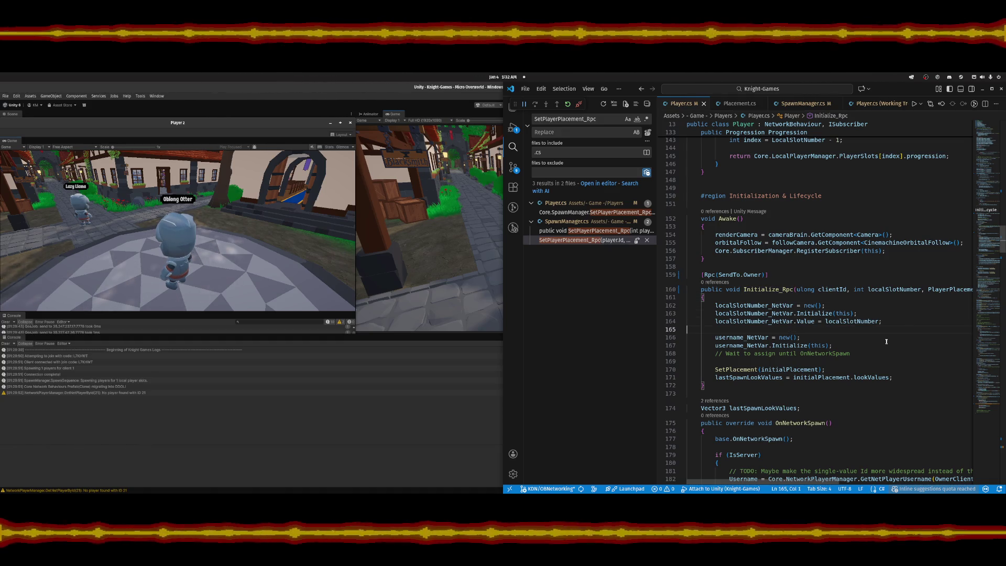
left_click(503, 189)
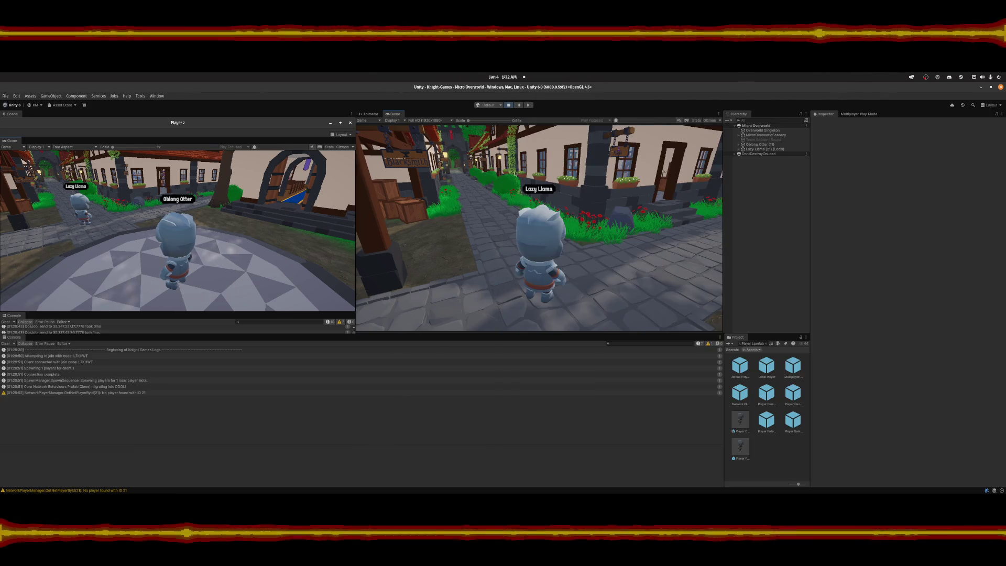
Stop and restart the session, advancing Player 2 past the title screen into the game.
left_click(508, 105)
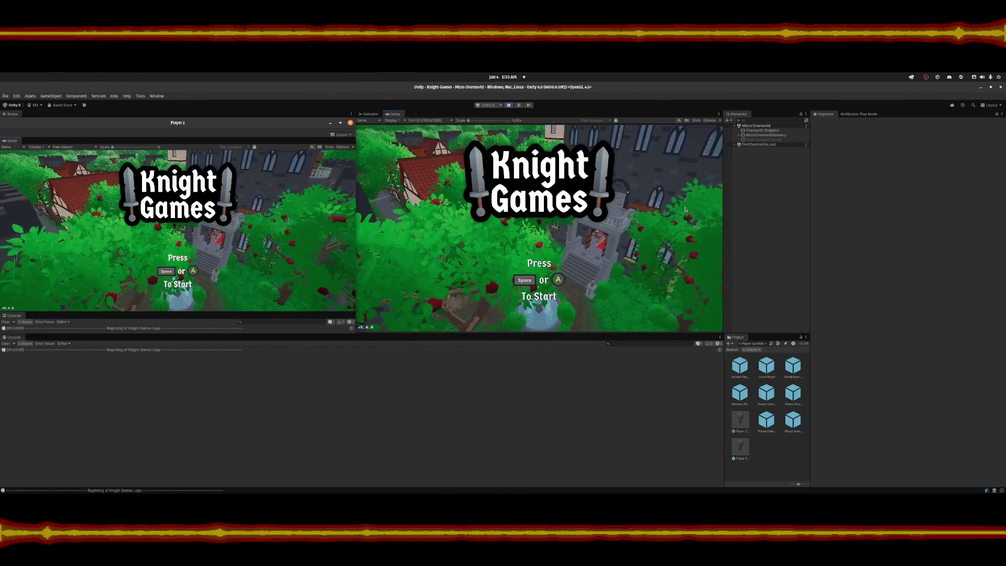
key("space")
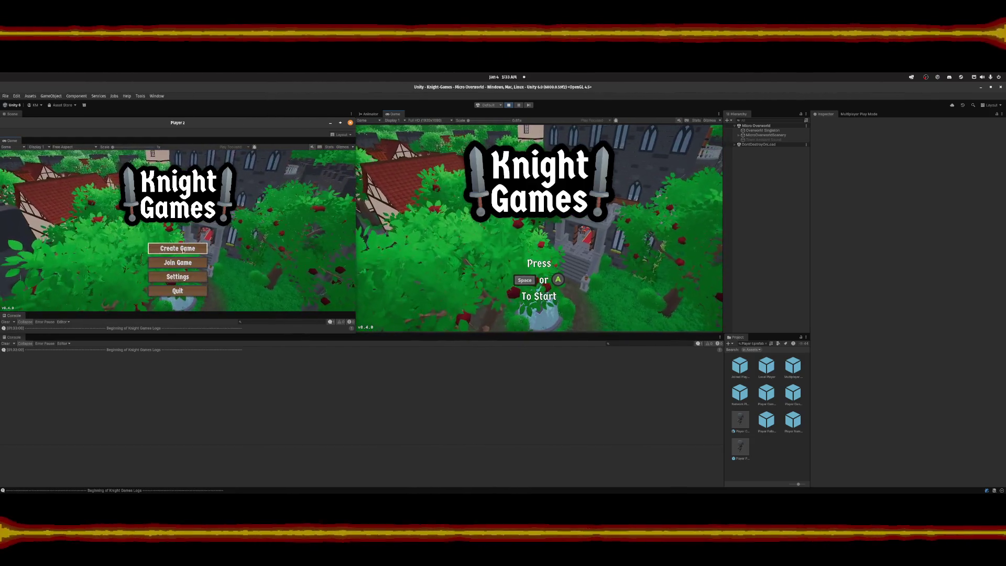
key("space")
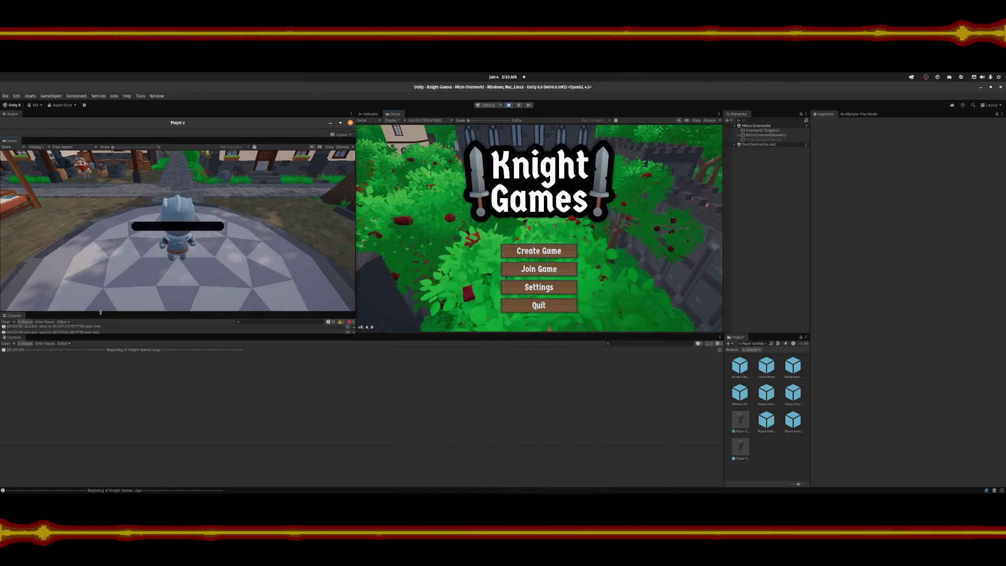
Enlarge Player 2's Console and read the KeyNotFoundException stack trace.
left_click_drag(100, 313, 105, 218)
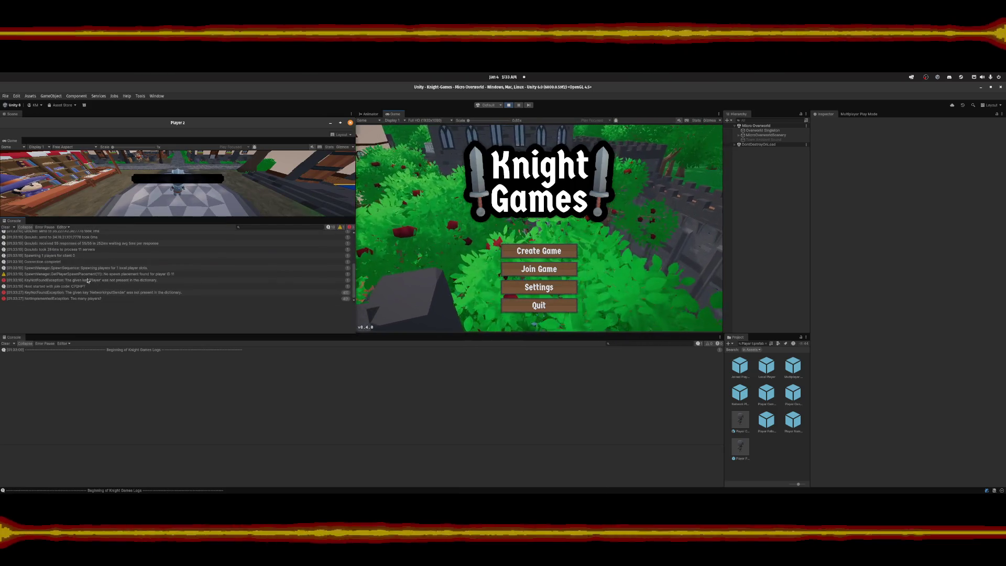
left_click(80, 281)
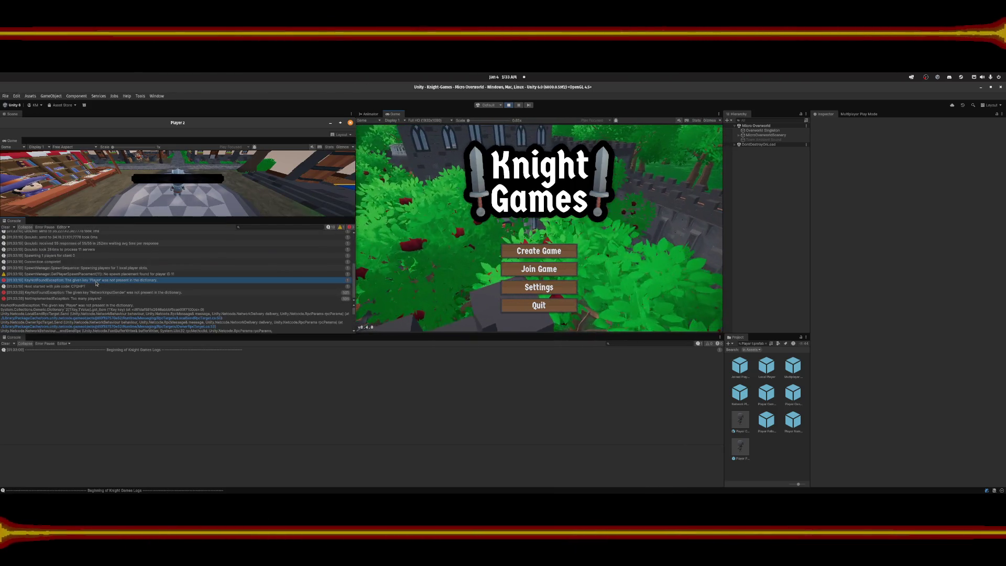
scroll(231, 322, "down", 1)
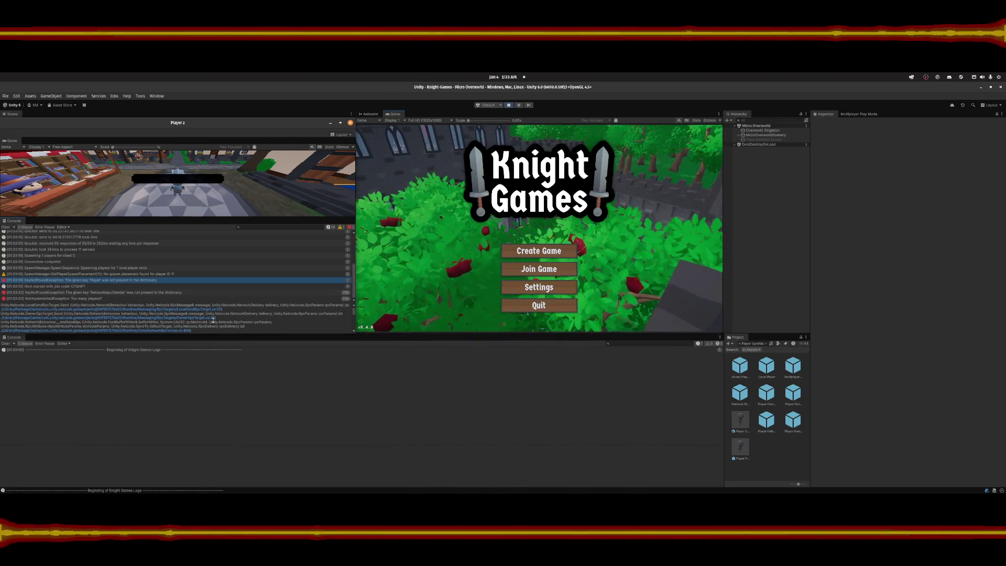
scroll(210, 315, "down", 1)
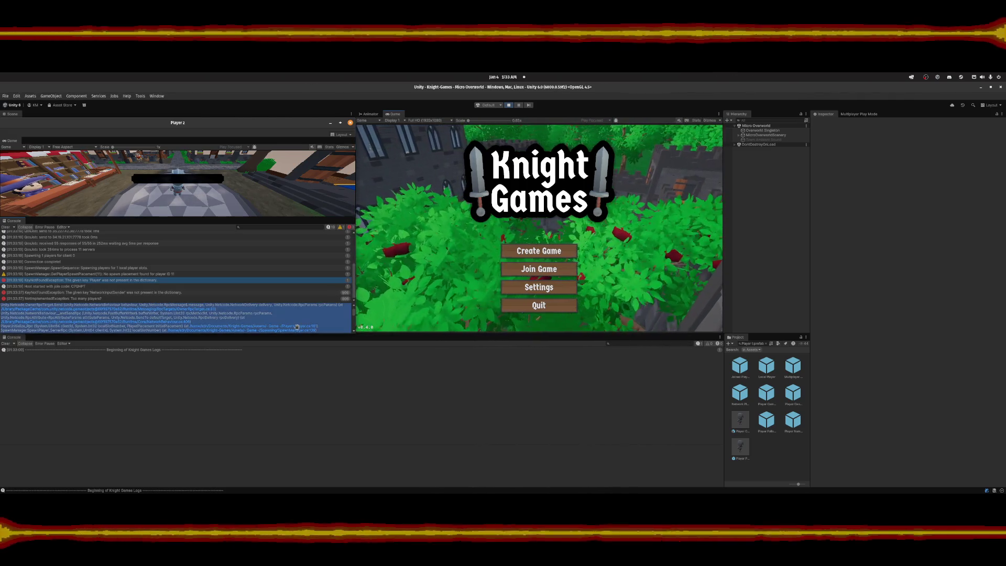
left_click(526, 484)
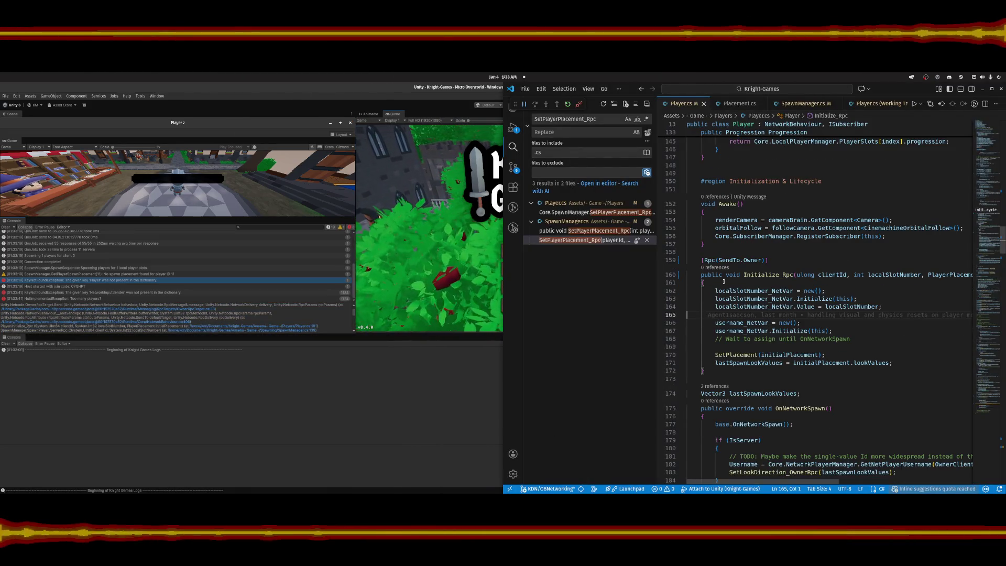
left_click(785, 275)
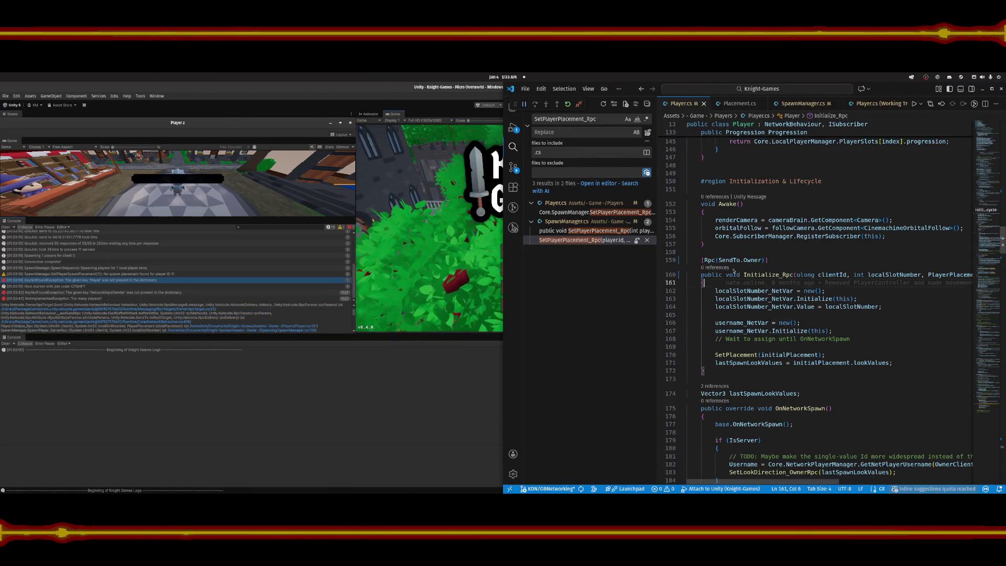
left_click(765, 283)
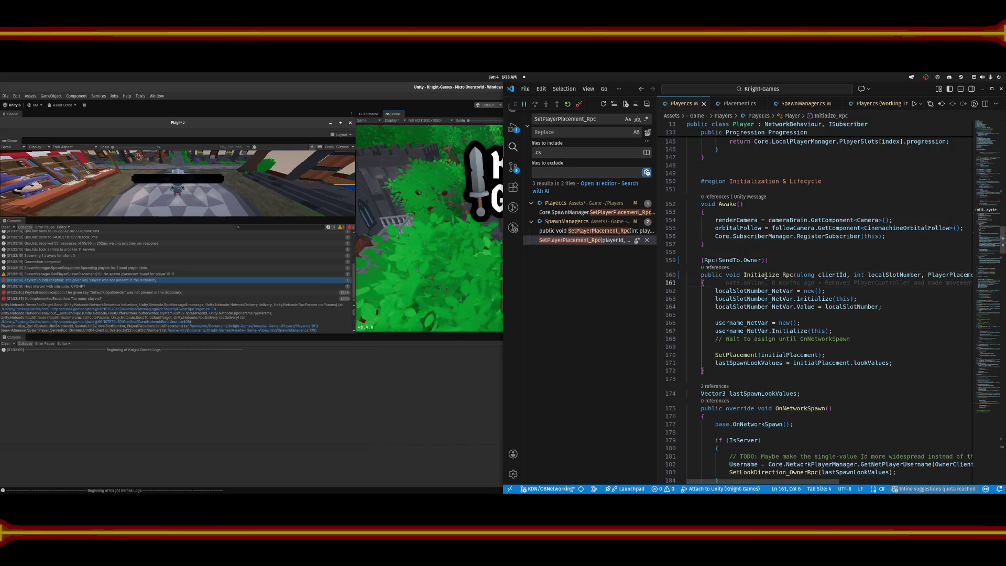
left_click(777, 291)
left_click(745, 331)
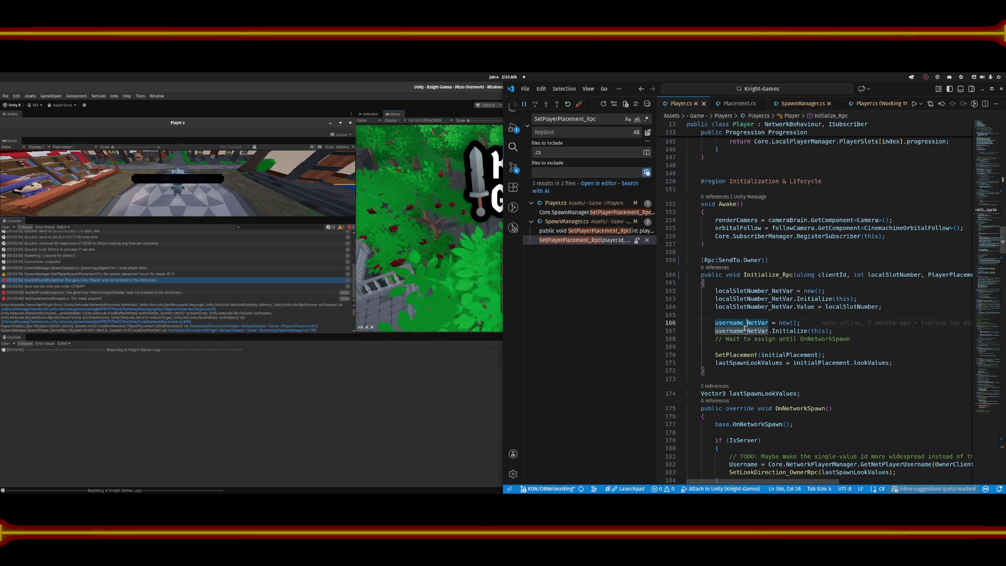
key("Up")
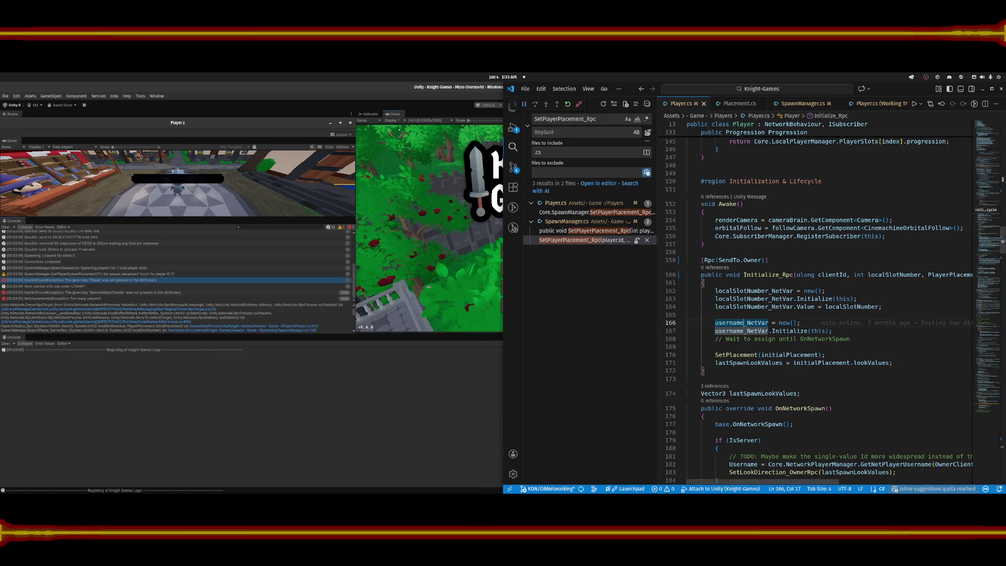
left_click(220, 318)
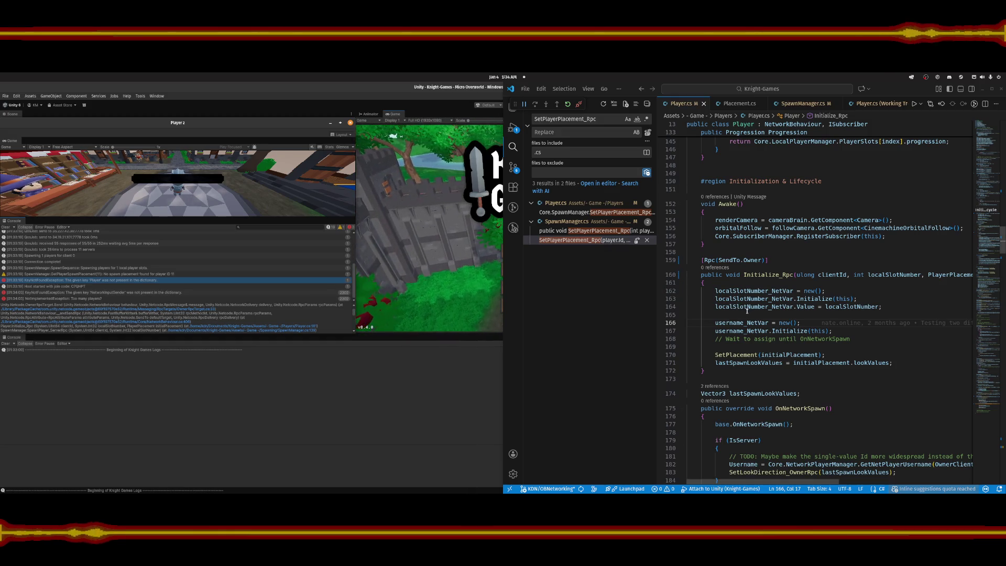
mouse_move(748, 309)
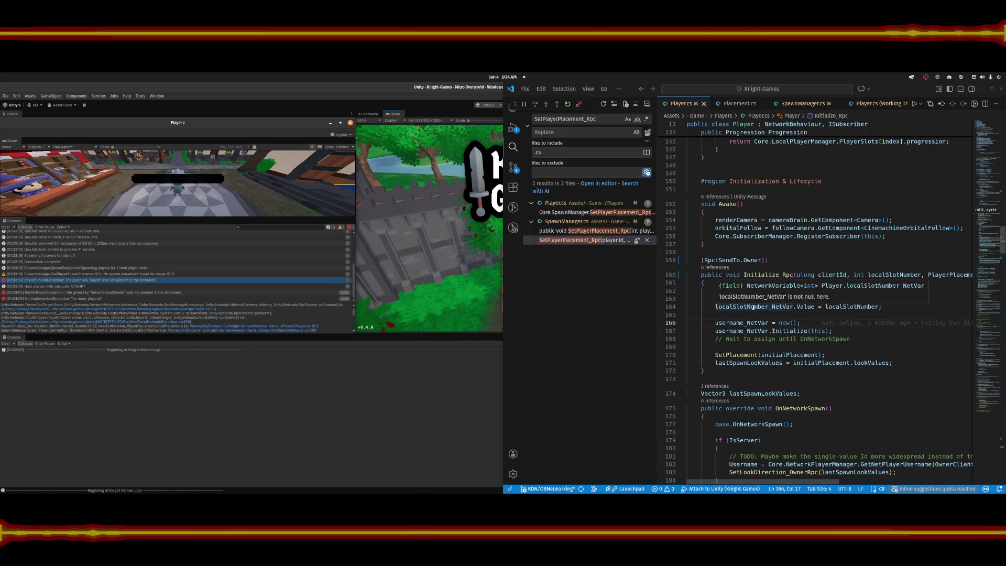
scroll(753, 308, "down", 5)
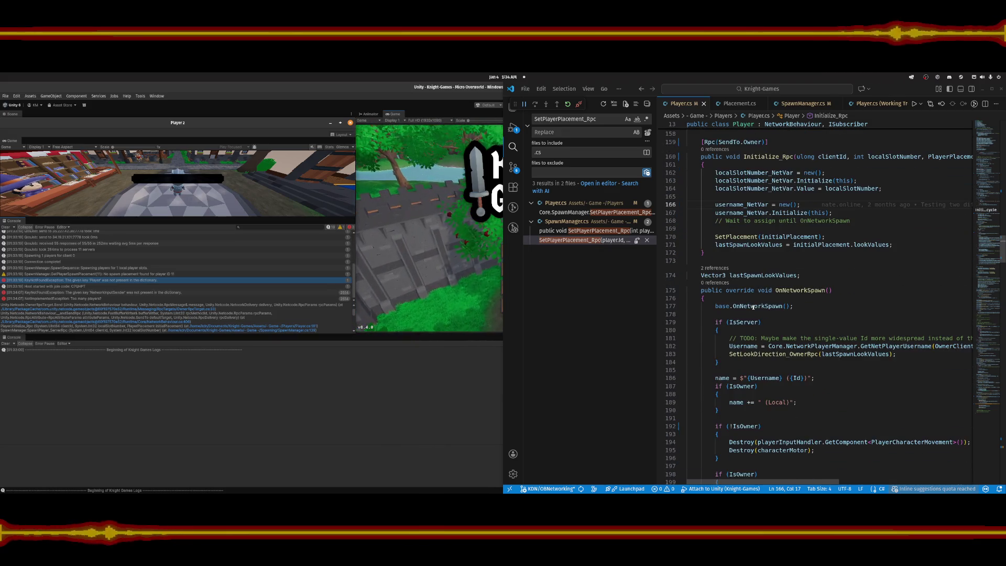
scroll(753, 308, "up", 3)
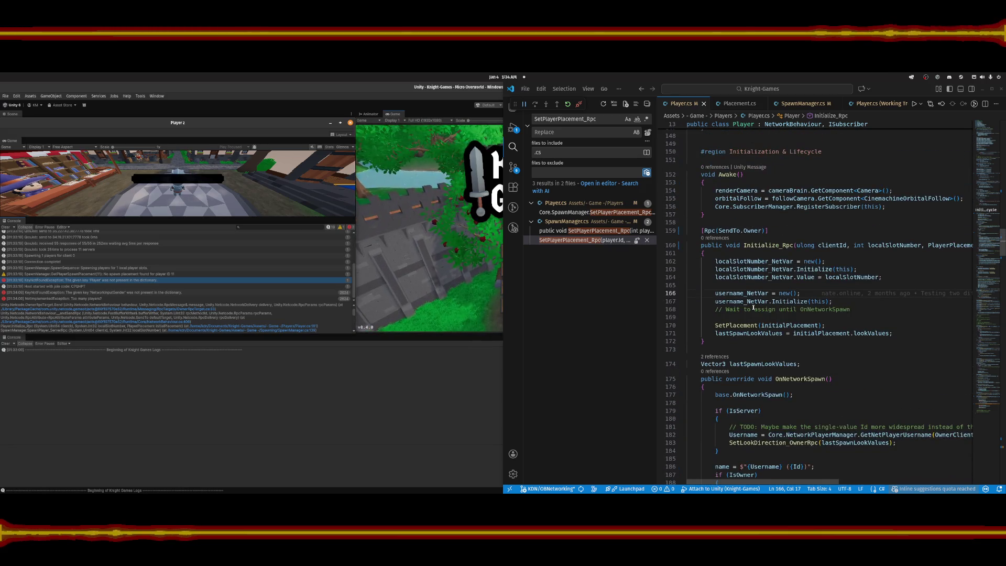
left_click(706, 254)
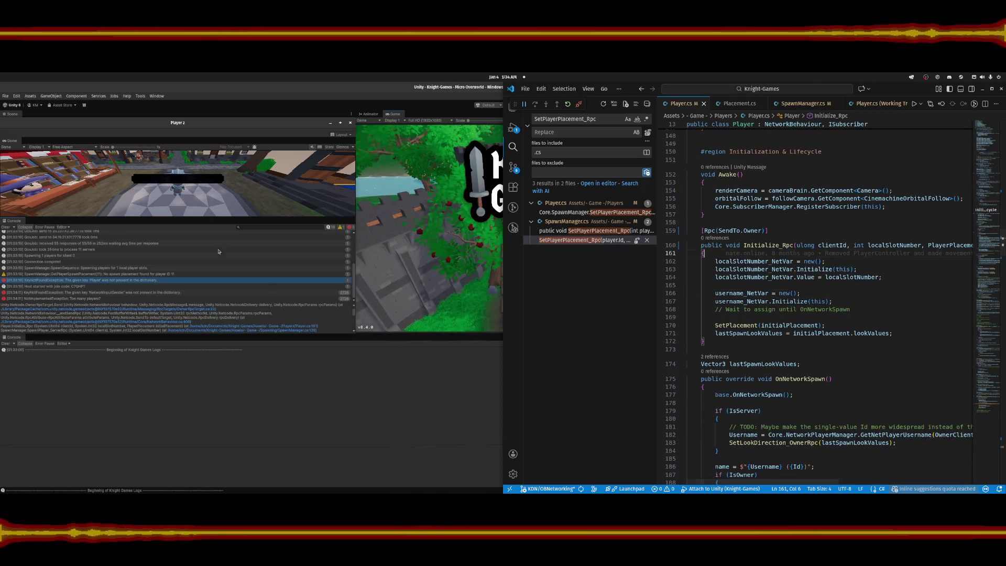
key("alt+Tab")
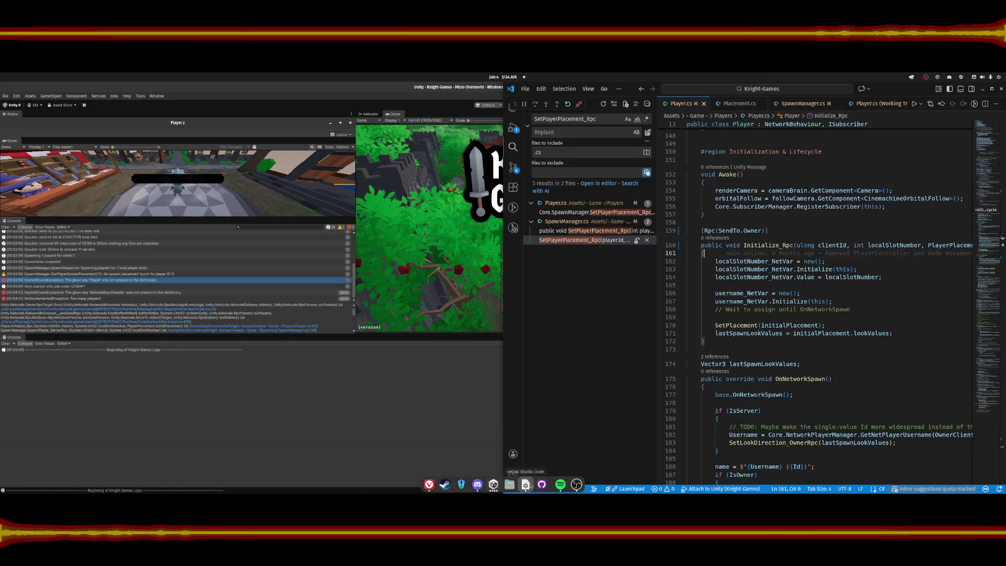
Revert Initialize to a plain method: drop _Rpc and its attribute, and fix the SpawnManager.cs call.
left_click(461, 492)
left_click(849, 262)
left_click(772, 253)
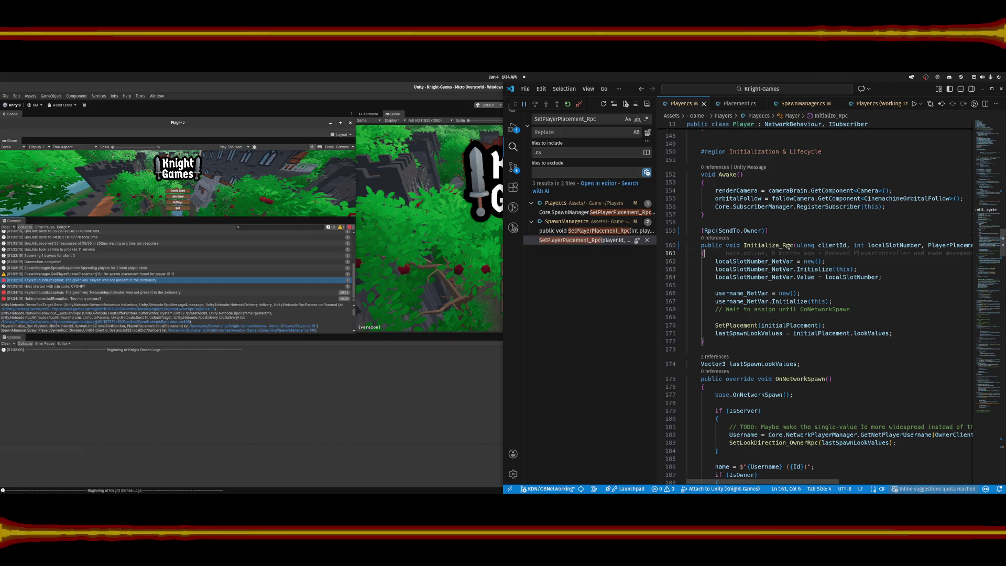
left_click(793, 245)
key("BackSpace")
key("BackSpace")
key("BackSpace")
key("BackSpace")
left_click_drag(784, 233, 701, 231)
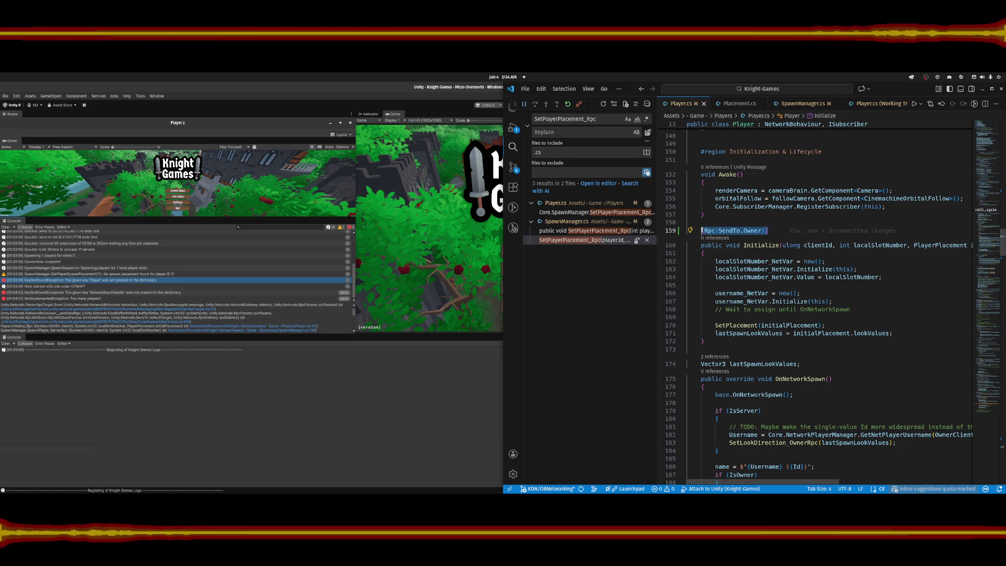
key("BackSpace")
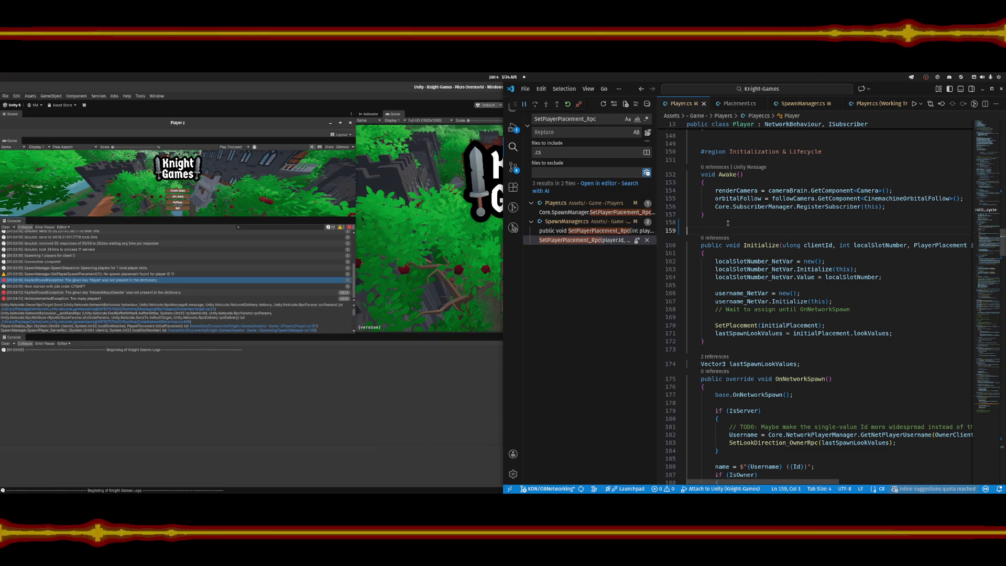
key("BackSpace")
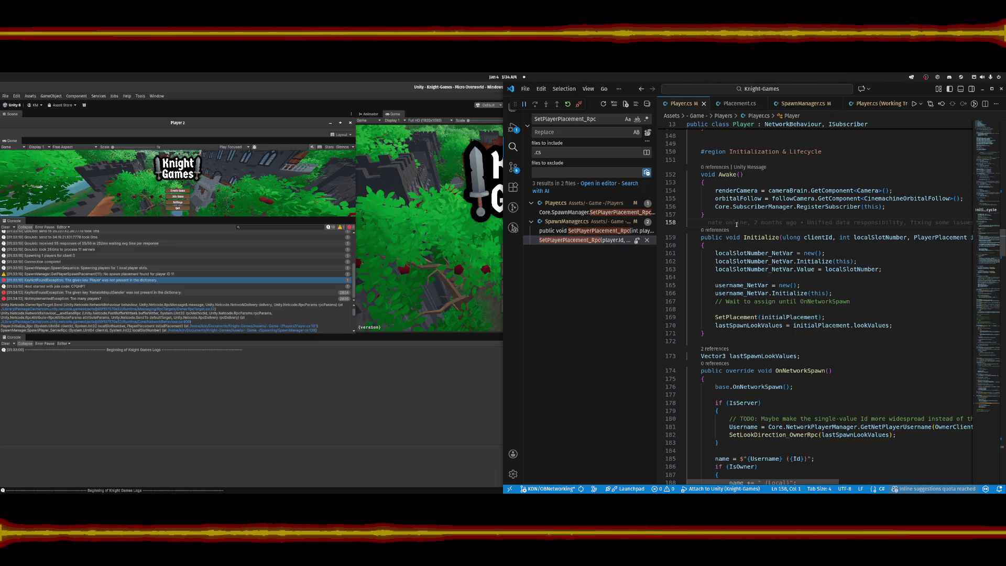
left_click(798, 104)
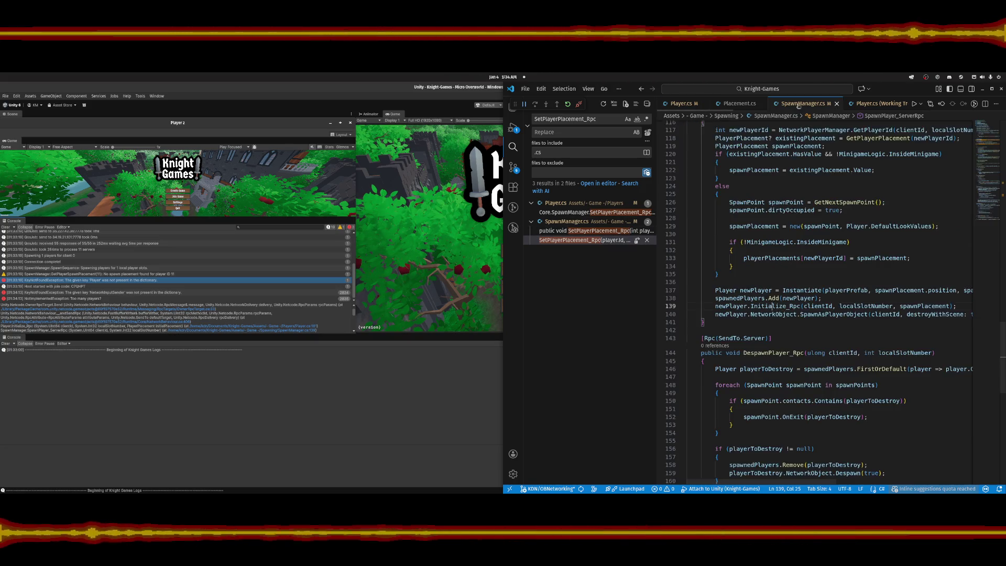
left_click(801, 306)
key("BackSpace")
key("BackSpace")
key("BackSpace")
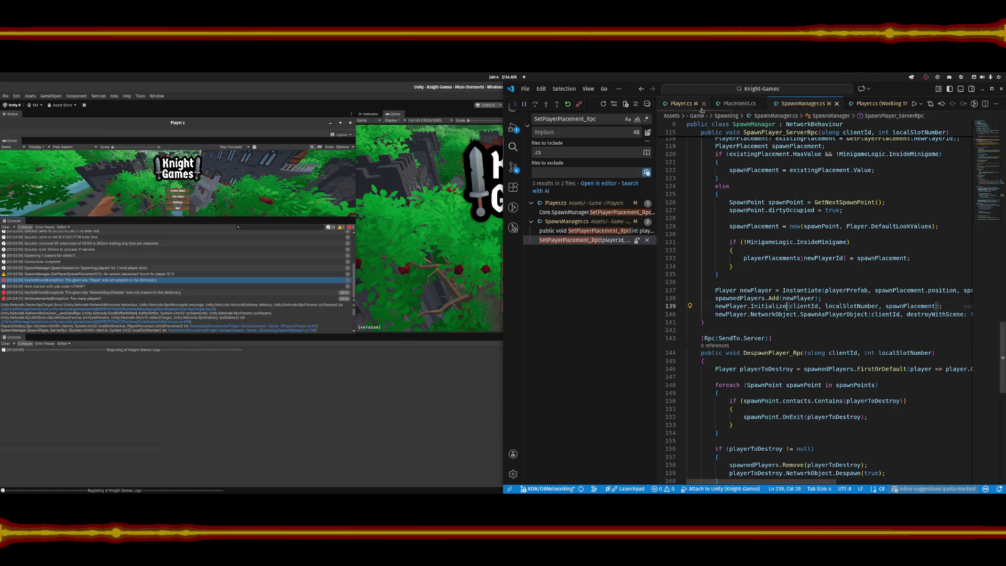
Review PlayerPlacement in Placement.cs and newPlayer's spawn call, then return to InitializePosition_OwnerRpc.
key("ctrl+Tab")
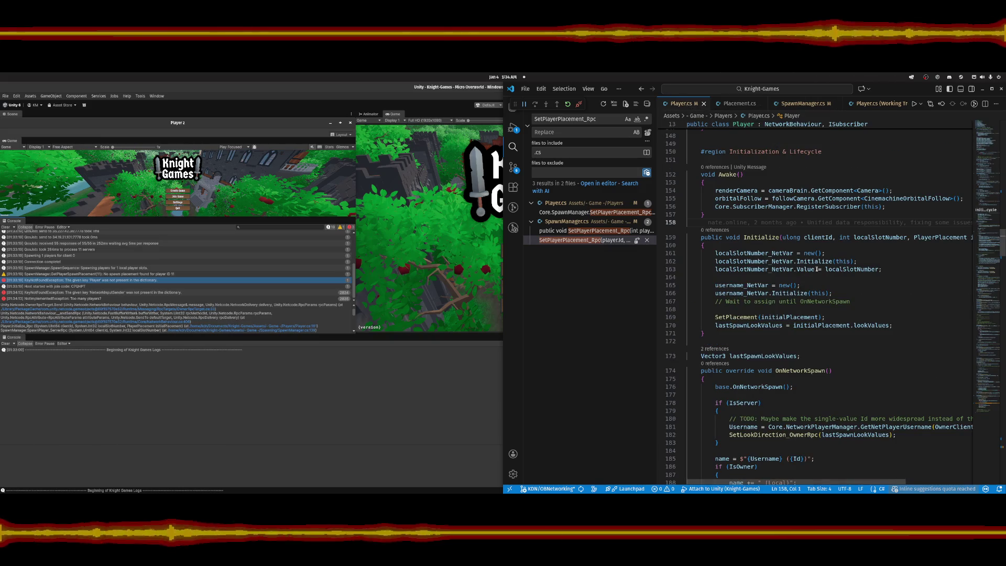
left_click(740, 104)
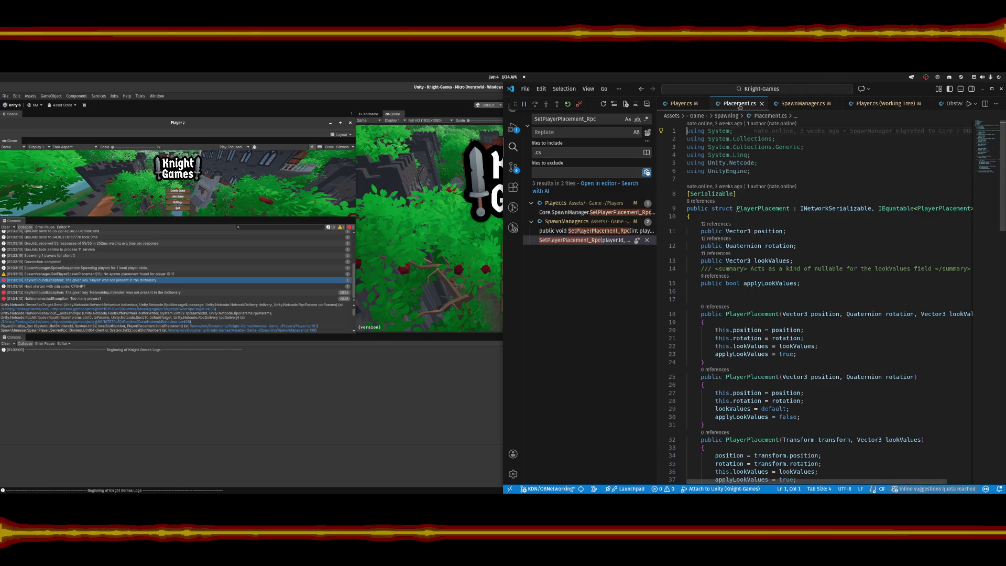
left_click(803, 105)
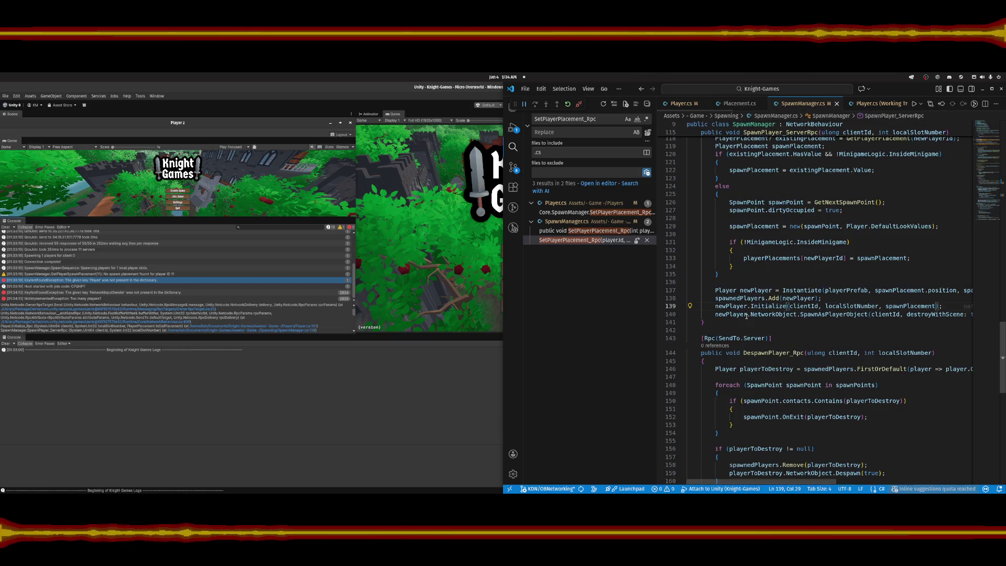
left_click(734, 307)
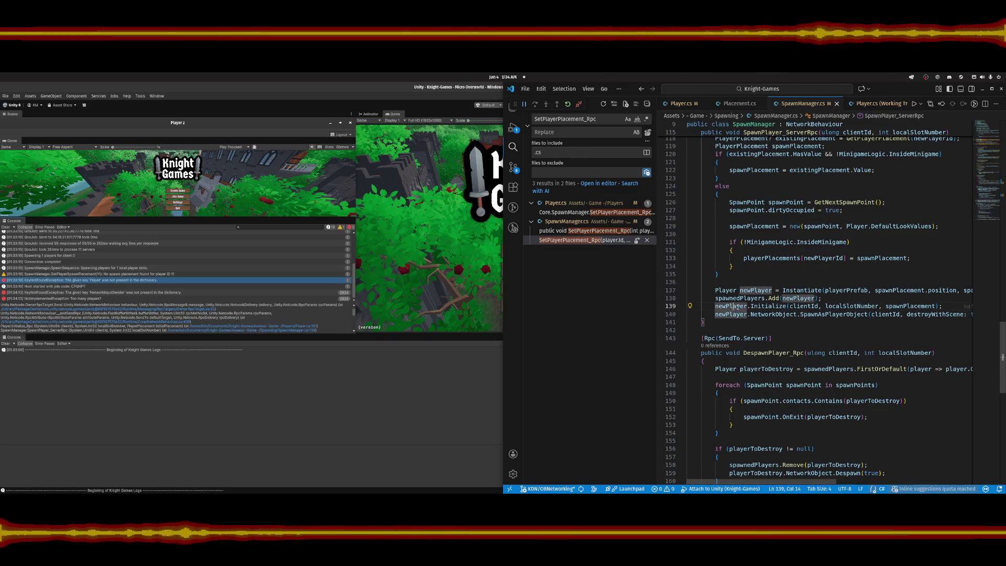
left_click(784, 314)
key("ctrl+alt+minus")
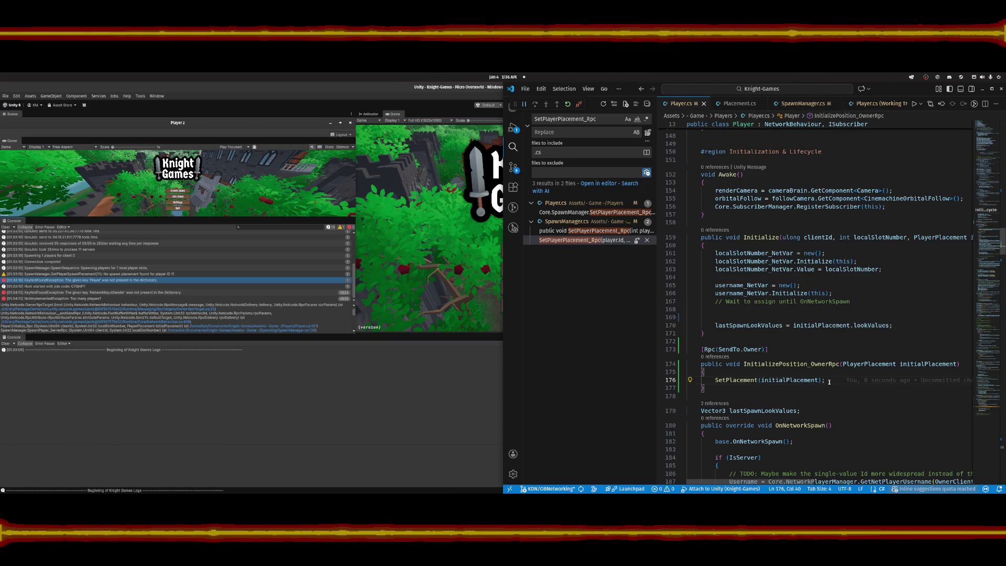
Delete the leftover blank line in Initialize and look over InitializePosition_OwnerRpc in Player.cs.
left_click(755, 318)
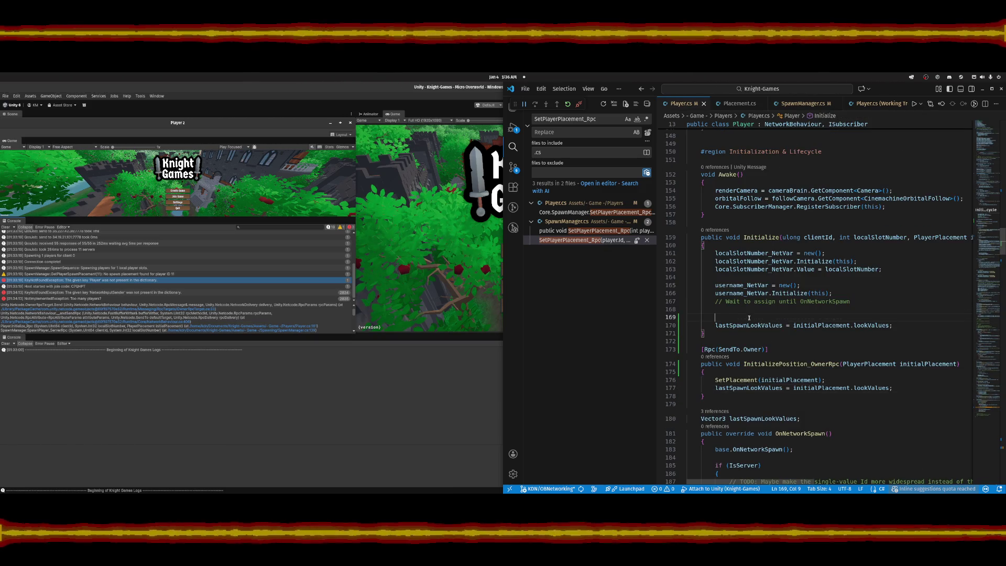
key("BackSpace")
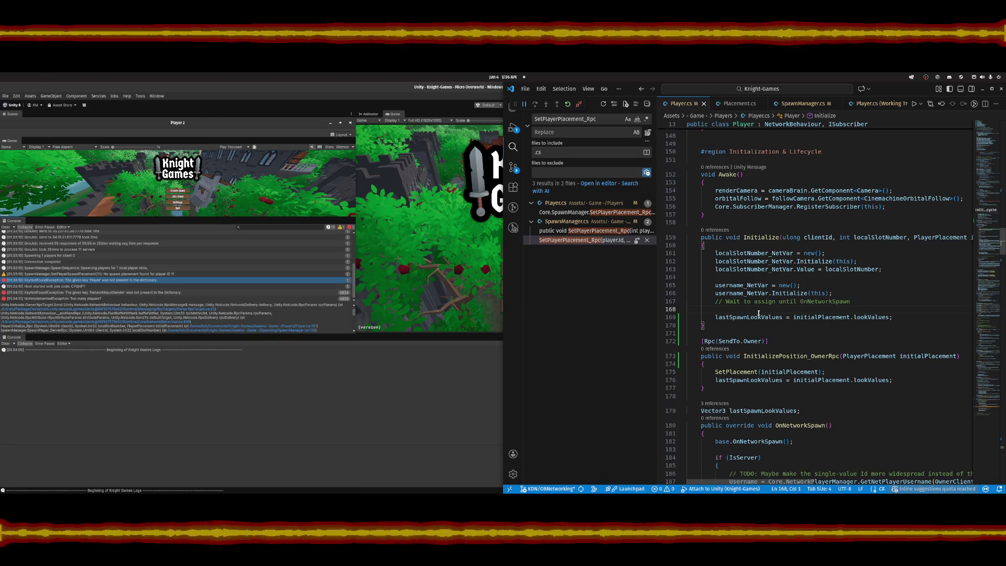
left_click(861, 301)
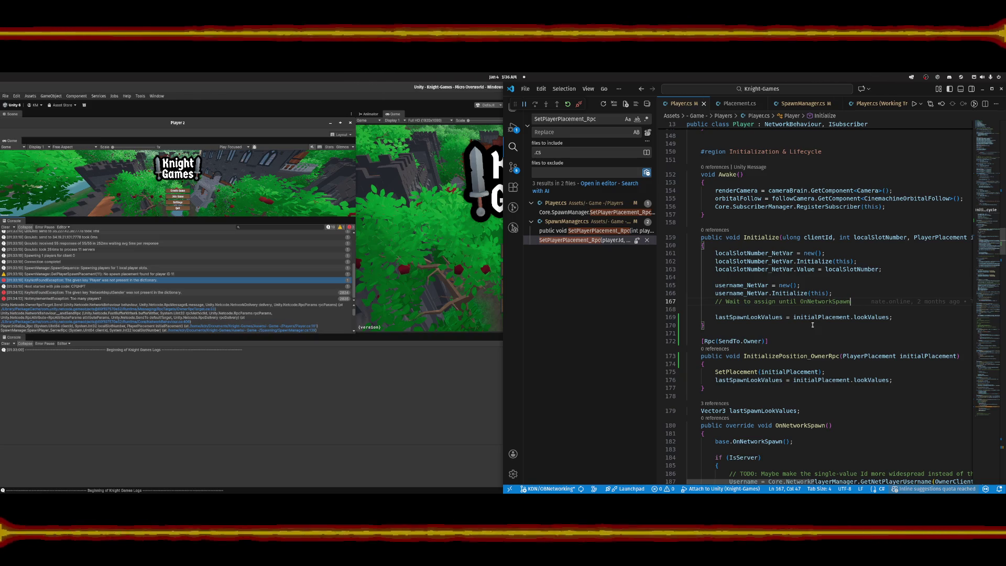
scroll(813, 325, "down", 1)
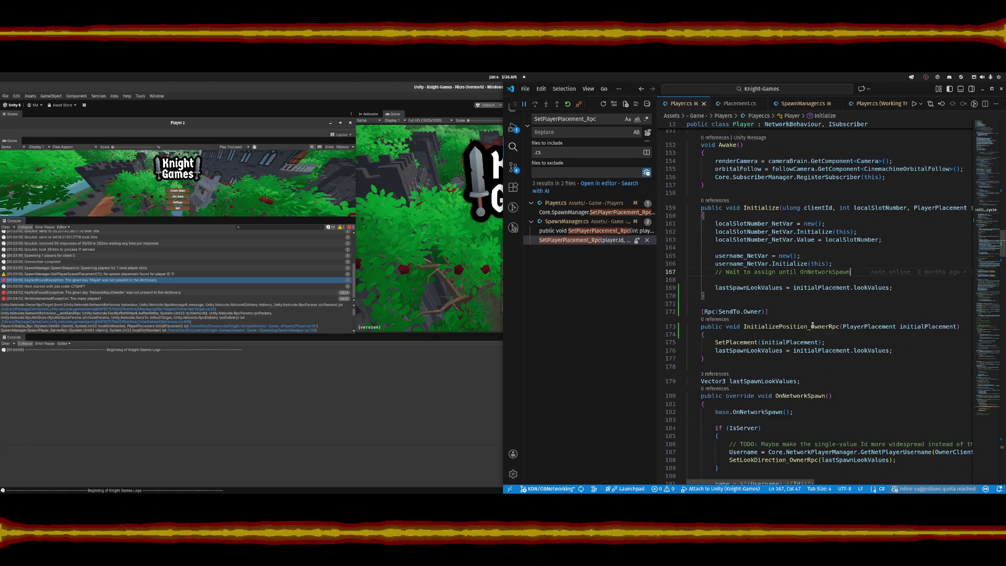
scroll(813, 326, "down", 2)
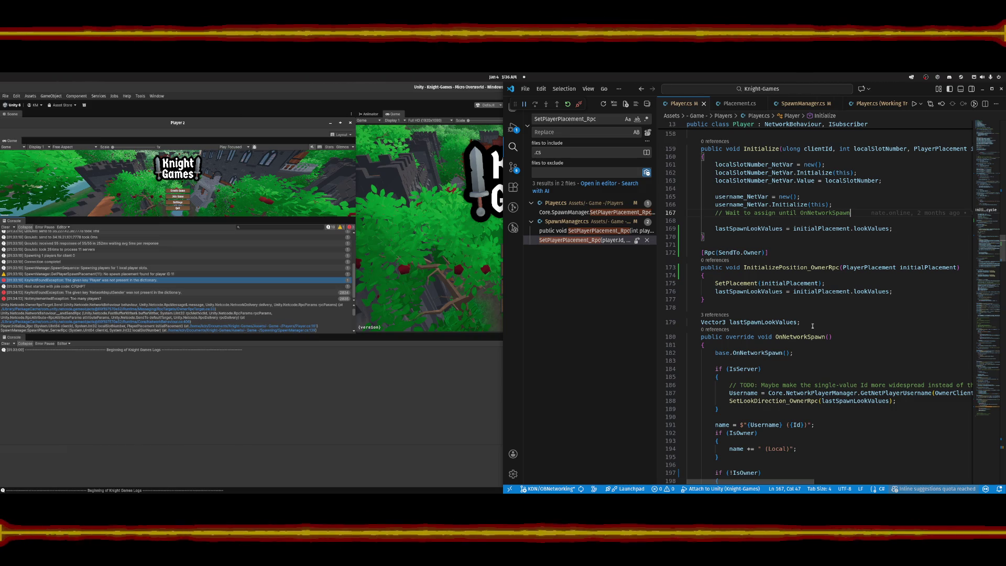
scroll(813, 325, "up", 1)
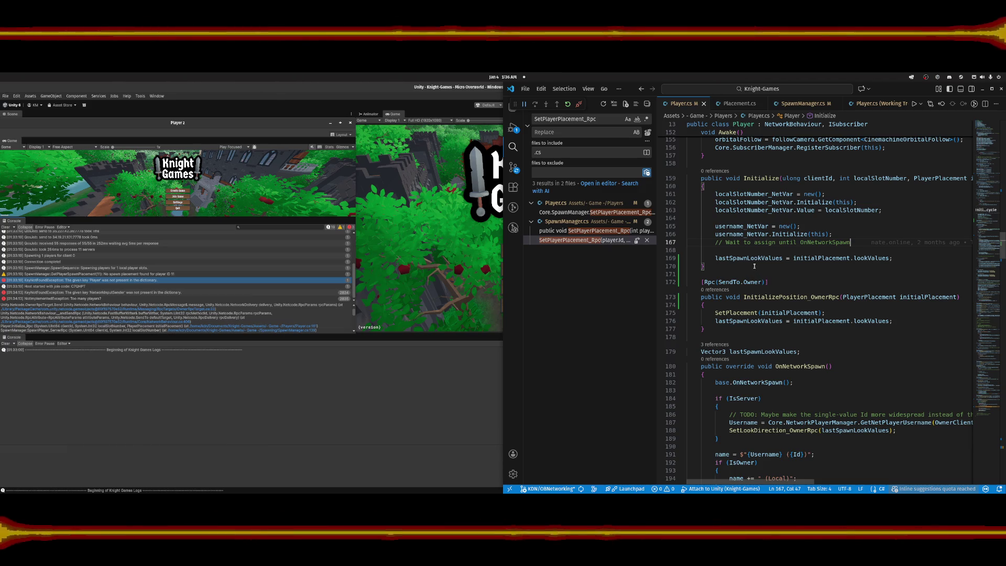
left_click(784, 298)
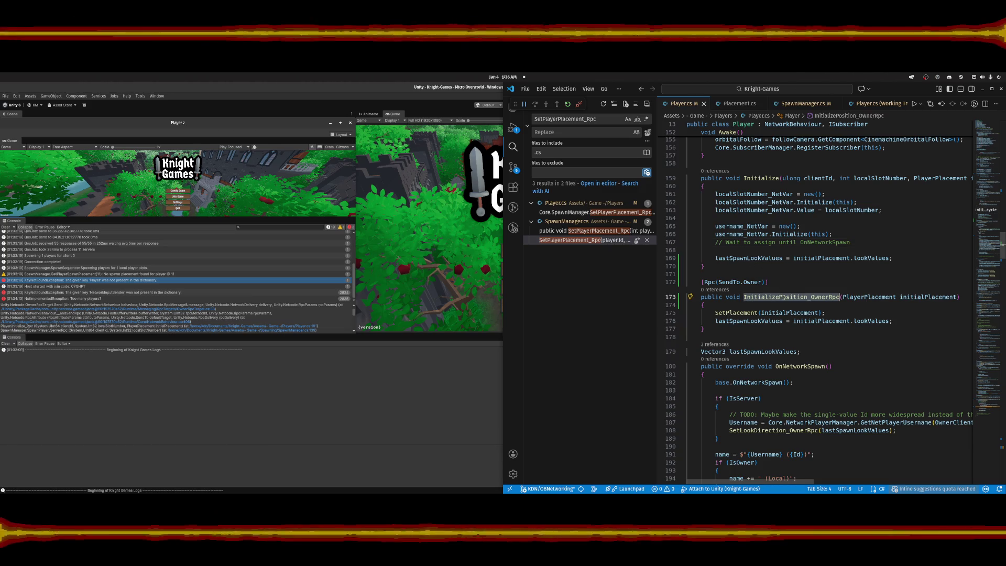
left_click(789, 105)
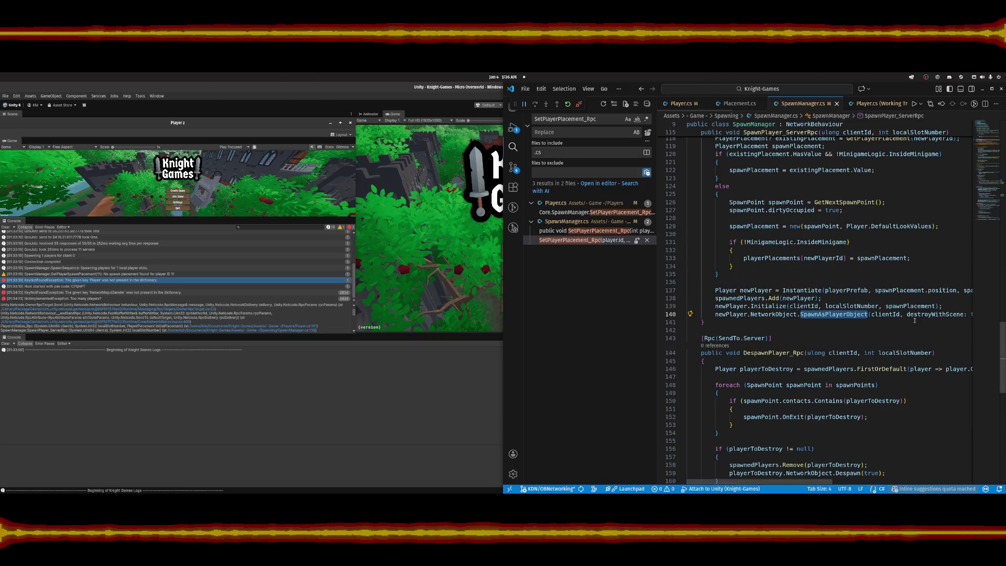
Duplicate the newPlayer.Initialize line and move the copy below the SpawnAsPlayerObject call.
left_click(733, 315)
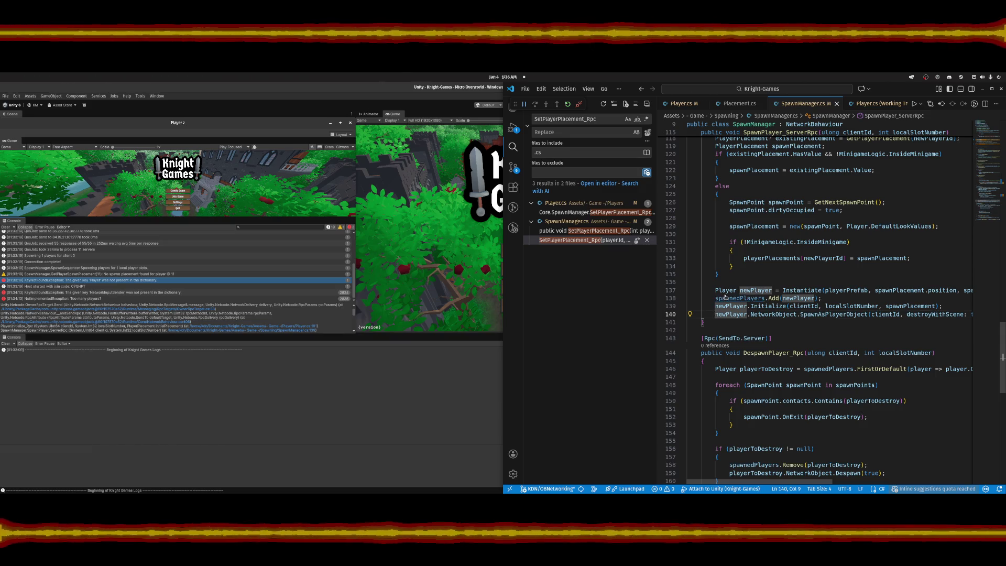
key("shift+alt+Down")
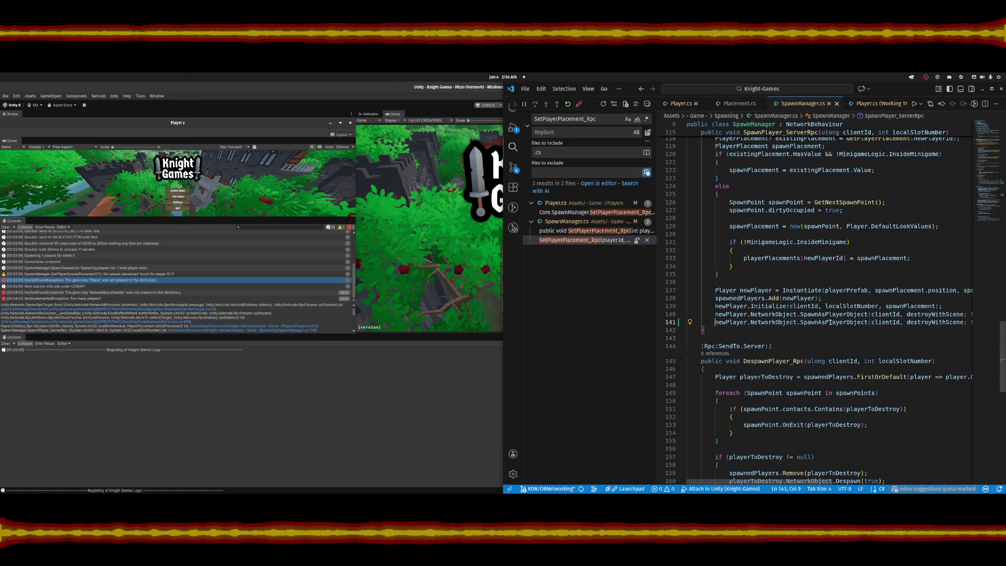
key("ctrl+z")
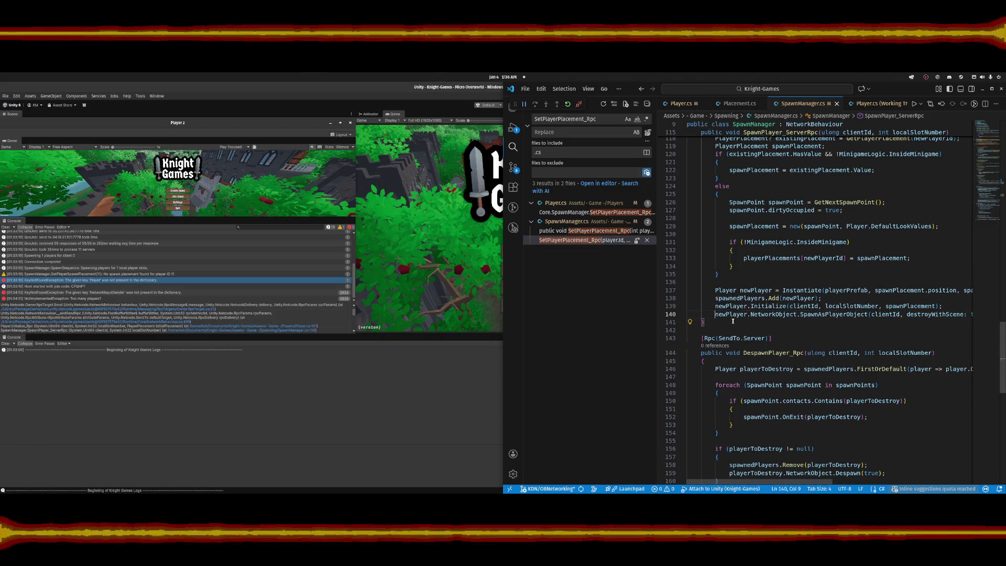
left_click(713, 308)
key("shift+alt+Down")
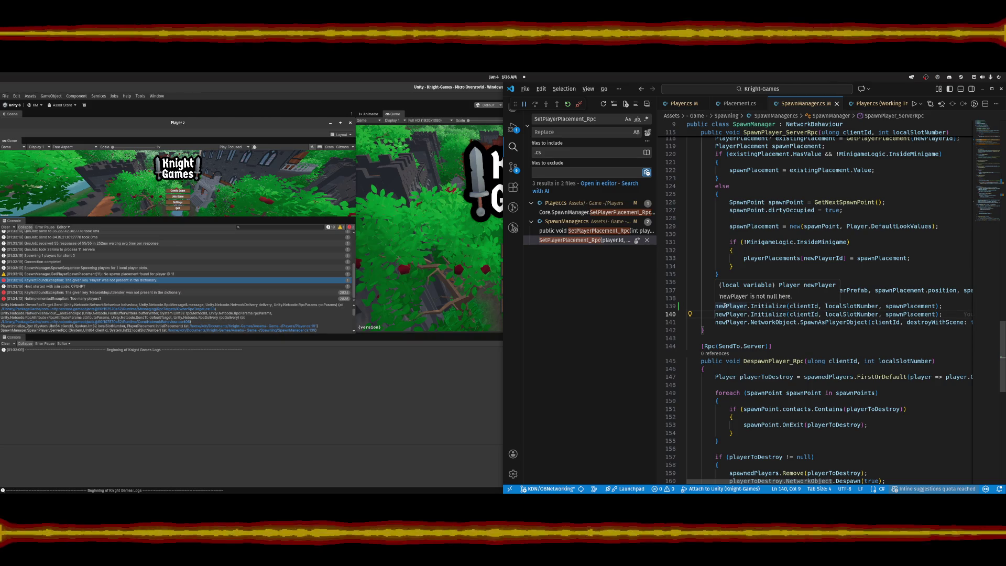
key("alt+Down")
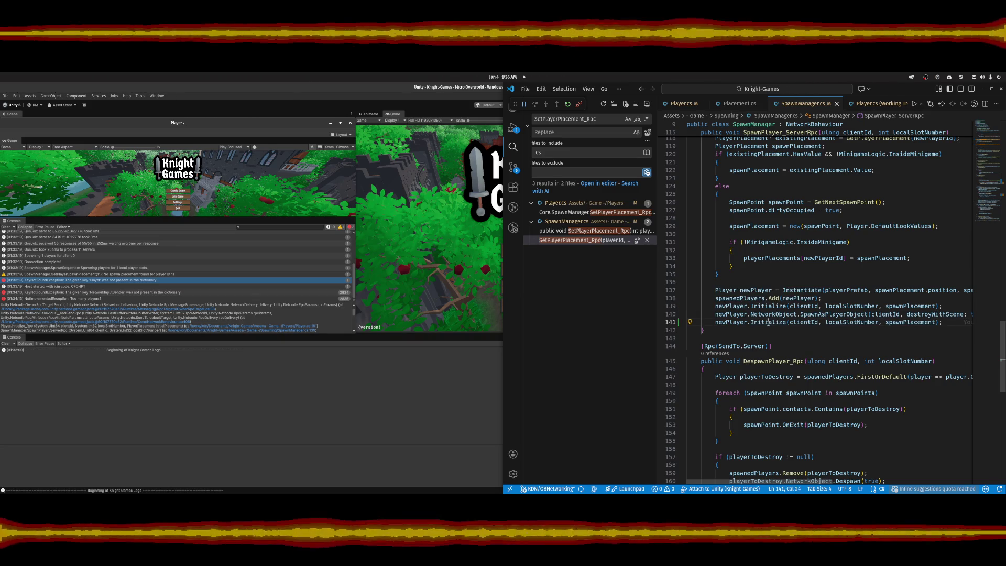
key("ctrl+v")
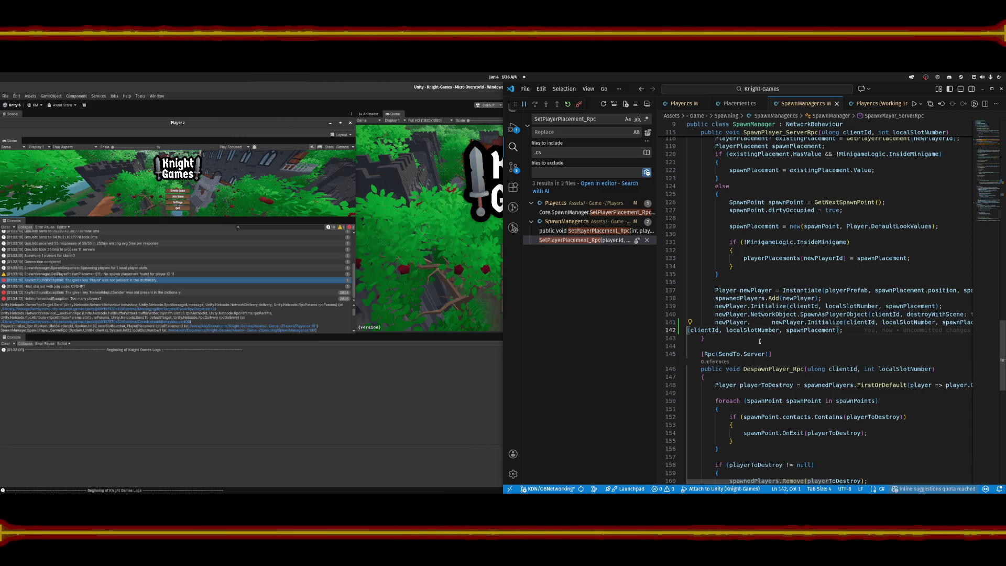
key("ctrl+z")
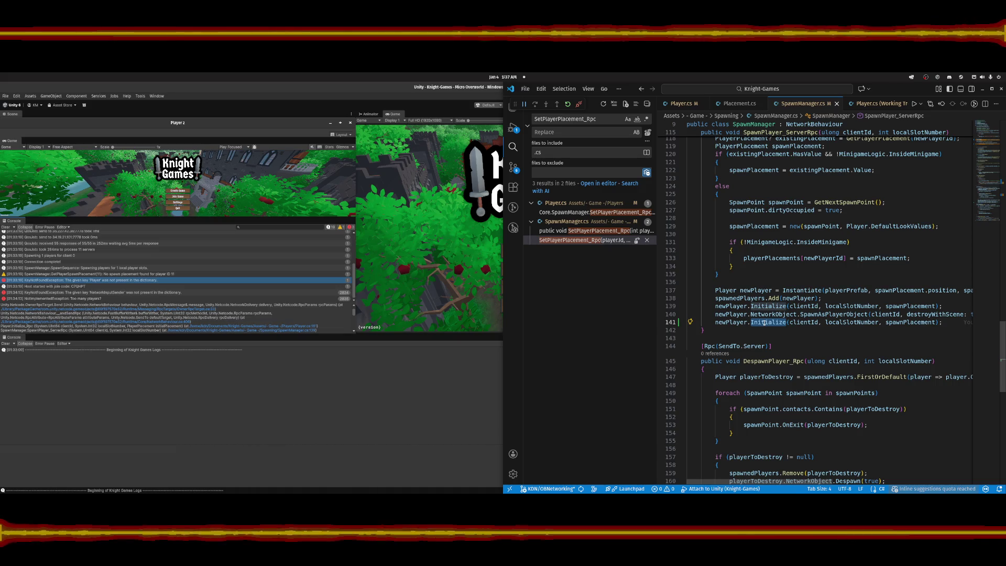
Turn the copy into newPlayer.InitializePosition_OwnerRpc(spawnPlacement), removing the clientId and localSlotNumber arguments.
left_click(681, 103)
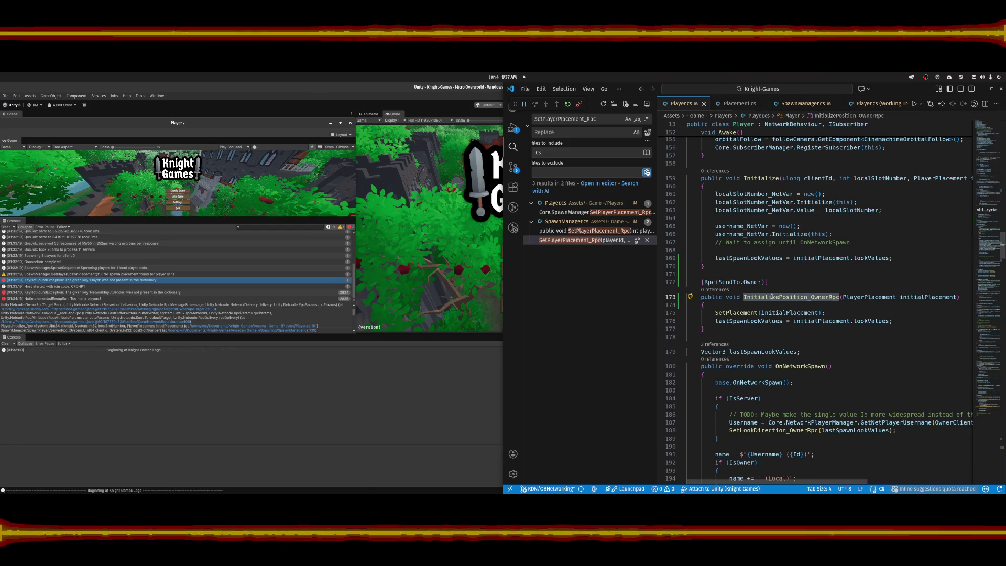
key("ctrl+Tab")
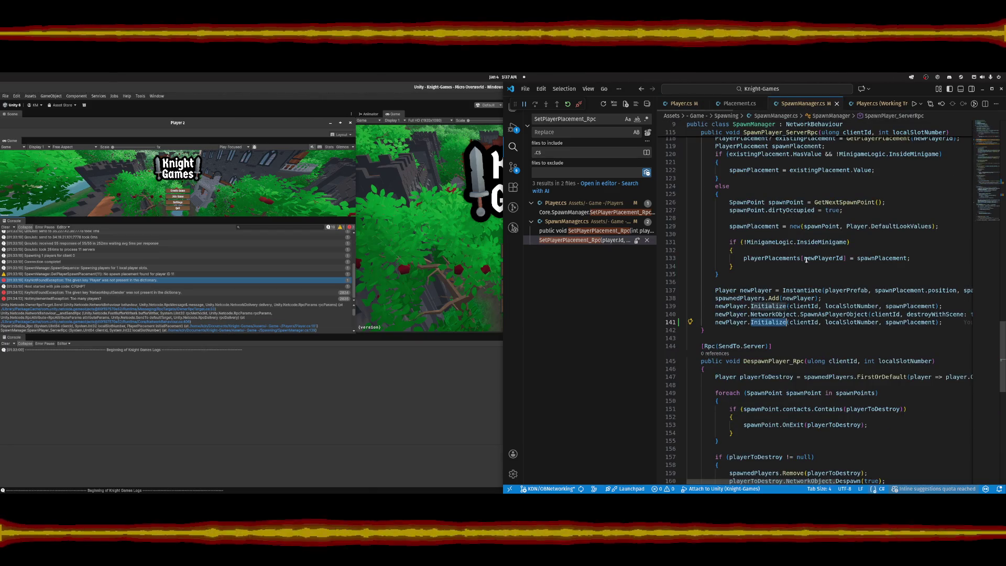
type("InitializePosition_OwnerRpc")
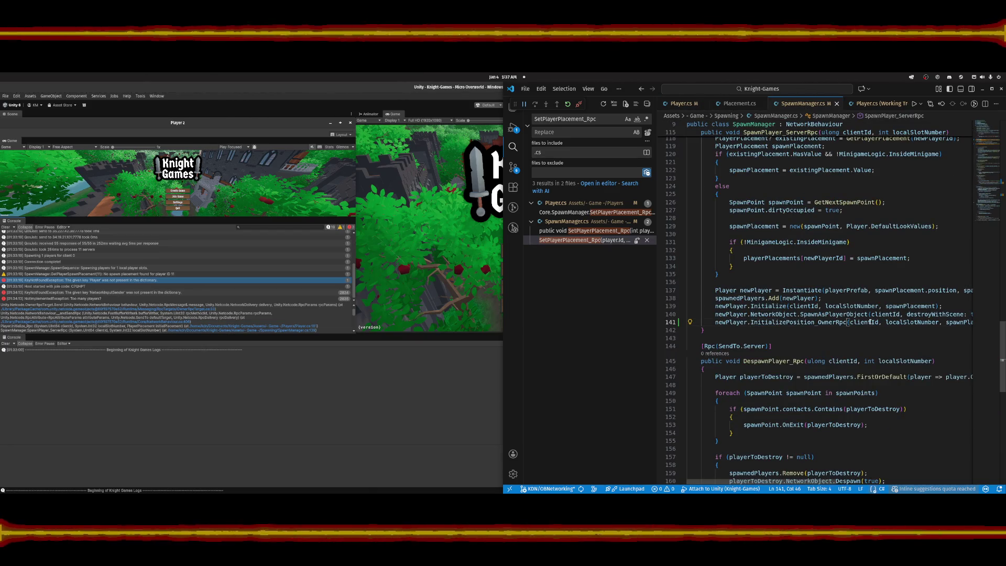
double_click(871, 322)
key("Delete")
key("Delete")
key("Delete")
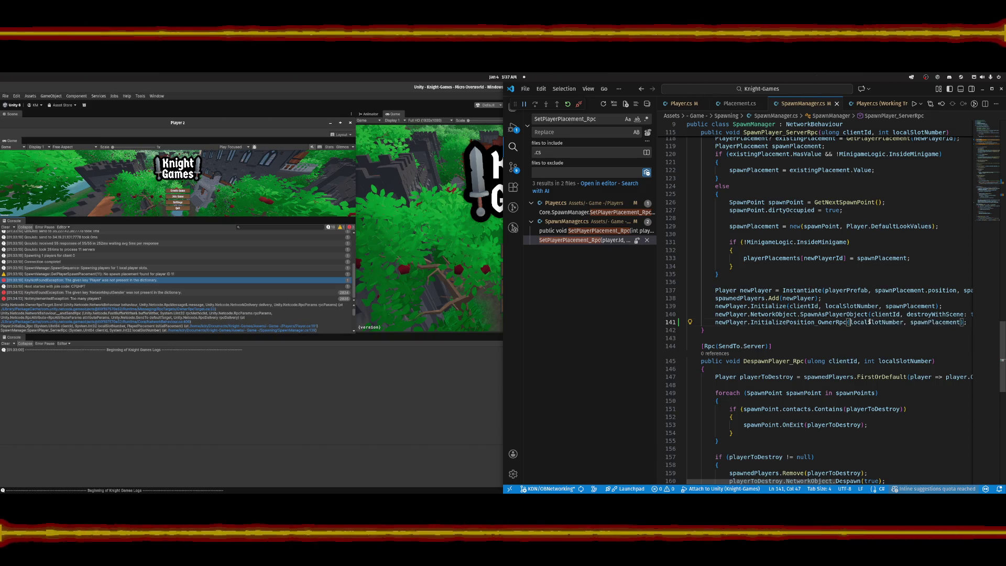
double_click(870, 322)
key("Delete")
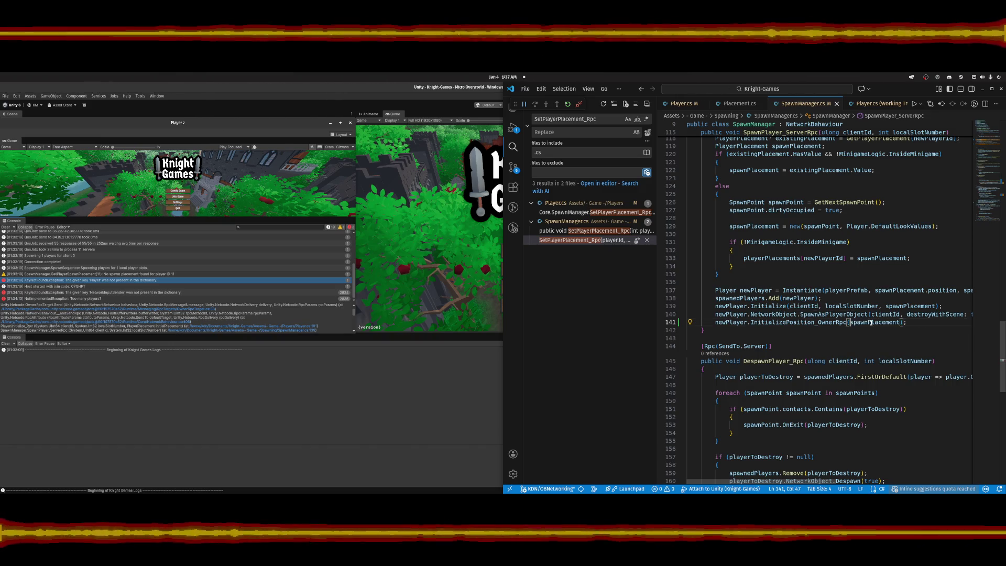
key("Delete")
key("Delete")
left_click(916, 322)
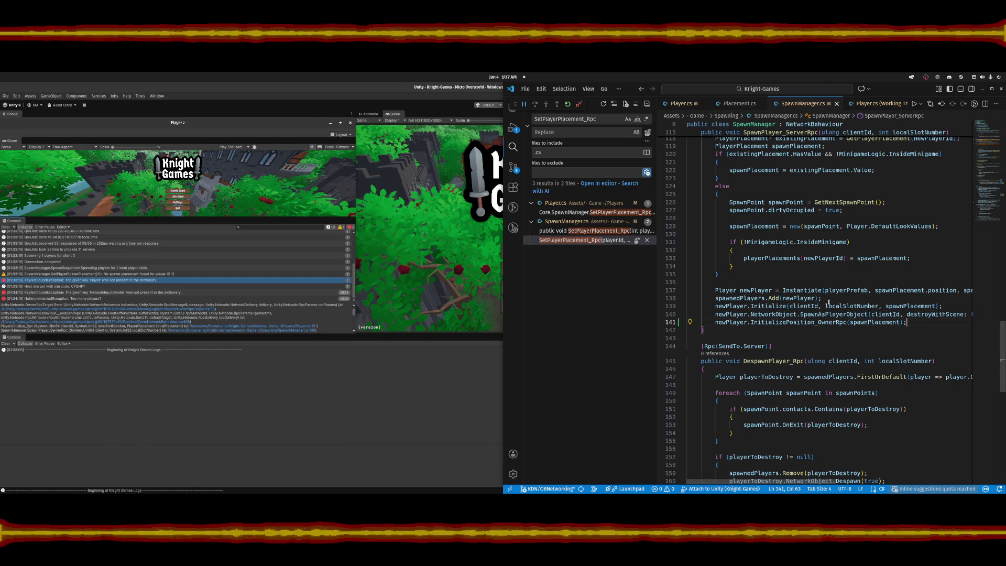
left_click(458, 245)
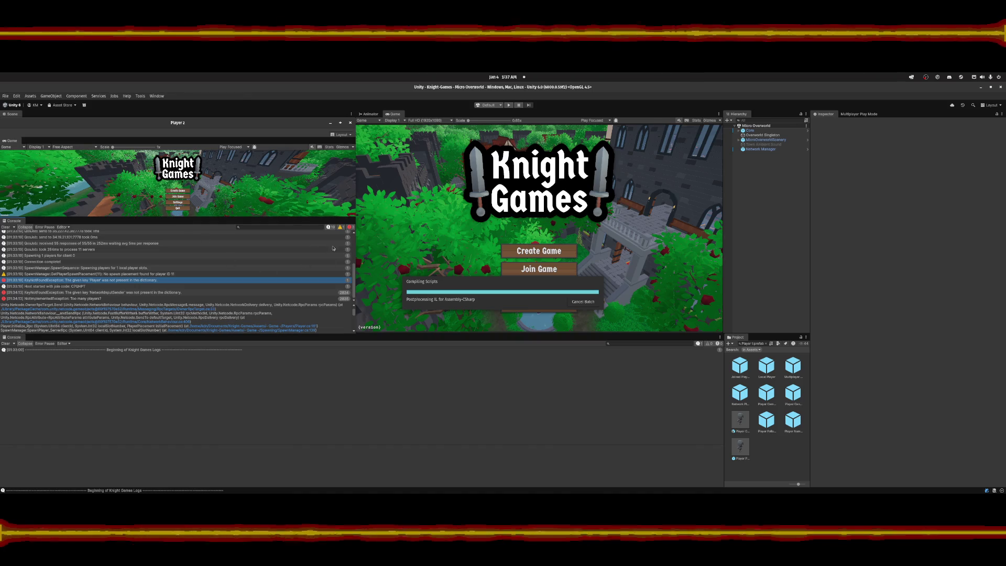
Drag the splitter down to make Player 2's Game view taller than its Console.
left_click_drag(257, 218, 252, 314)
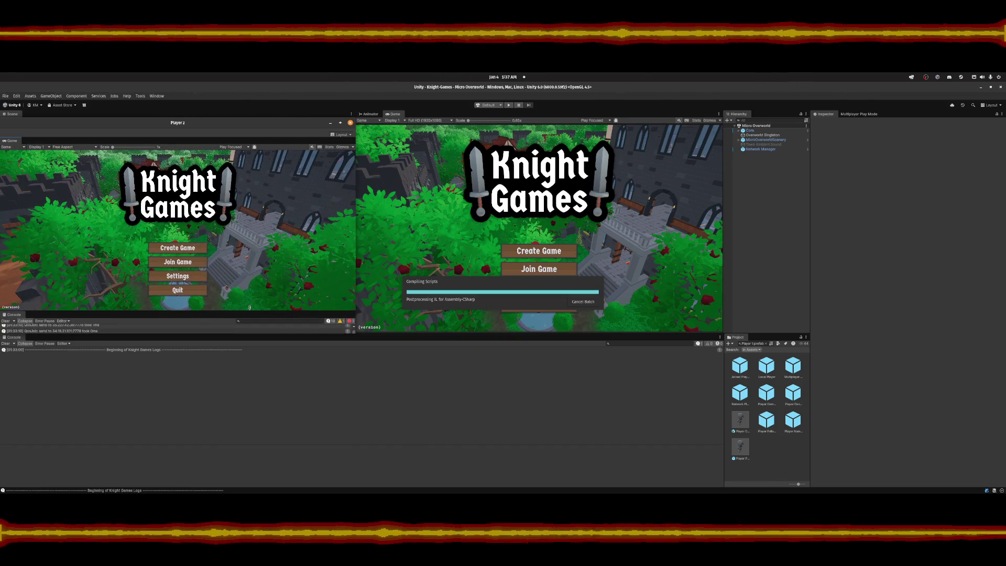
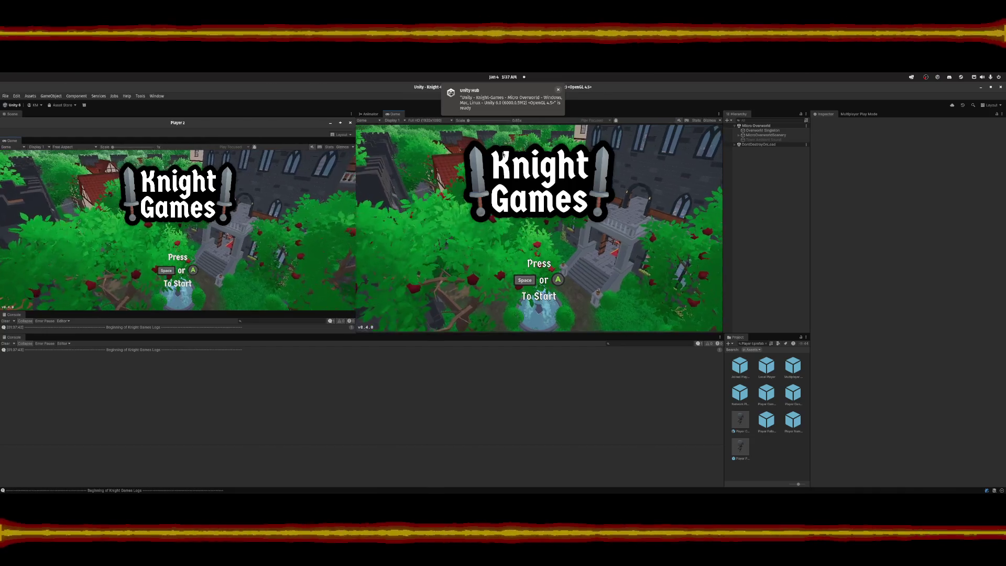
Host a new game from the Player 2 window.
left_click(194, 189)
key("space")
left_click(174, 248)
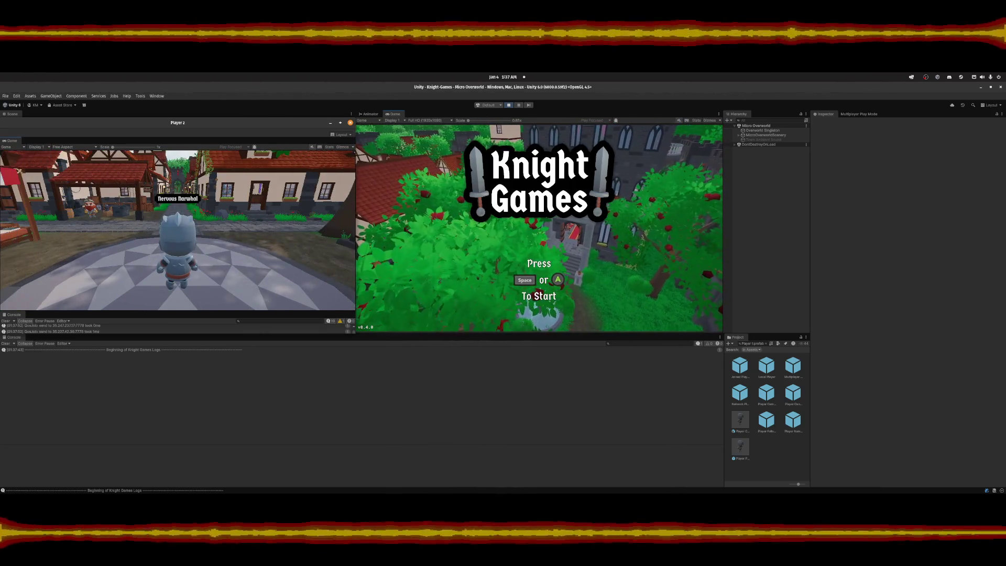
In the main Game view, choose Join Game and open the join code entry.
left_click(466, 240)
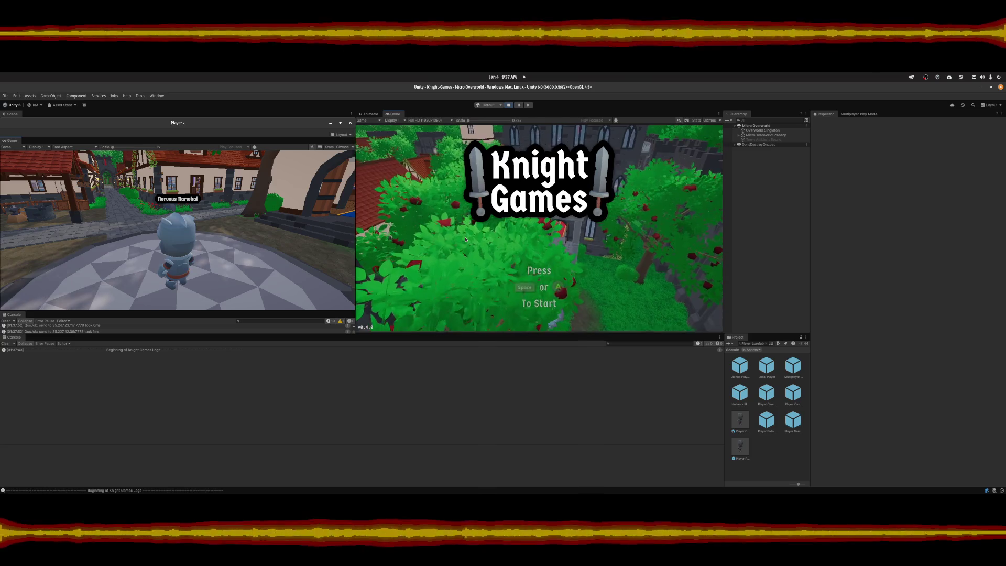
left_click(520, 267)
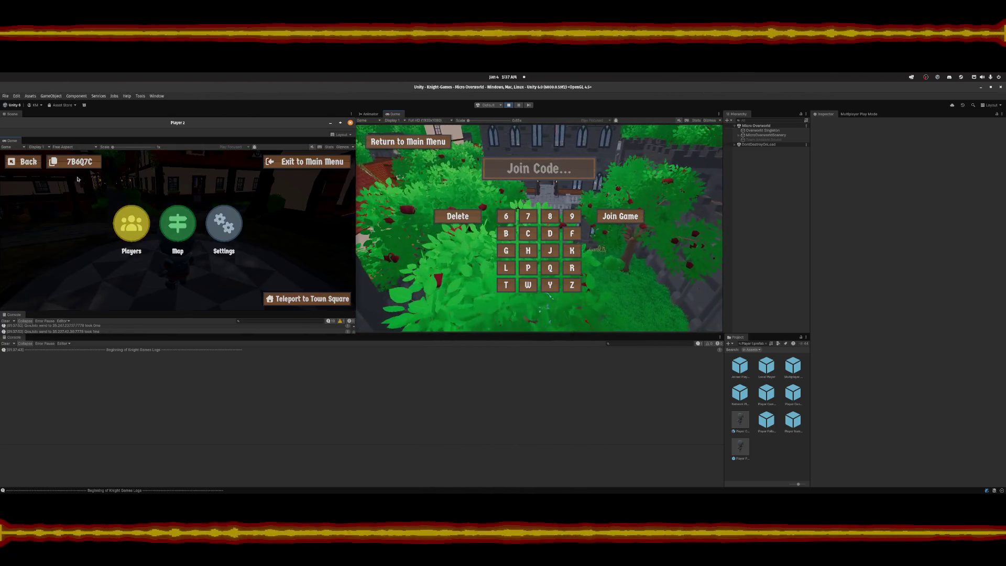
left_click(198, 184)
left_click(509, 176)
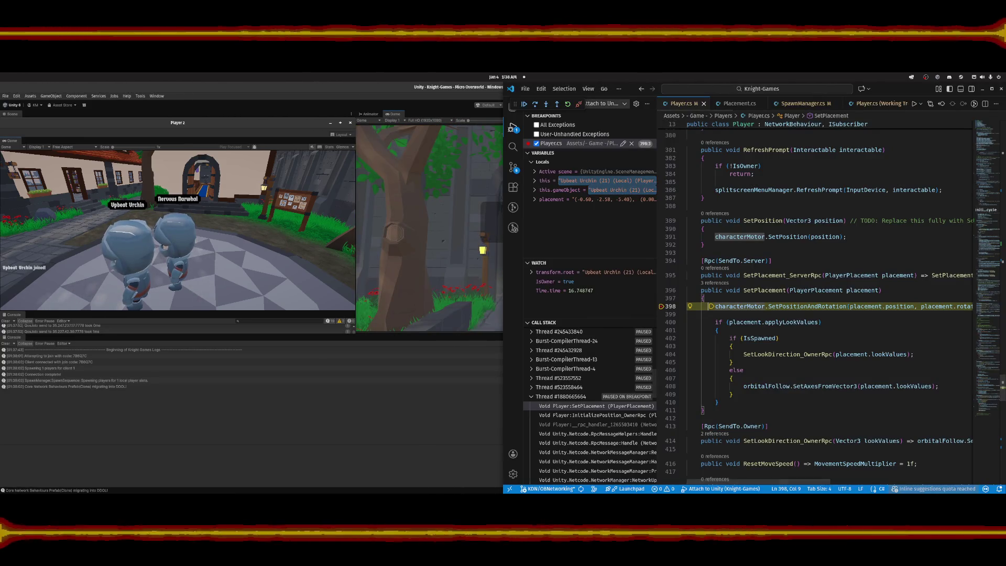
Resume from the SetPlacement breakpoint and remove the breakpoint on Player.cs line 398.
key("alt+Tab")
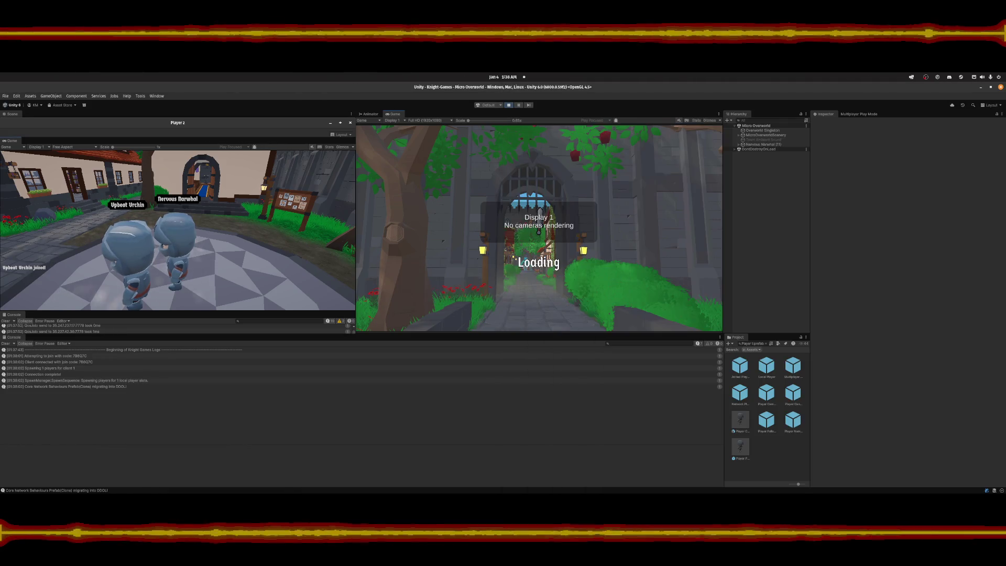
key("alt+Tab")
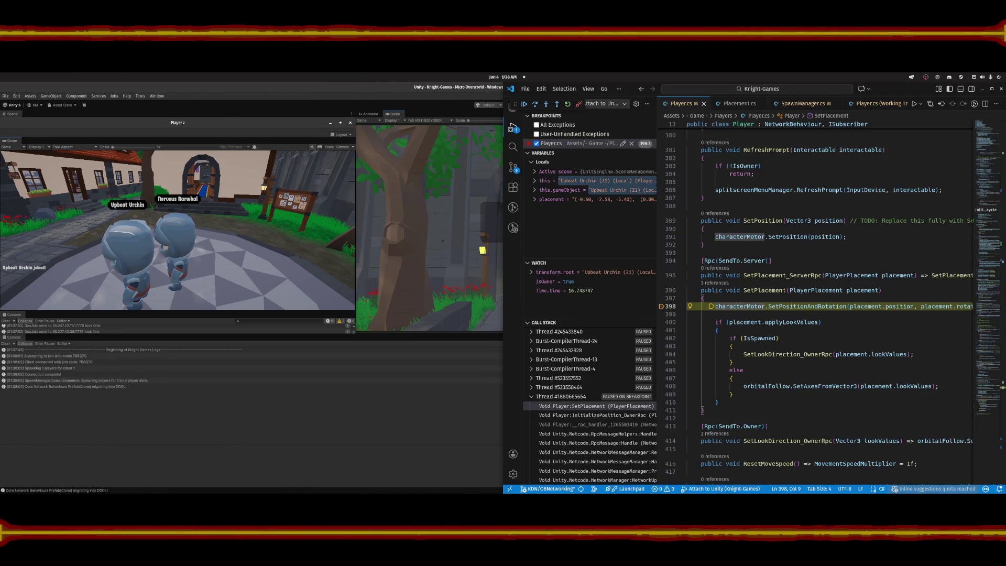
key("F5")
left_click(661, 307)
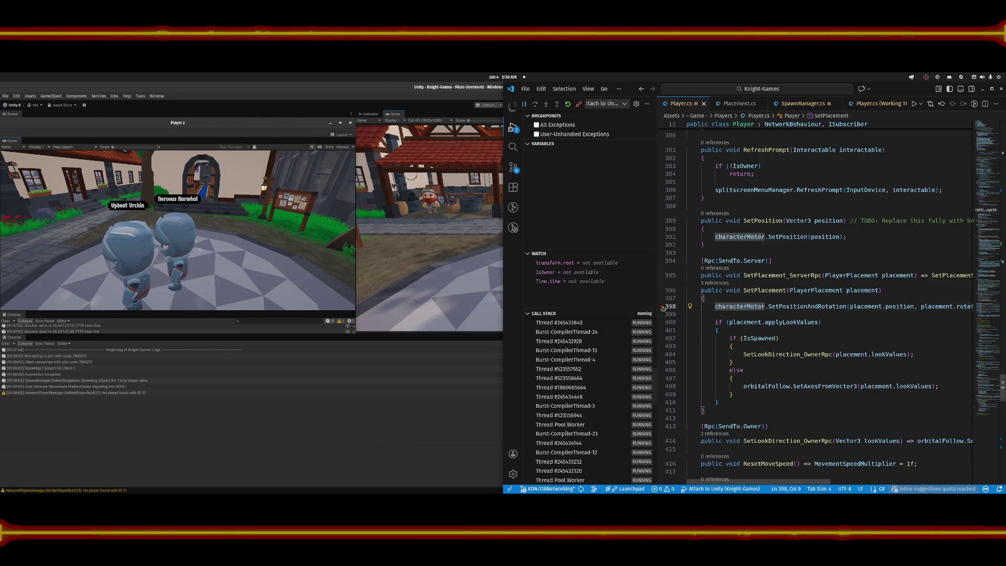
Walk Upbeat Urchin up the street and back to the plaza beside Nervous Narwhal.
left_click(426, 419)
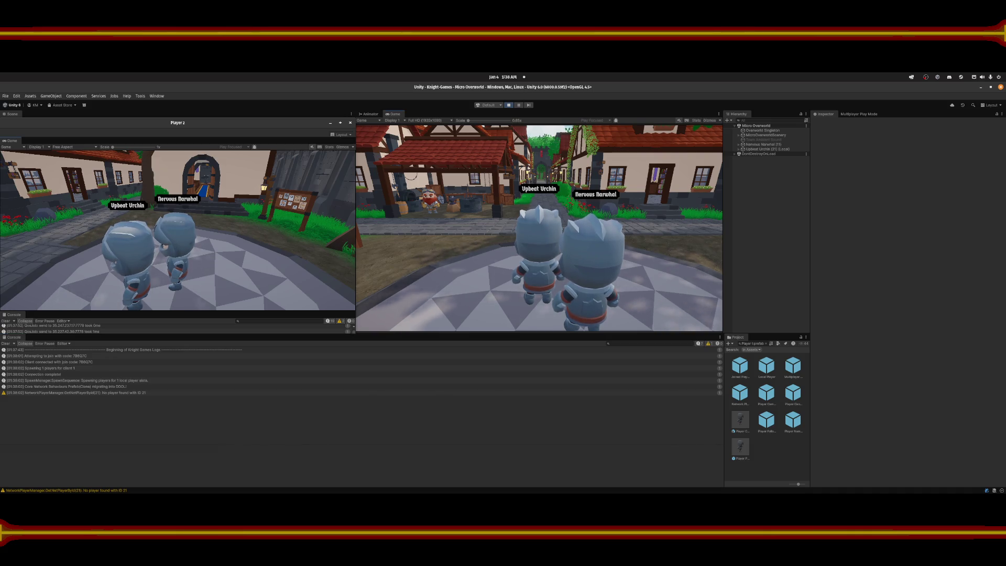
key("w")
key("s")
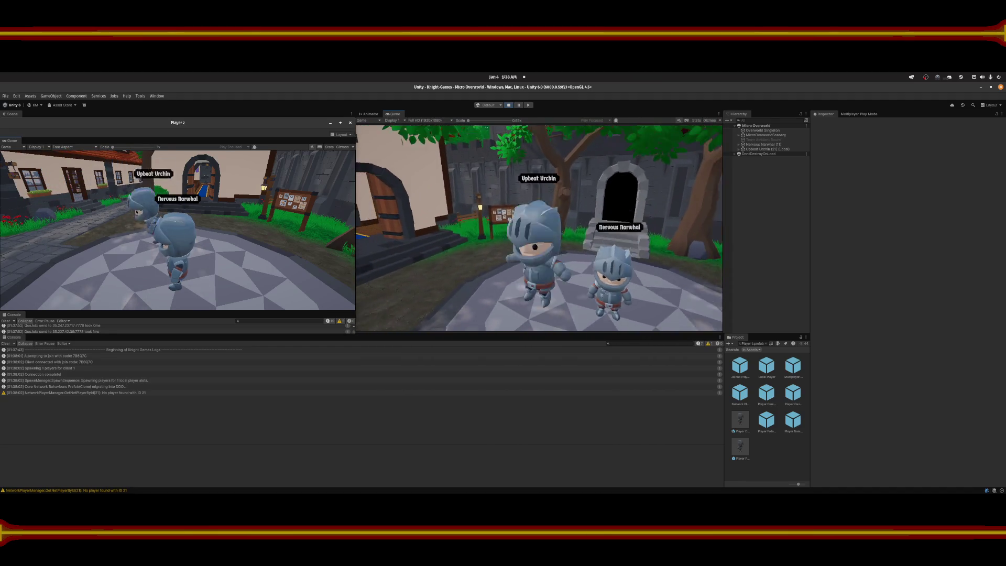
key("w")
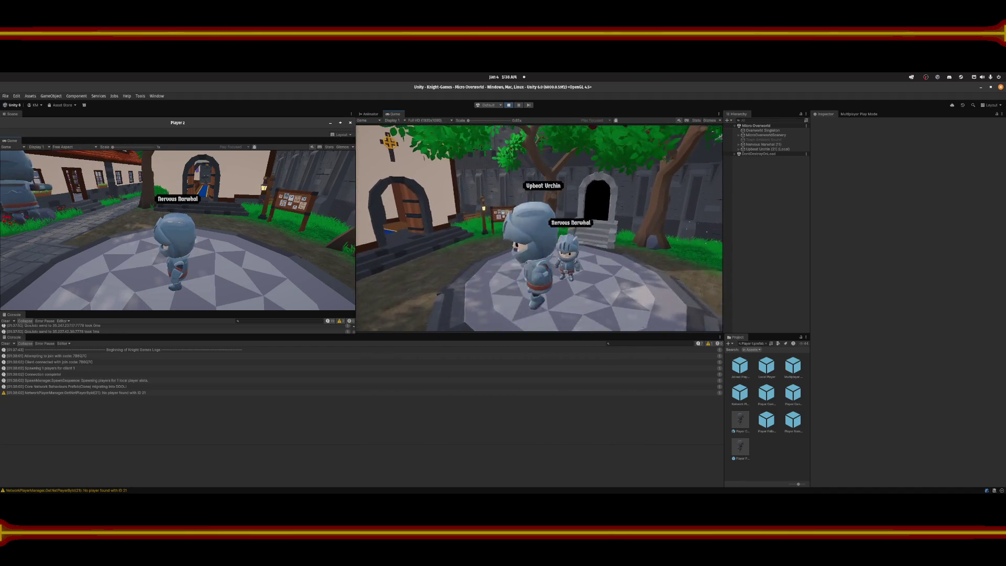
key("s")
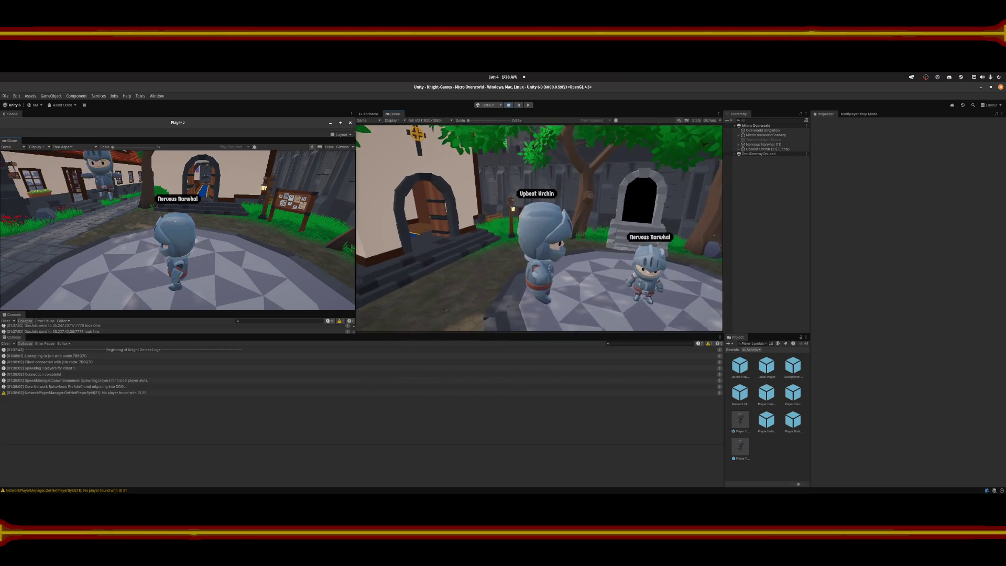
key("s")
key("w")
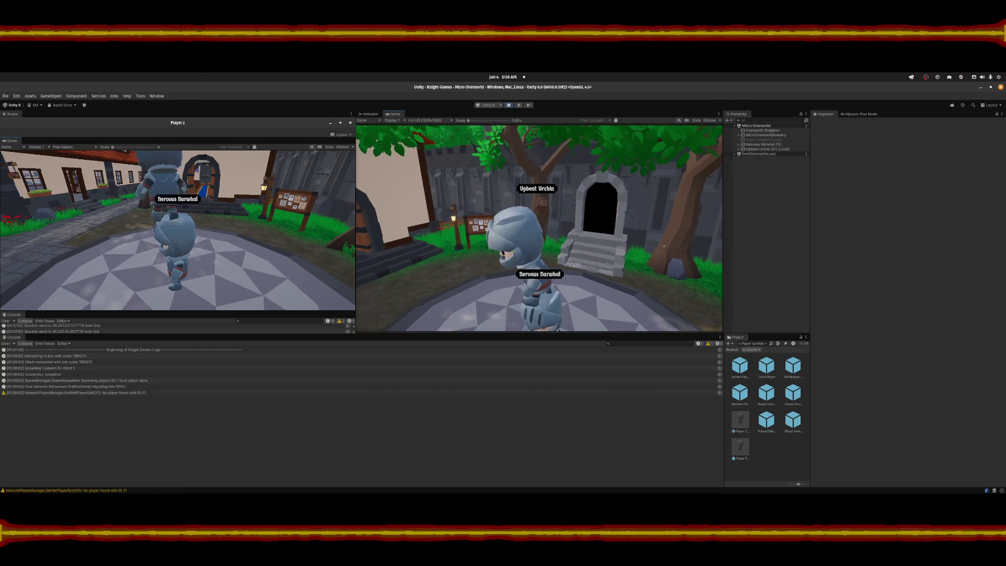
key("w")
key("w")
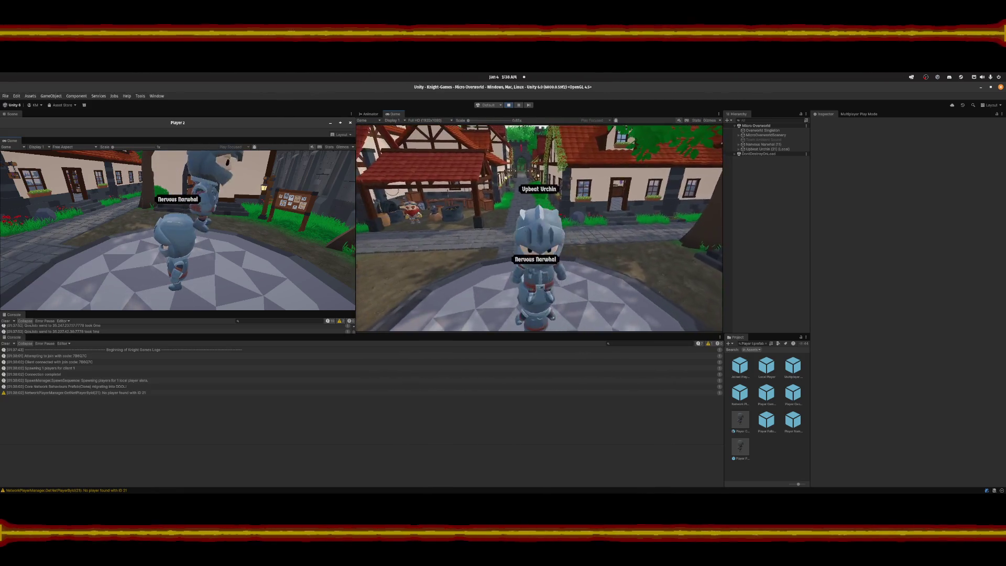
key("w")
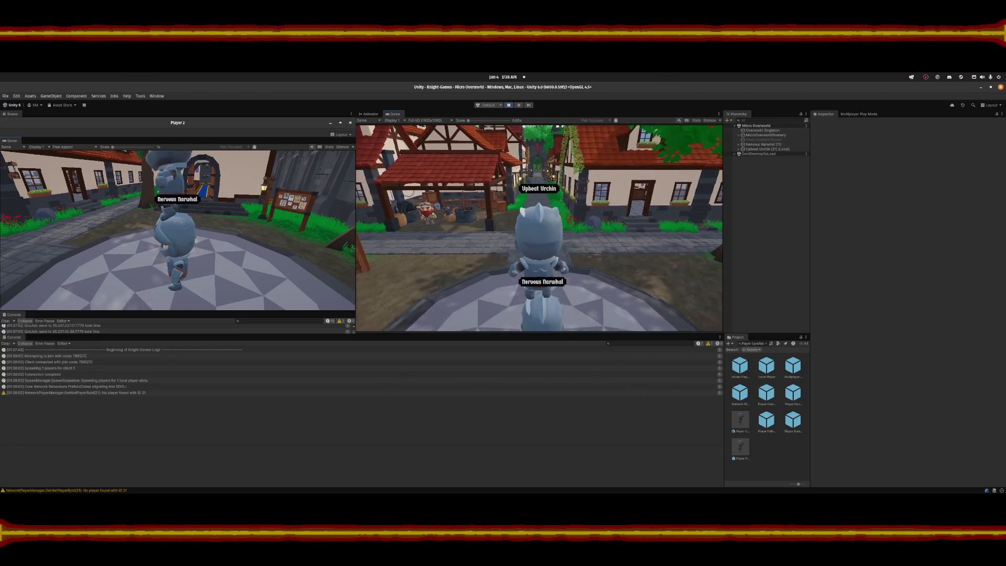
key("w")
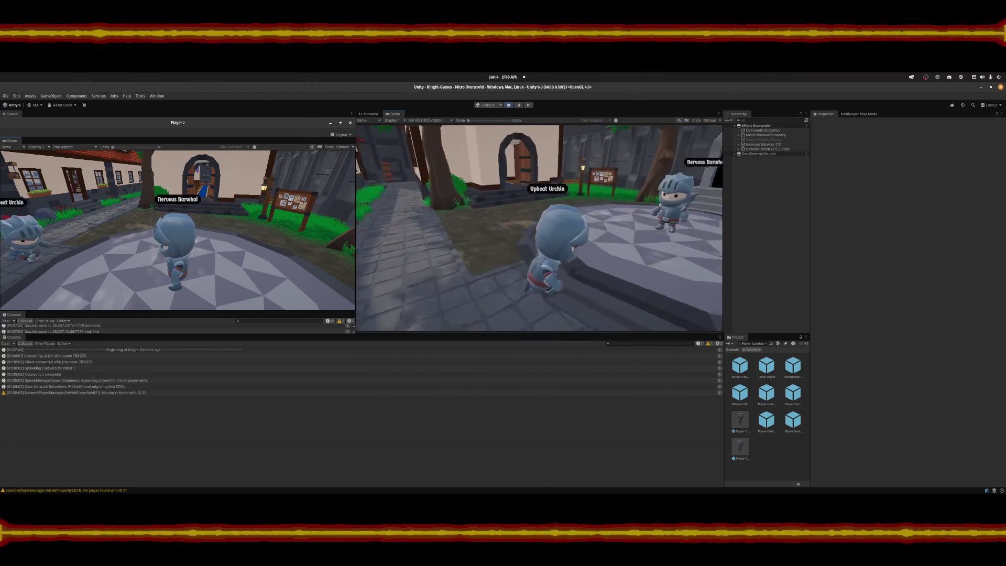
key("w")
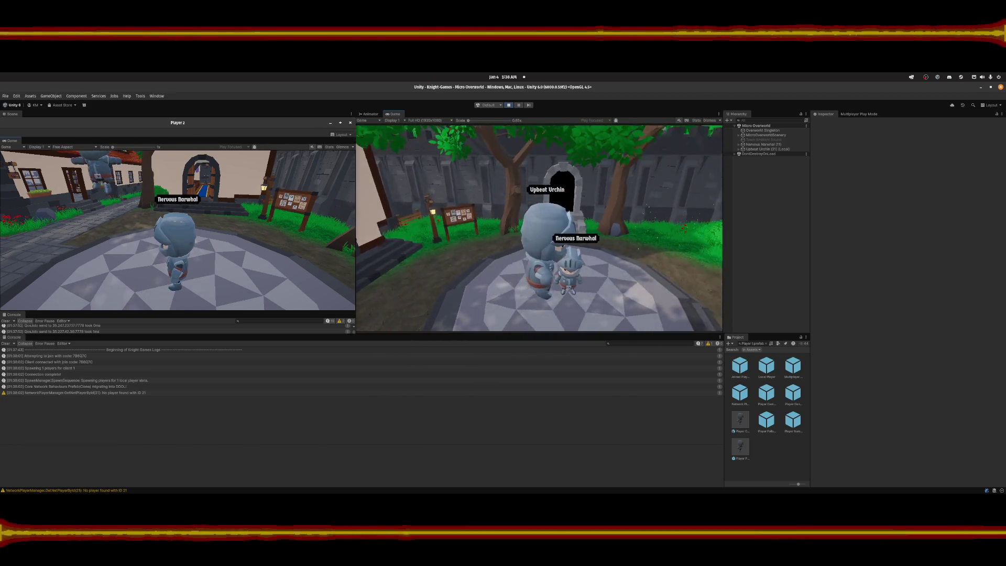
Move Upbeat Urchin around the plaza and archway to check both nametags.
key("w")
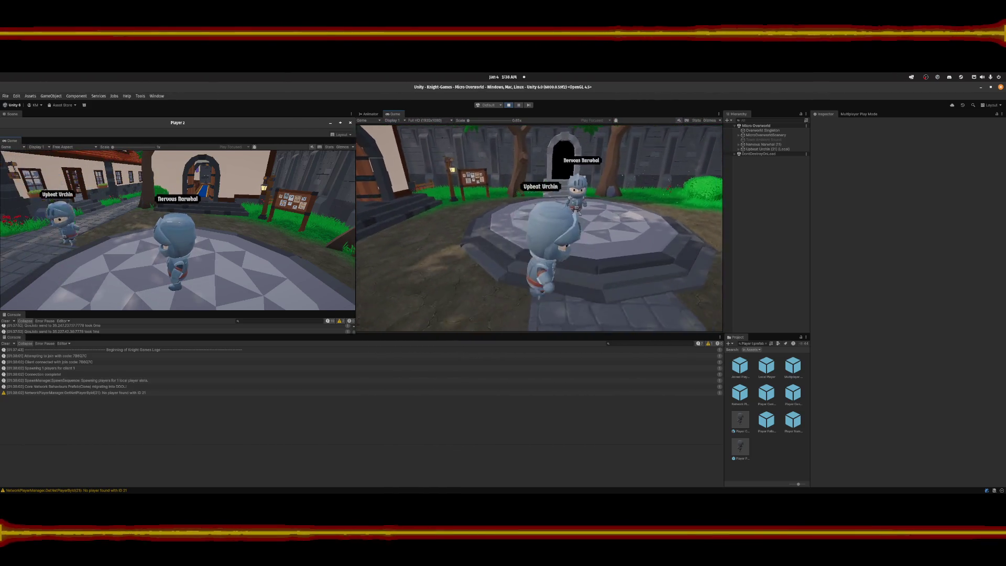
key("w")
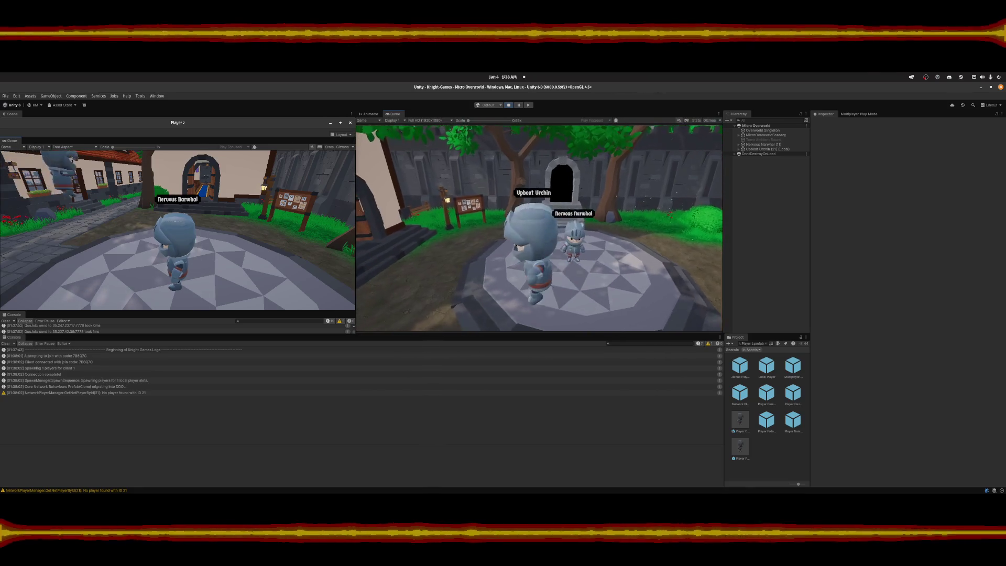
key("s")
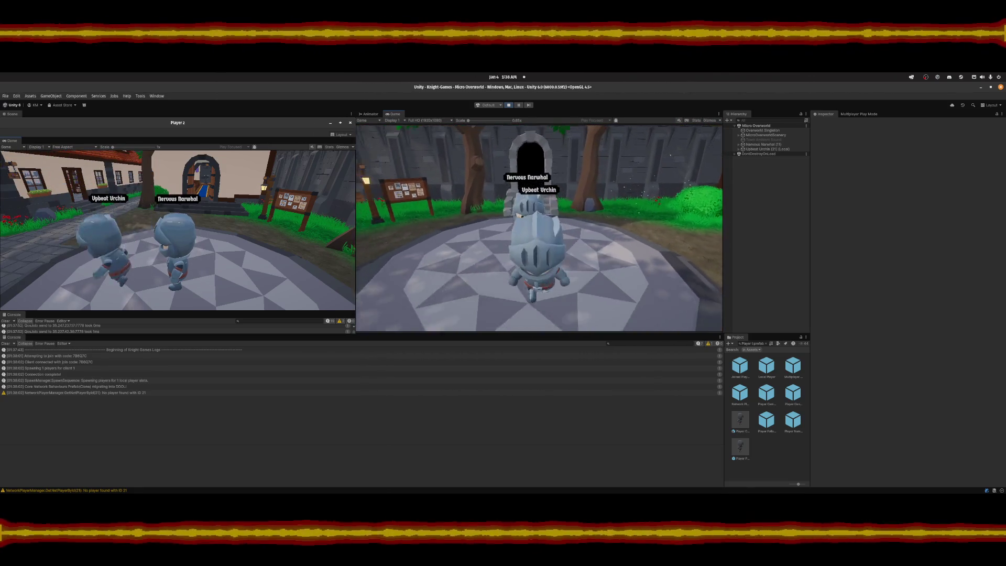
key("w")
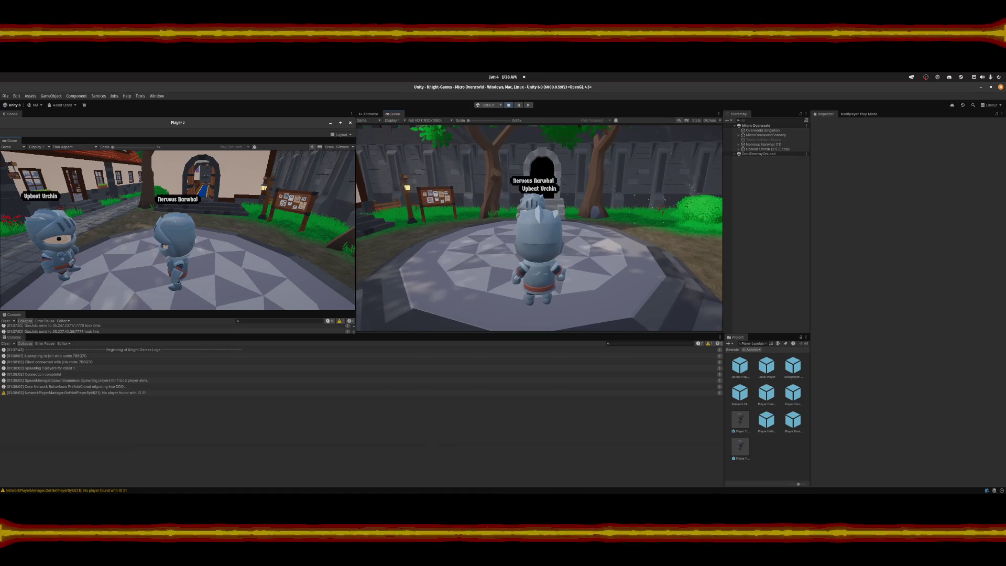
key("w")
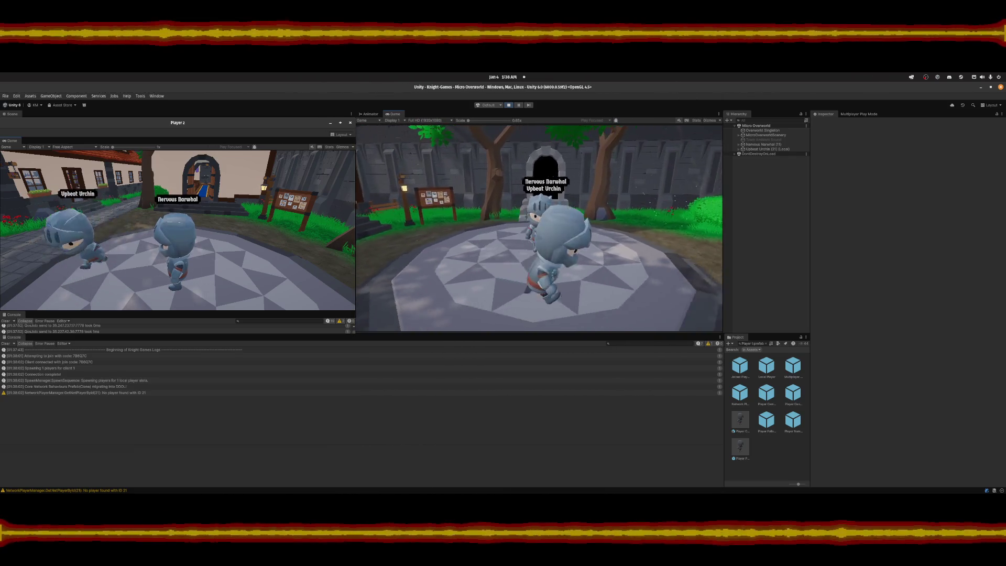
key("s")
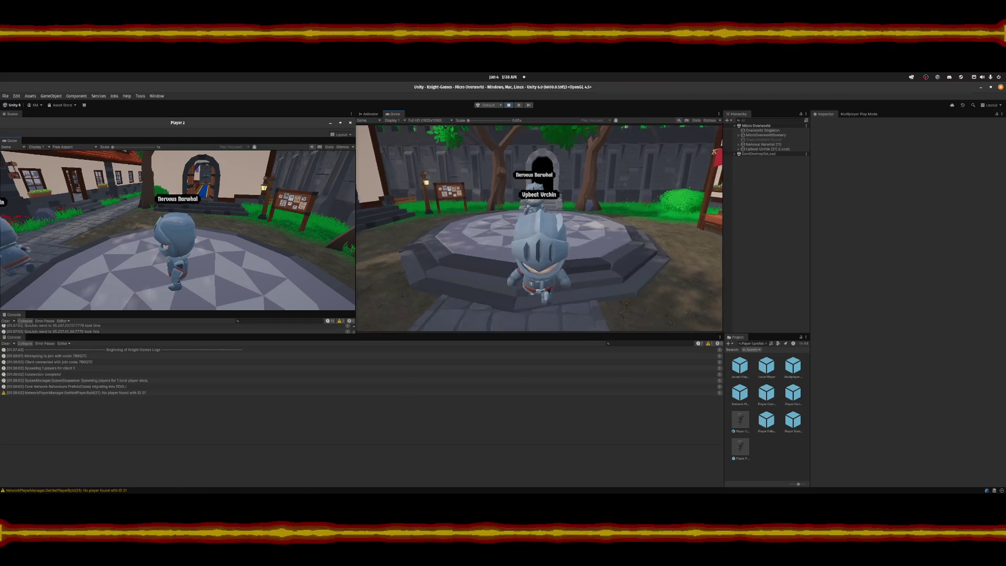
key("s")
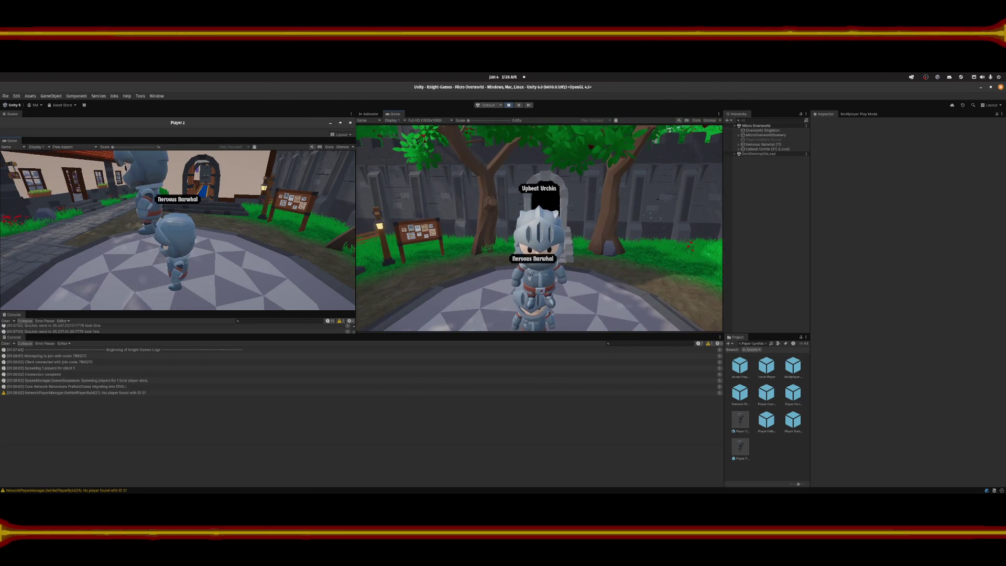
key("s")
key("w")
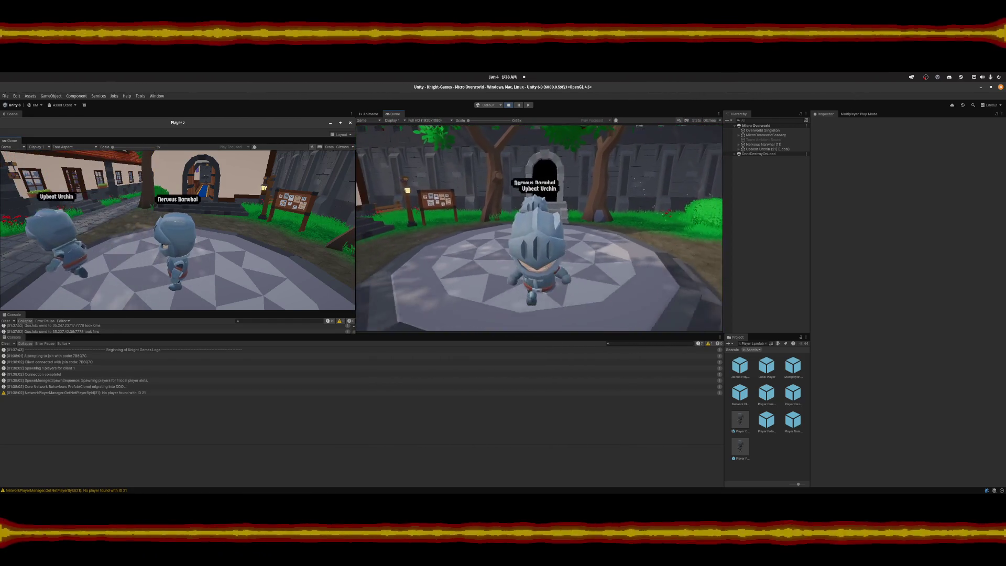
key("s")
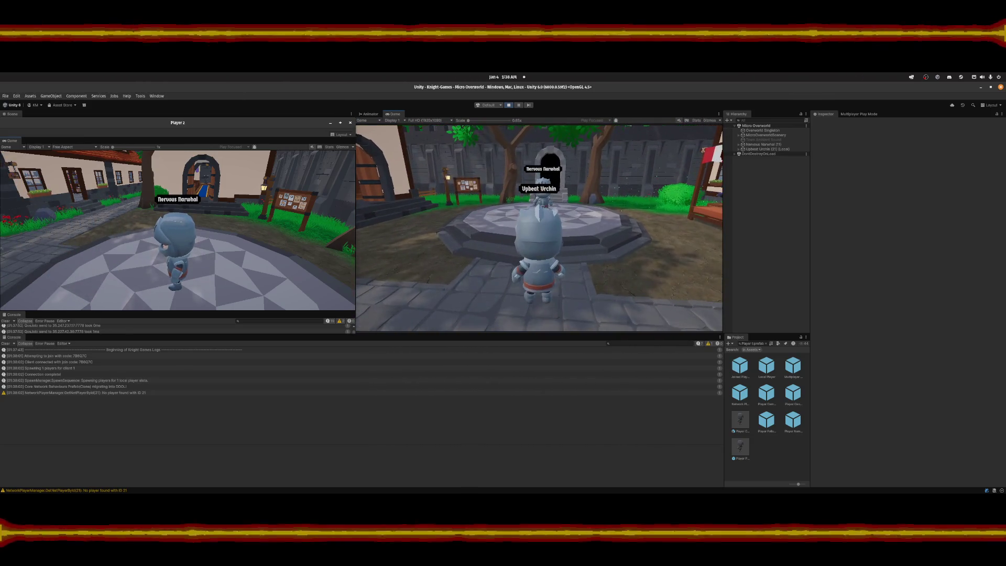
key("w")
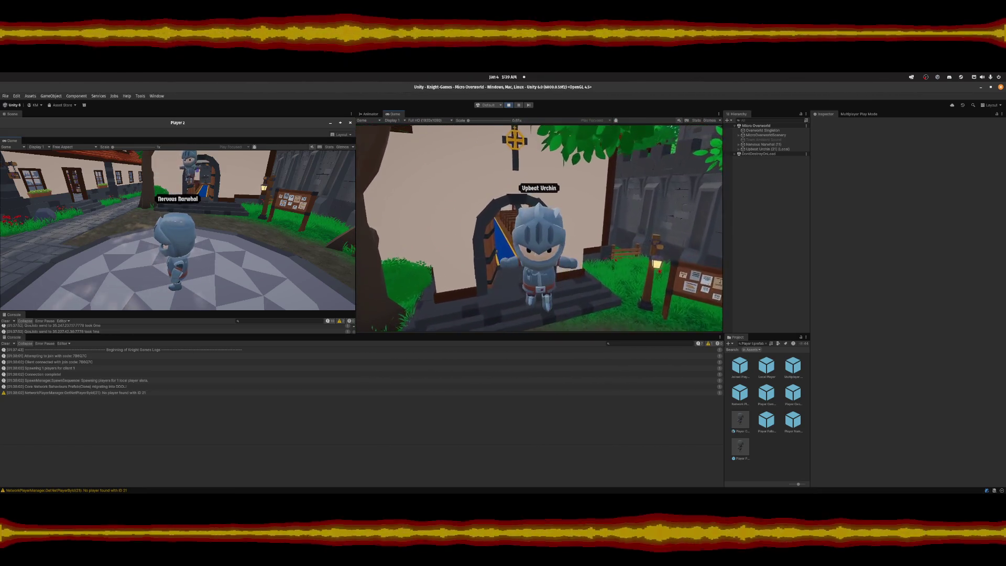
key("s")
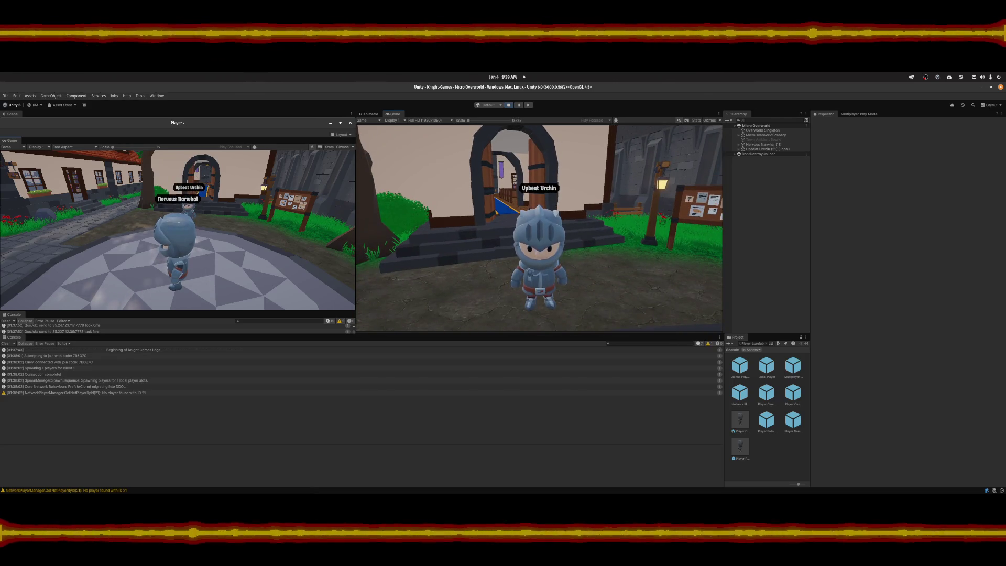
key("a")
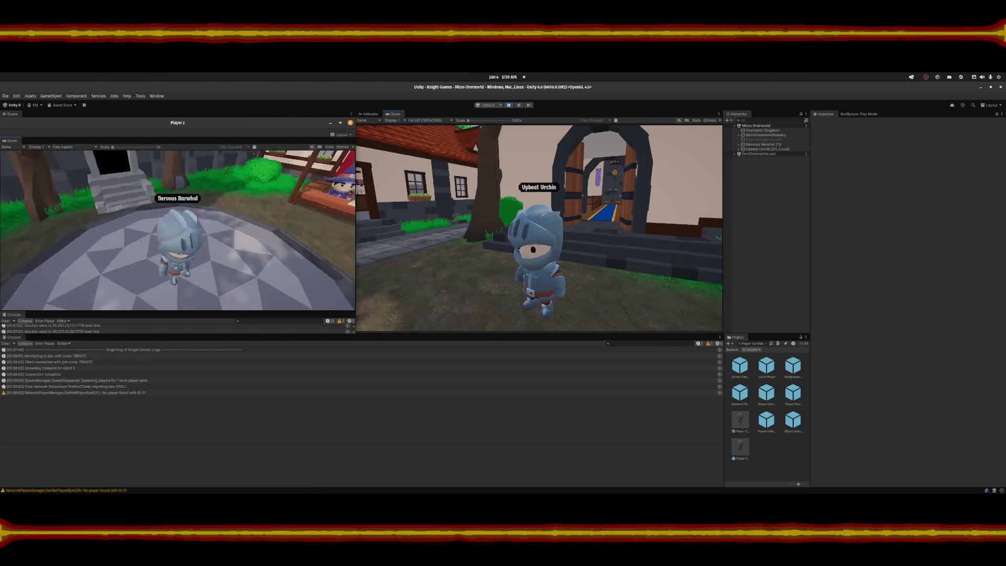
Walk and jump Nervous Narwhal around the archway and beside Upbeat Urchin.
key("w")
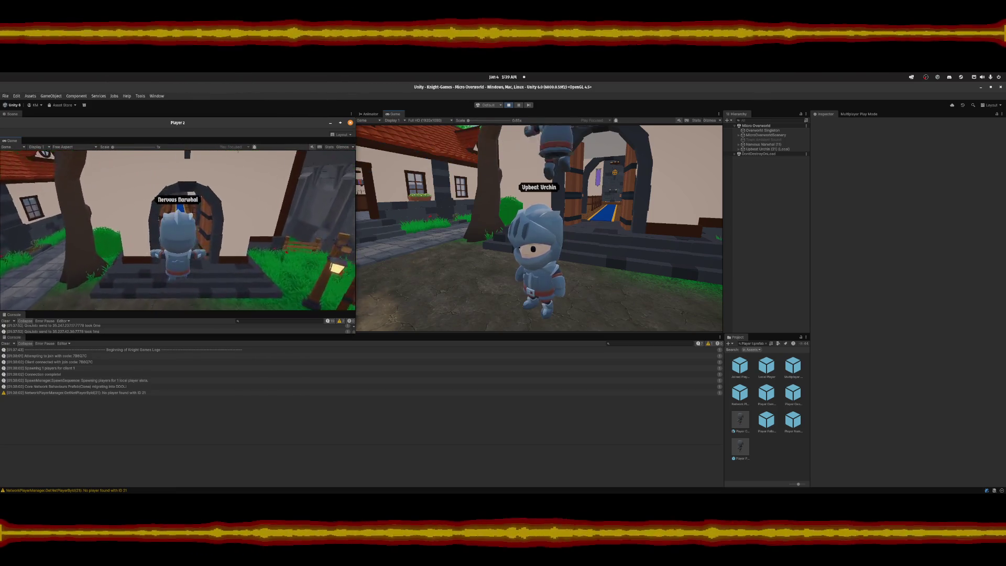
key("s")
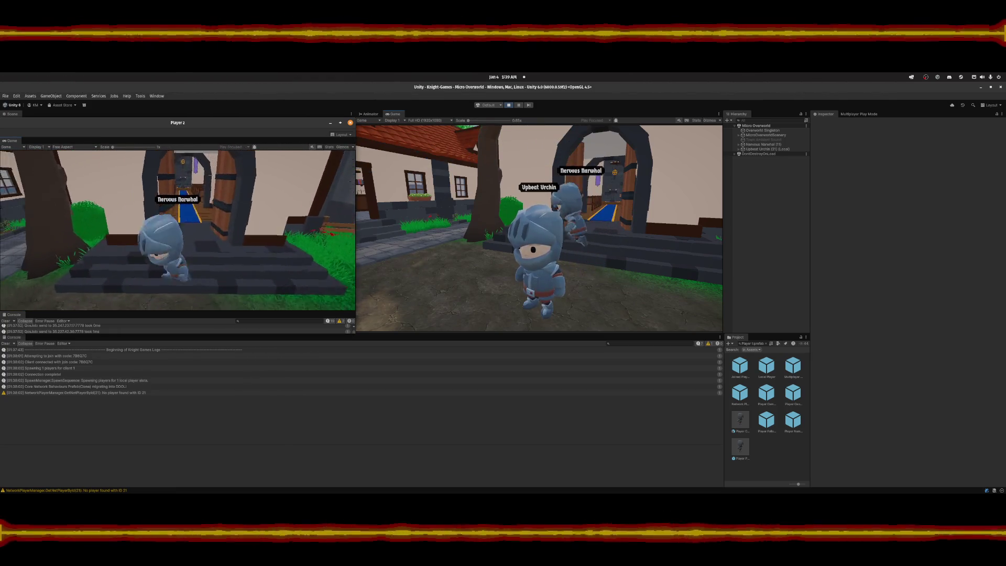
key("w")
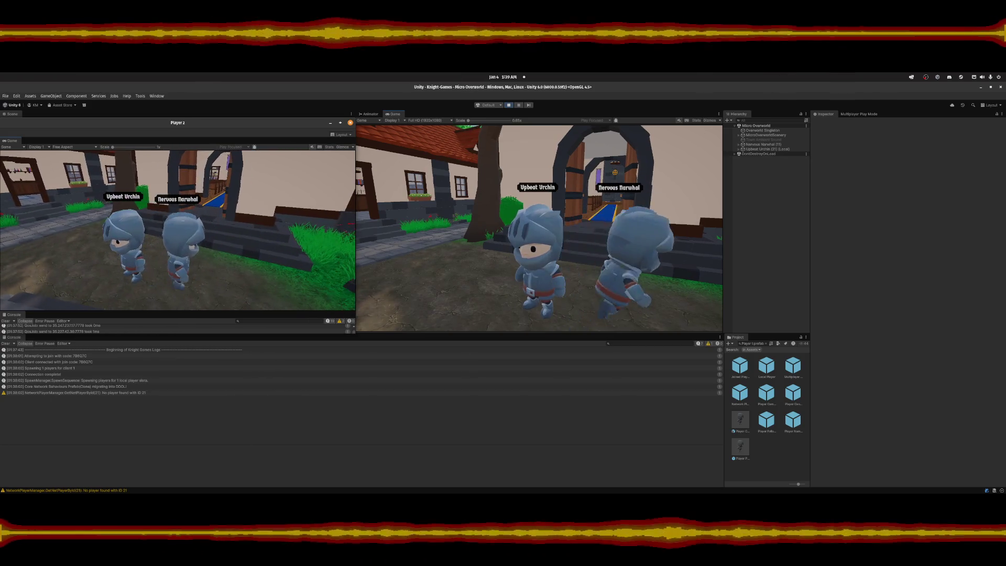
key("space")
key("s")
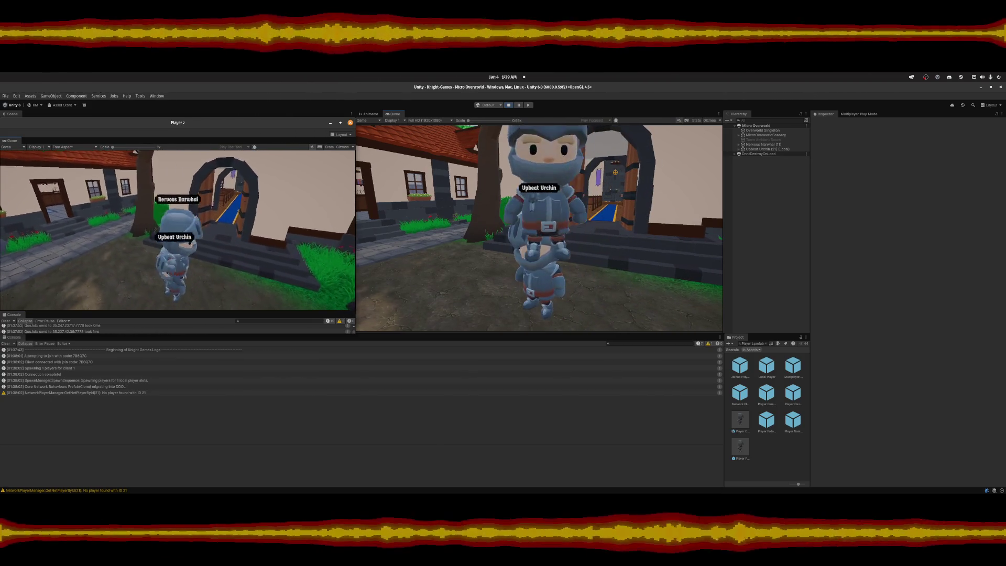
key("d")
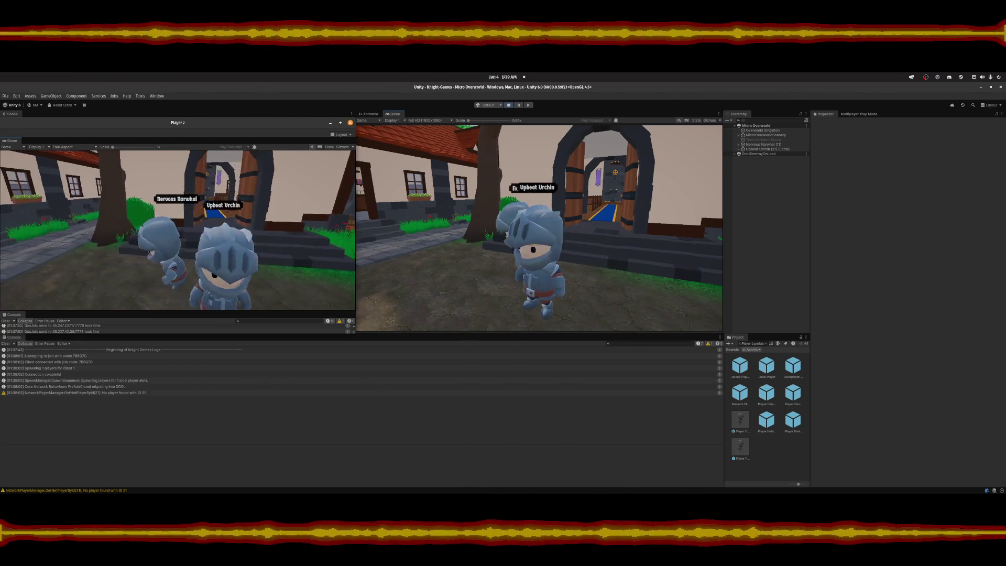
key("w")
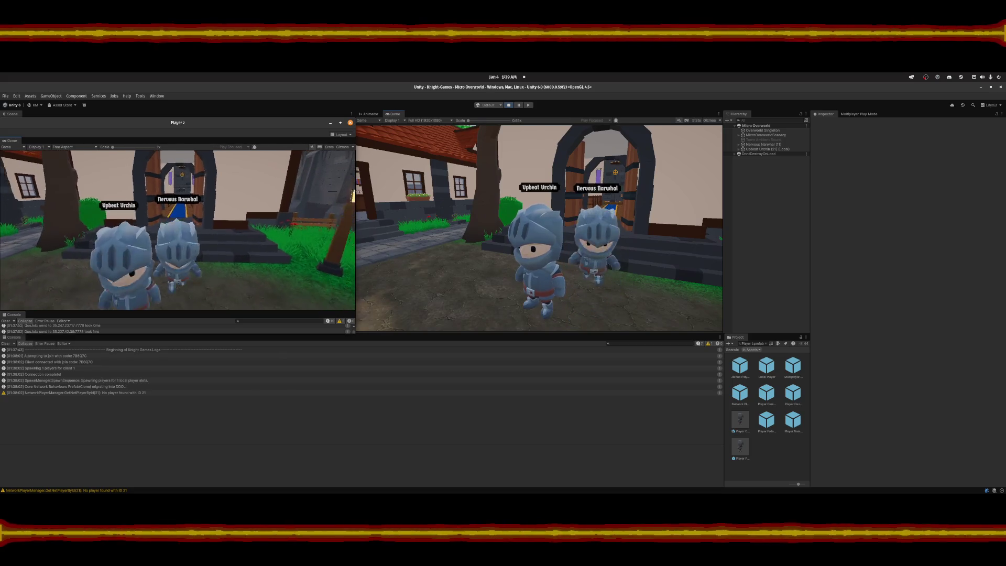
key("a")
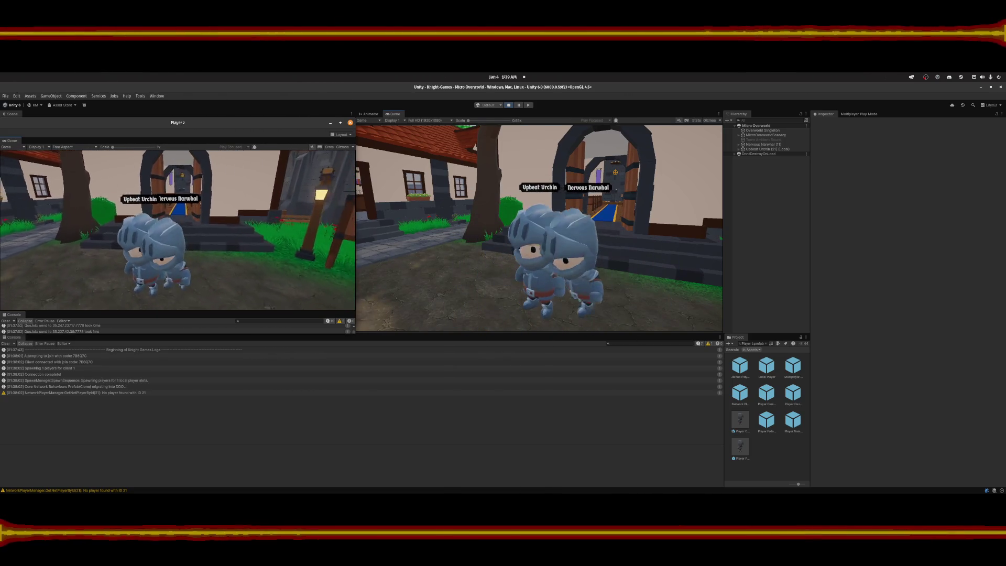
key("s")
key("w")
key("d")
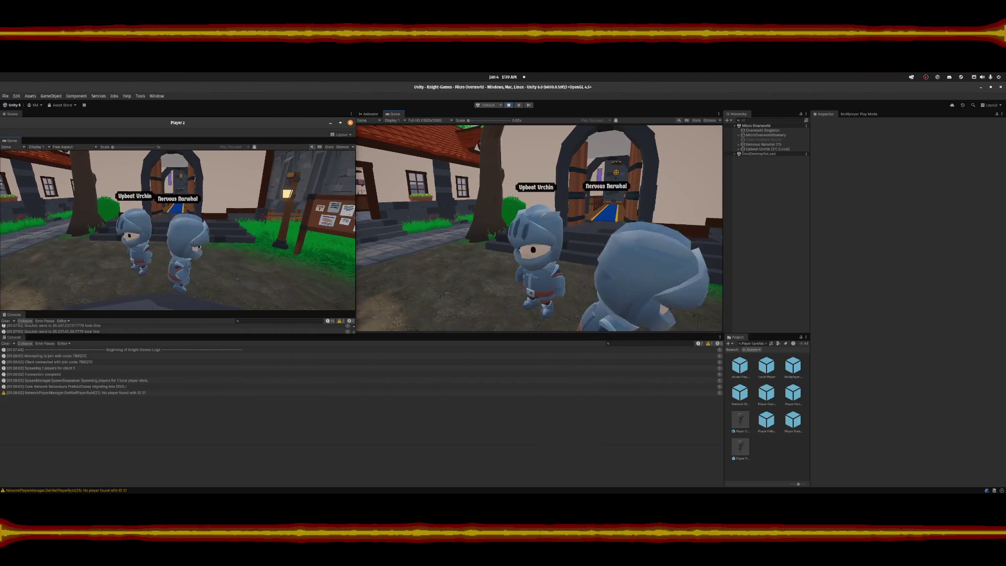
key("s")
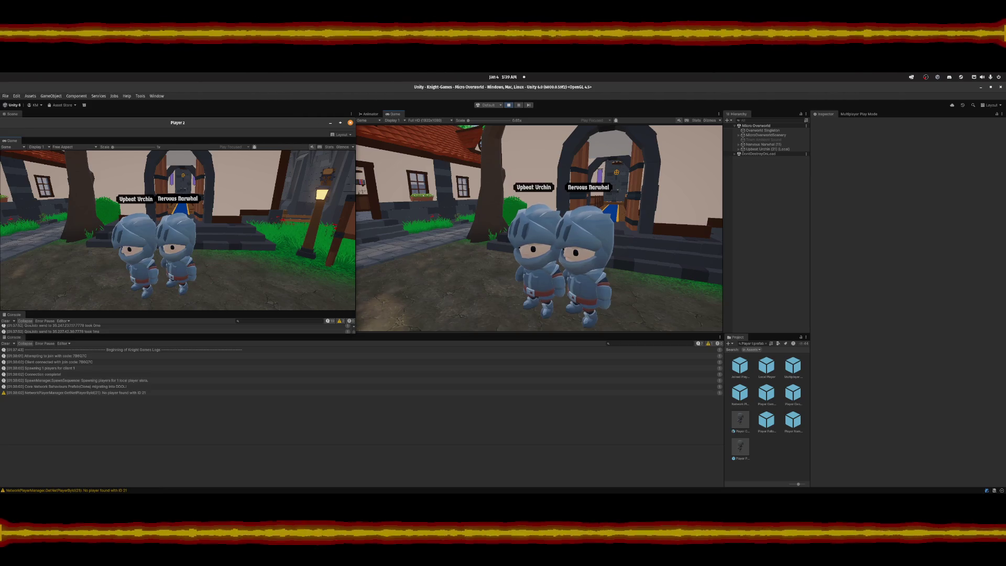
Walk Upbeat Urchin to the doorway steps, then open and close the pause menu.
key("a")
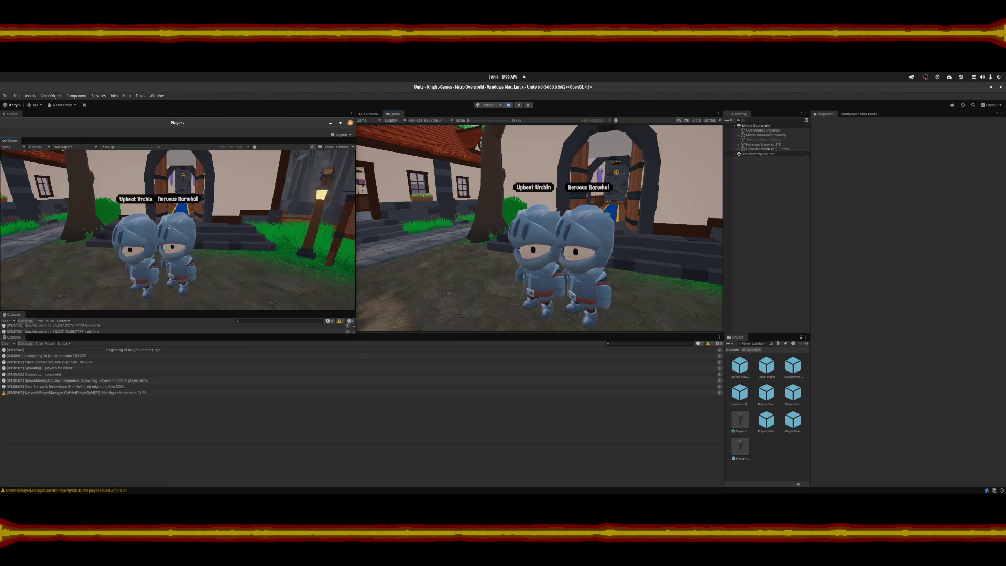
key("a")
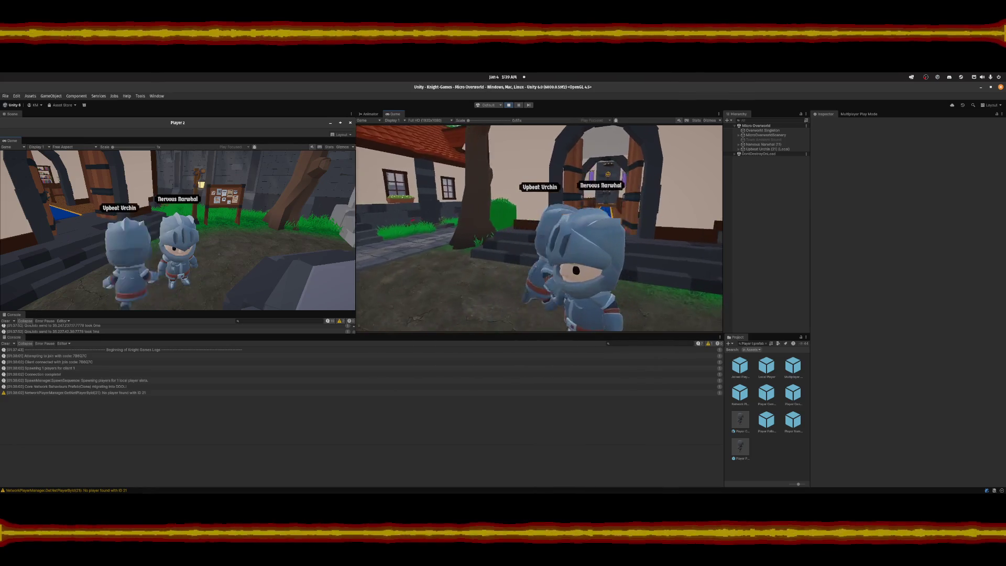
key("w")
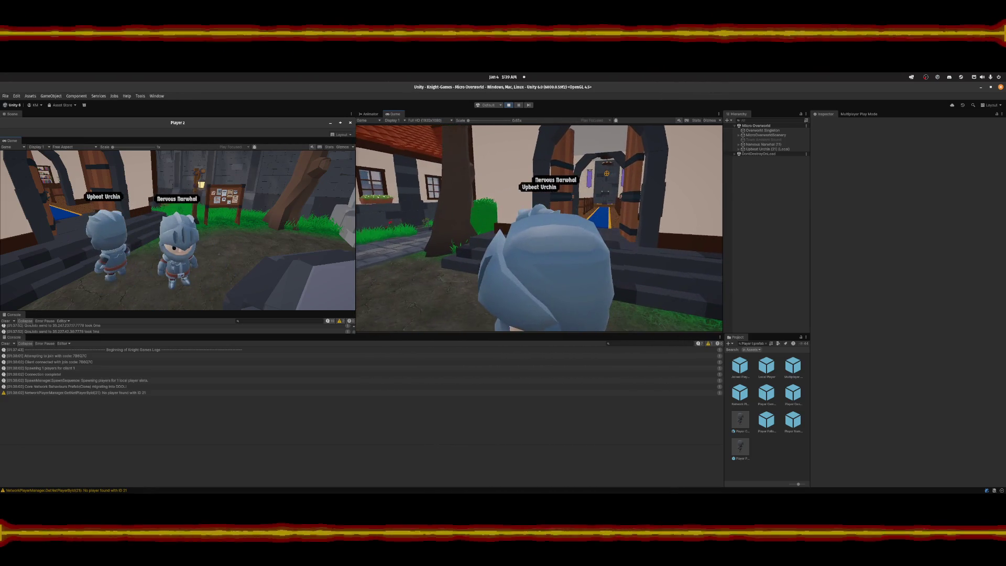
key("a")
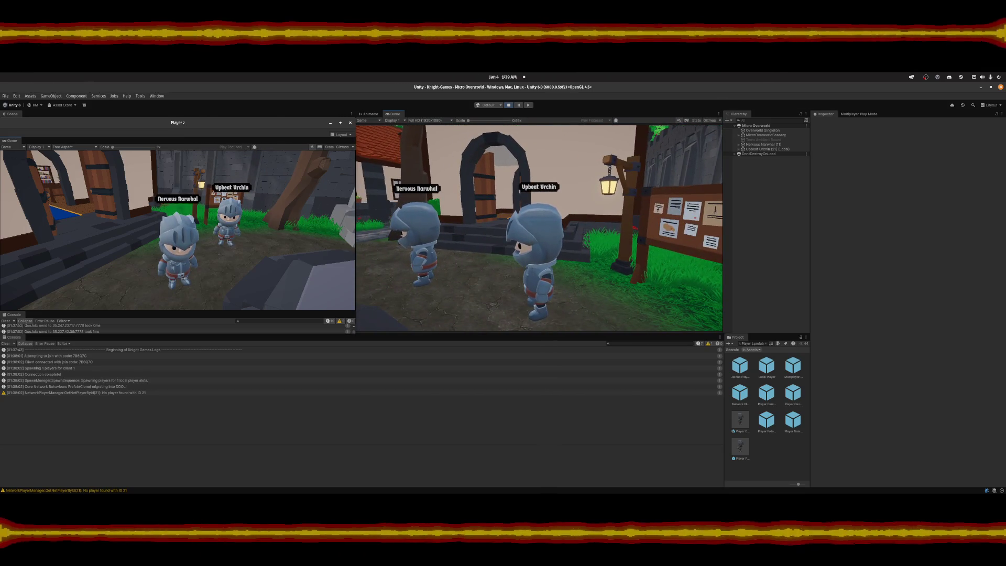
key("s")
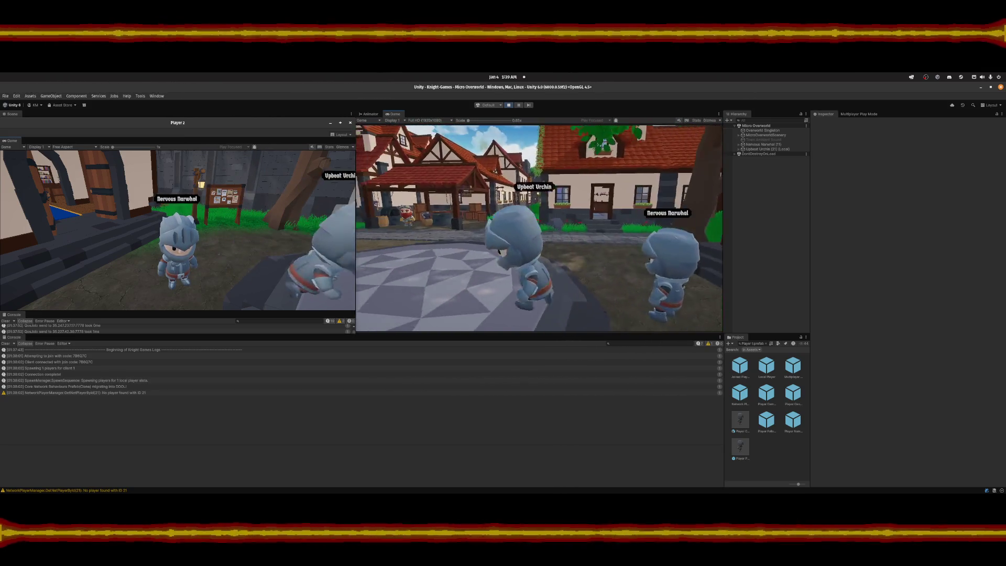
key("d")
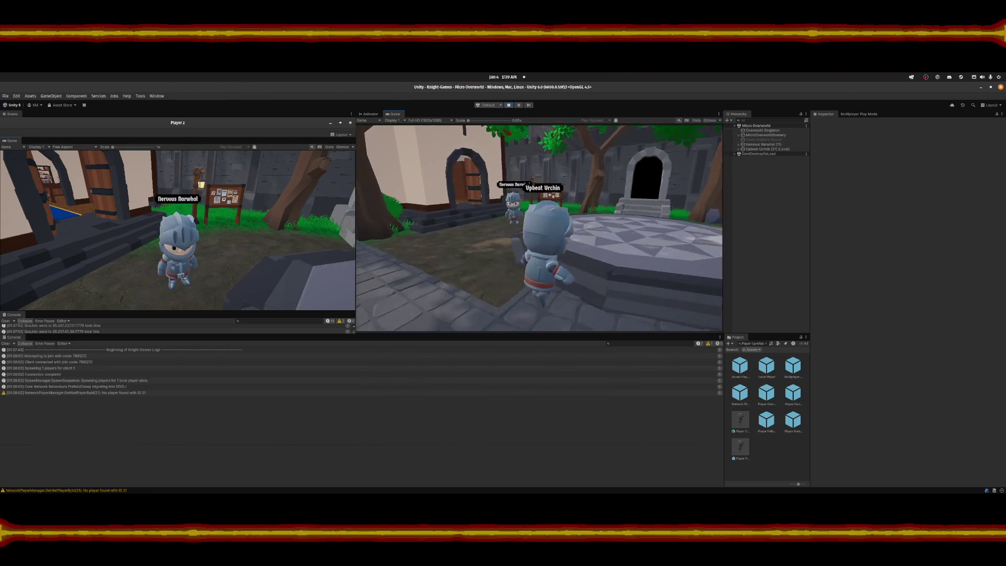
key("w")
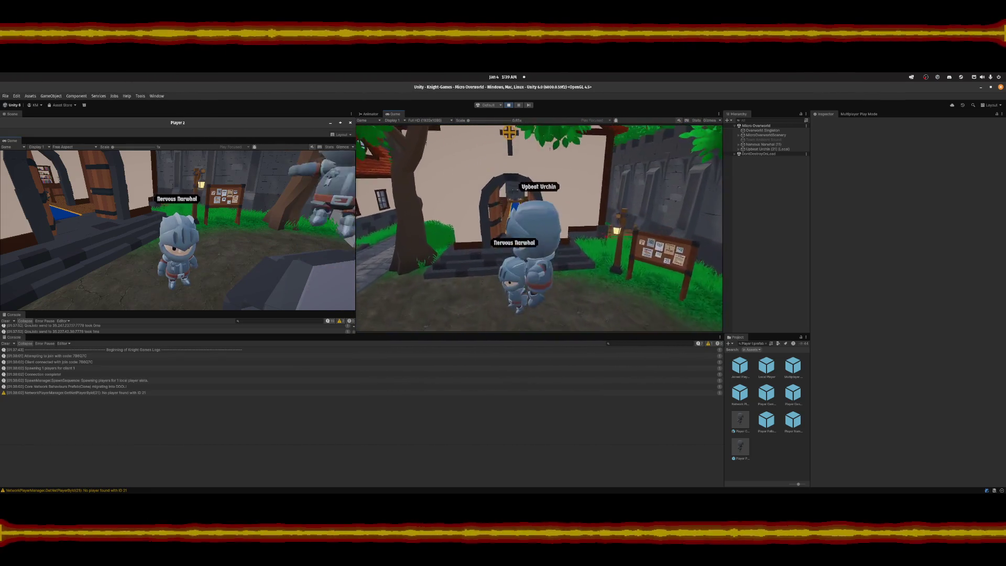
key("s")
key("Escape")
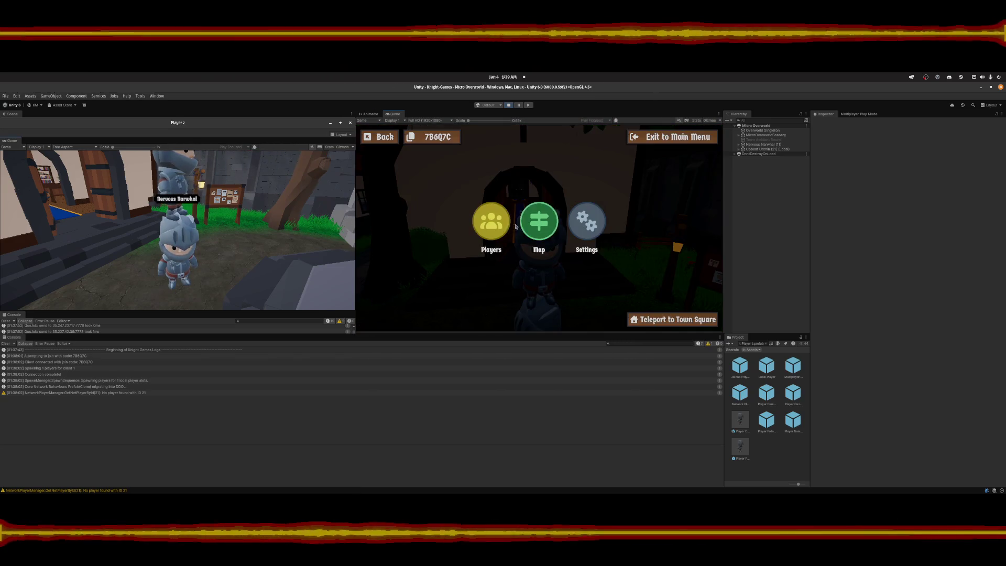
key("Escape")
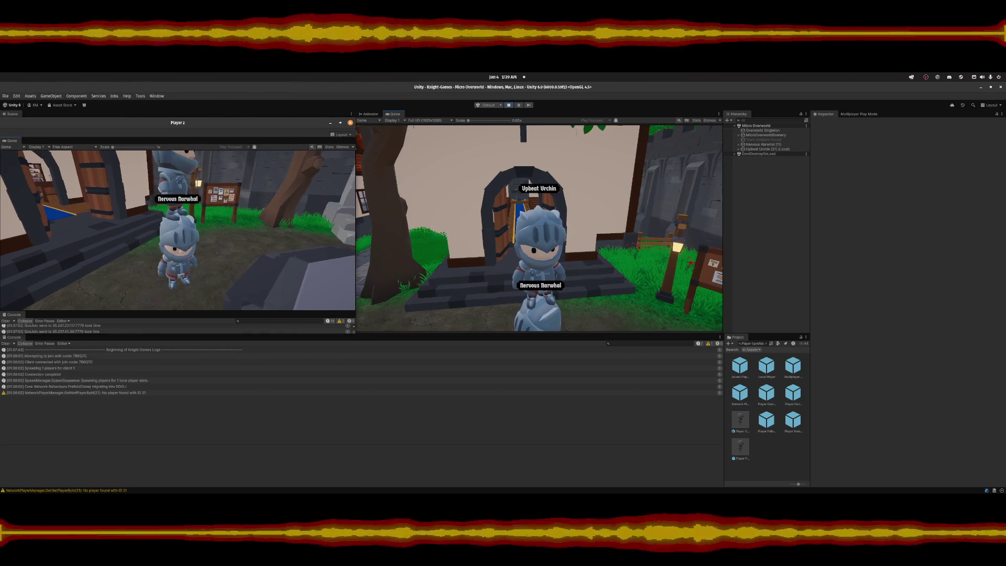
key("Escape")
key("Escape")
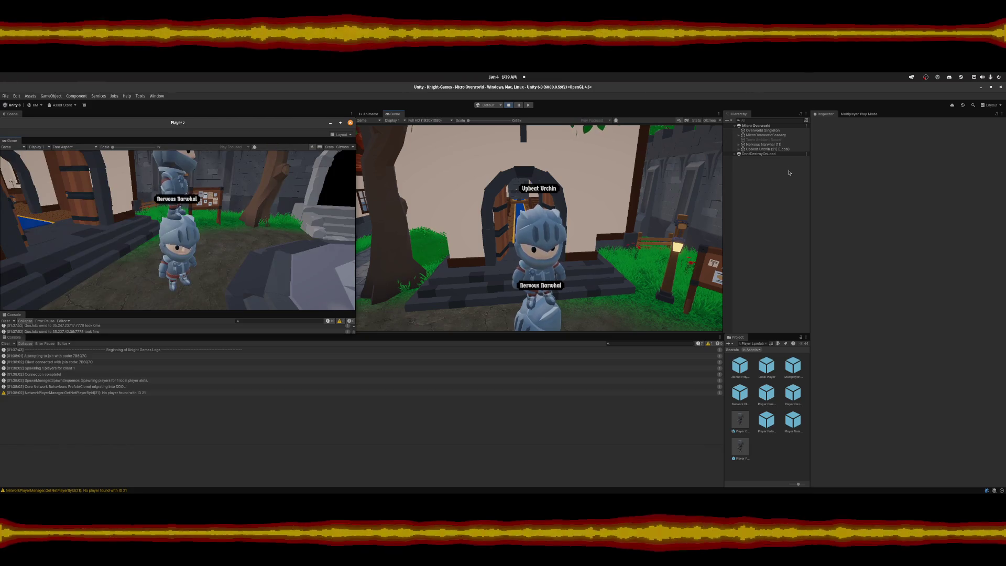
Expand Nervous Narwhal (11), browse Player Canvas and Splitscreen Border, then select the player object.
left_click(739, 145)
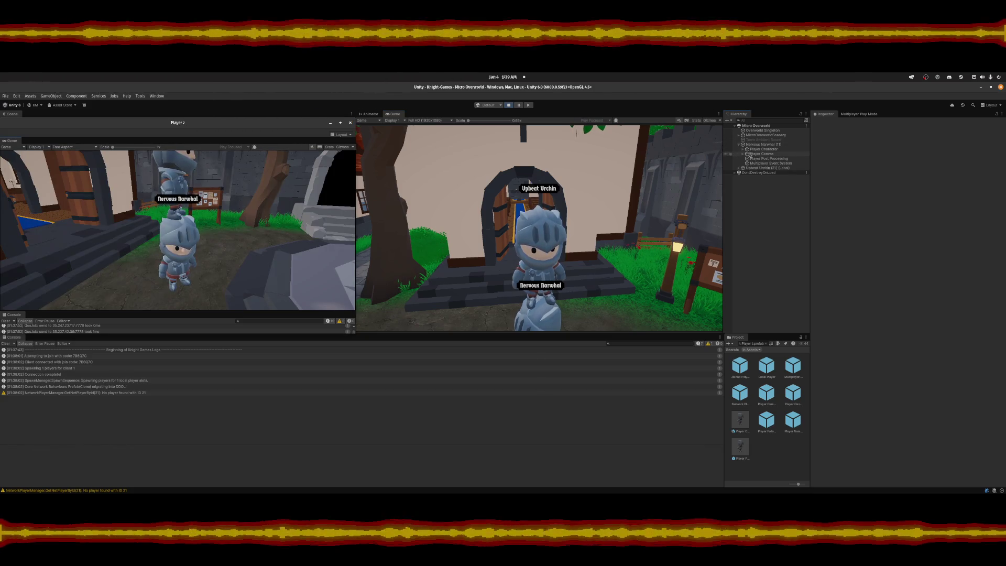
left_click(758, 154)
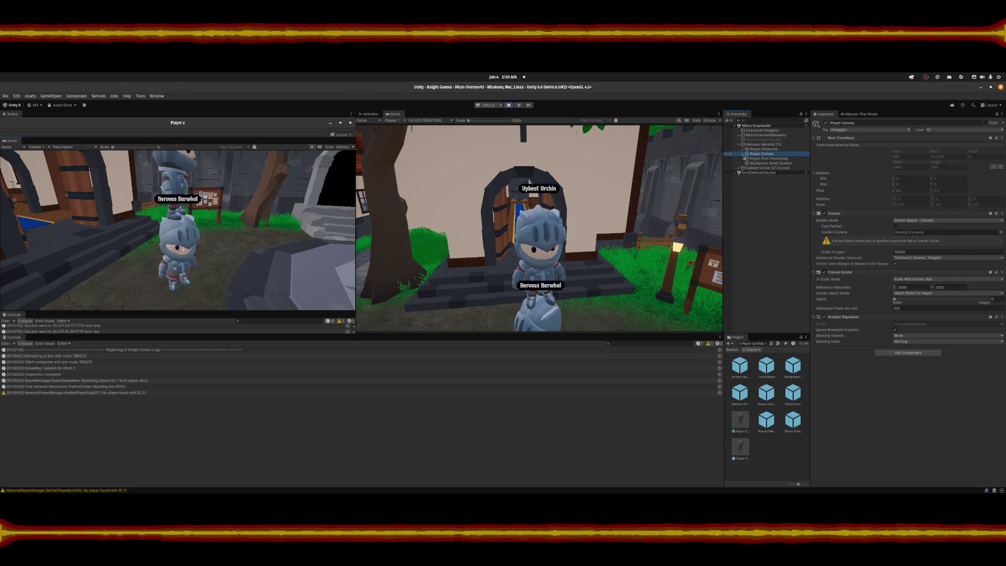
left_click(743, 154)
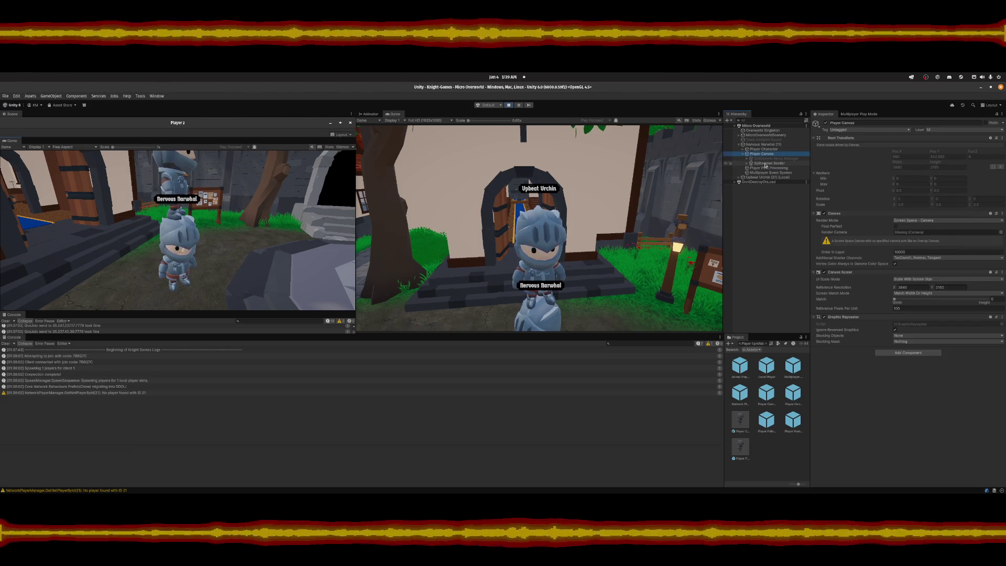
left_click(743, 154)
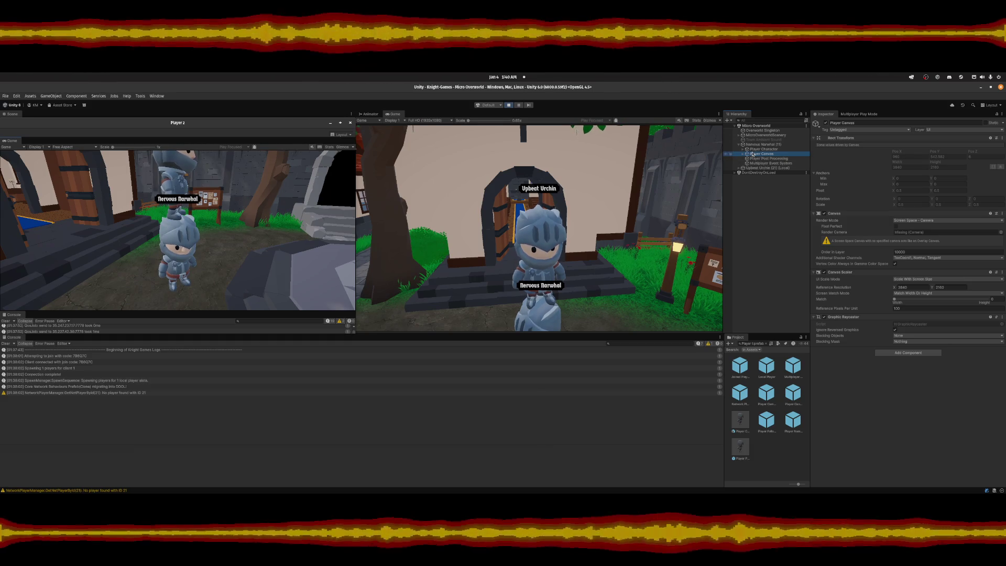
left_click(744, 155)
left_click(748, 164)
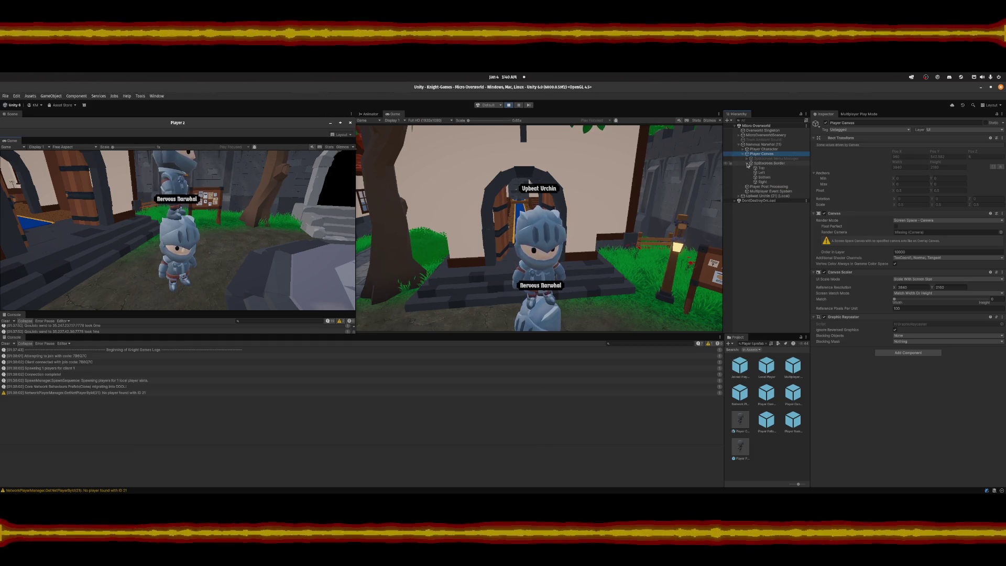
left_click(748, 163)
left_click(748, 159)
left_click(748, 159)
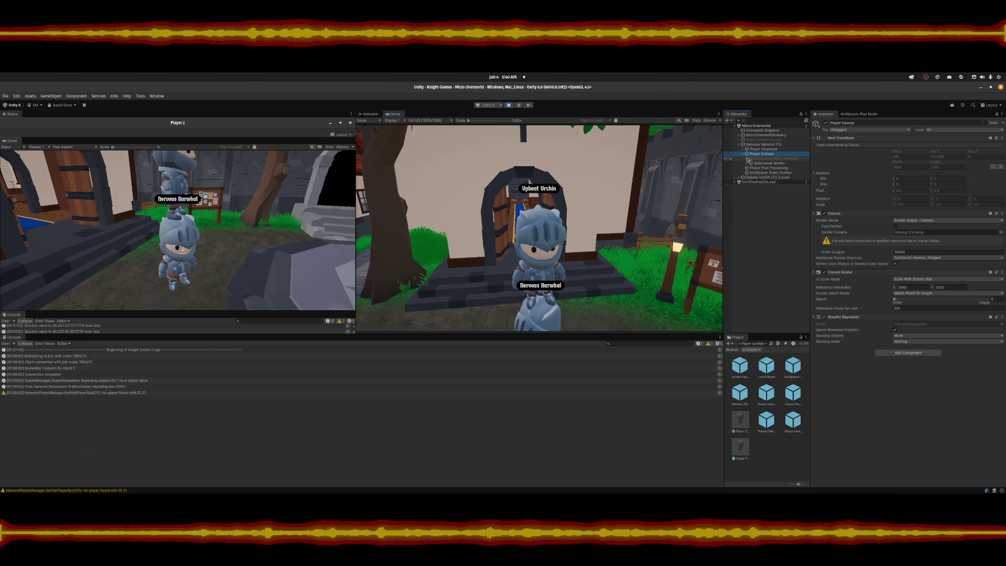
left_click(744, 154)
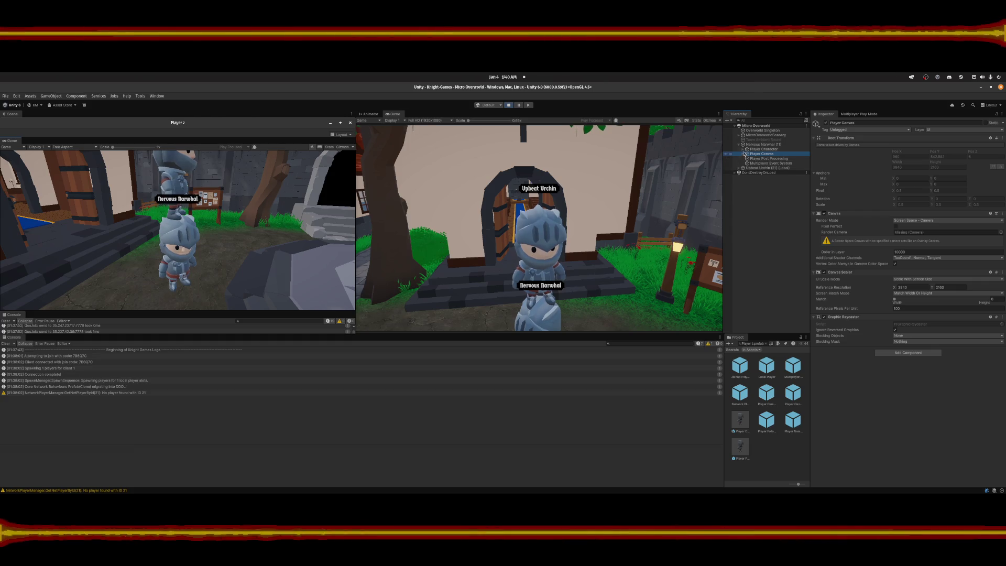
left_click(747, 145)
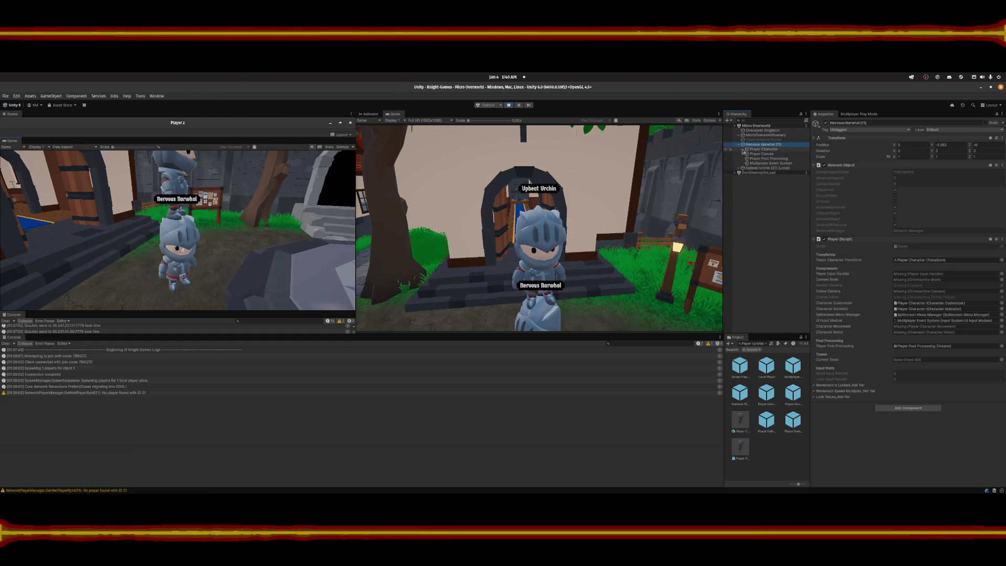
Compare the Nametag Provider and Nametag Detector settings under Player Character.
left_click(744, 150)
left_click(767, 173)
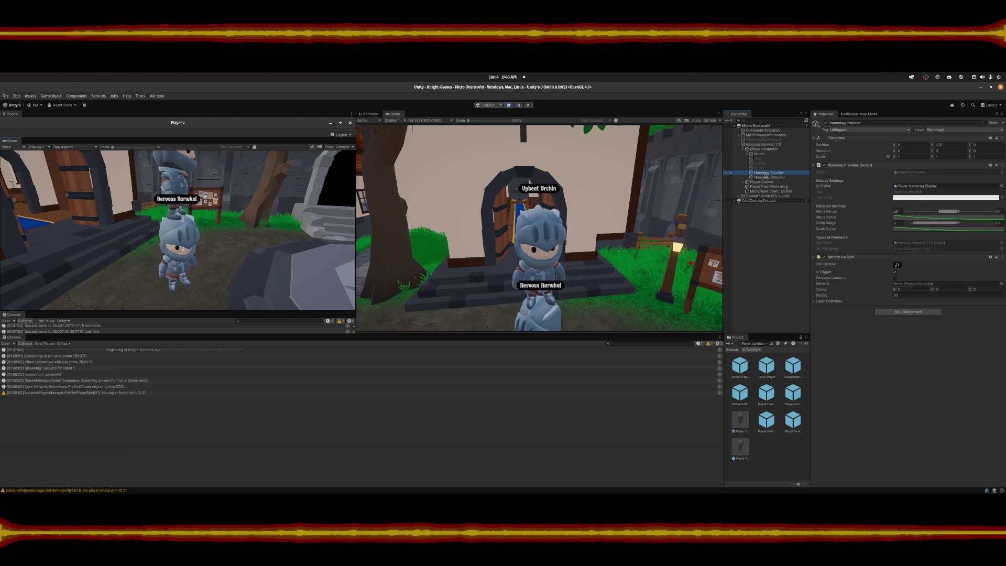
left_click(766, 177)
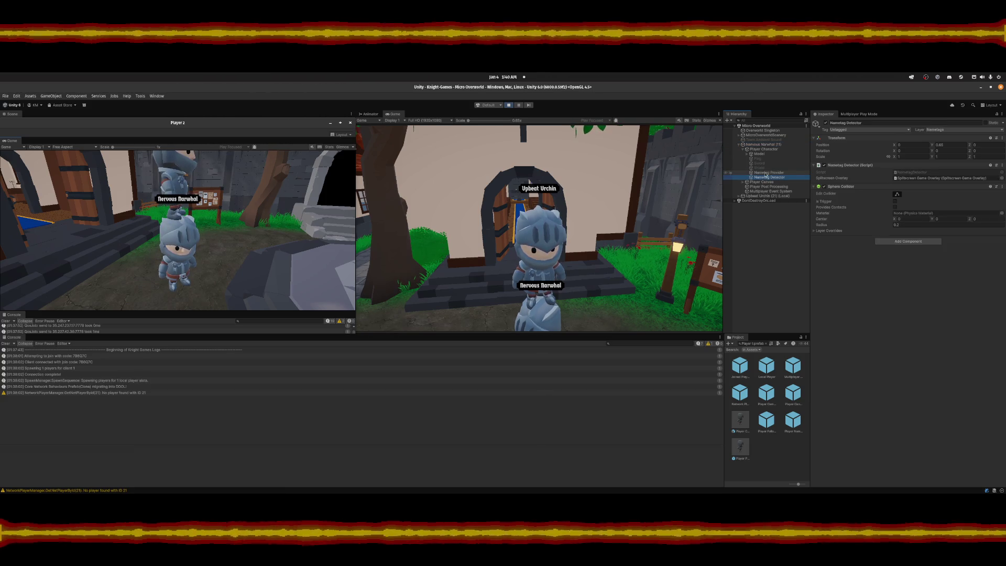
left_click(766, 173)
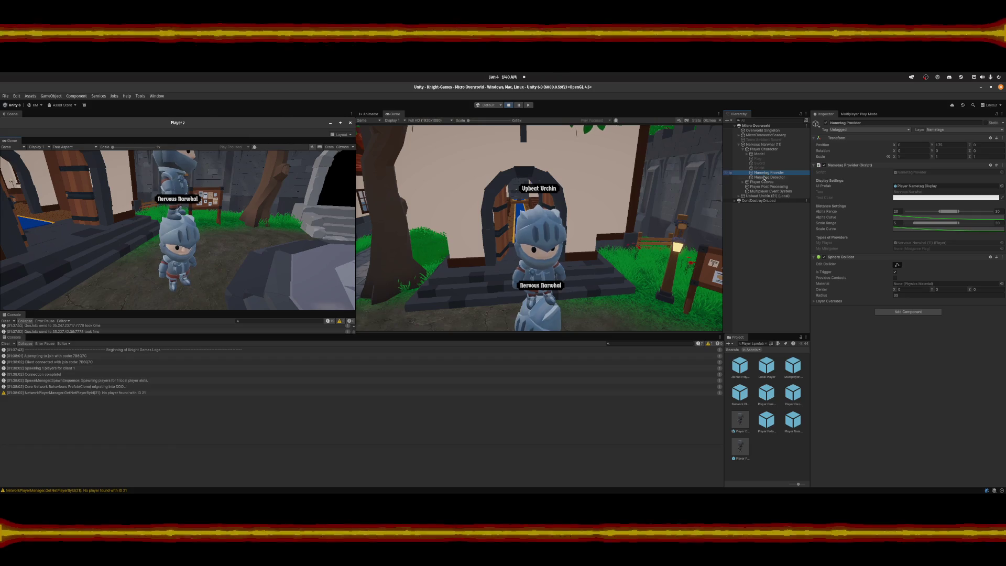
left_click(764, 177)
left_click(765, 173)
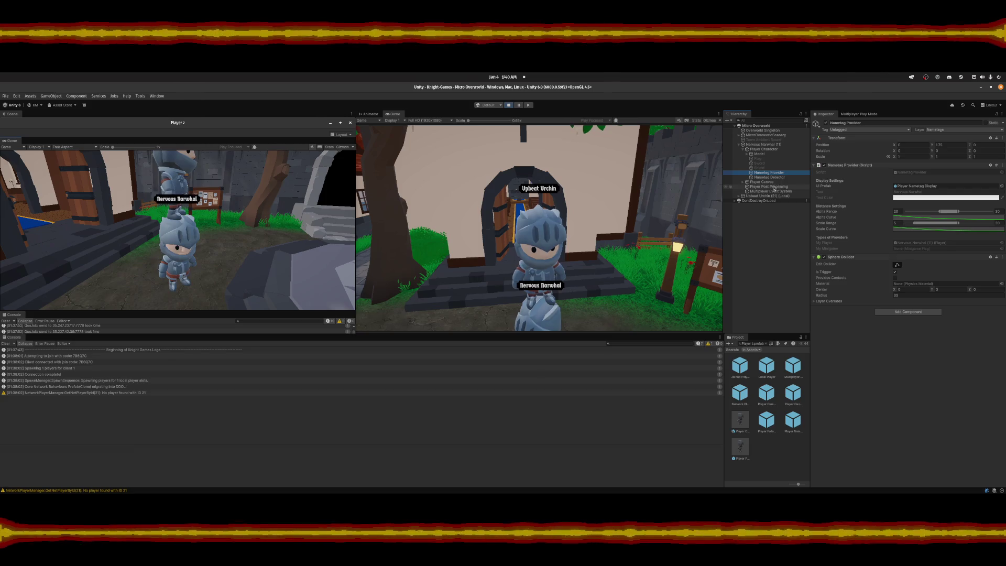
left_click(762, 177)
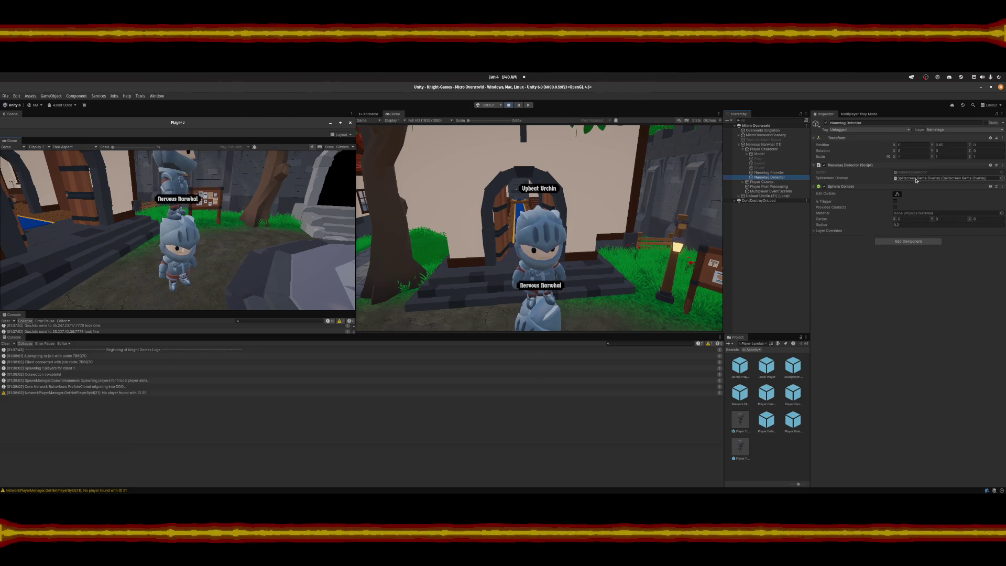
left_click(772, 173)
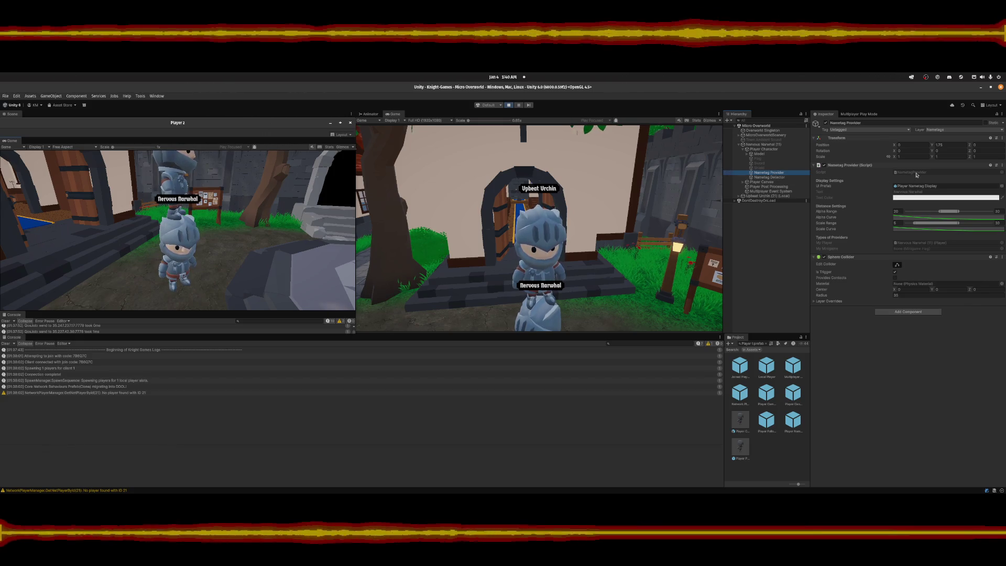
Reselect Nametag Provider and open its NametagProvider script in VS Code.
left_click(761, 178)
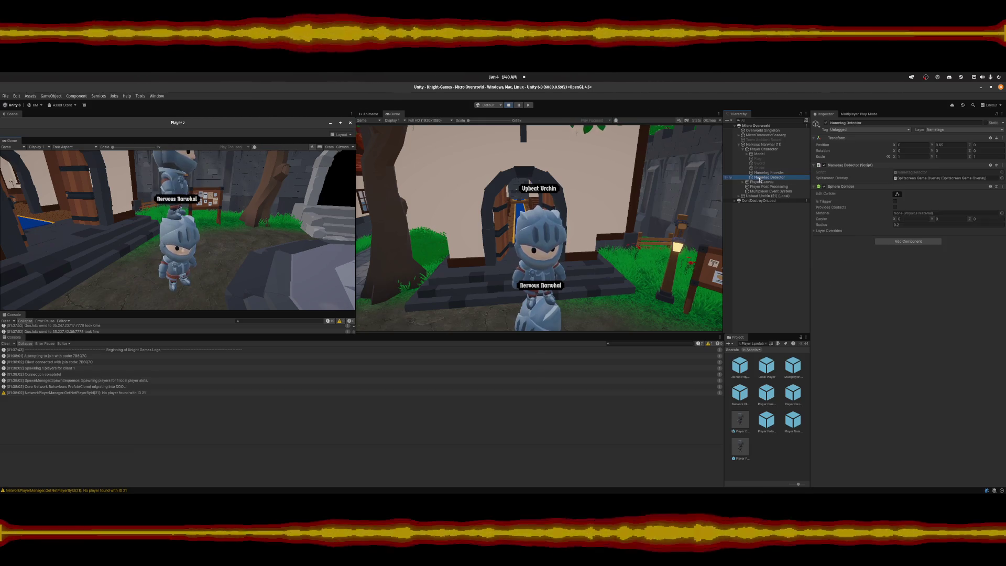
left_click(769, 173)
left_click(922, 173)
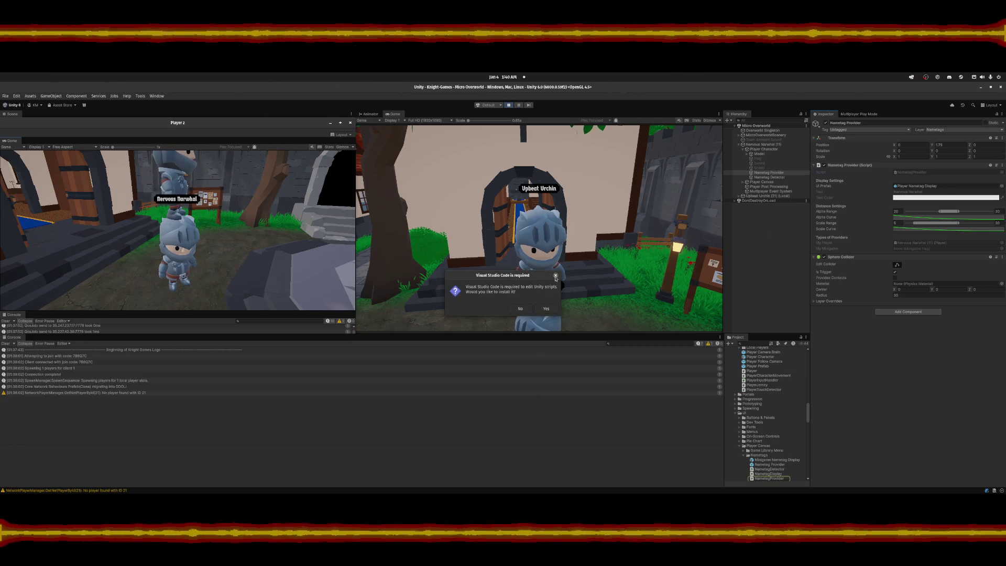
left_click(493, 484)
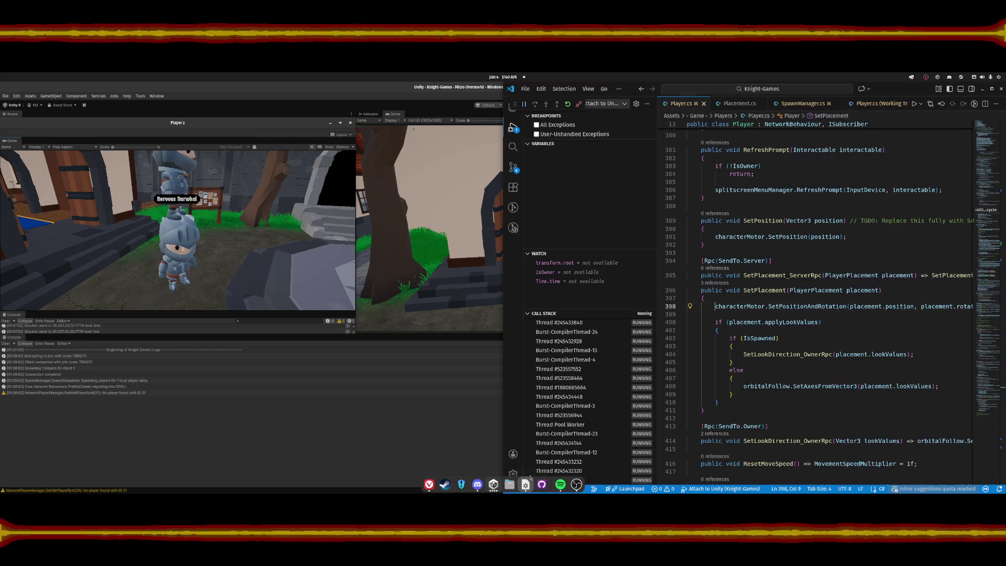
Open NametagProvider.cs using the 'nametagpro' file search.
left_click(842, 209)
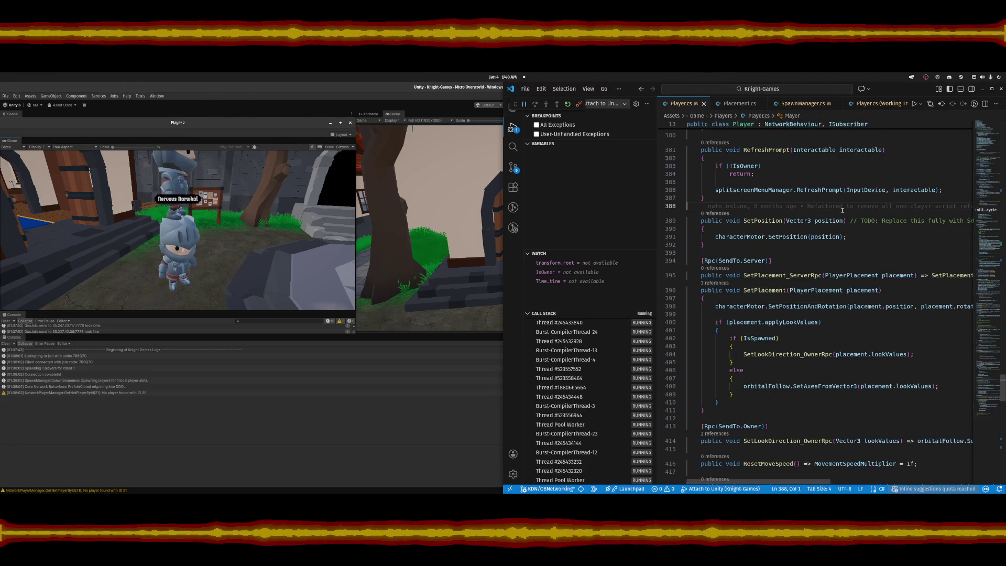
key("ctrl+p")
type("nameta")
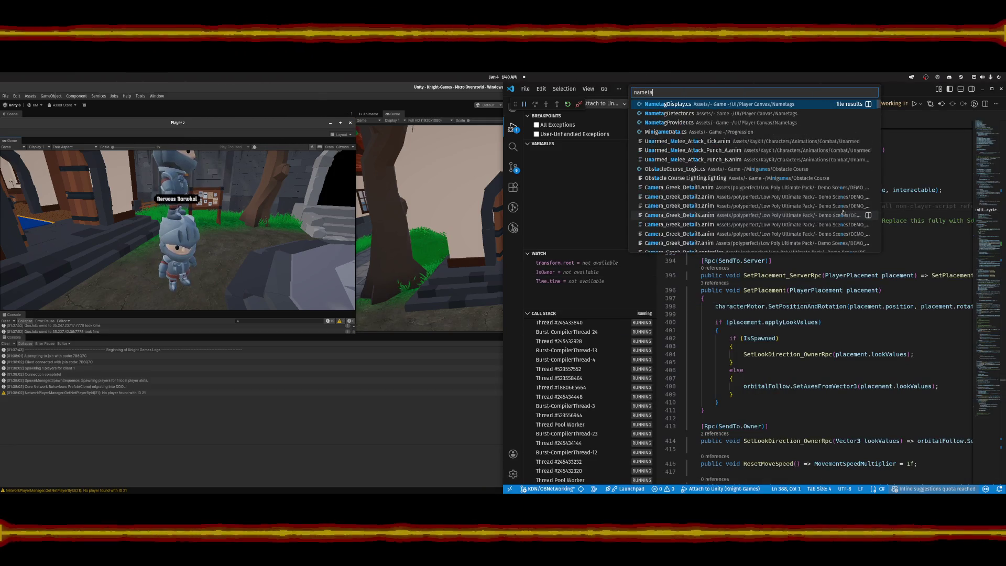
type("gpro")
key("Return")
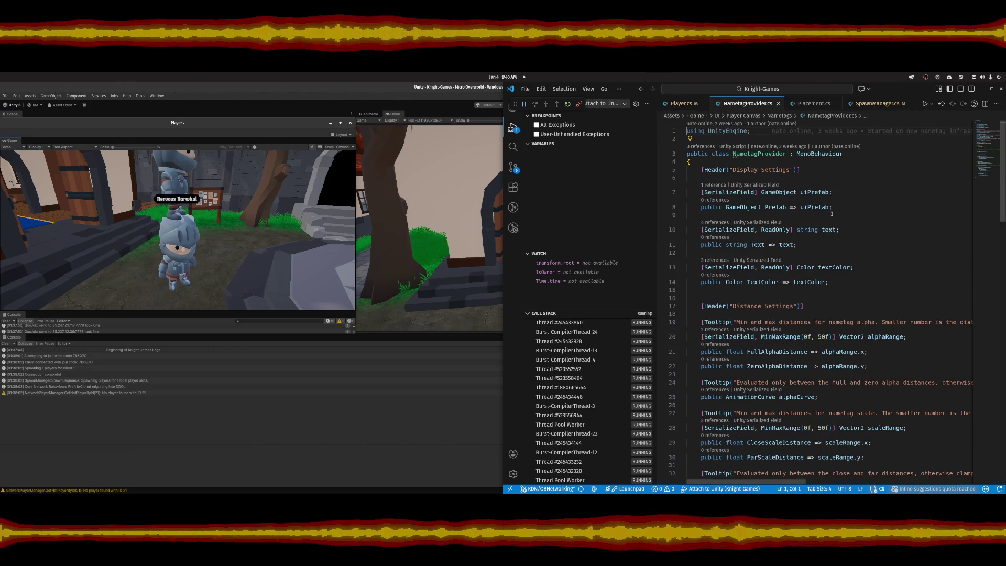
Scroll through EvaluateVisualValues to the team colour check on line 87.
scroll(832, 213, "down", 5)
scroll(837, 226, "down", 6)
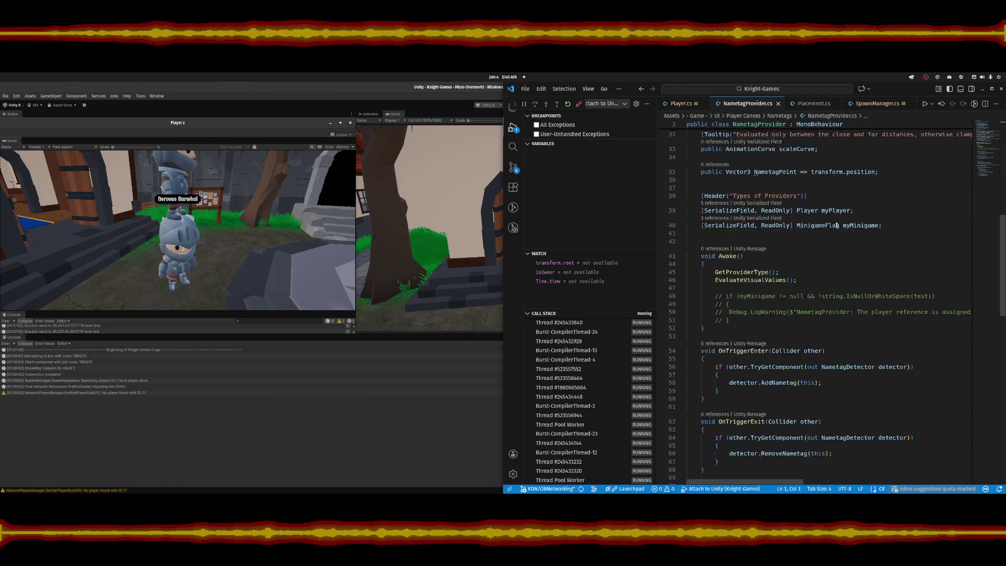
scroll(838, 225, "down", 3)
scroll(837, 225, "down", 6)
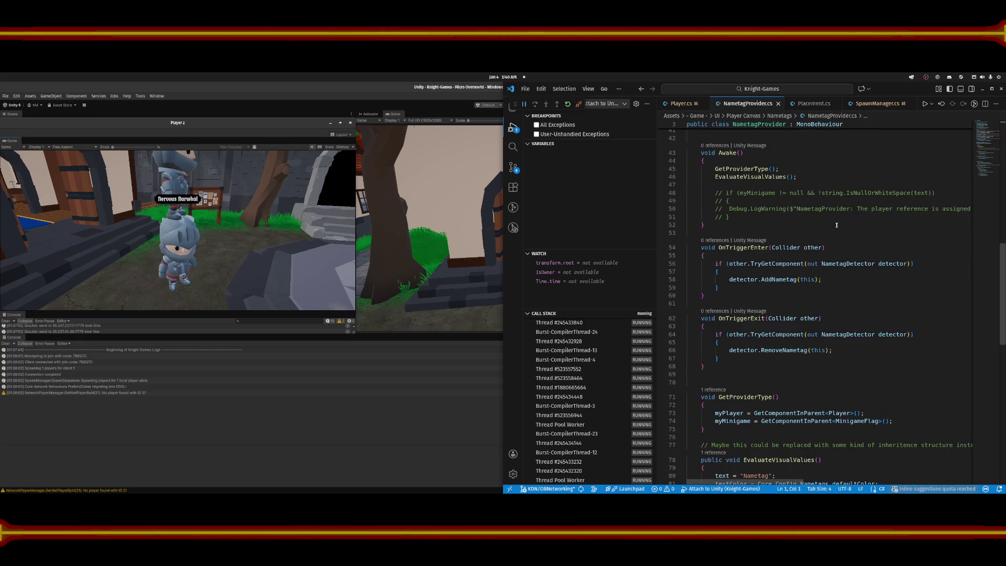
scroll(837, 226, "down", 3)
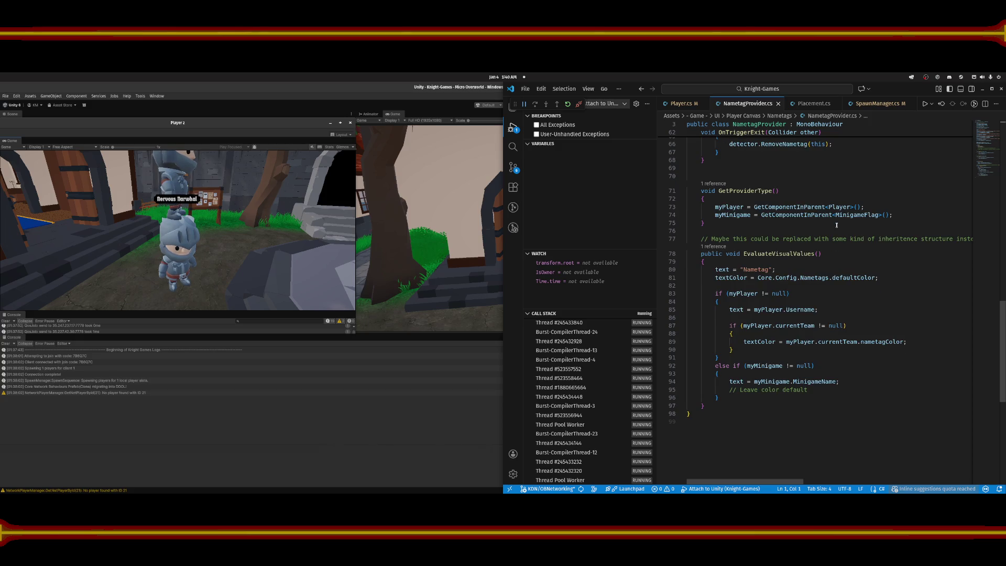
scroll(825, 243, "down", 1)
left_click(880, 311)
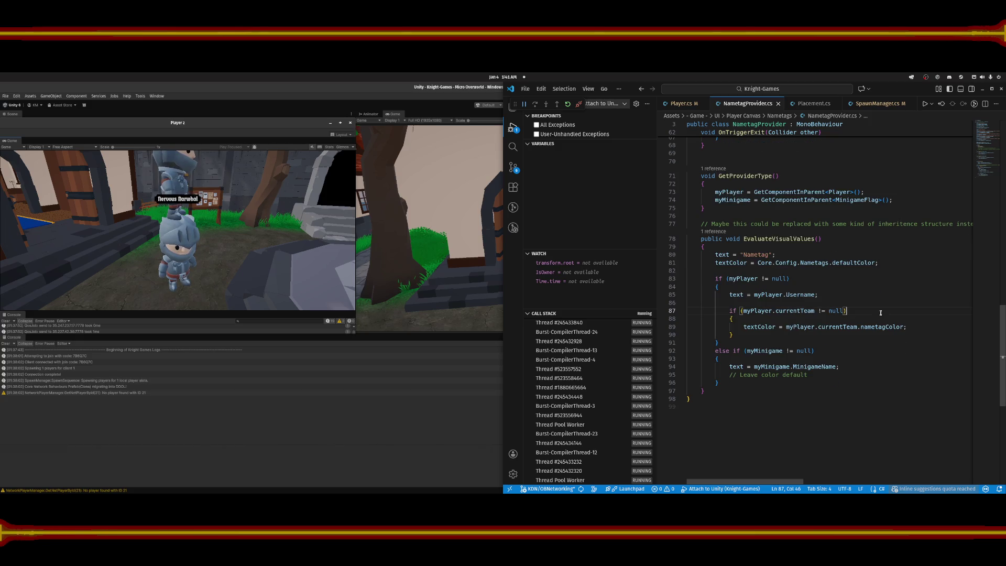
key("ctrl+f")
Search the file for 'position', then search the whole project for NametagPoint.
type("position")
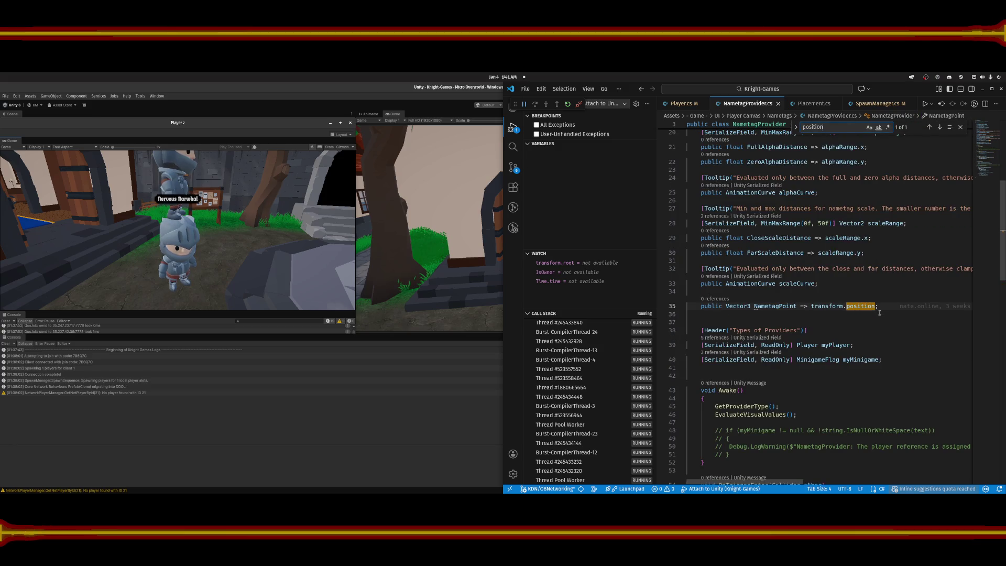
double_click(769, 306)
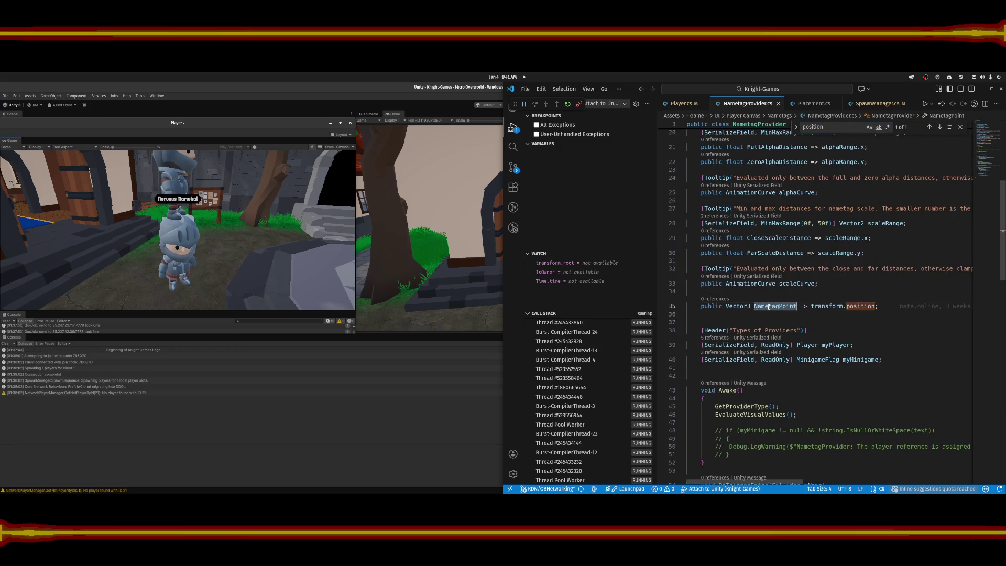
key("ctrl+f")
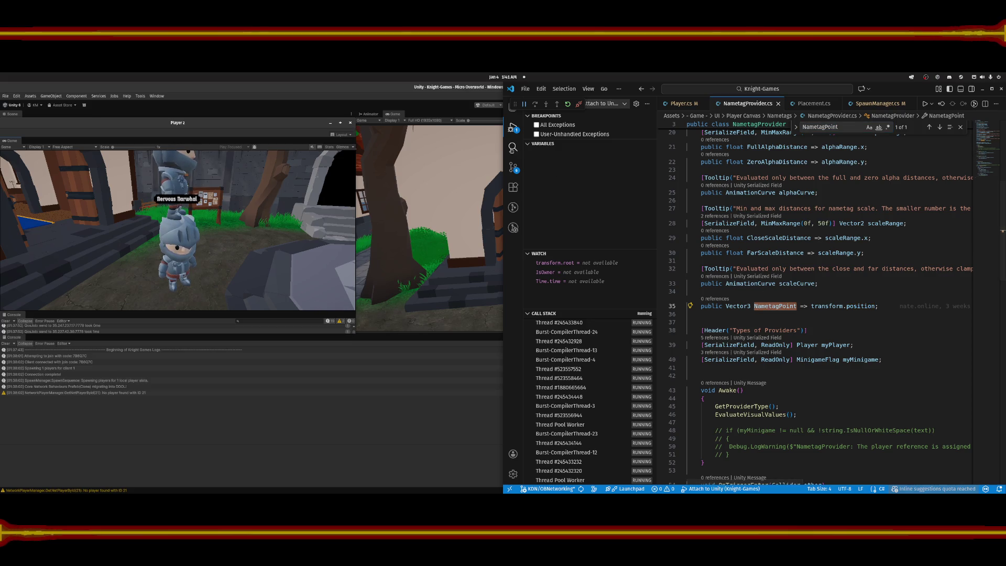
key("ctrl+shift+f")
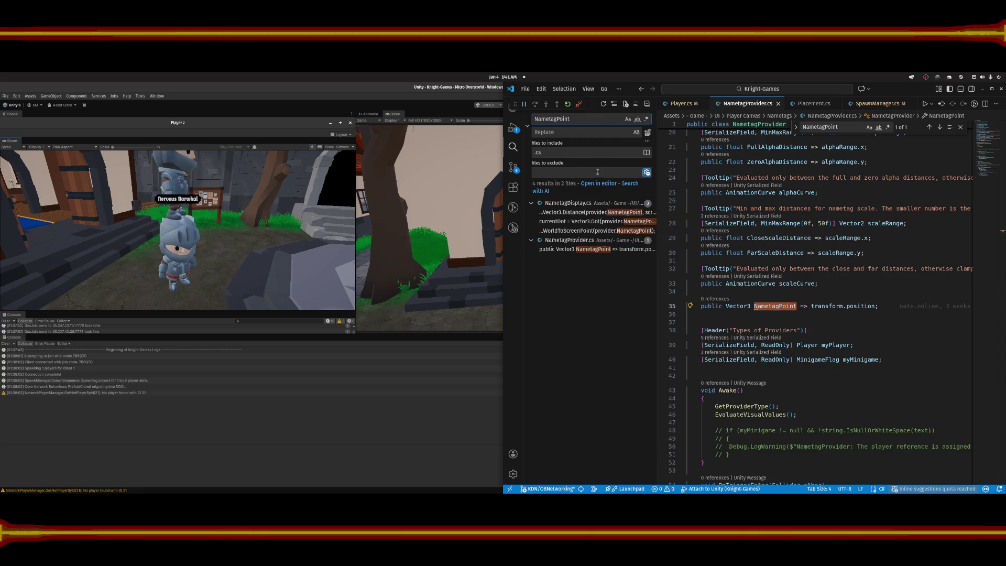
Open the NametagPoint results in NametagDisplay.cs, including the currentDot use.
left_click(585, 212)
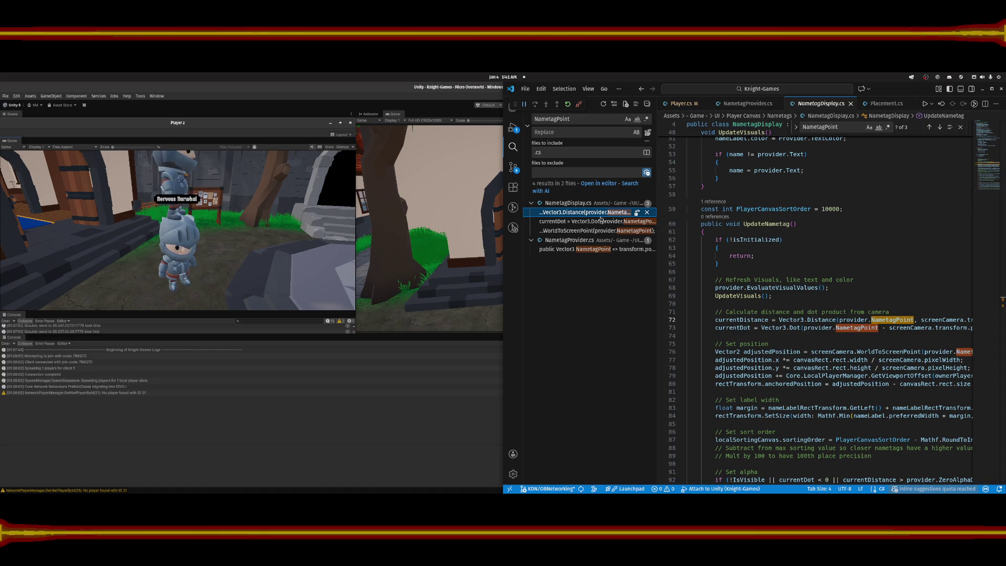
scroll(800, 260, "down", 1)
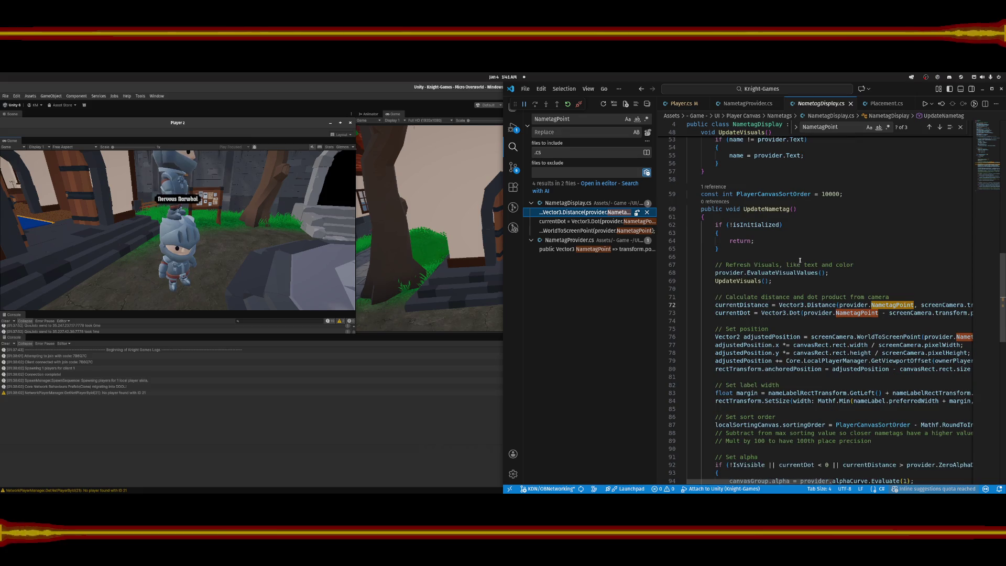
left_click(598, 223)
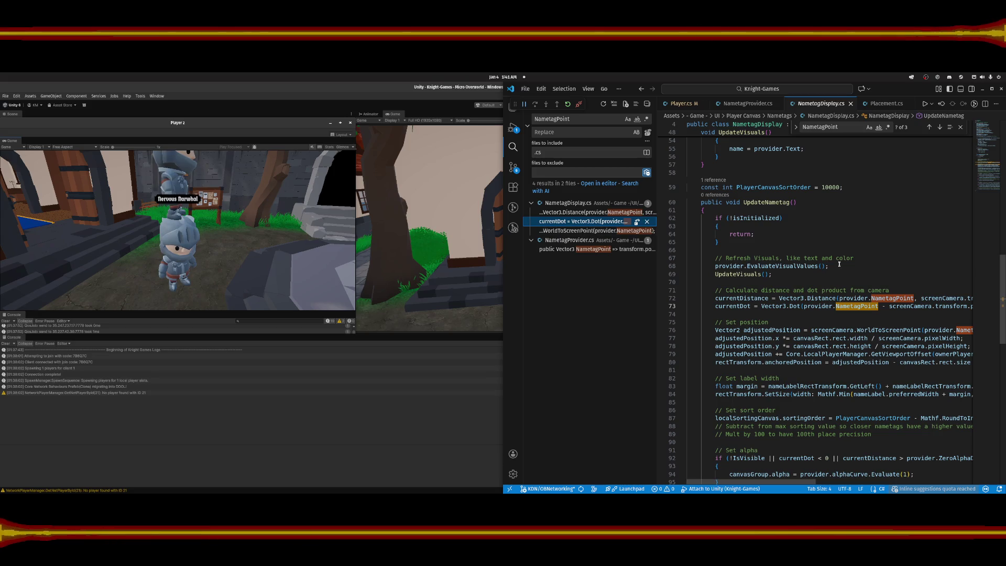
scroll(839, 263, "down", 1)
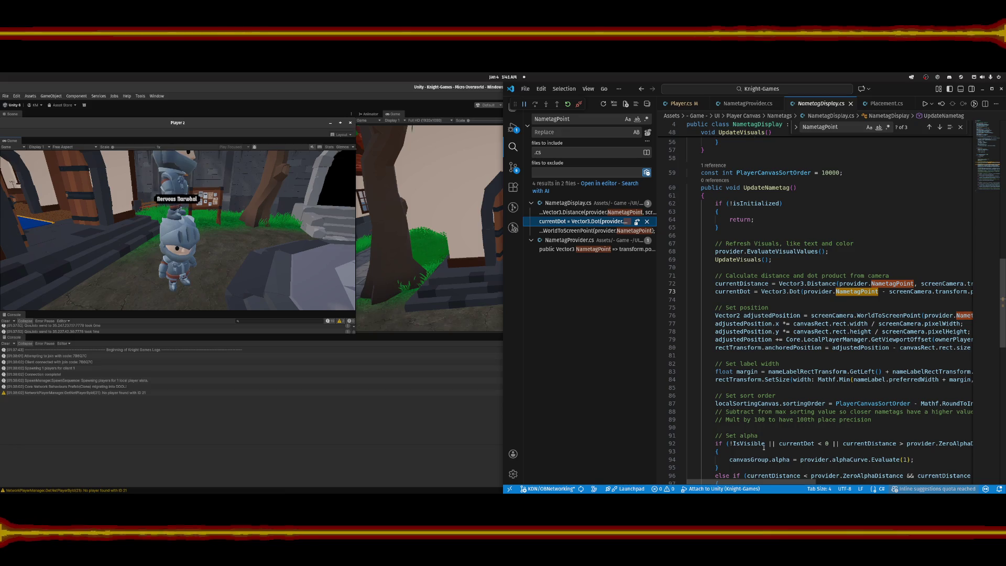
left_click_drag(760, 482, 774, 483)
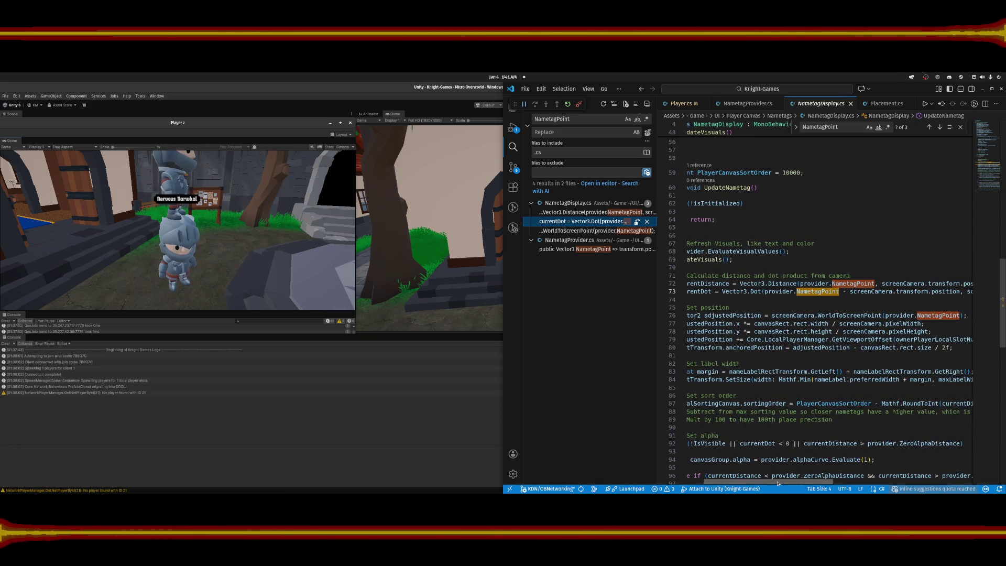
mouse_move(778, 484)
left_mouse_down()
mouse_move(843, 476)
mouse_move(760, 476)
left_mouse_up()
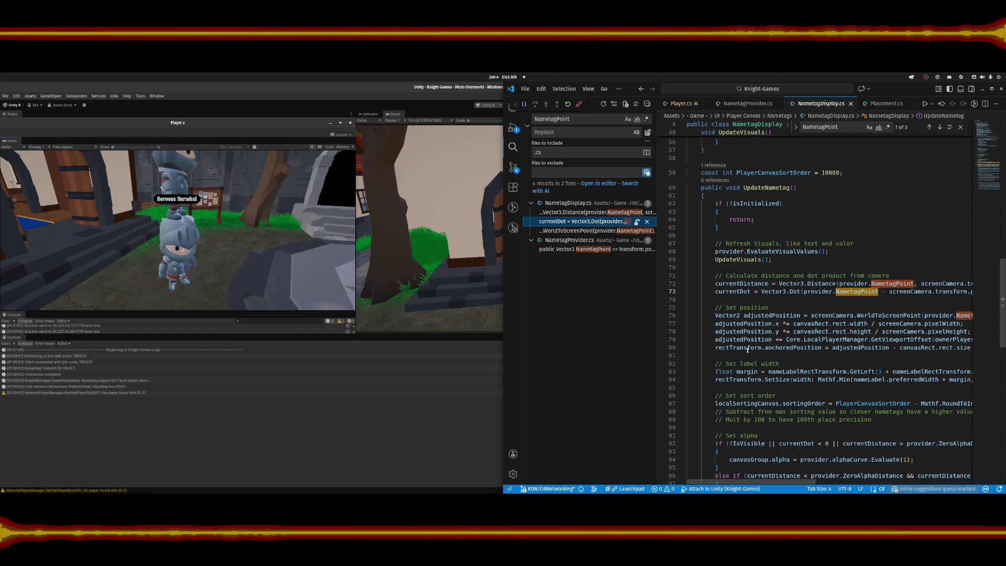
scroll(748, 350, "up", 1)
Review the UpdateNametag method and its isInitialized early-return block.
left_click(765, 217)
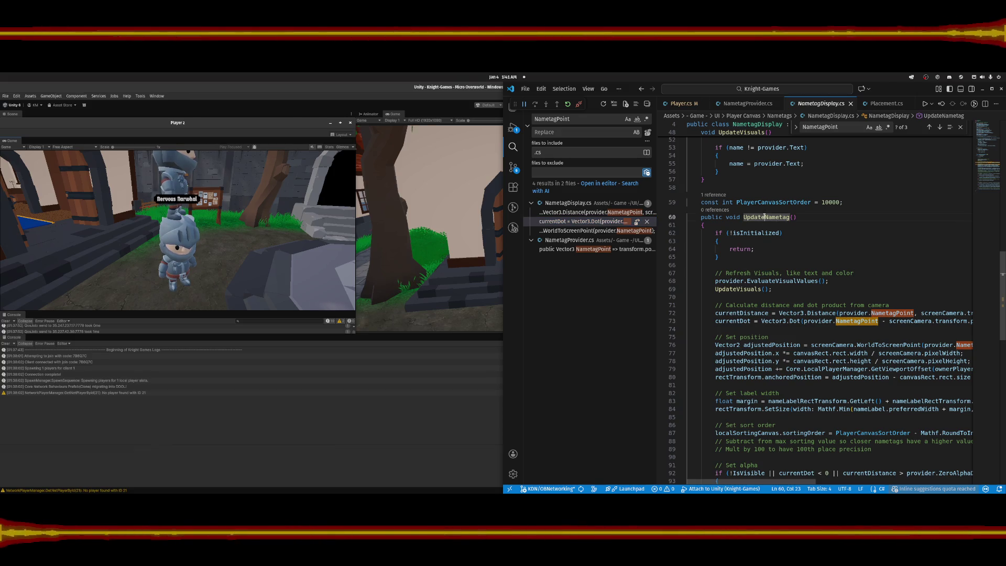
left_click(741, 238)
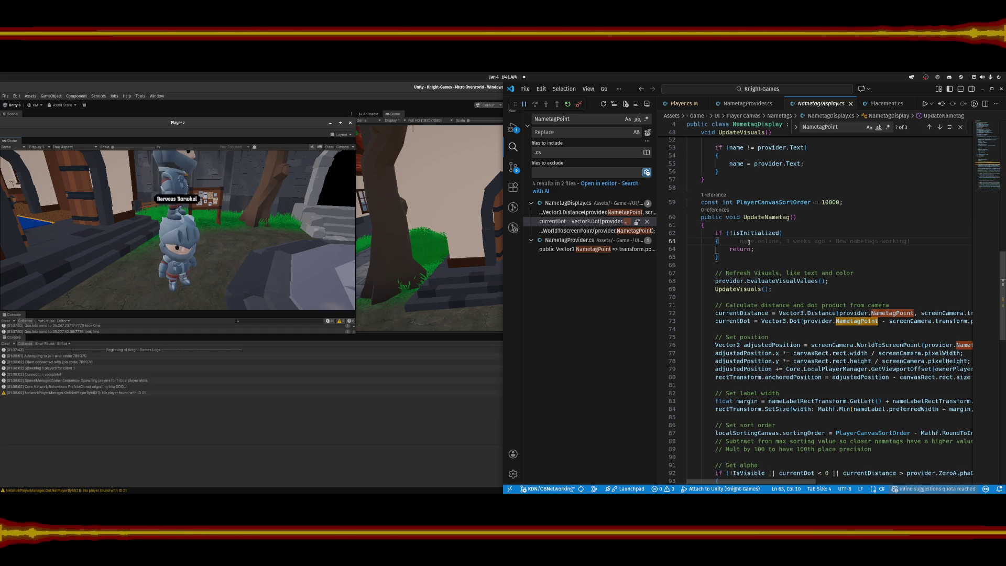
scroll(760, 267, "down", 4)
scroll(760, 266, "down", 6)
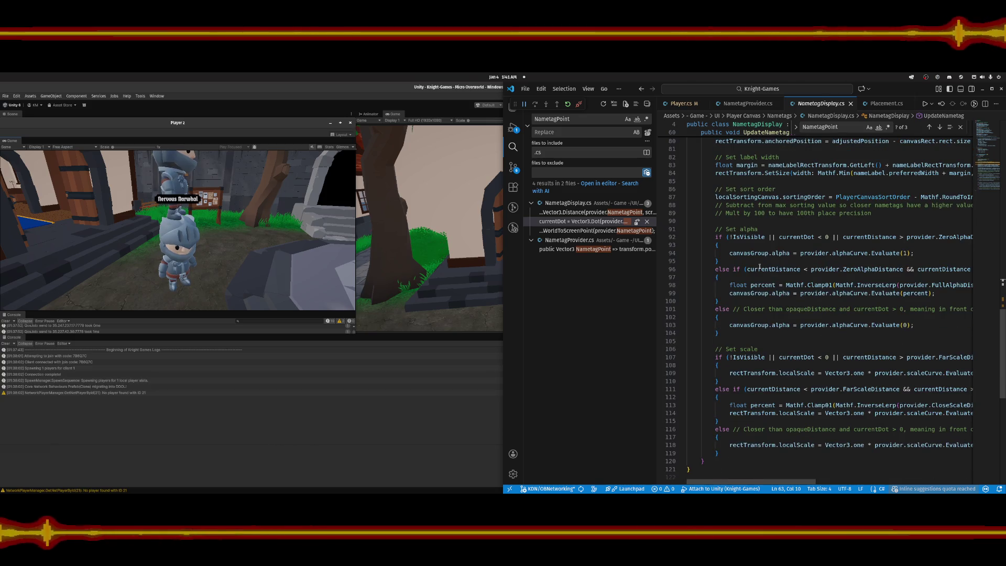
scroll(760, 266, "up", 8)
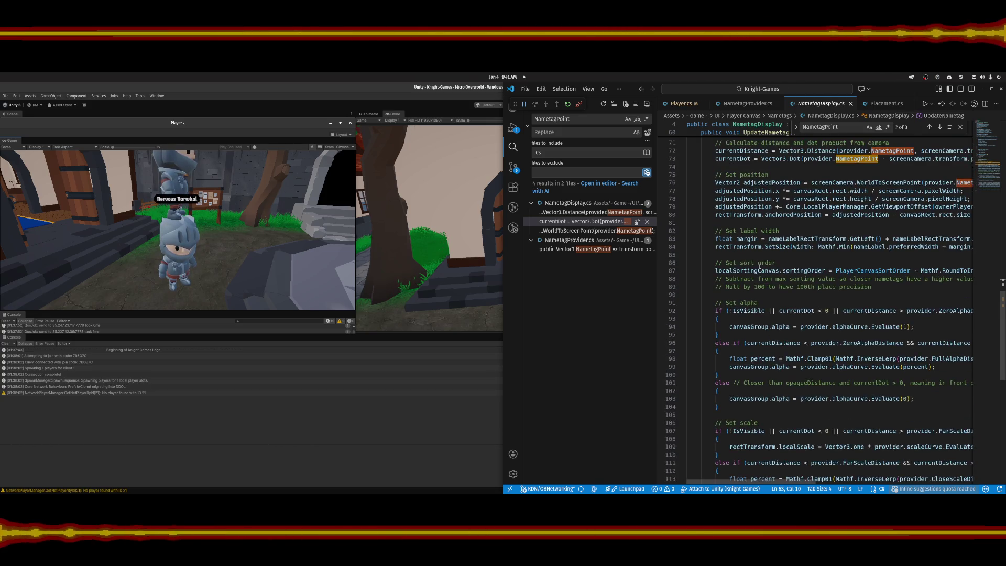
scroll(760, 266, "up", 2)
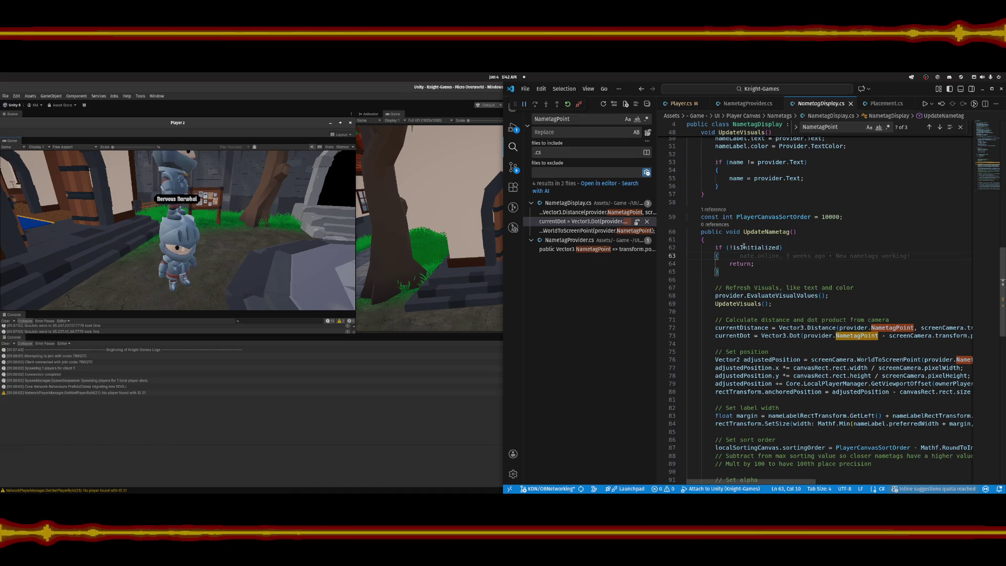
Append '|| !IsOwner' to UpdateNametag's isInitialized check, then return to Unity.
left_click(780, 247)
type("|| !")
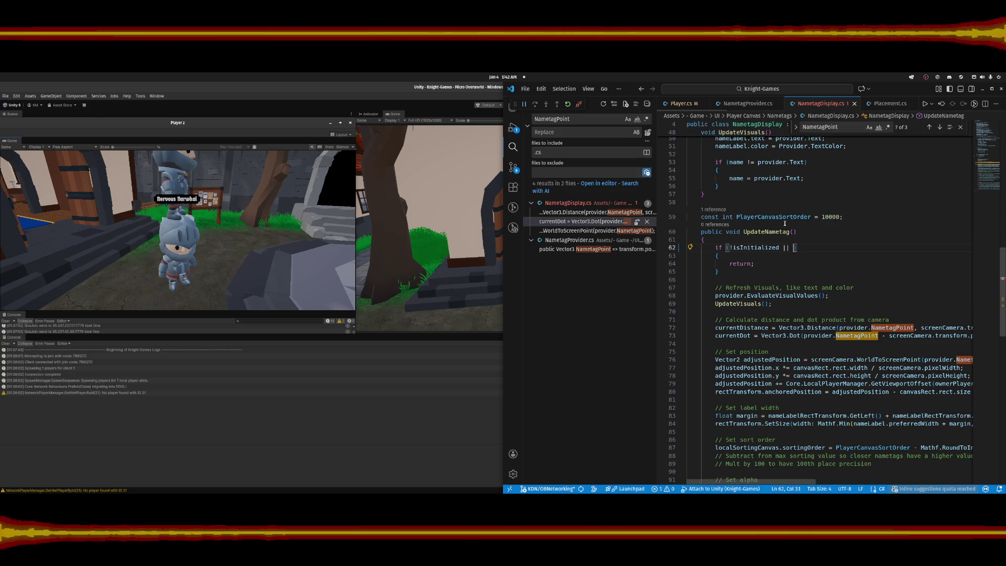
type("IsOwns")
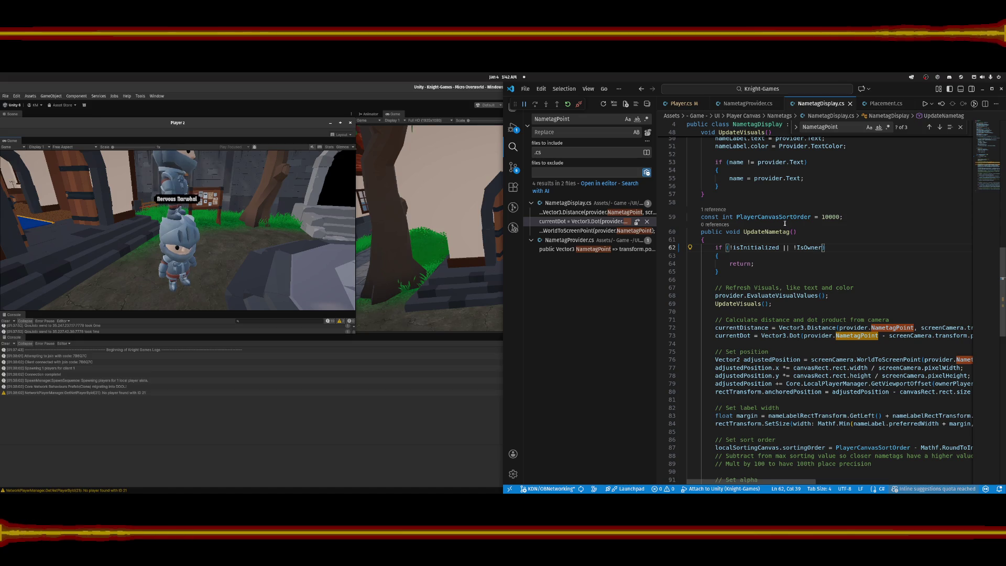
left_click(786, 265)
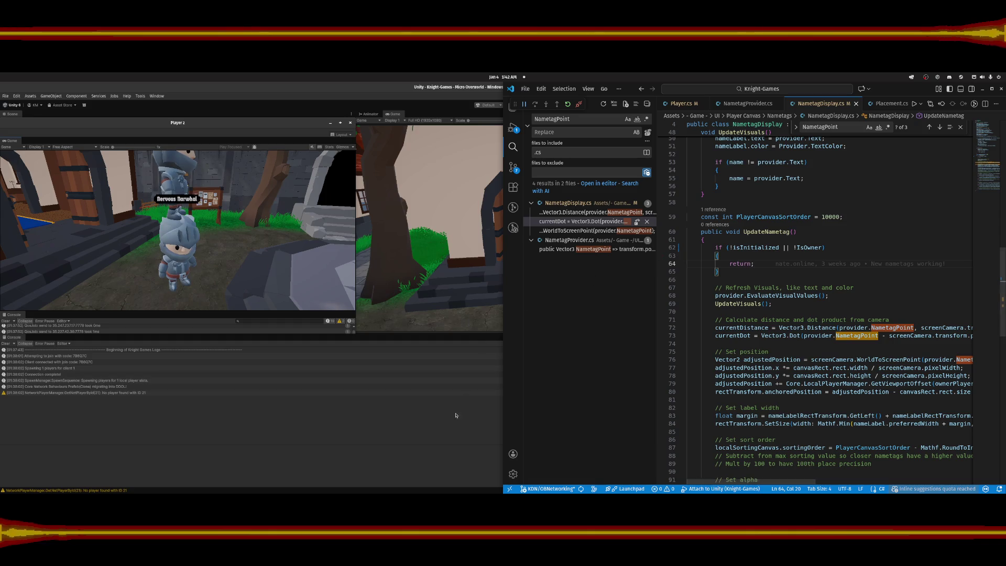
left_click(452, 436)
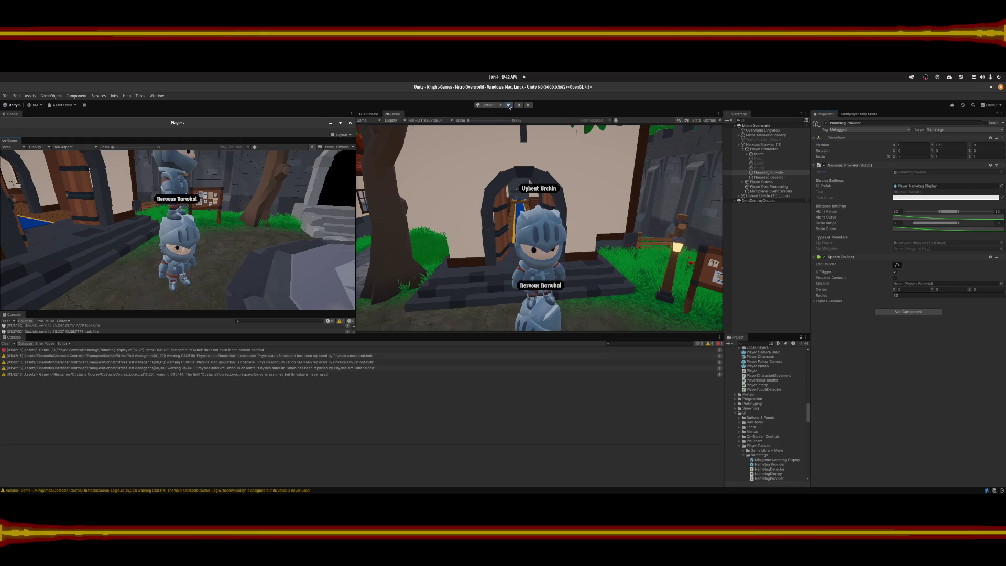
Exit Play mode to end the multiplayer test, then bring VS Code back.
left_click(509, 105)
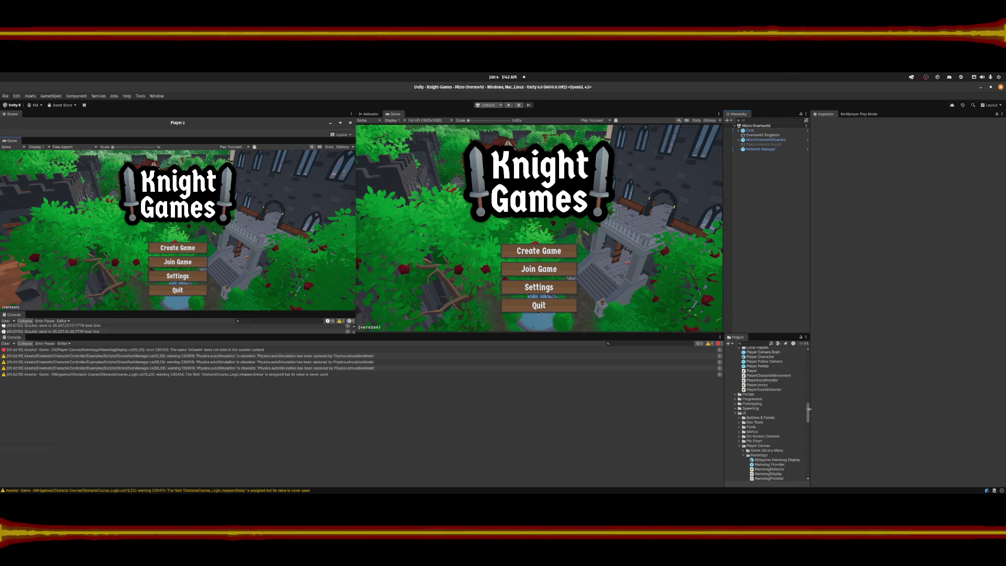
mouse_move(477, 493)
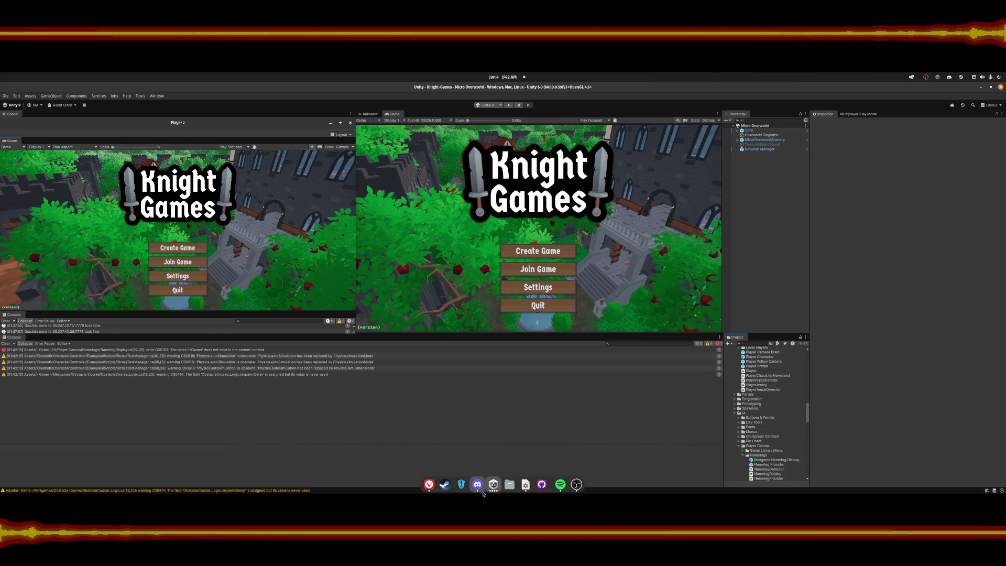
left_click(526, 484)
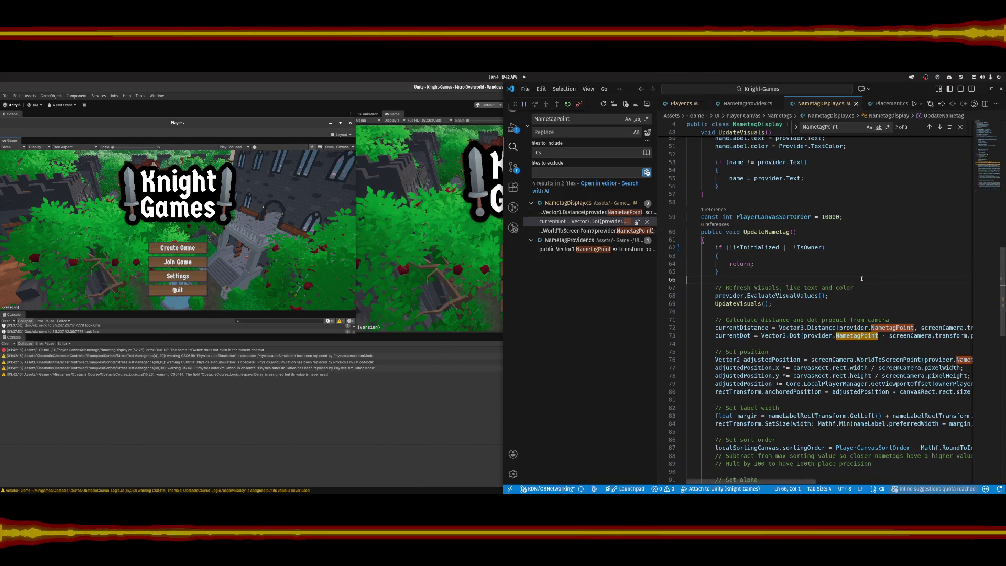
Filter Unity's Console to show only the IsOwner error, then return to NametagDisplay.cs.
left_click(797, 279)
key("alt+Tab")
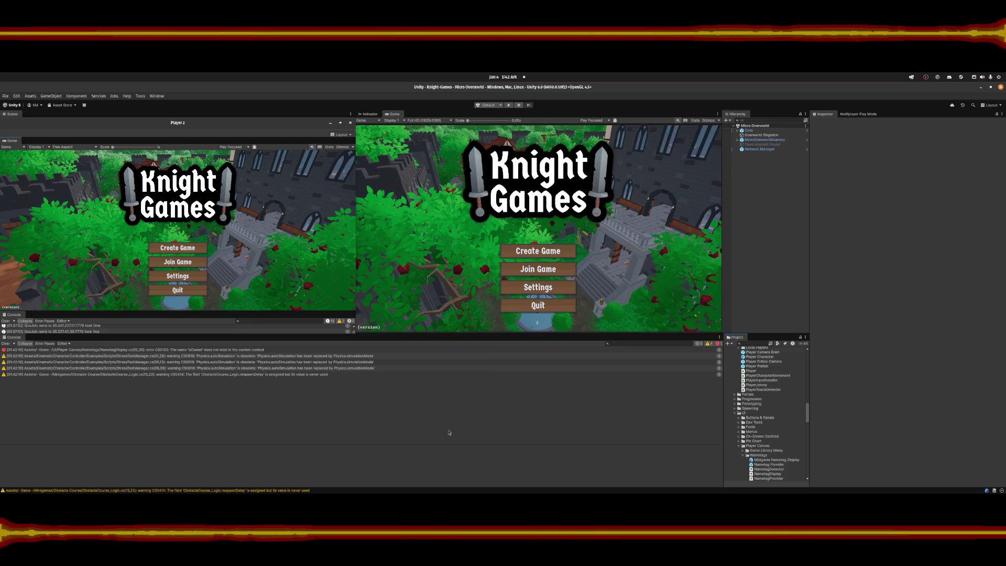
left_click(5, 344)
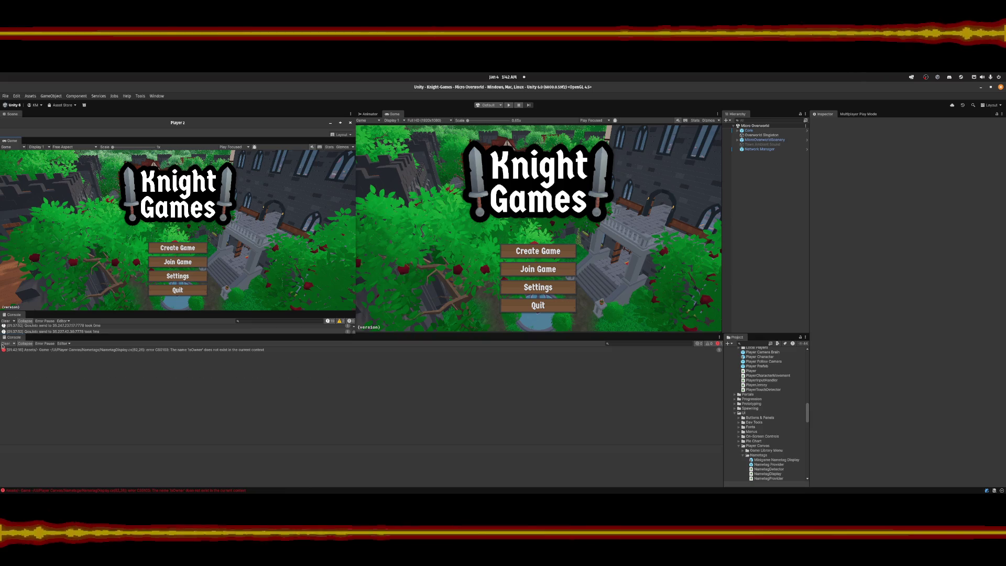
left_click(526, 483)
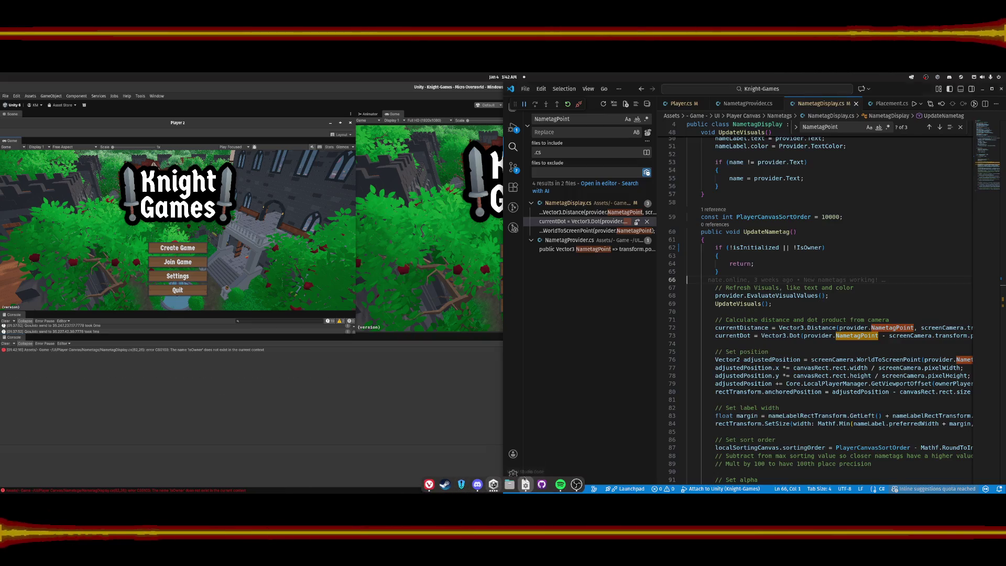
left_click(970, 256)
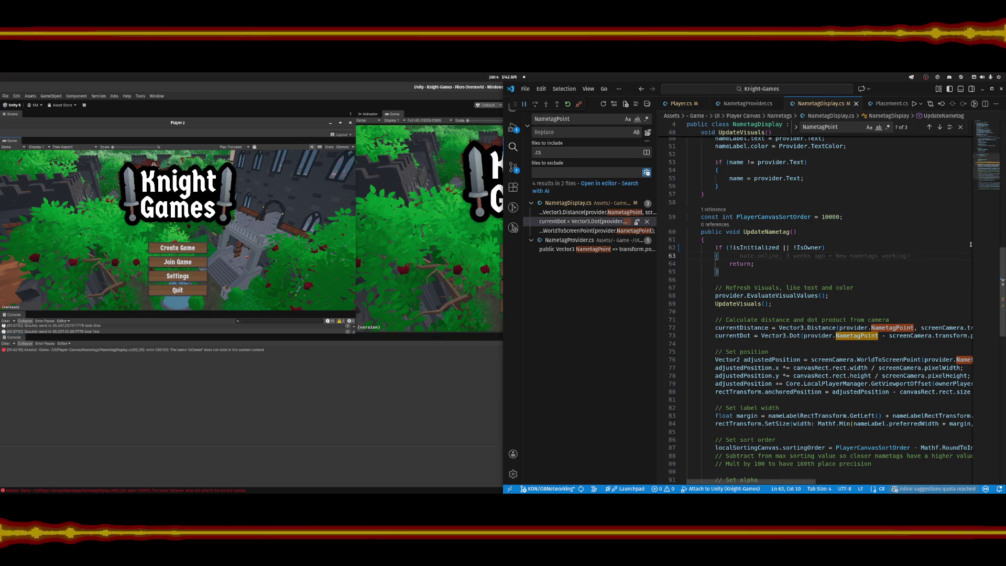
Delete the undefined !IsOwner term from line 62's early-return condition.
scroll(989, 153, "up", 10)
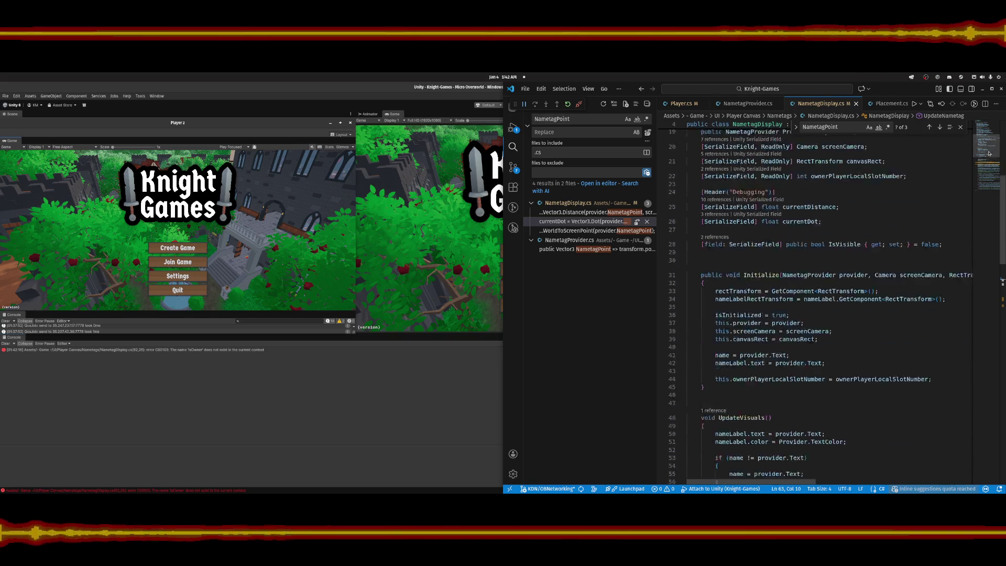
scroll(990, 153, "down", 12)
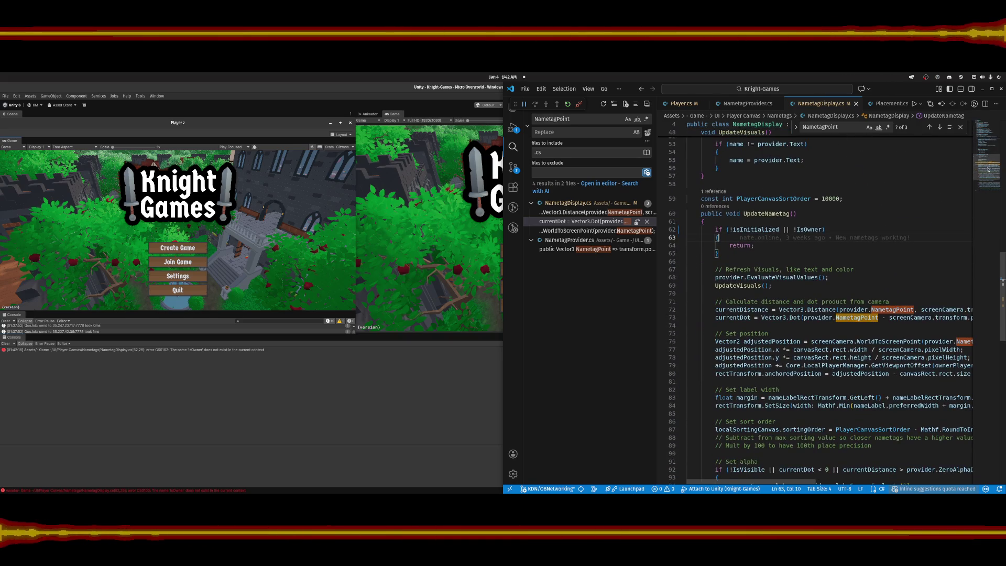
double_click(807, 229)
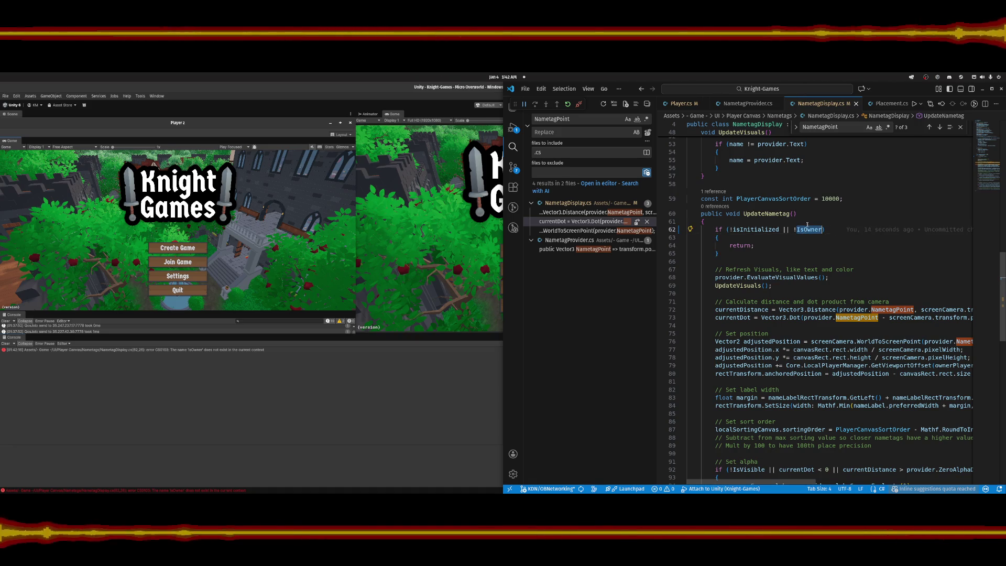
key("BackSpace")
key("BackSpace")
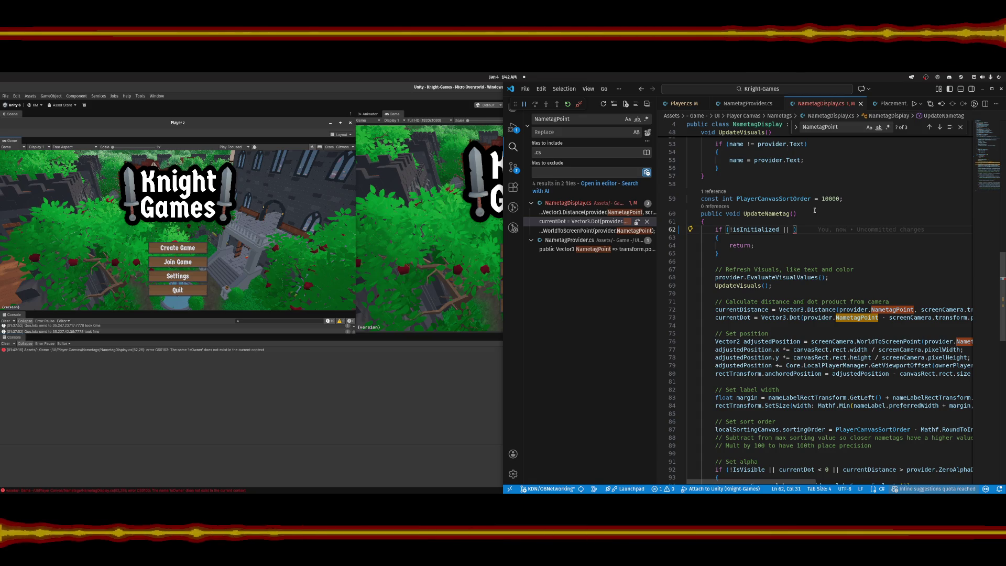
scroll(814, 210, "up", 15)
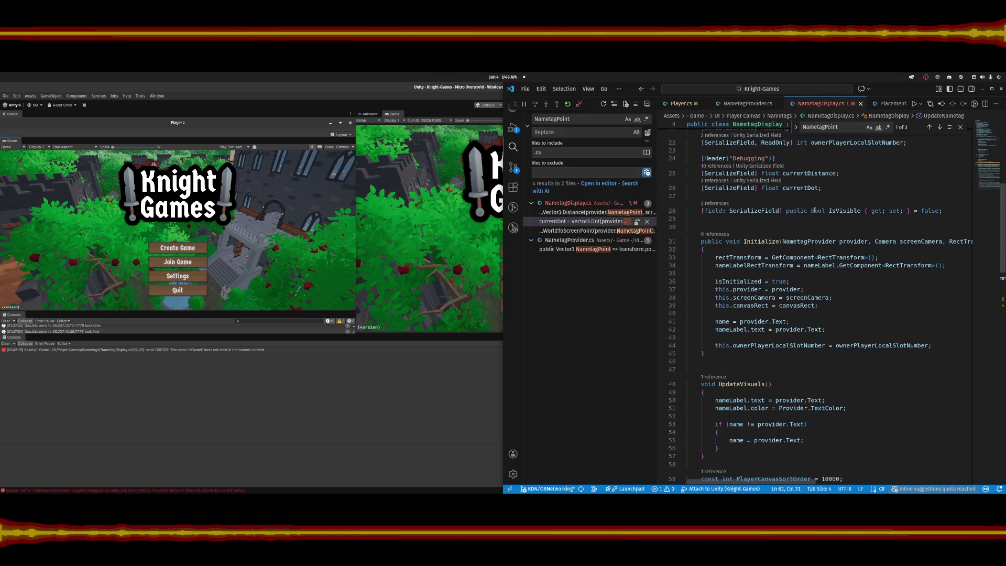
scroll(814, 210, "up", 3)
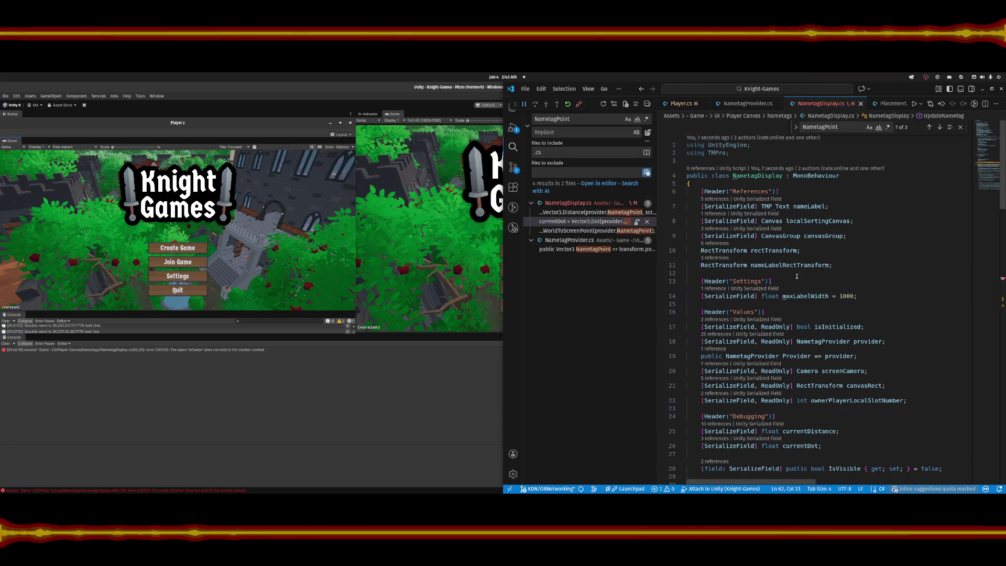
scroll(818, 341, "down", 5)
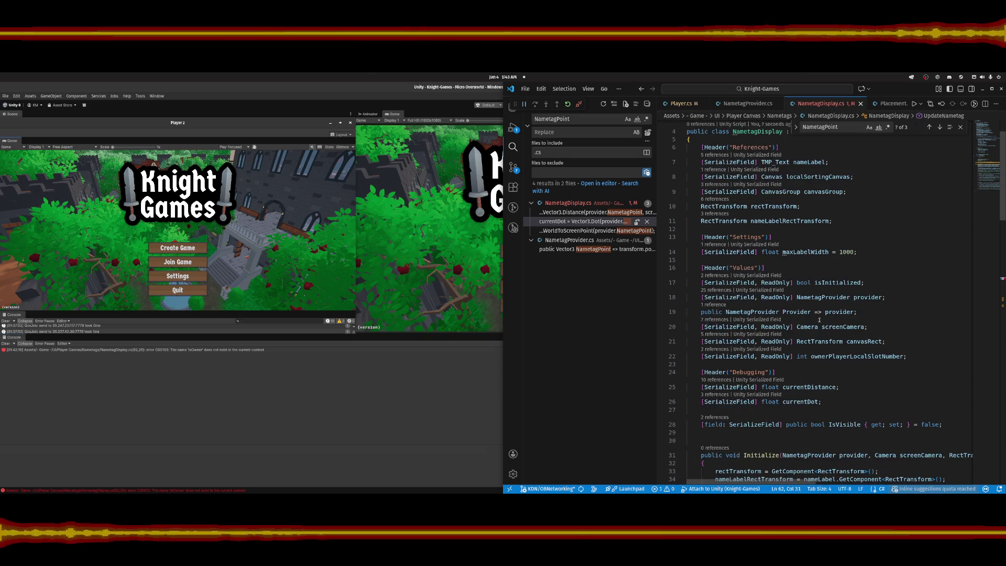
scroll(843, 295, "down", 2)
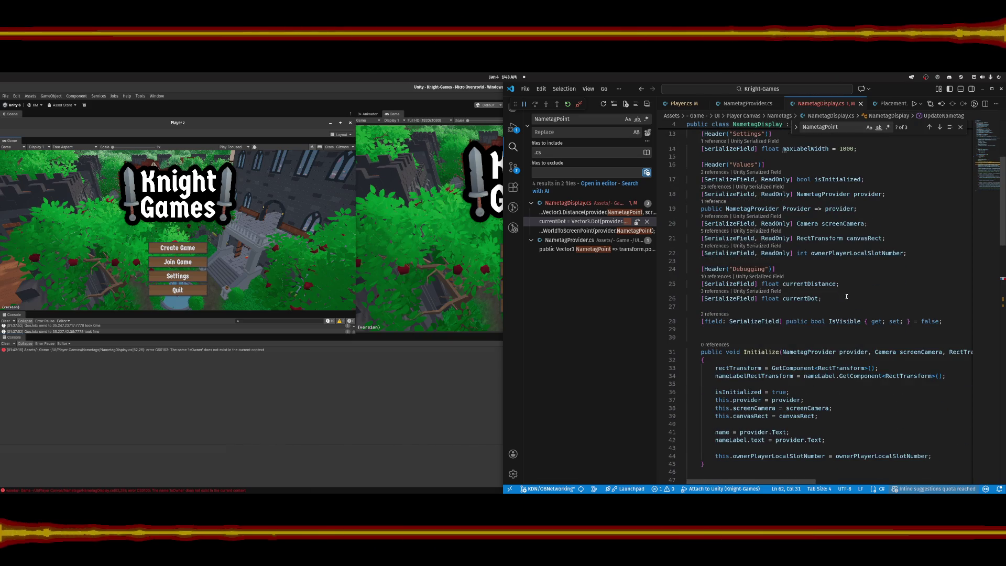
scroll(847, 296, "down", 1)
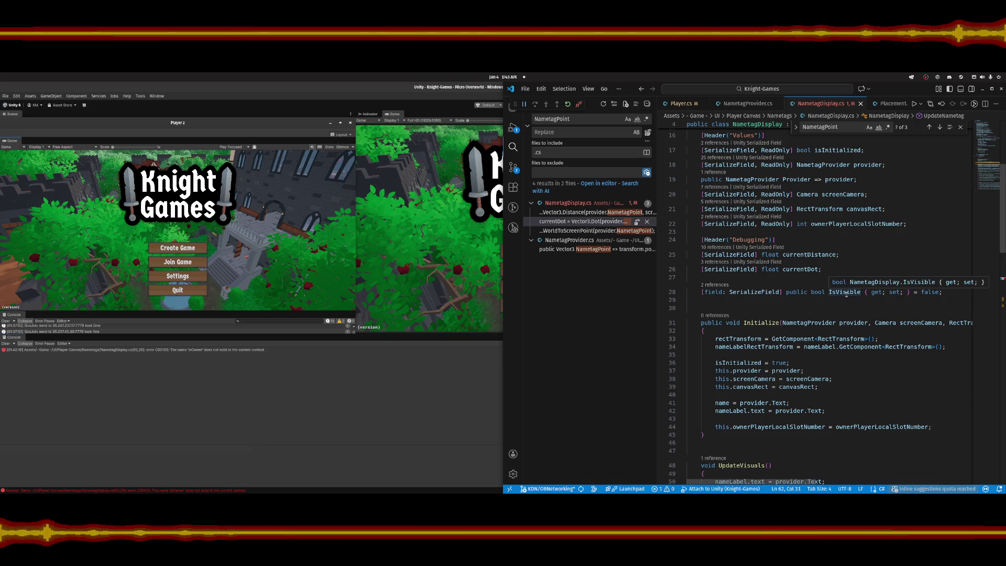
scroll(847, 295, "down", 1)
scroll(845, 301, "down", 2)
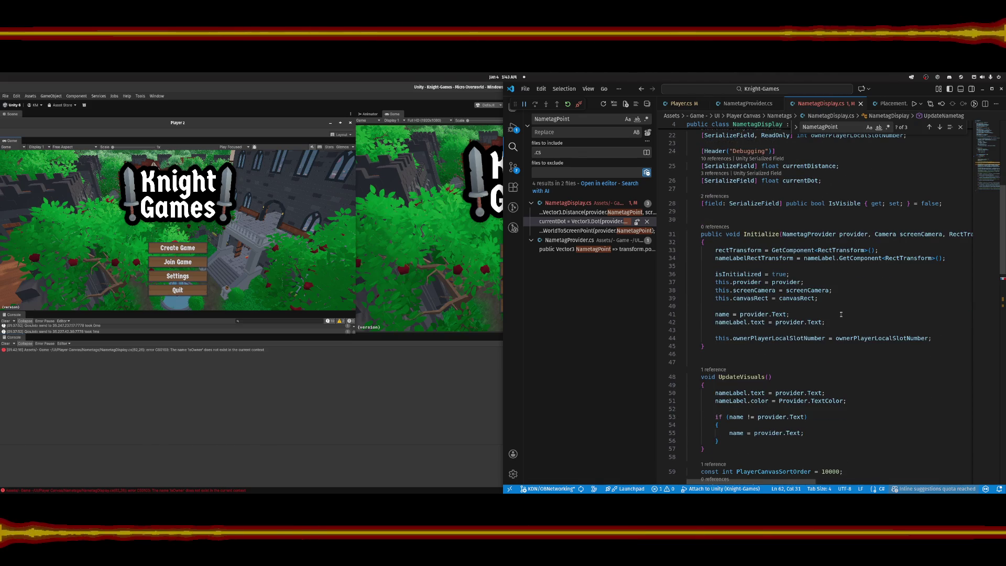
scroll(841, 314, "down", 4)
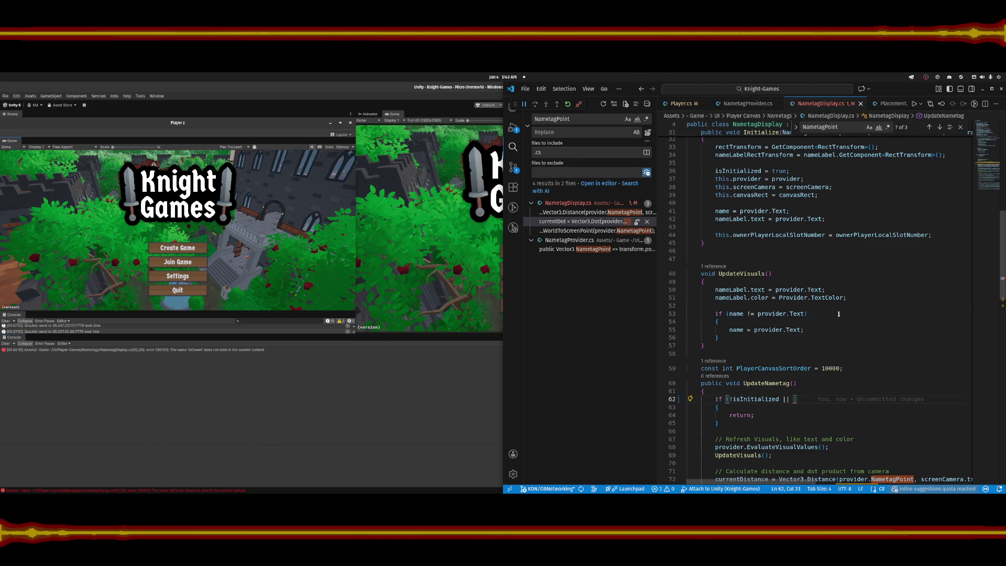
Add provider.myPlayer.IsOwner to line 62's early-return condition after !isInitialized.
type("pori")
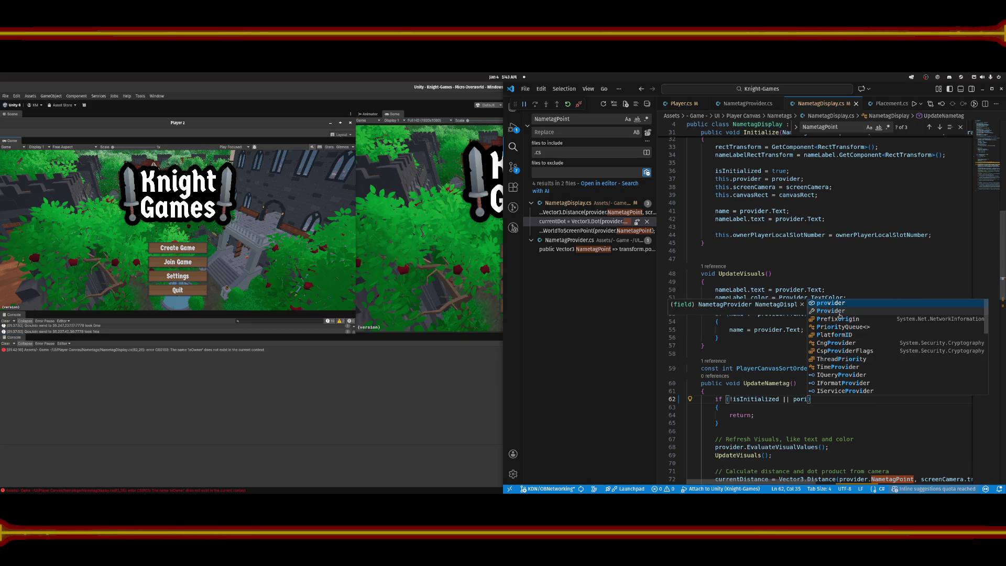
key("BackSpace")
key("BackSpace")
type("ovider.play")
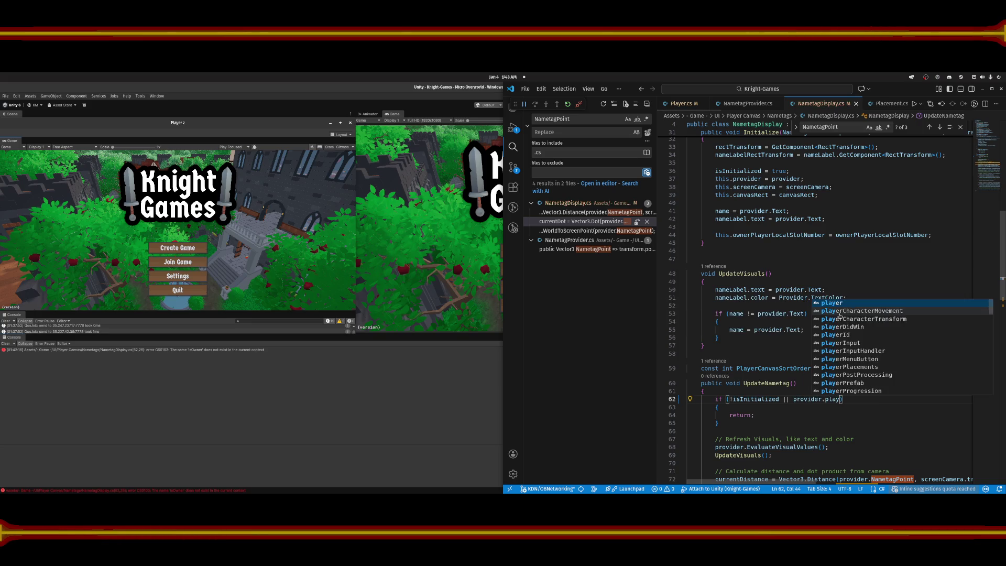
key("BackSpace")
key("BackSpace")
key("BackSpace")
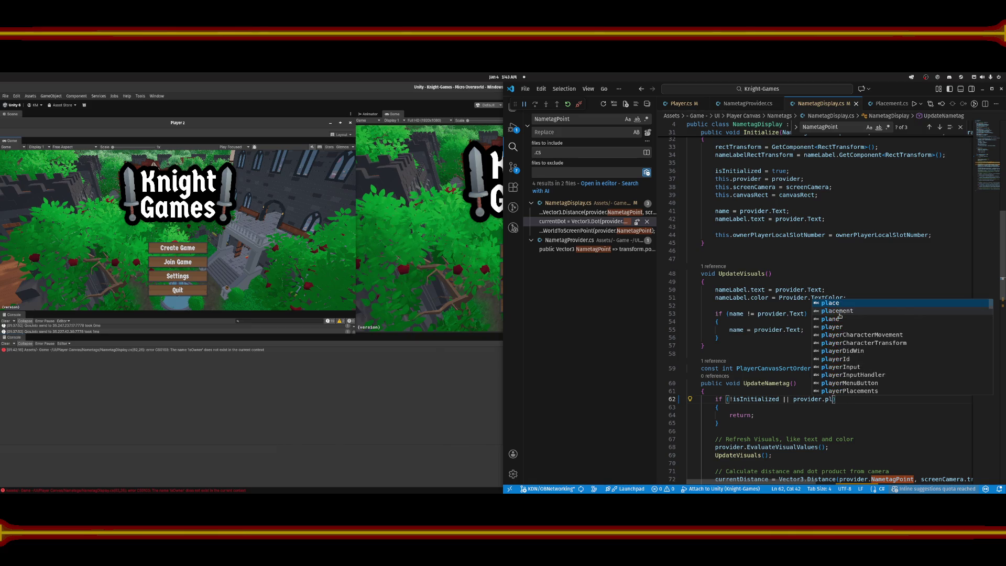
type("myp")
key("Tab")
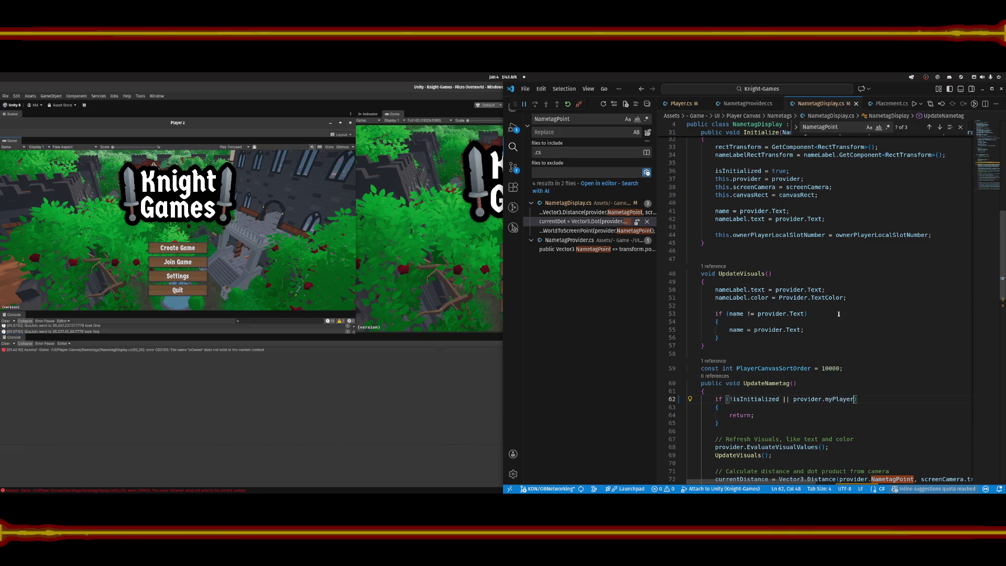
type(".Is")
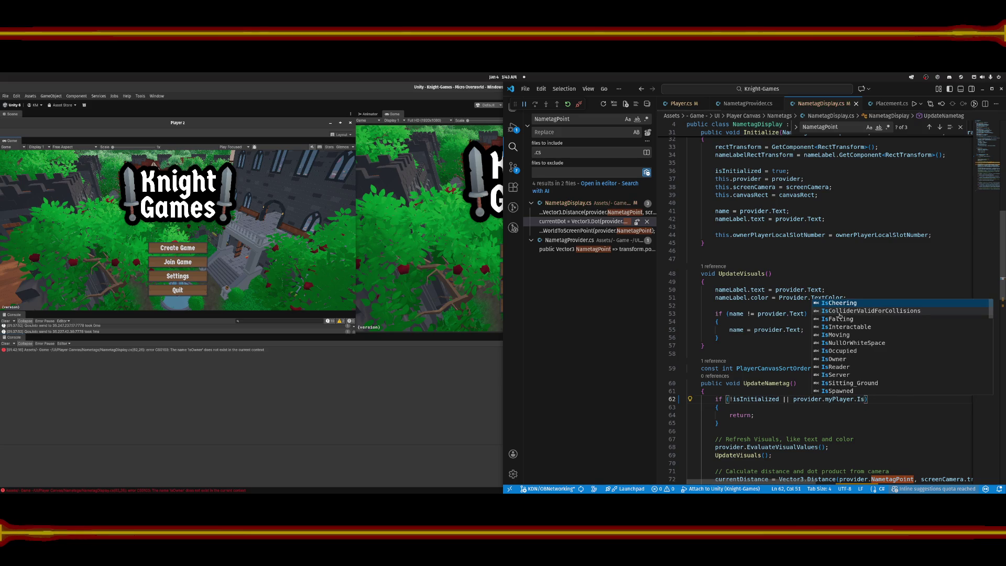
type("Own")
key("Tab")
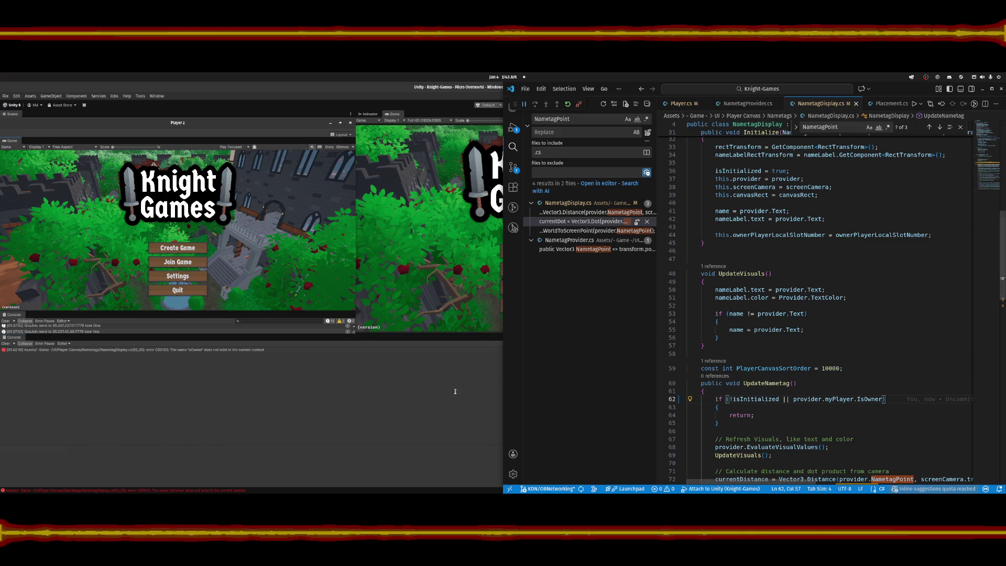
Check Unity's console error saying myPlayer is inaccessible due to its protection level.
key("alt+Tab")
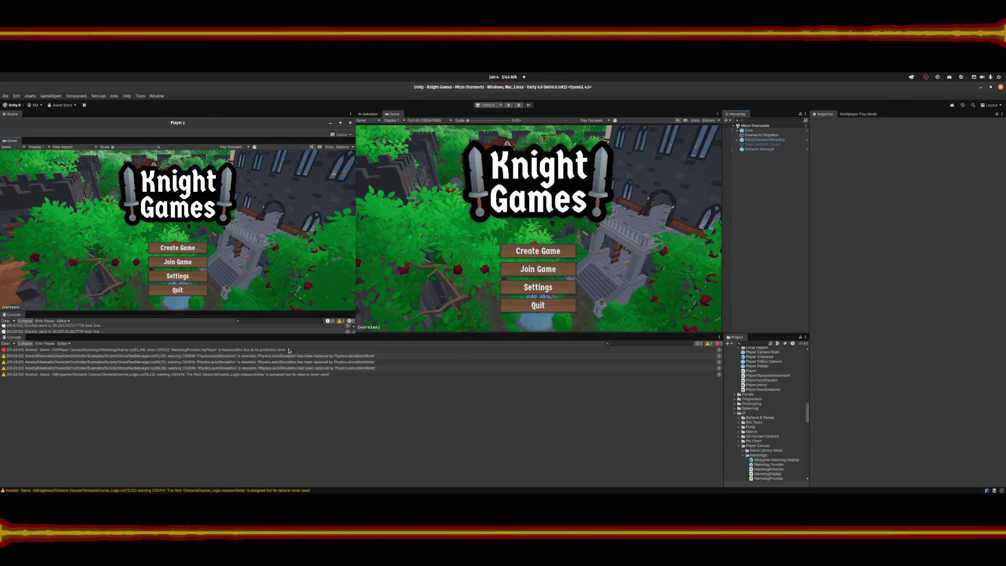
left_click(288, 350)
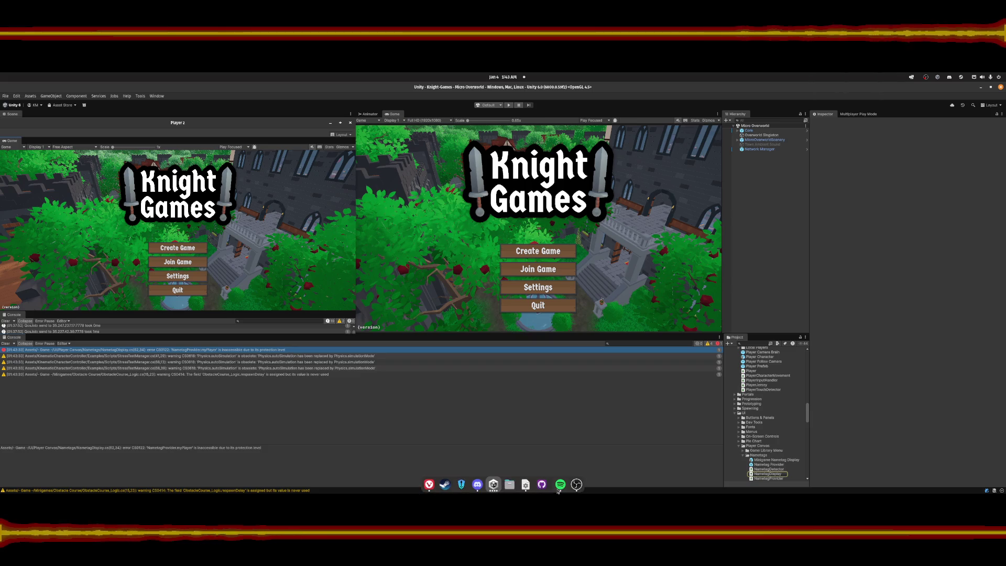
left_click(526, 484)
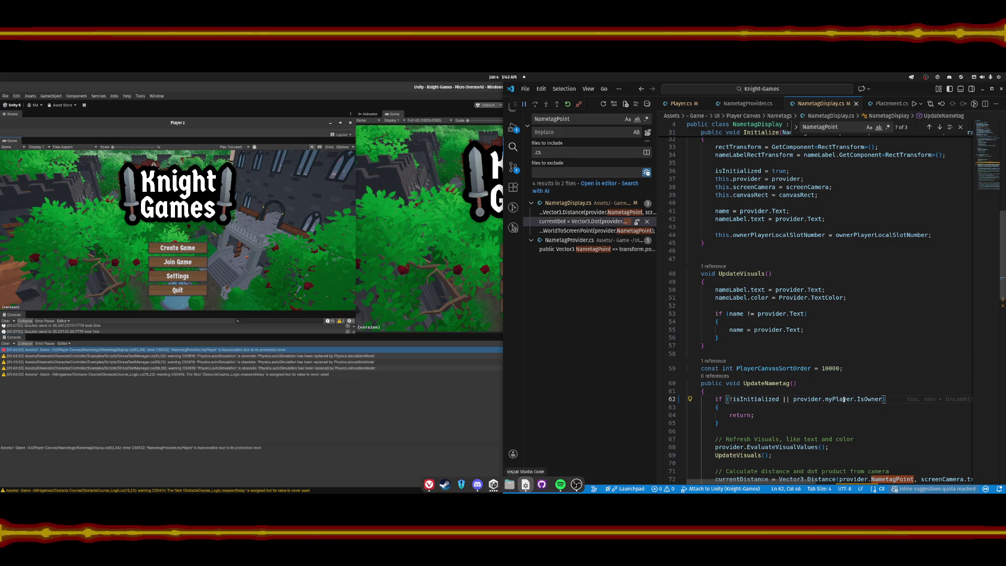
Jump from the myPlayer reference to its definition in NametagProvider.cs.
scroll(843, 400, "down", 3)
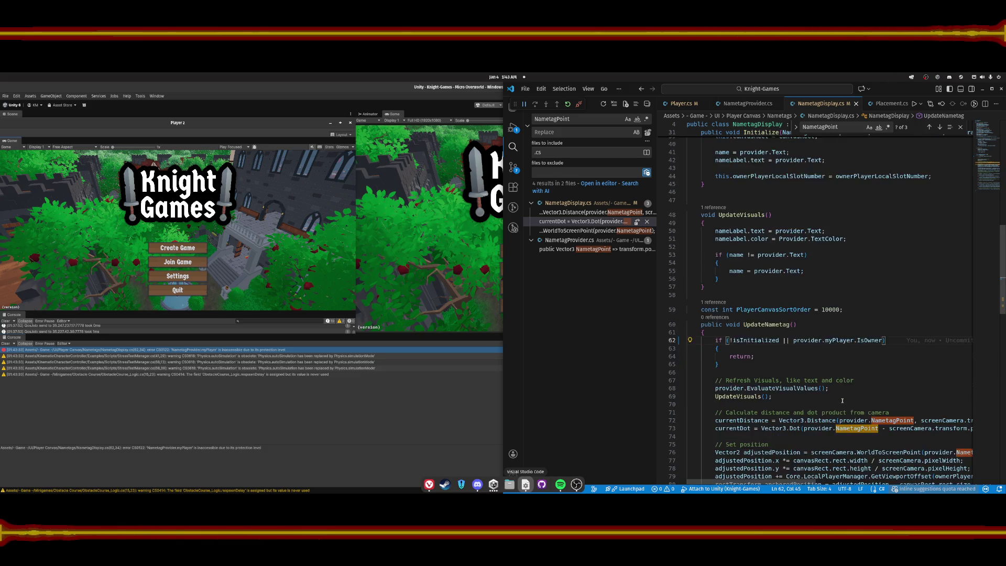
scroll(843, 400, "up", 1)
left_click(841, 356)
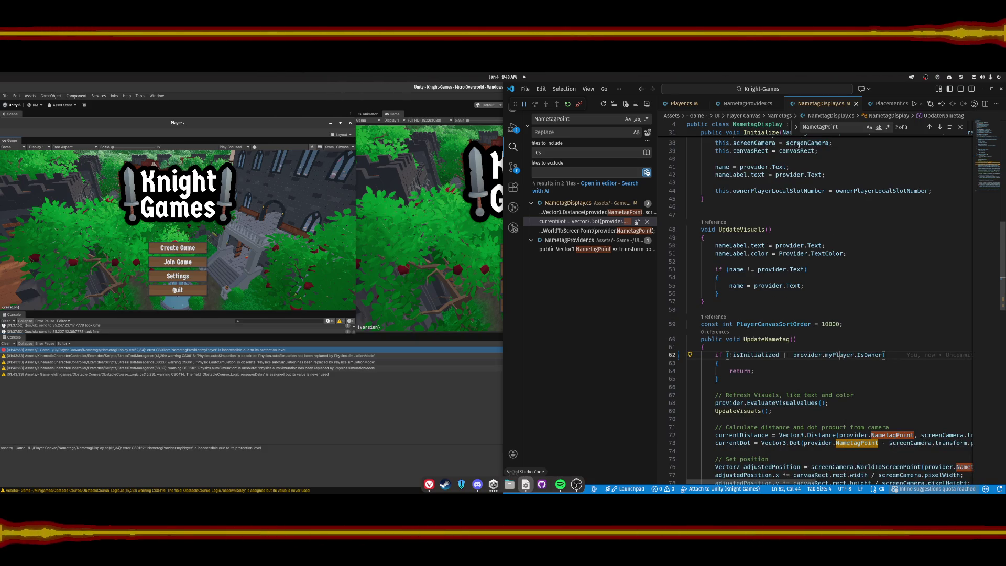
left_click(857, 443, "ctrl")
left_click(858, 324)
scroll(857, 322, "up", 5)
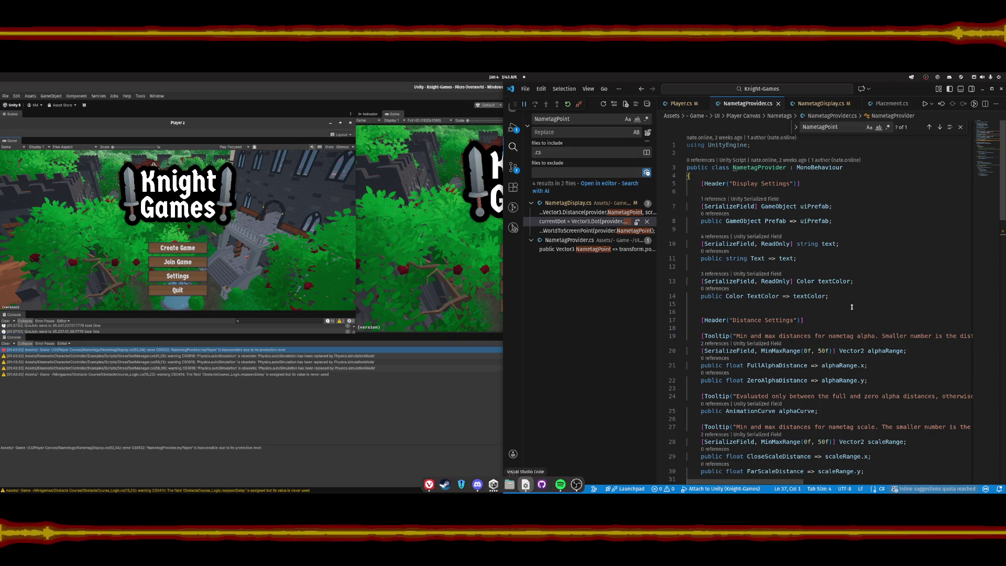
Make the myPlayer field public in NametagProvider.cs, save it, and return to Unity to recompile.
scroll(854, 313, "down", 3)
scroll(853, 307, "down", 4)
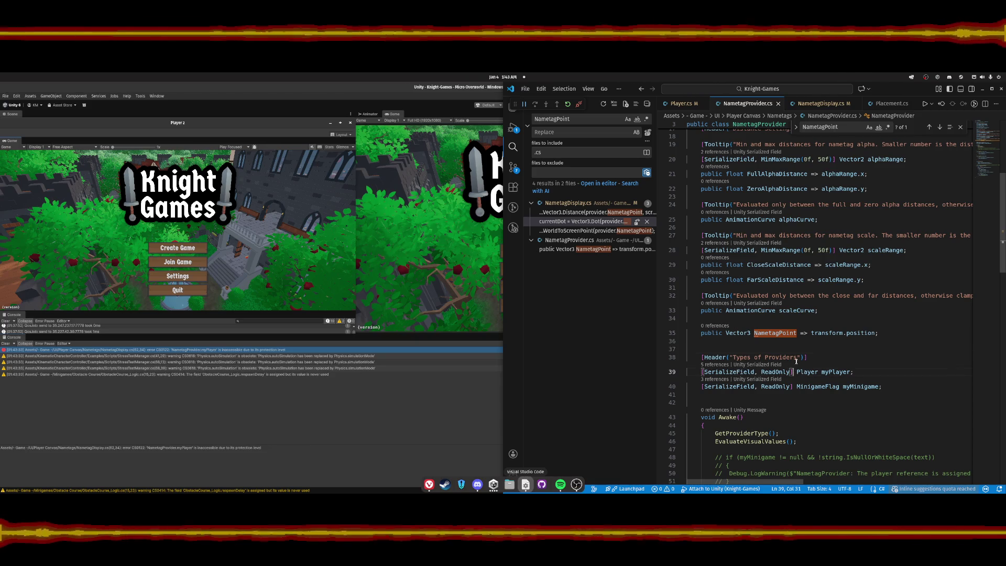
left_click(795, 371)
type("Public")
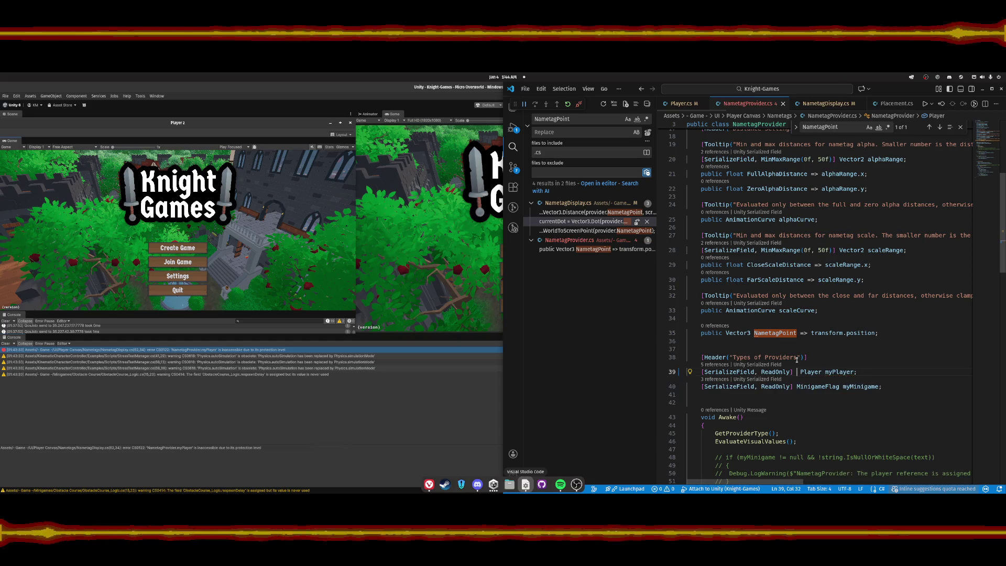
key("Escape")
key("Up")
key("ctrl+s")
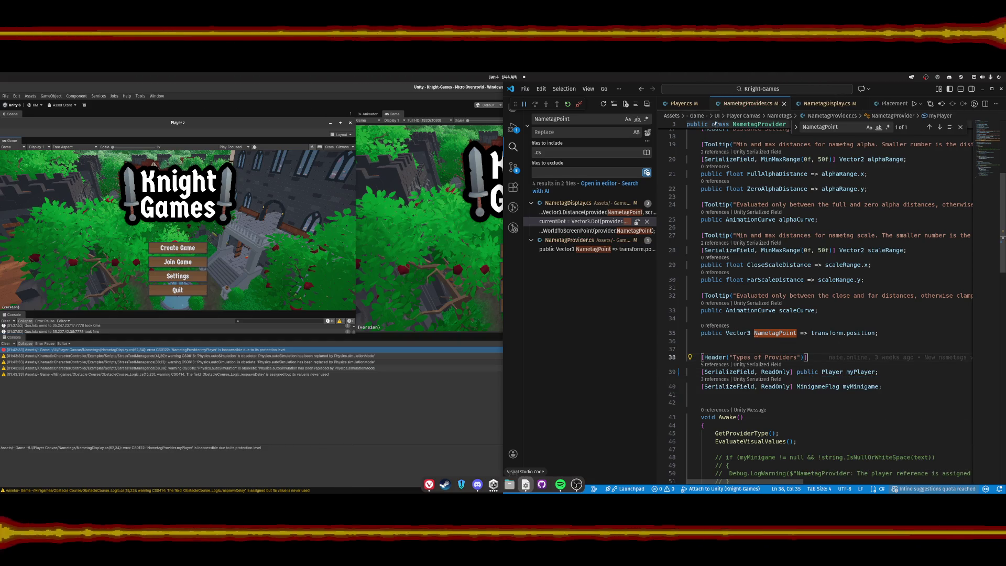
left_click(827, 103)
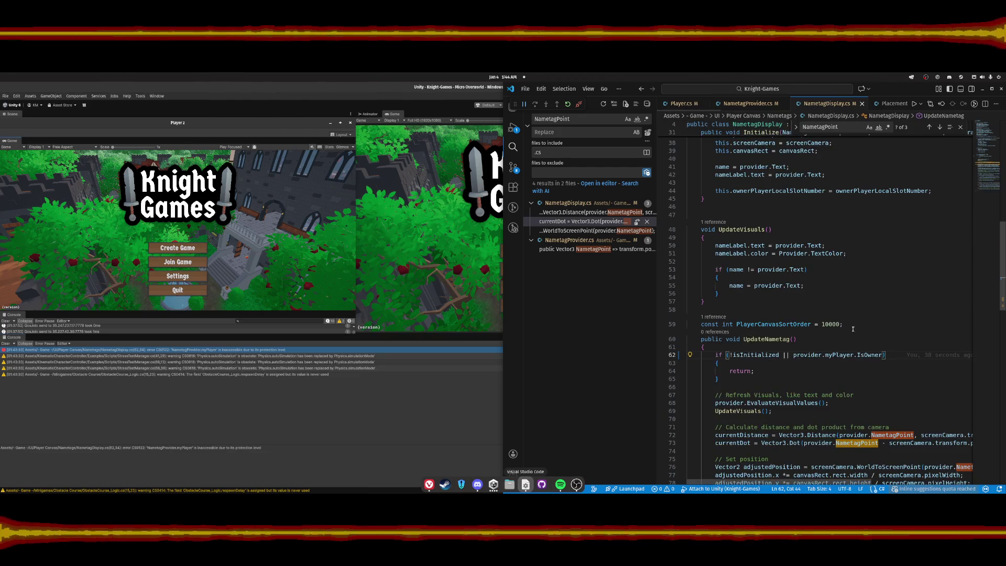
left_click(494, 485)
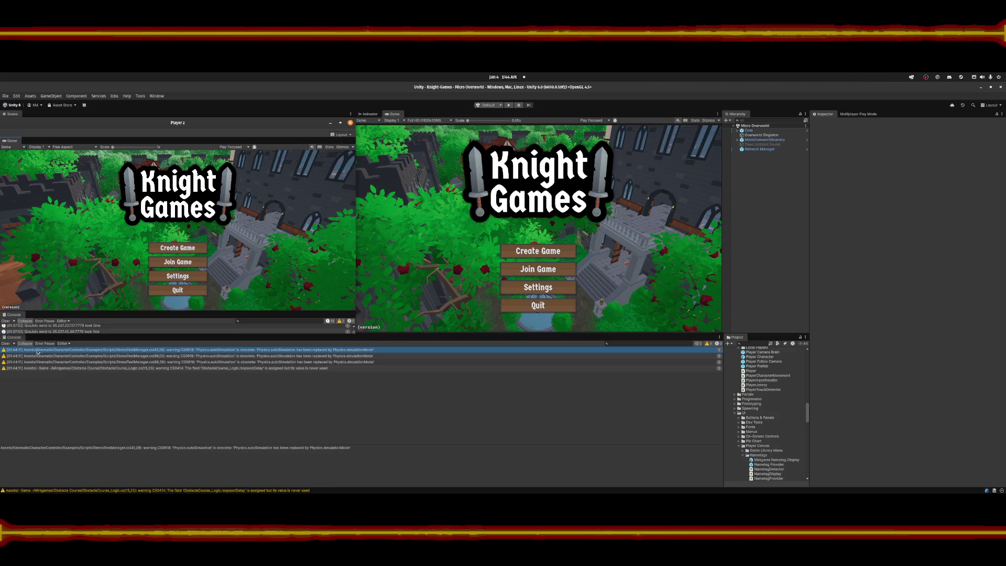
Clear the old warnings from the main Unity editor's Console.
left_click(26, 376)
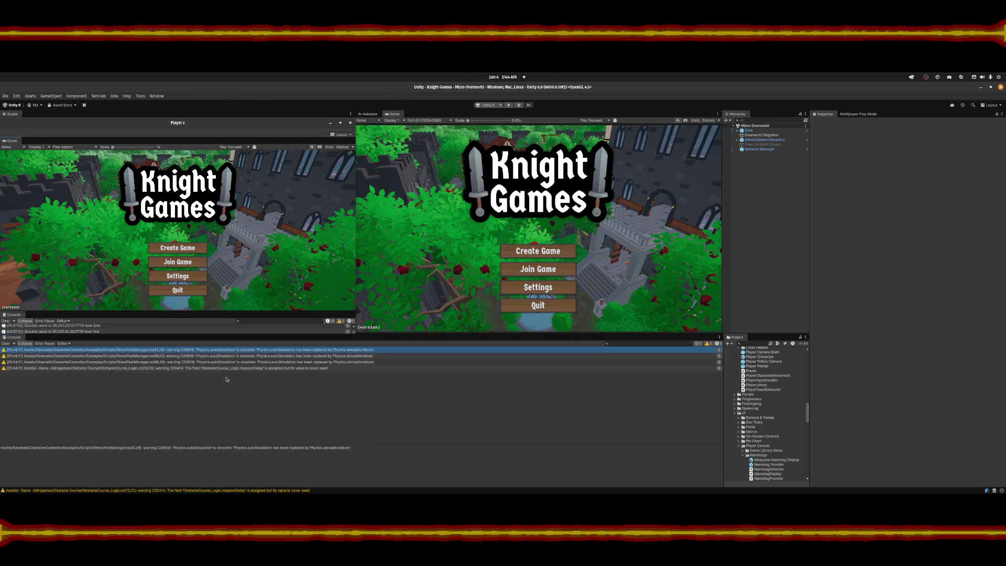
left_click(5, 343)
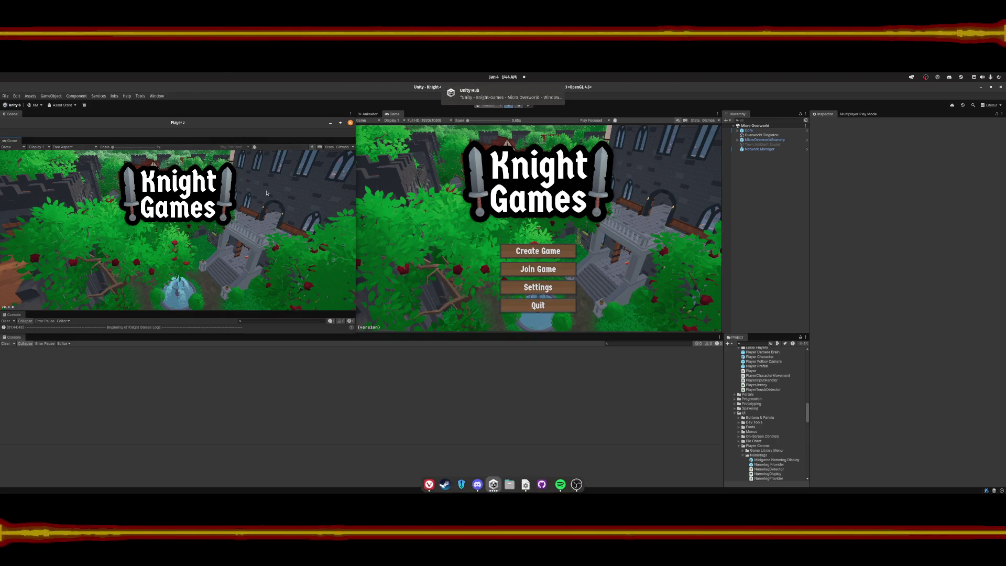
Enter Play mode and host a new session from the Player 2 window.
key("ctrl+p")
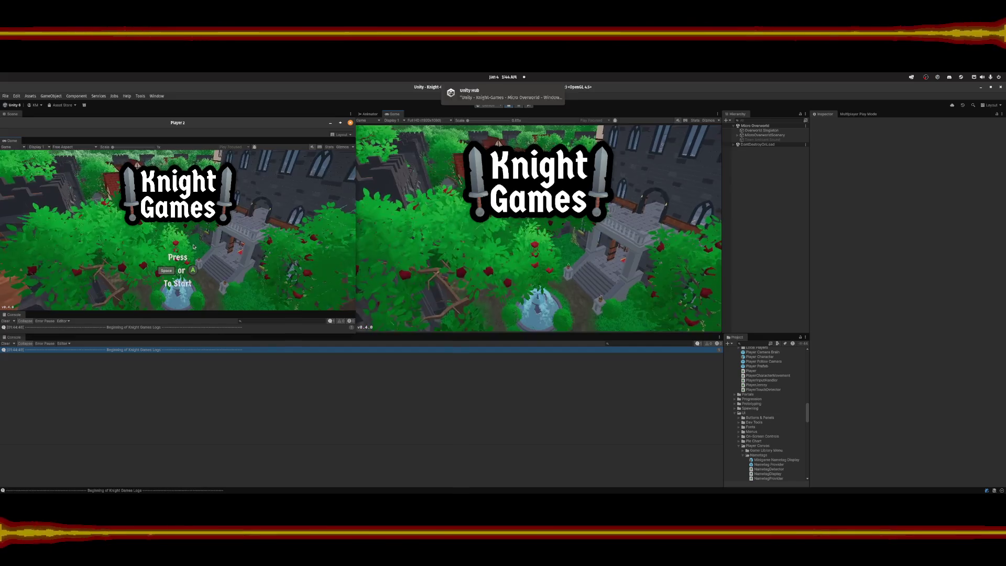
key("space")
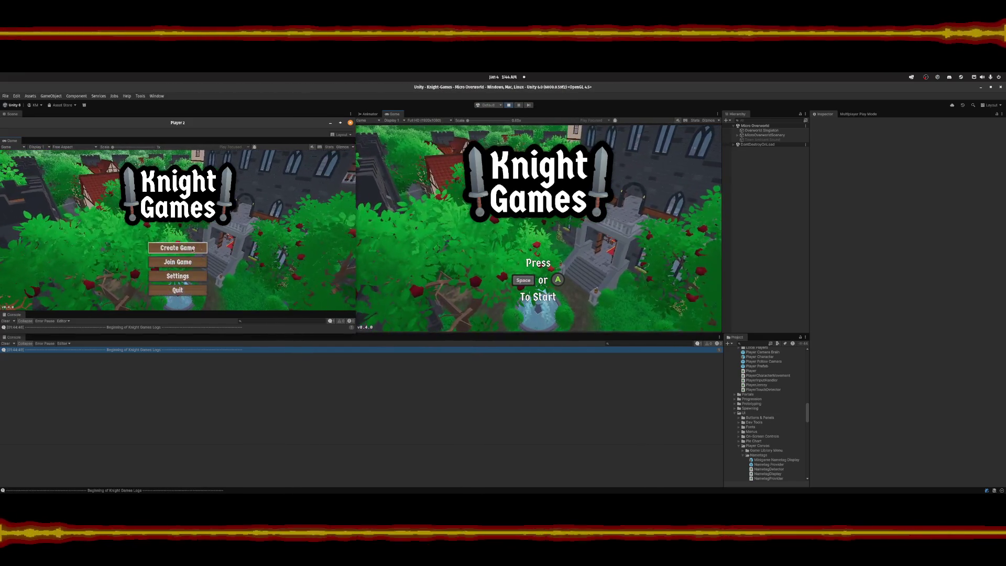
key("space")
left_click(369, 237)
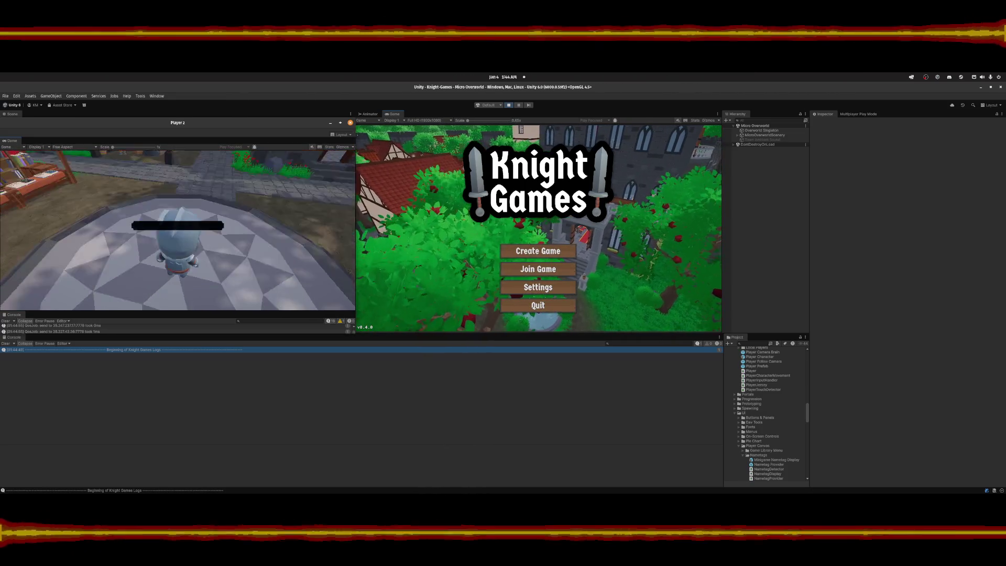
Get Player 2's join code from its pause menu and join that session from the main view.
key("Escape")
key("Escape")
left_click_drag(148, 313, 143, 265)
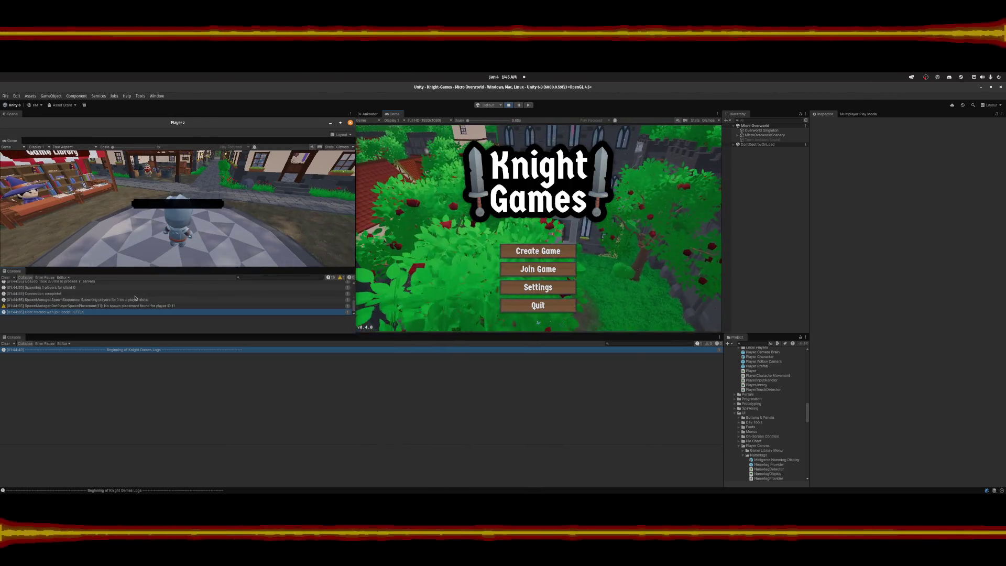
key("Escape")
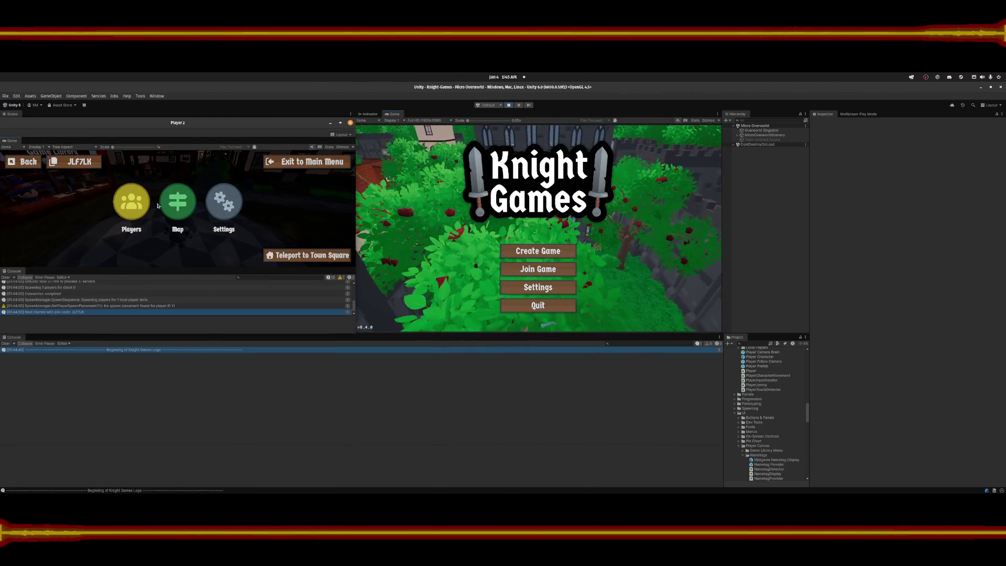
key("Escape")
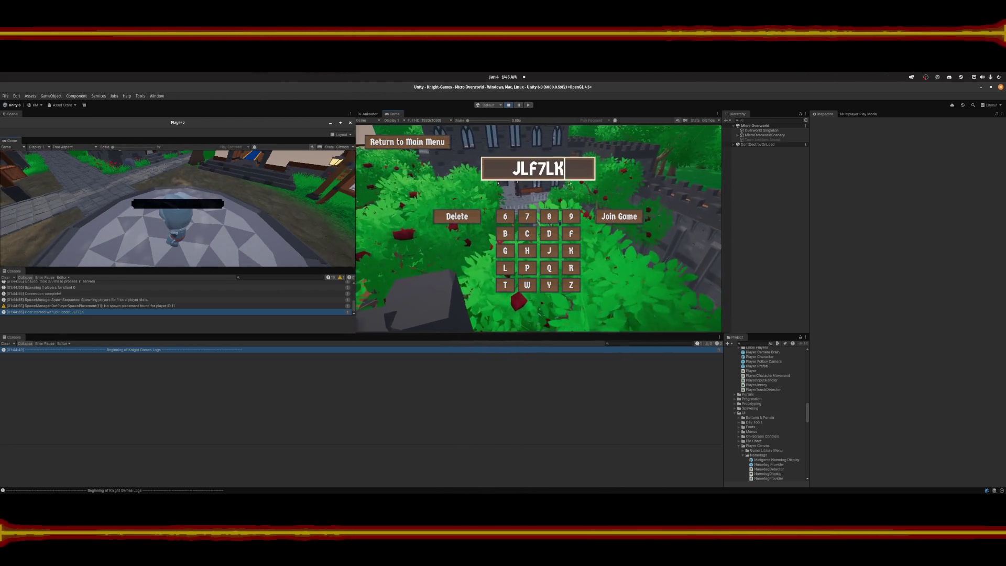
left_click(614, 217)
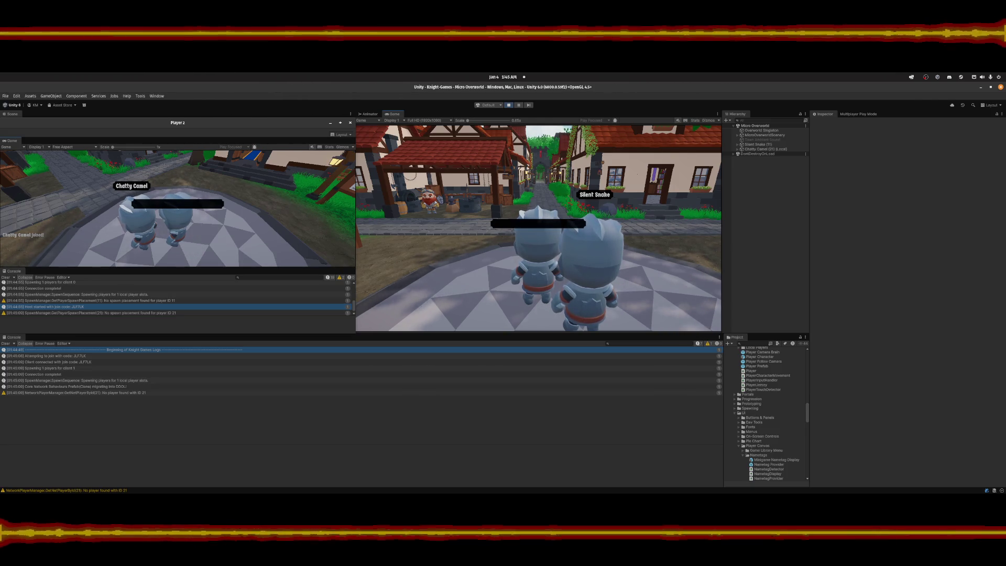
Walk the knight down the street to stand beside Silent Snake, checking the nametags.
key("a")
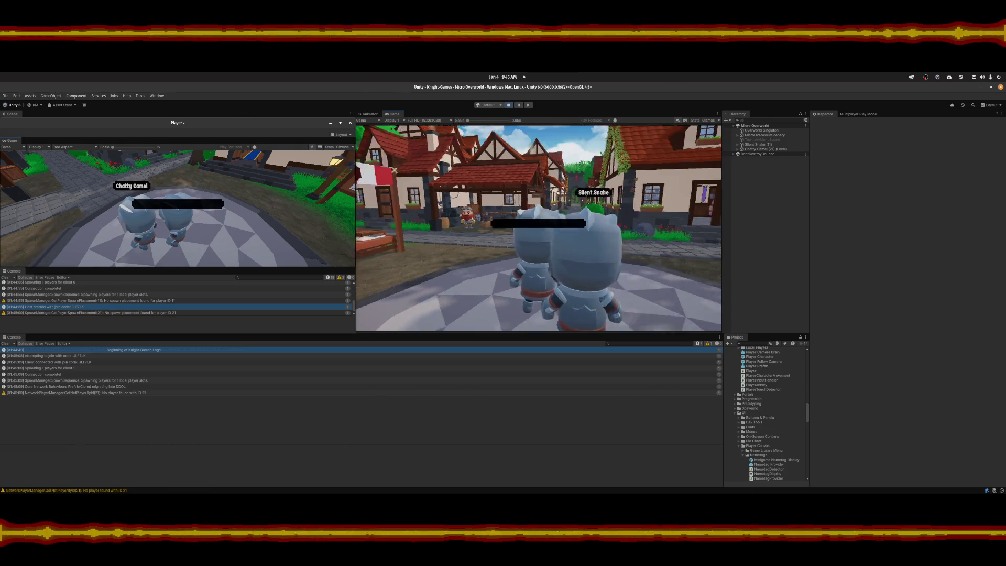
key("w")
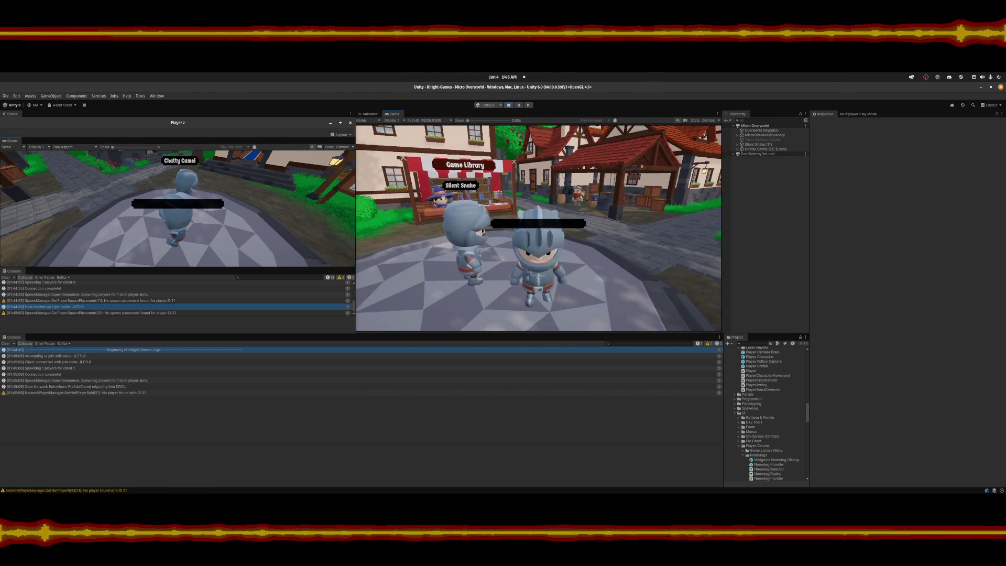
key("d")
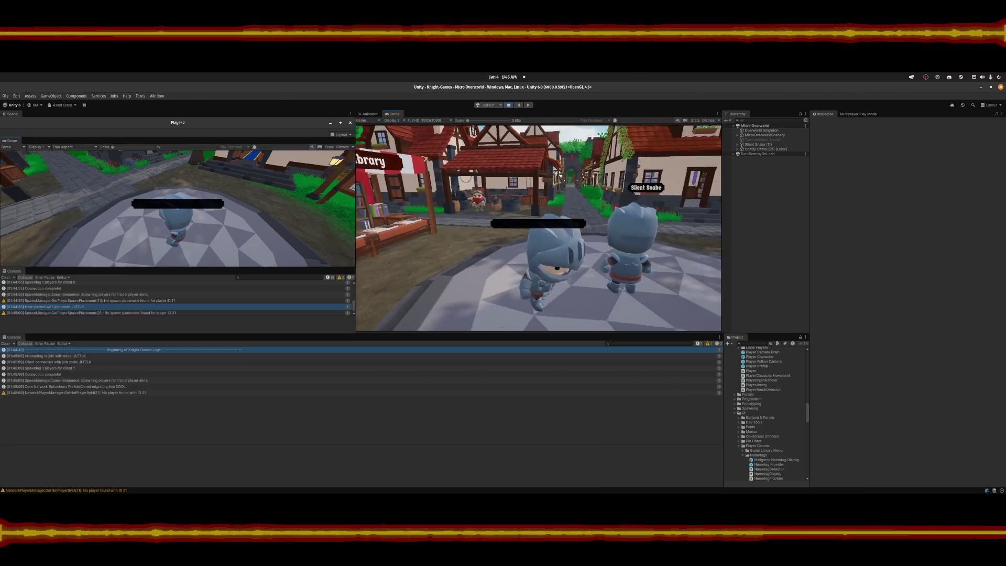
key("a")
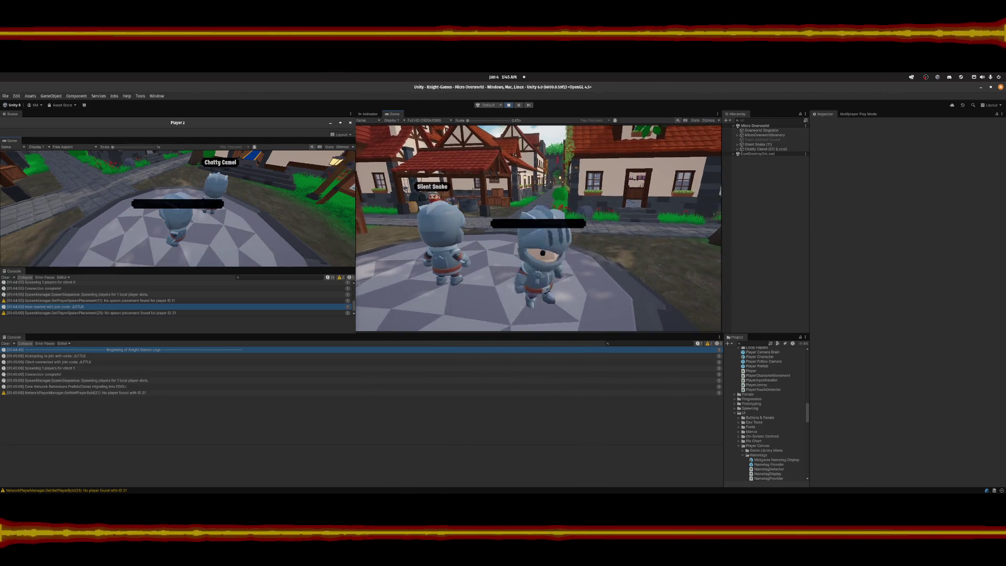
key("w")
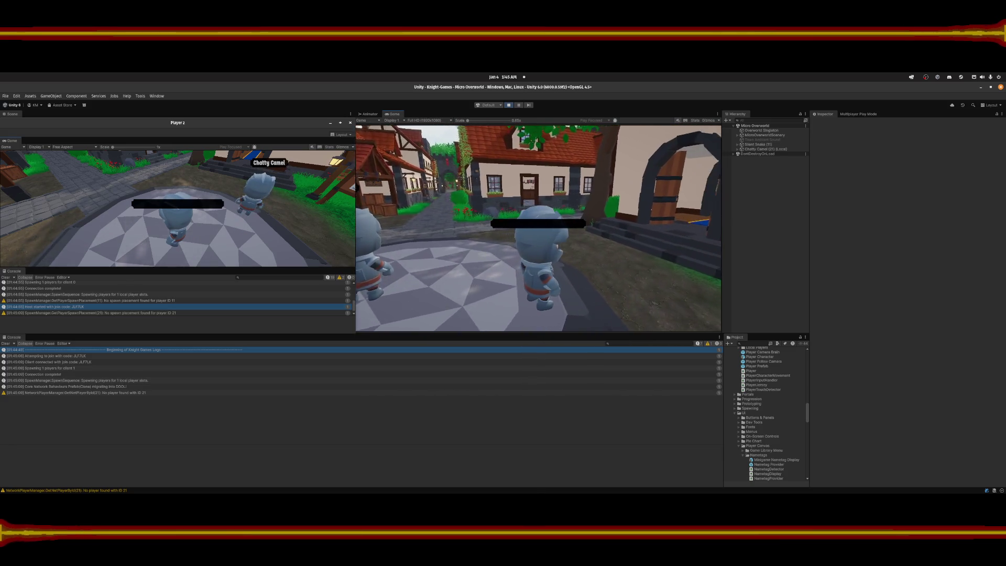
key("d")
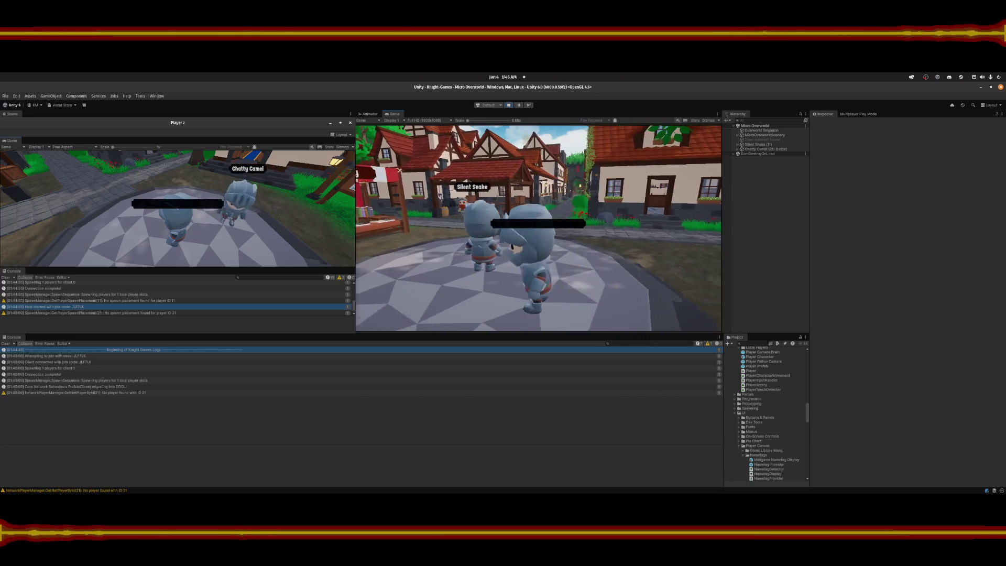
key("w")
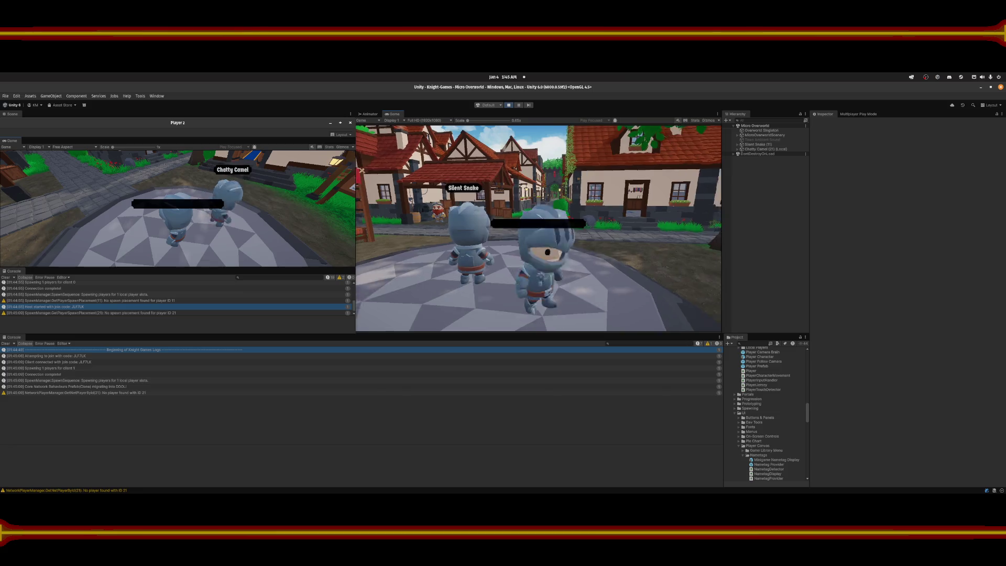
Move the knight back and forth around the plaza watching nametags, then open the pause menu.
key("s")
key("w")
key("s")
key("w")
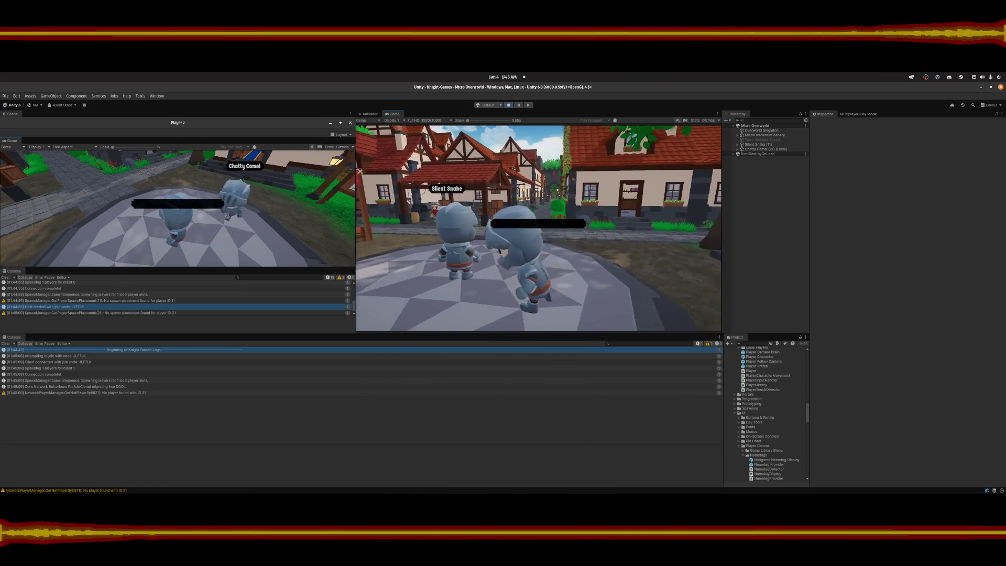
key("d")
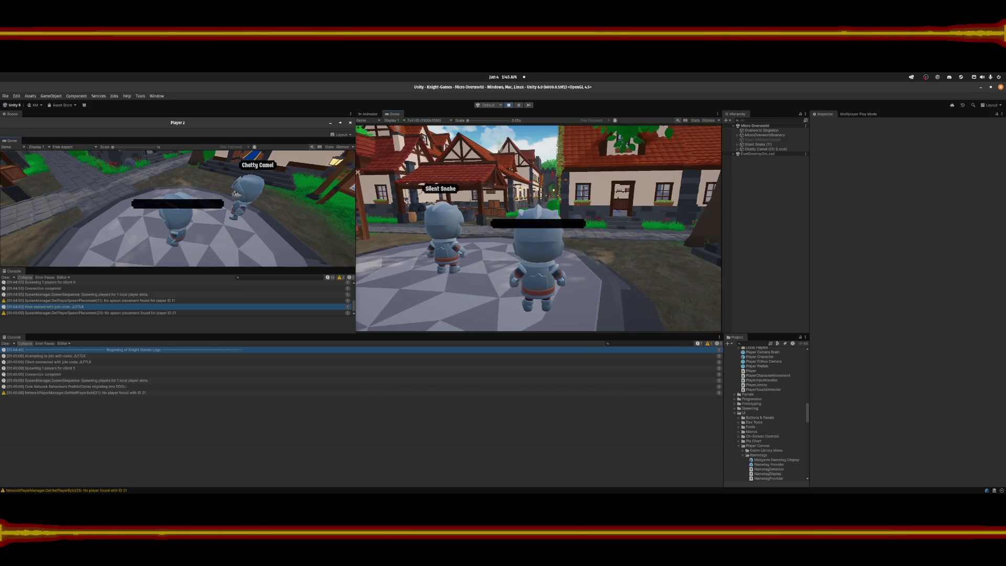
key("s")
key("w")
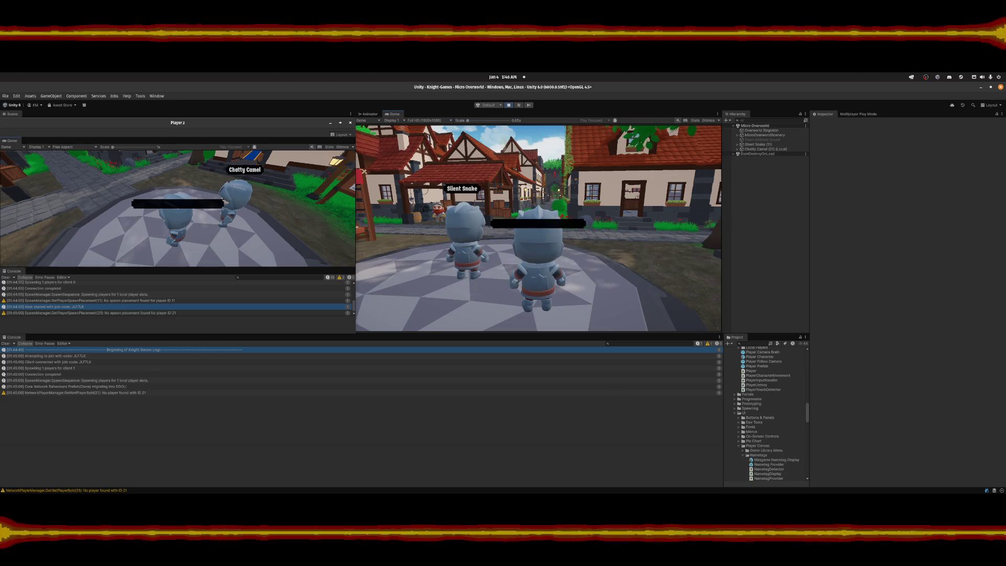
key("Escape")
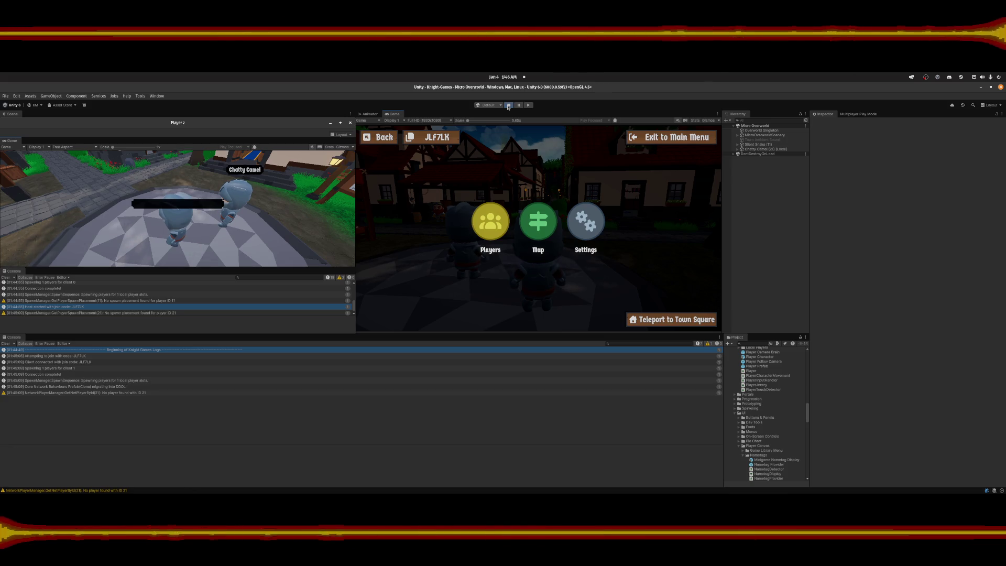
Stop the test and change line 62's check to !provider.myPlayer.IsOwner so scripts recompile.
left_click(508, 107)
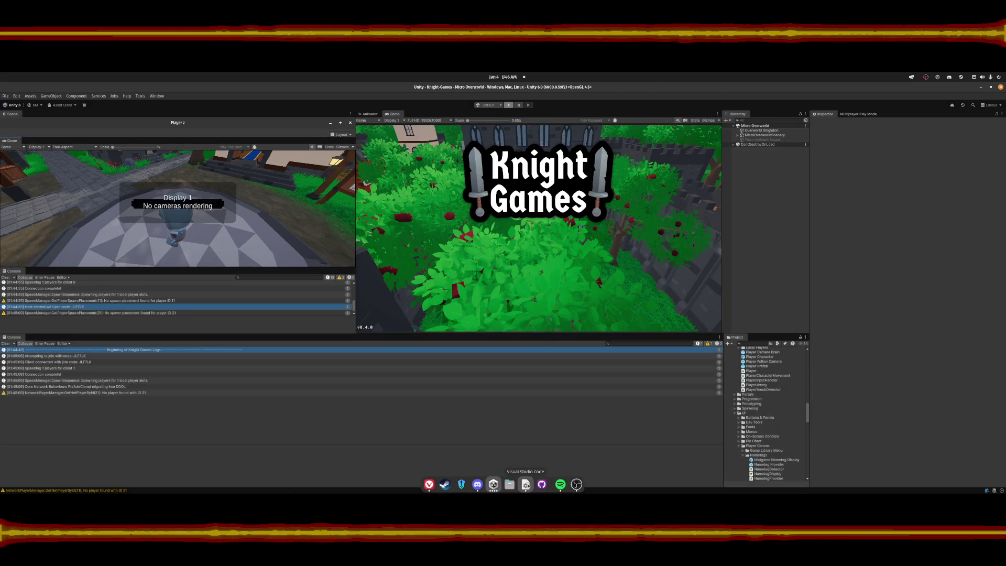
key("alt+Tab")
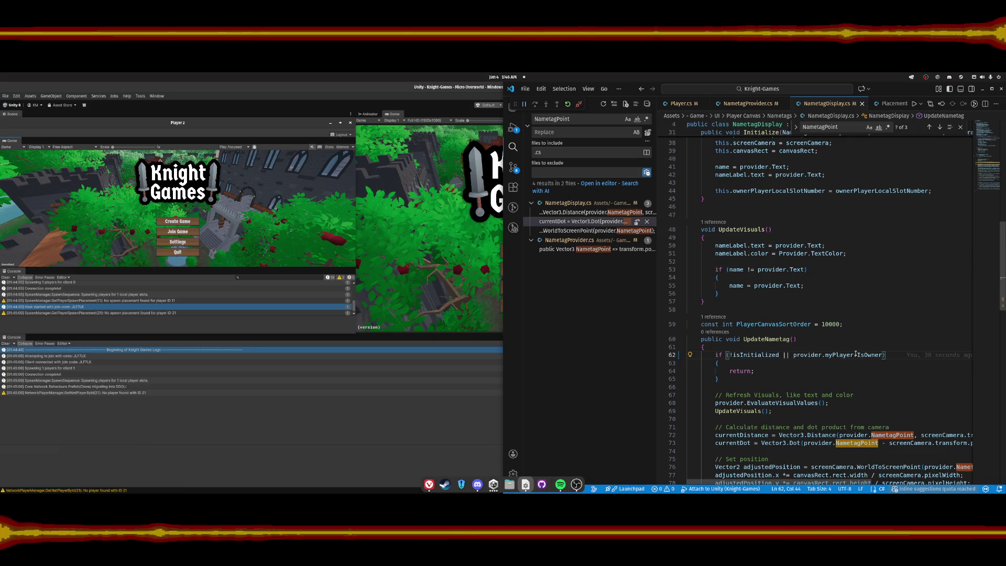
left_click(794, 355)
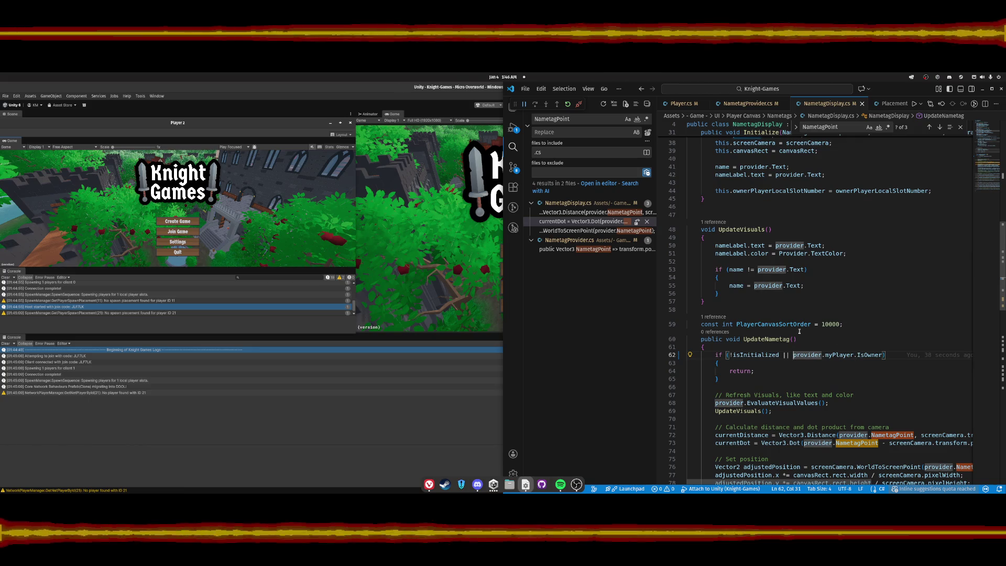
type("!")
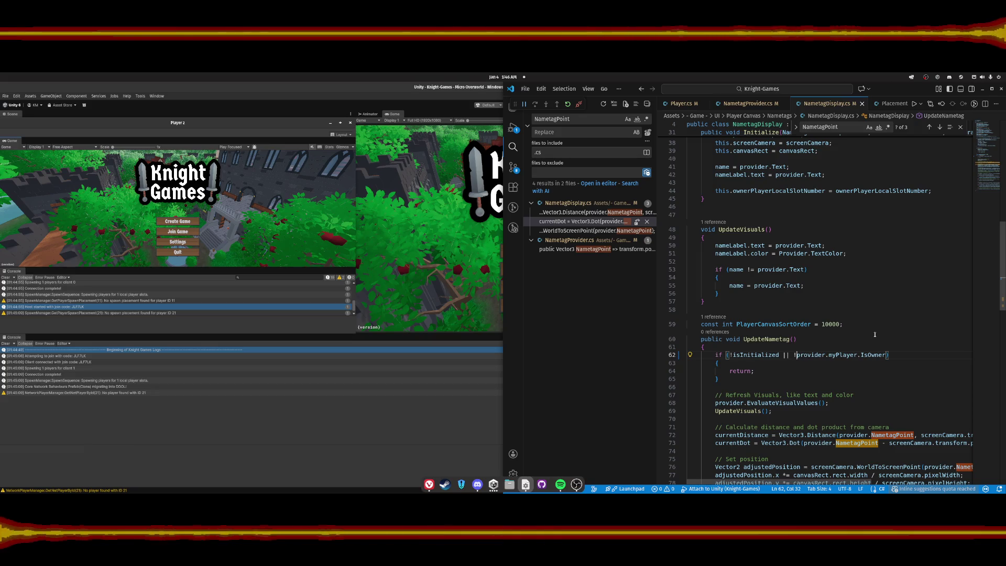
left_click(463, 414)
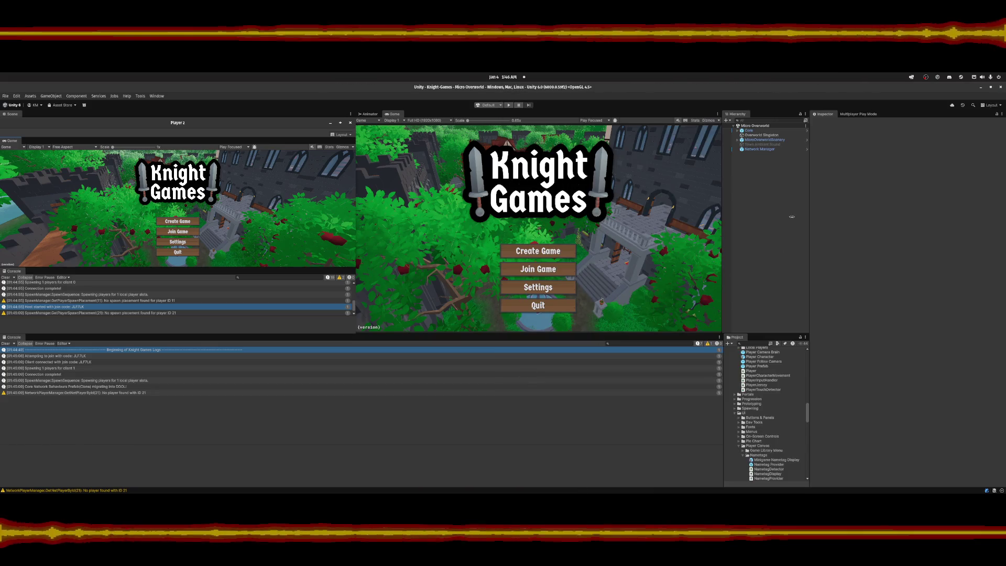